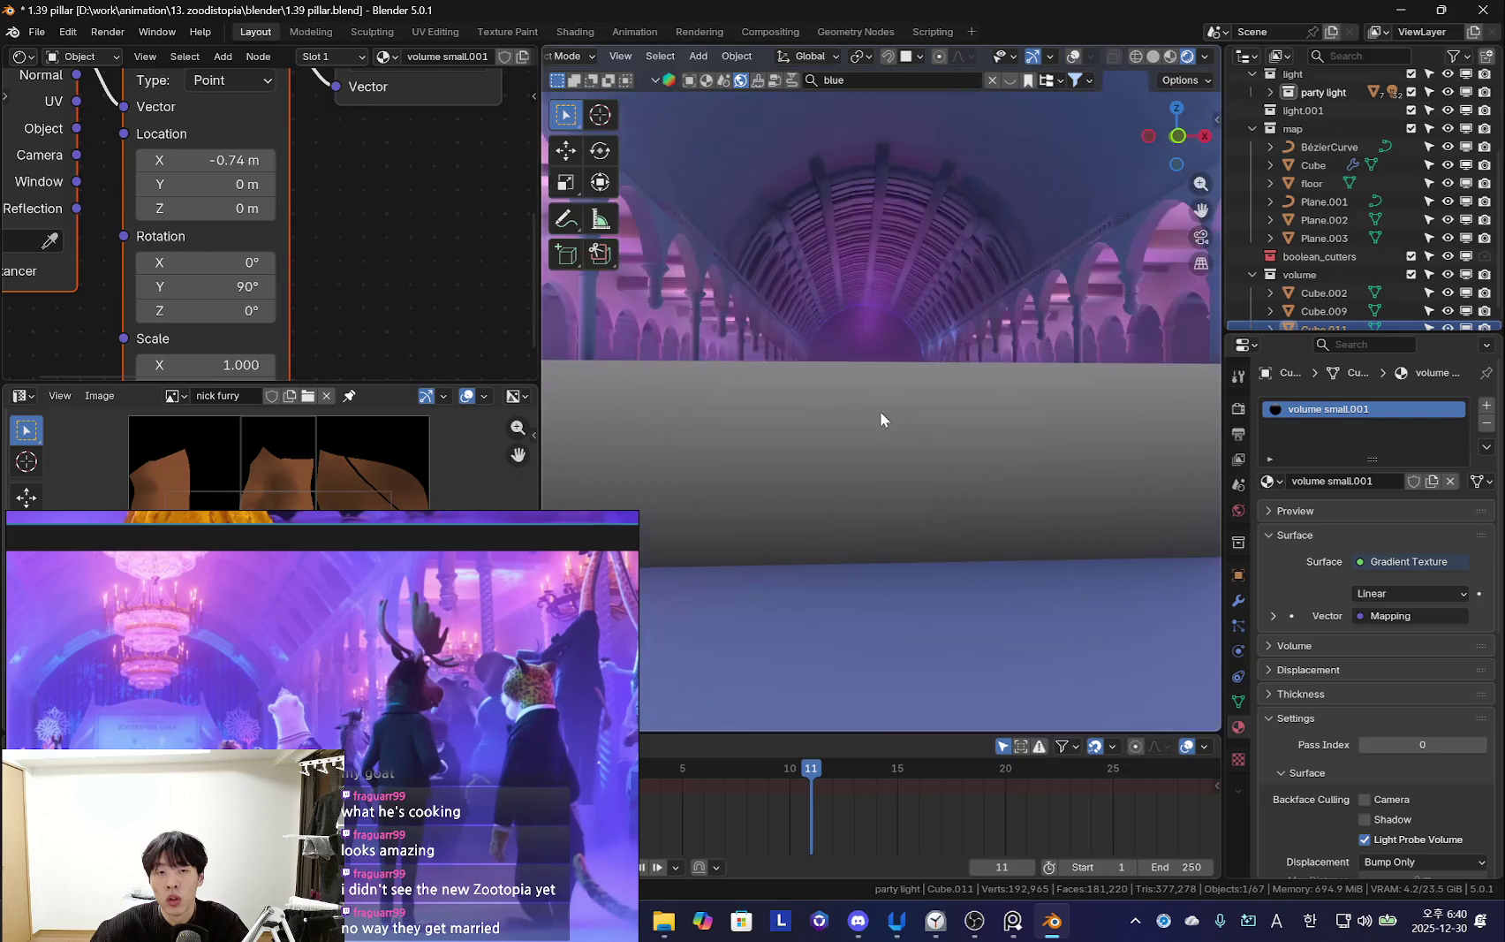
Give volume small.001's gradient Mapping a 270° Y rotation and a 0.96 m X location
{"action": "mouse_move", "coordinate": [208, 160]}
{"action": "left_mouse_down"}
{"action": "mouse_move", "coordinate": [232, 160]}
{"action": "mouse_move", "coordinate": [203, 165]}
{"action": "left_mouse_up"}
{"action": "scroll", "coordinate": [804, 349], "scroll_direction": "down", "scroll_amount": 3}
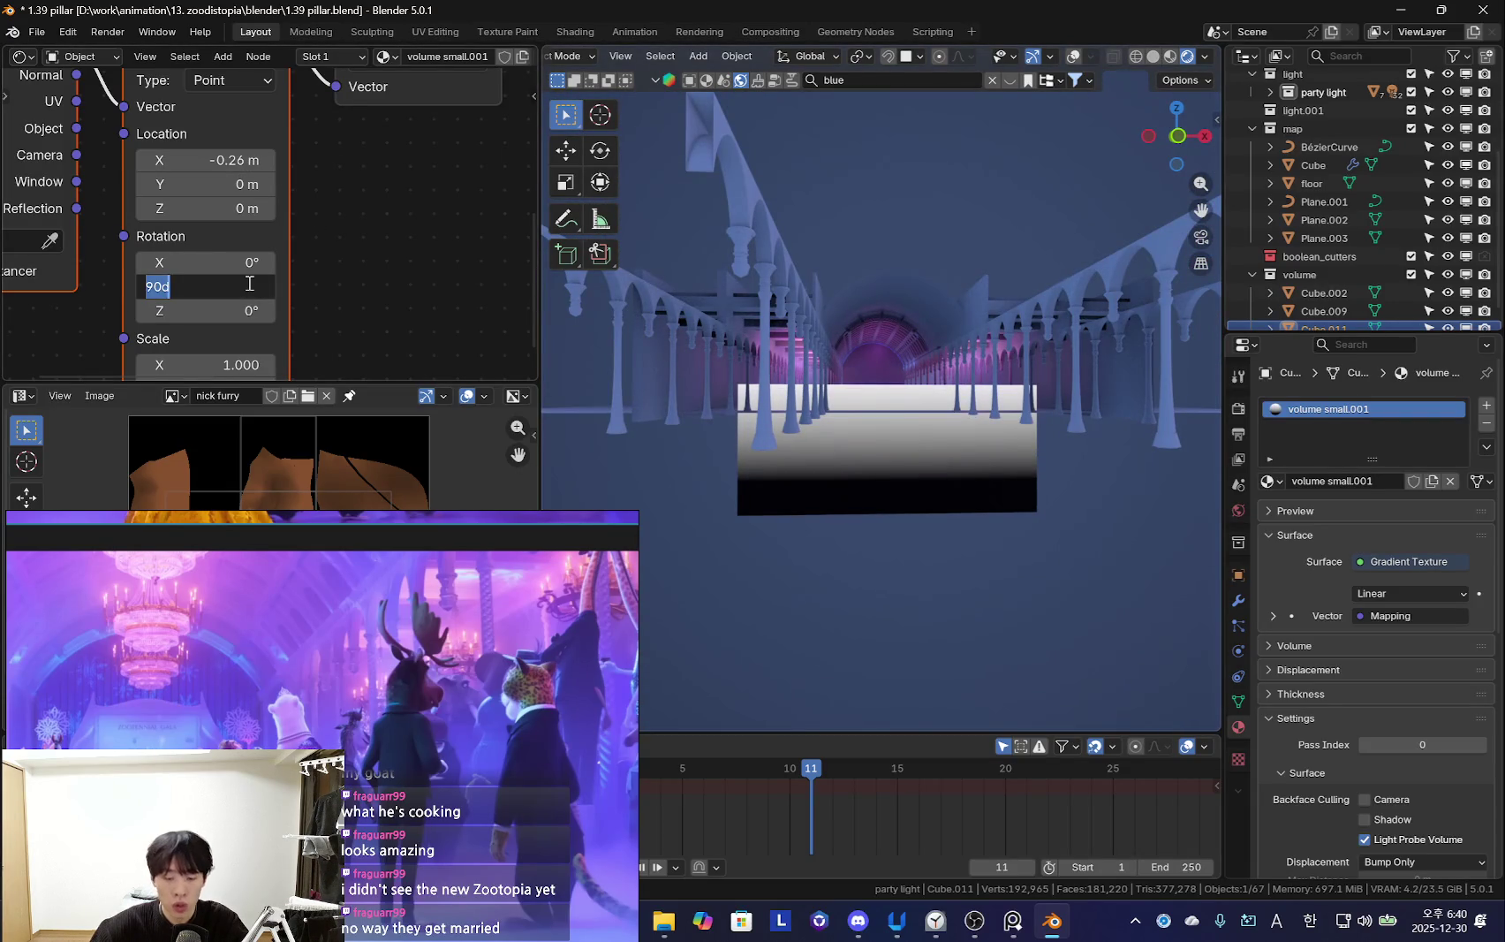
{"action": "key", "text": "Return"}
{"action": "left_click_drag", "start_coordinate": [242, 160], "coordinate": [271, 160]}
{"action": "scroll", "coordinate": [1026, 494], "scroll_direction": "up", "scroll_amount": 3}
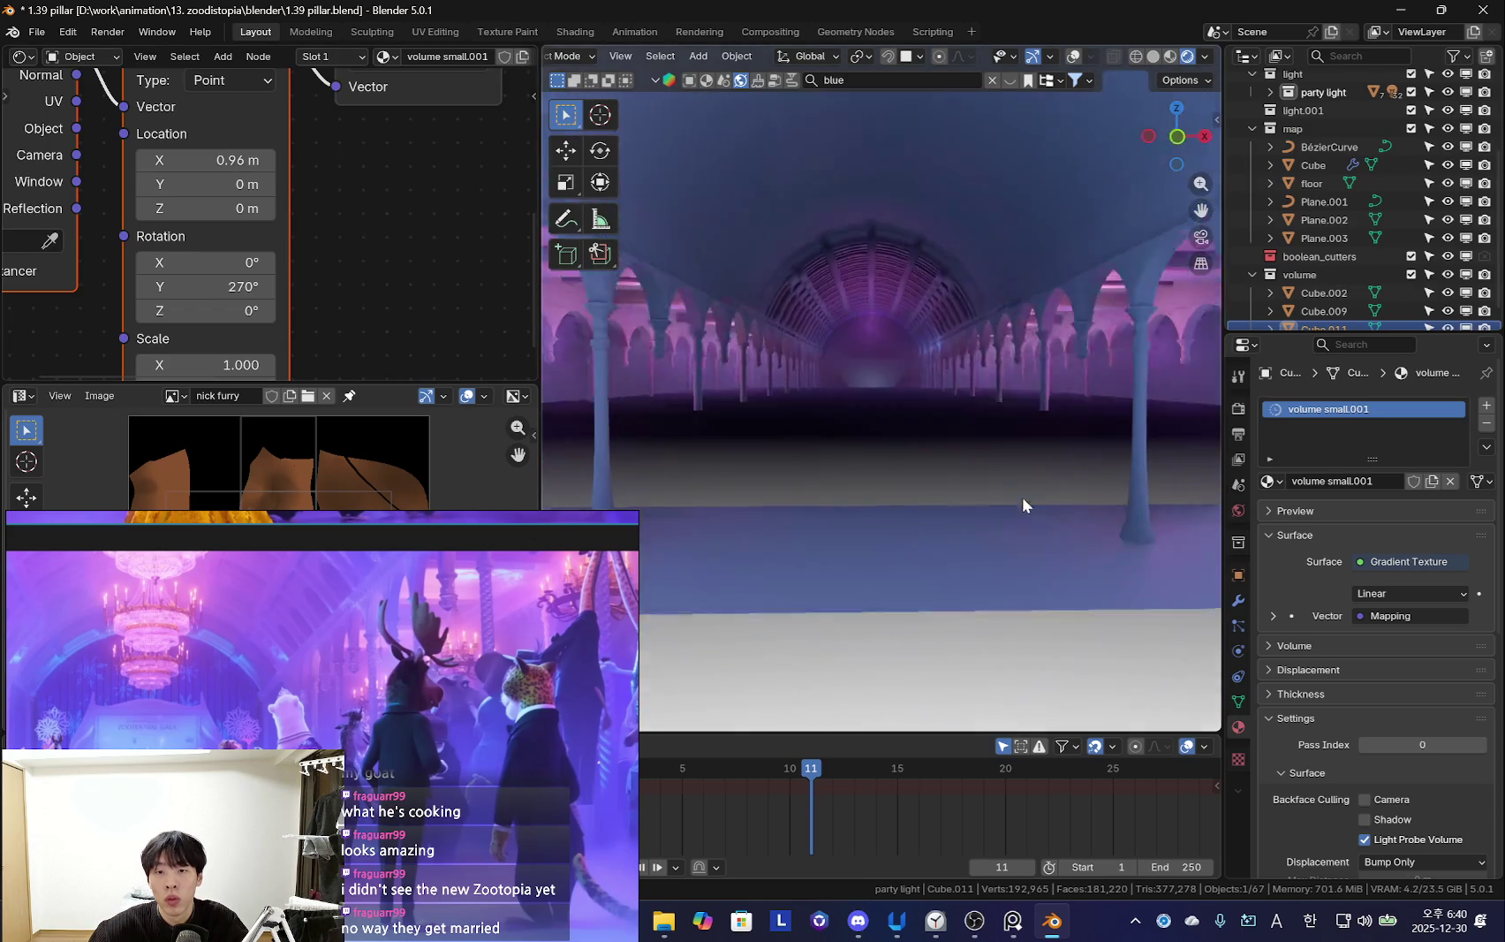
{"action": "scroll", "coordinate": [379, 270], "scroll_direction": "down", "scroll_amount": 3}
{"action": "scroll", "coordinate": [320, 306], "scroll_direction": "down", "scroll_amount": 2}
{"action": "scroll", "coordinate": [322, 305], "scroll_direction": "down", "scroll_amount": 2}
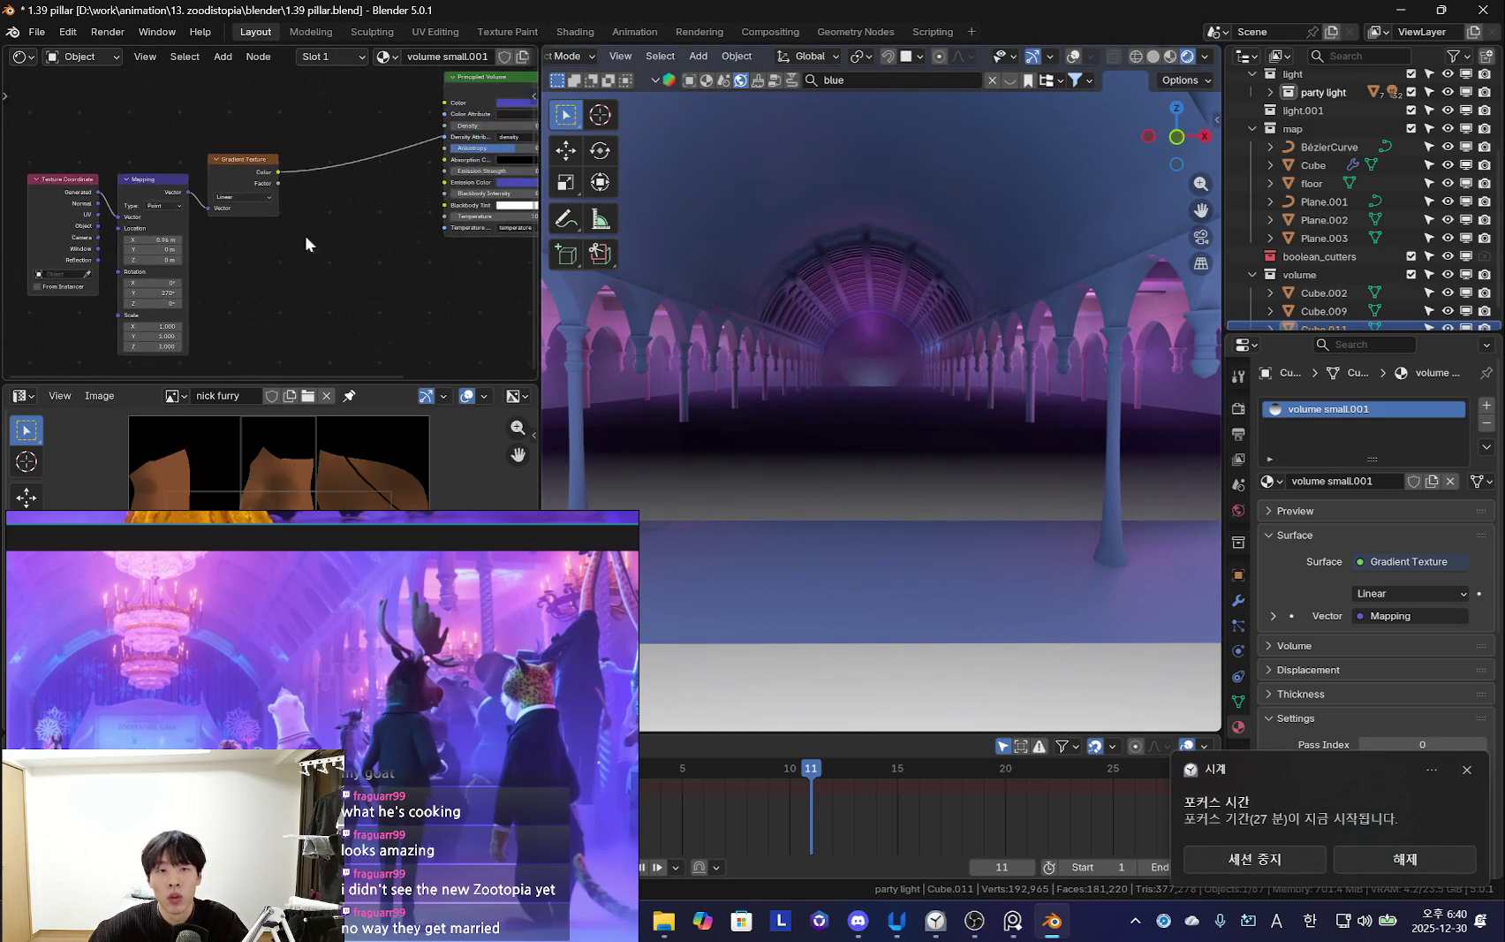
{"action": "scroll", "coordinate": [212, 258], "scroll_direction": "up", "scroll_amount": 4}
{"action": "scroll", "coordinate": [153, 251], "scroll_direction": "down", "scroll_amount": 2}
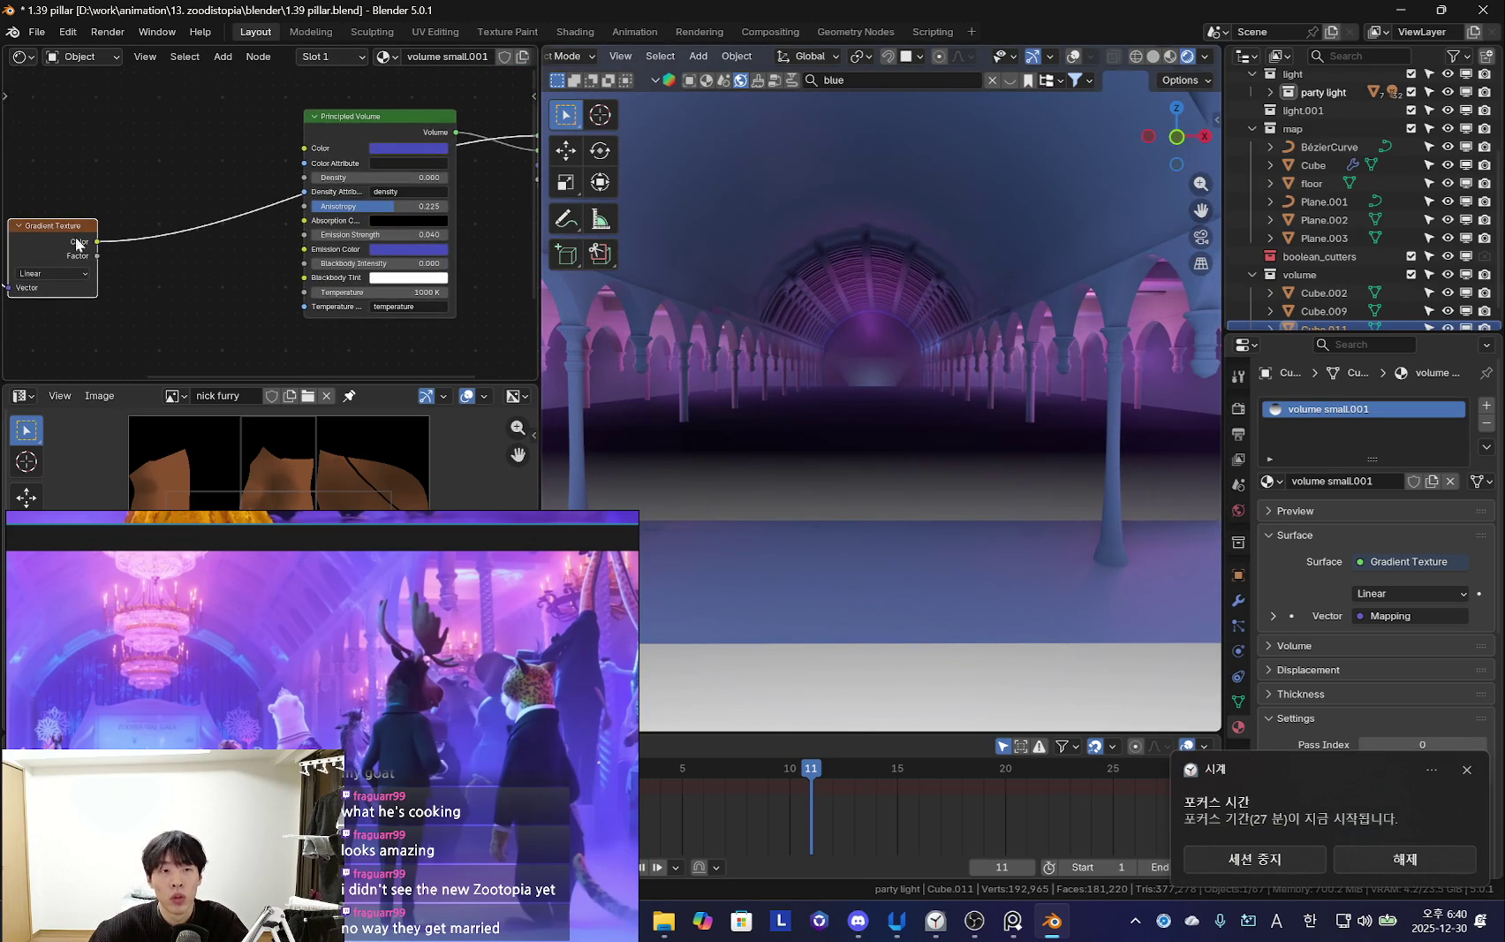
Pull a link from the Gradient Texture Factor and search for a Map Range node
{"action": "left_click_drag", "start_coordinate": [157, 259], "coordinate": [159, 253]}
{"action": "type", "text": "map rang"}
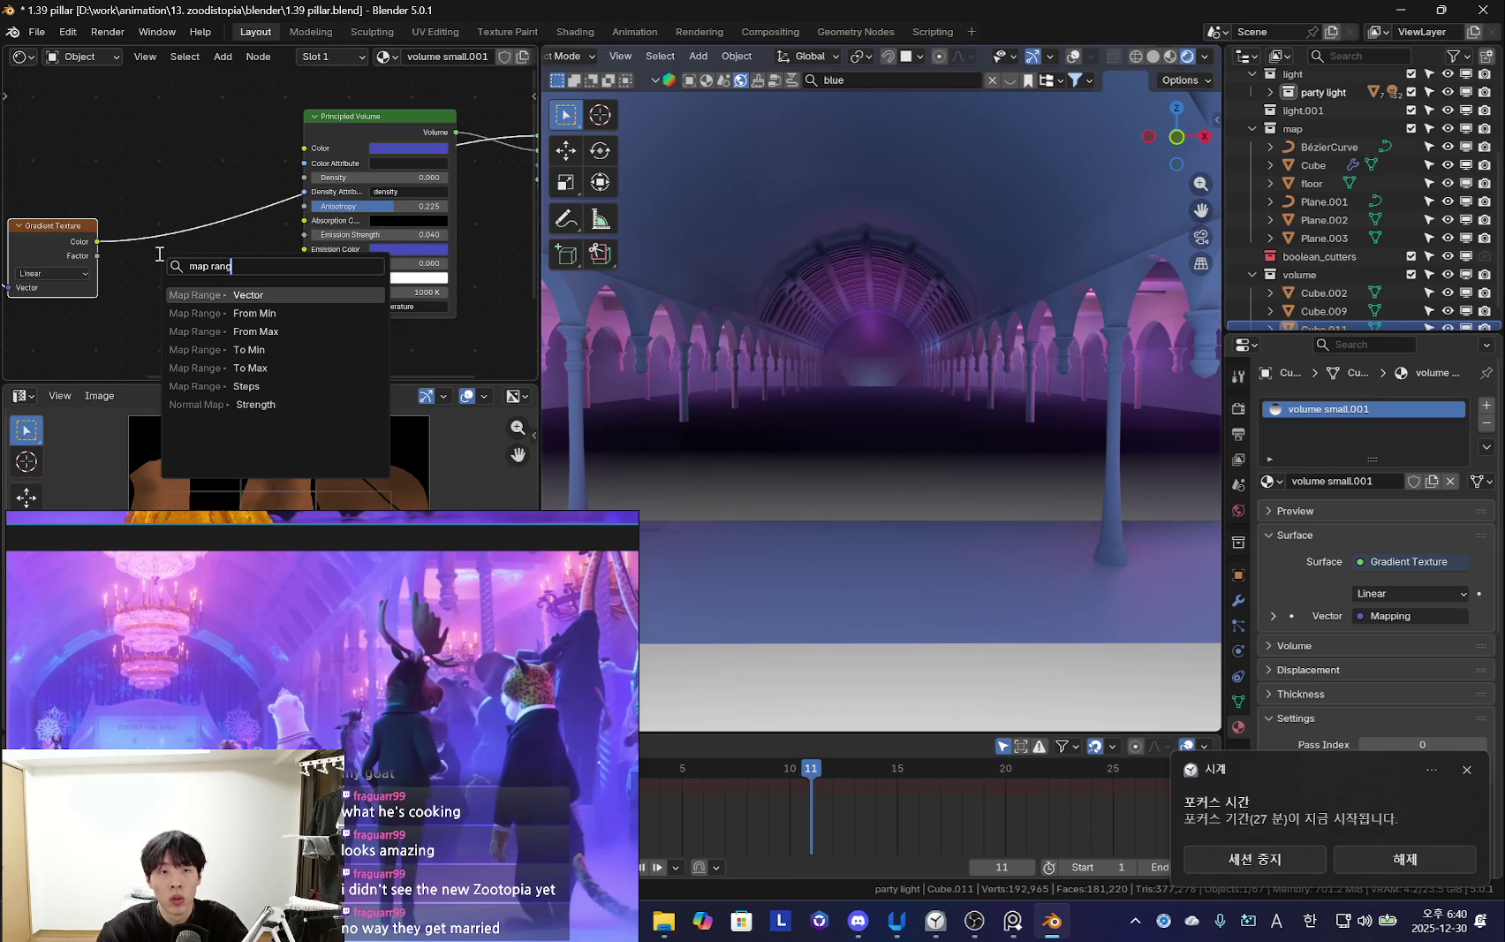
{"action": "key", "text": "Return"}
{"action": "key", "text": "Escape"}
{"action": "key", "text": "shift+a"}
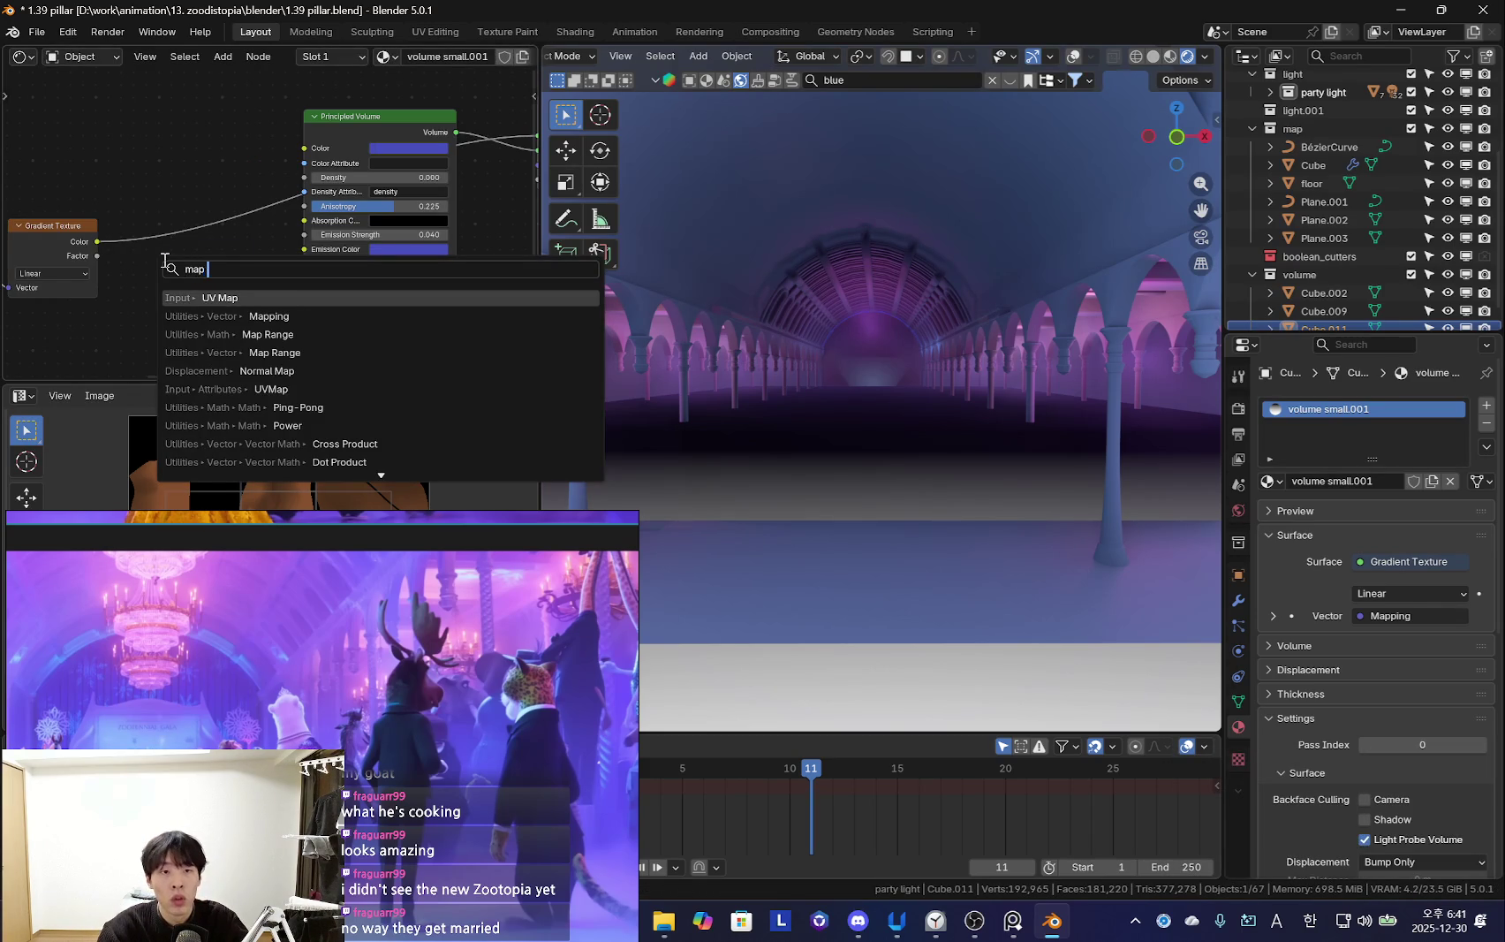
{"action": "type", "text": "range"}
{"action": "key", "text": "Return"}
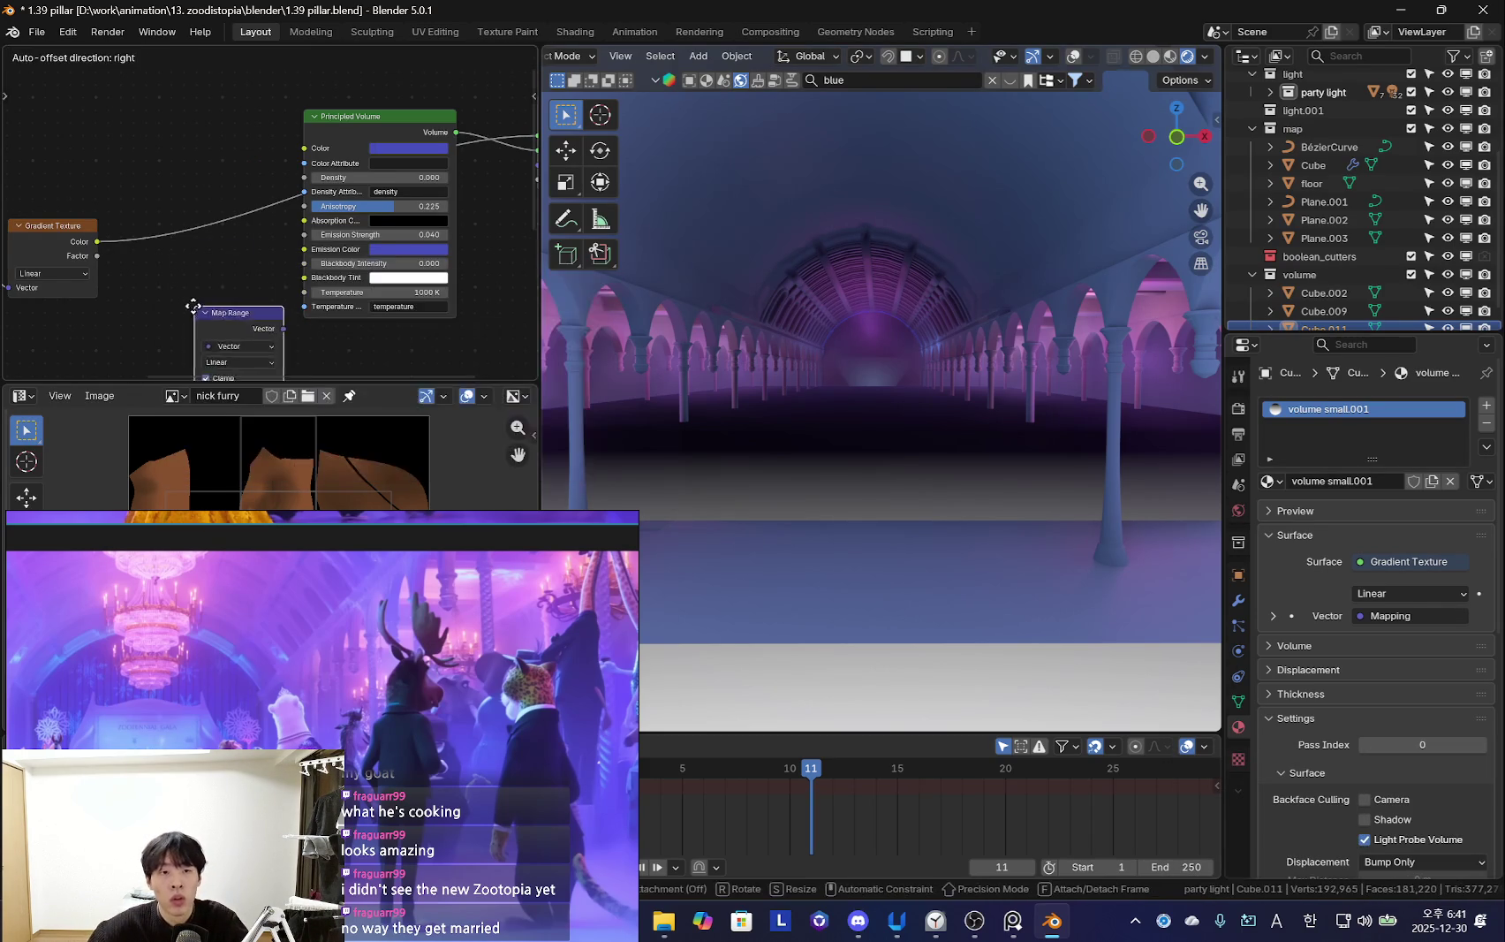
{"action": "key", "text": "Escape"}
{"action": "key", "text": "shift+a"}
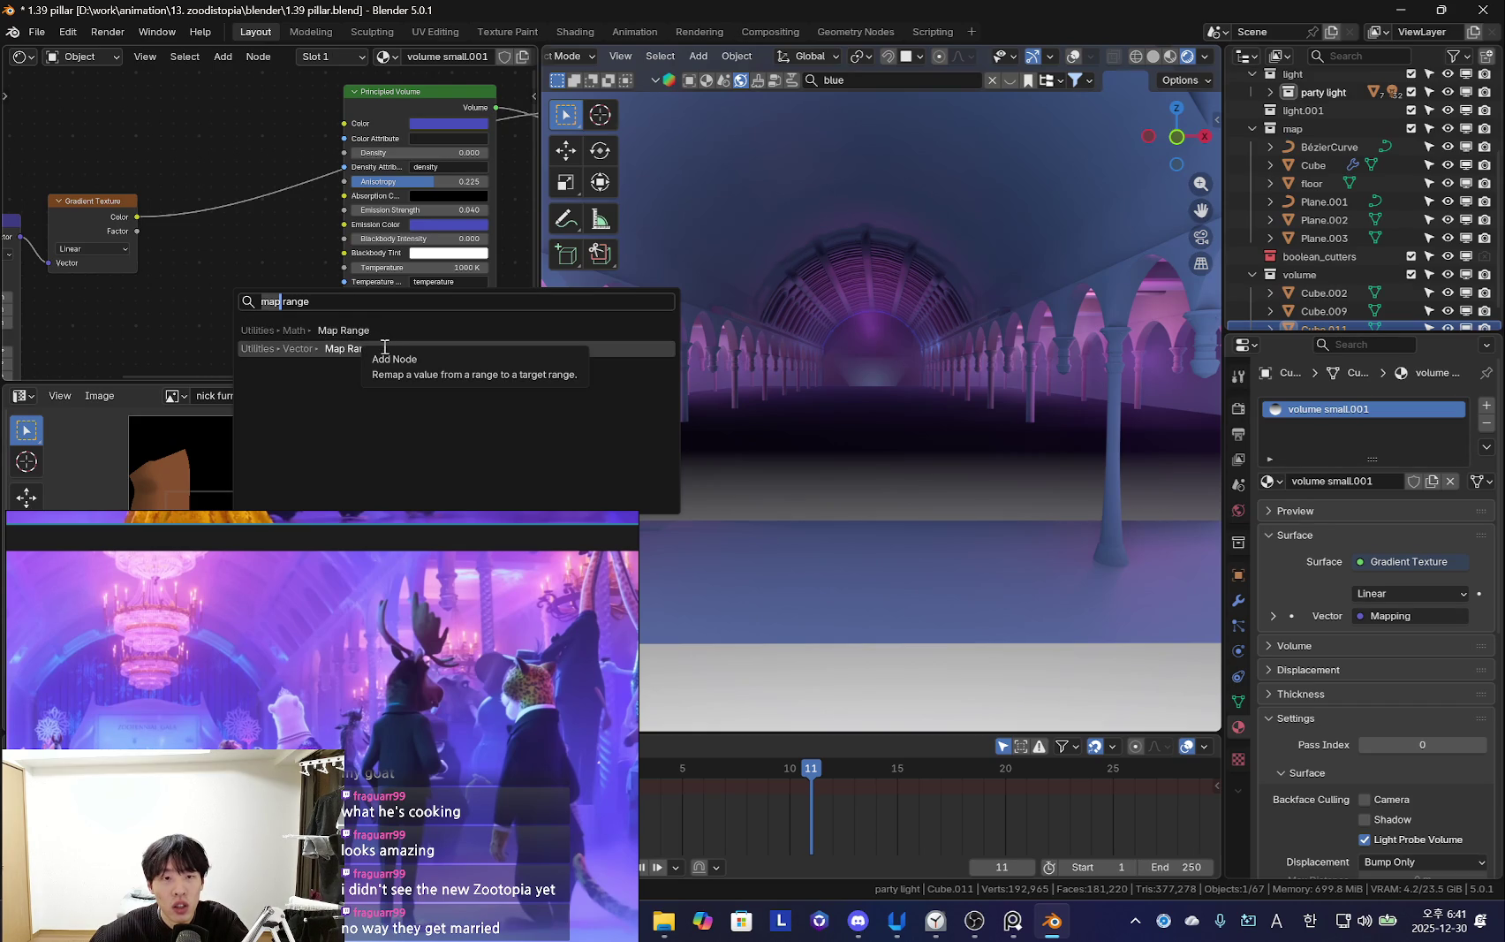
Add a float Map Range node and wire its Result into Principled Volume Emission Strength
{"action": "left_click", "coordinate": [381, 328]}
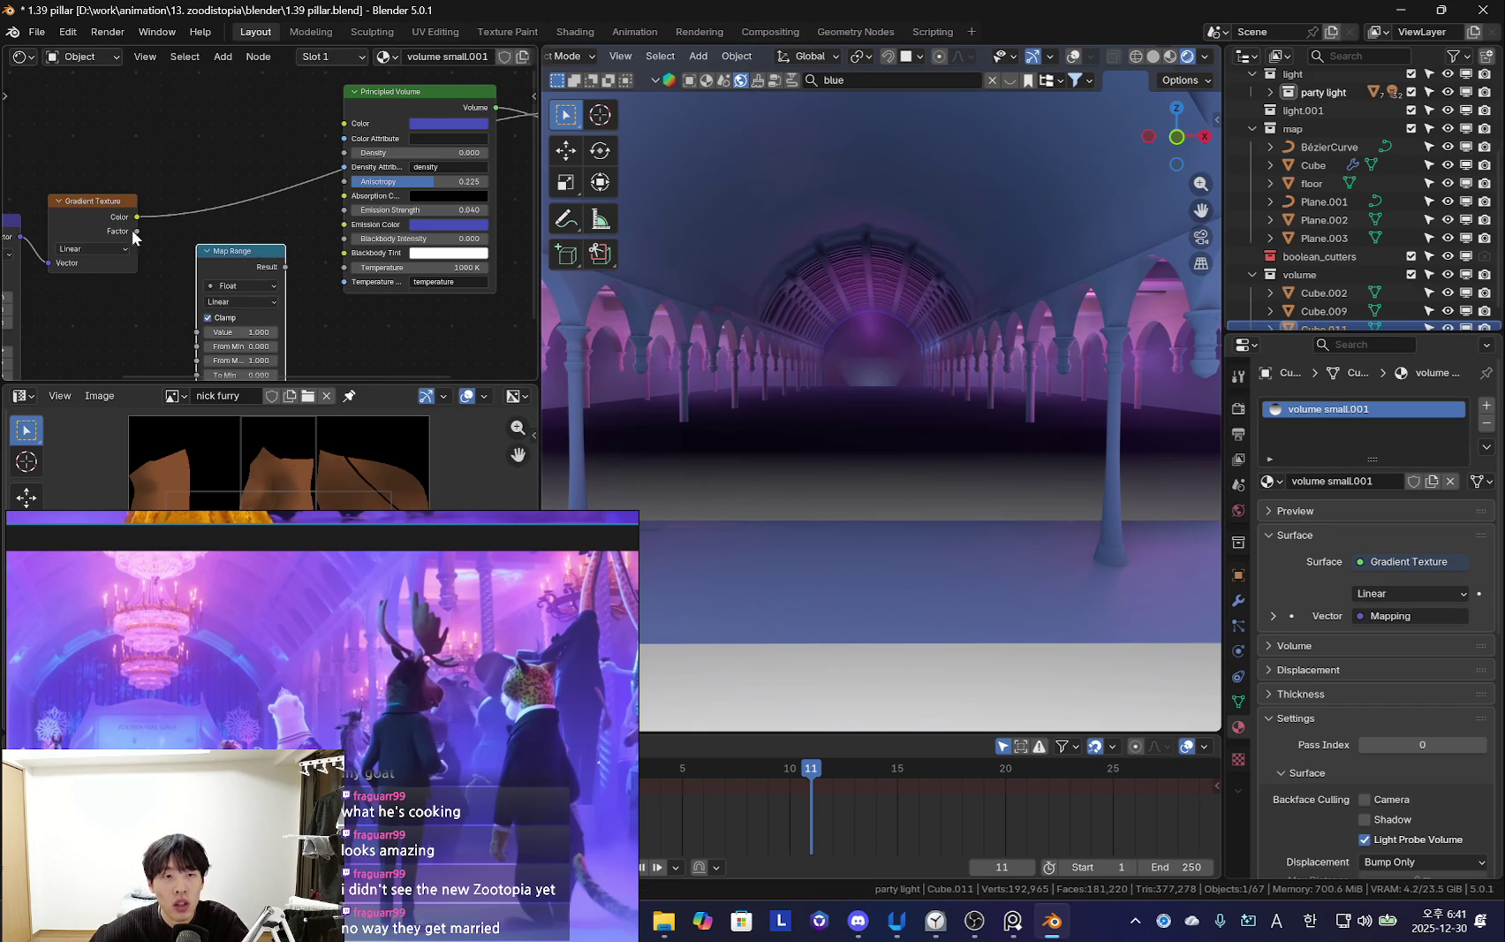
{"action": "scroll", "coordinate": [263, 319], "scroll_direction": "down", "scroll_amount": 3}
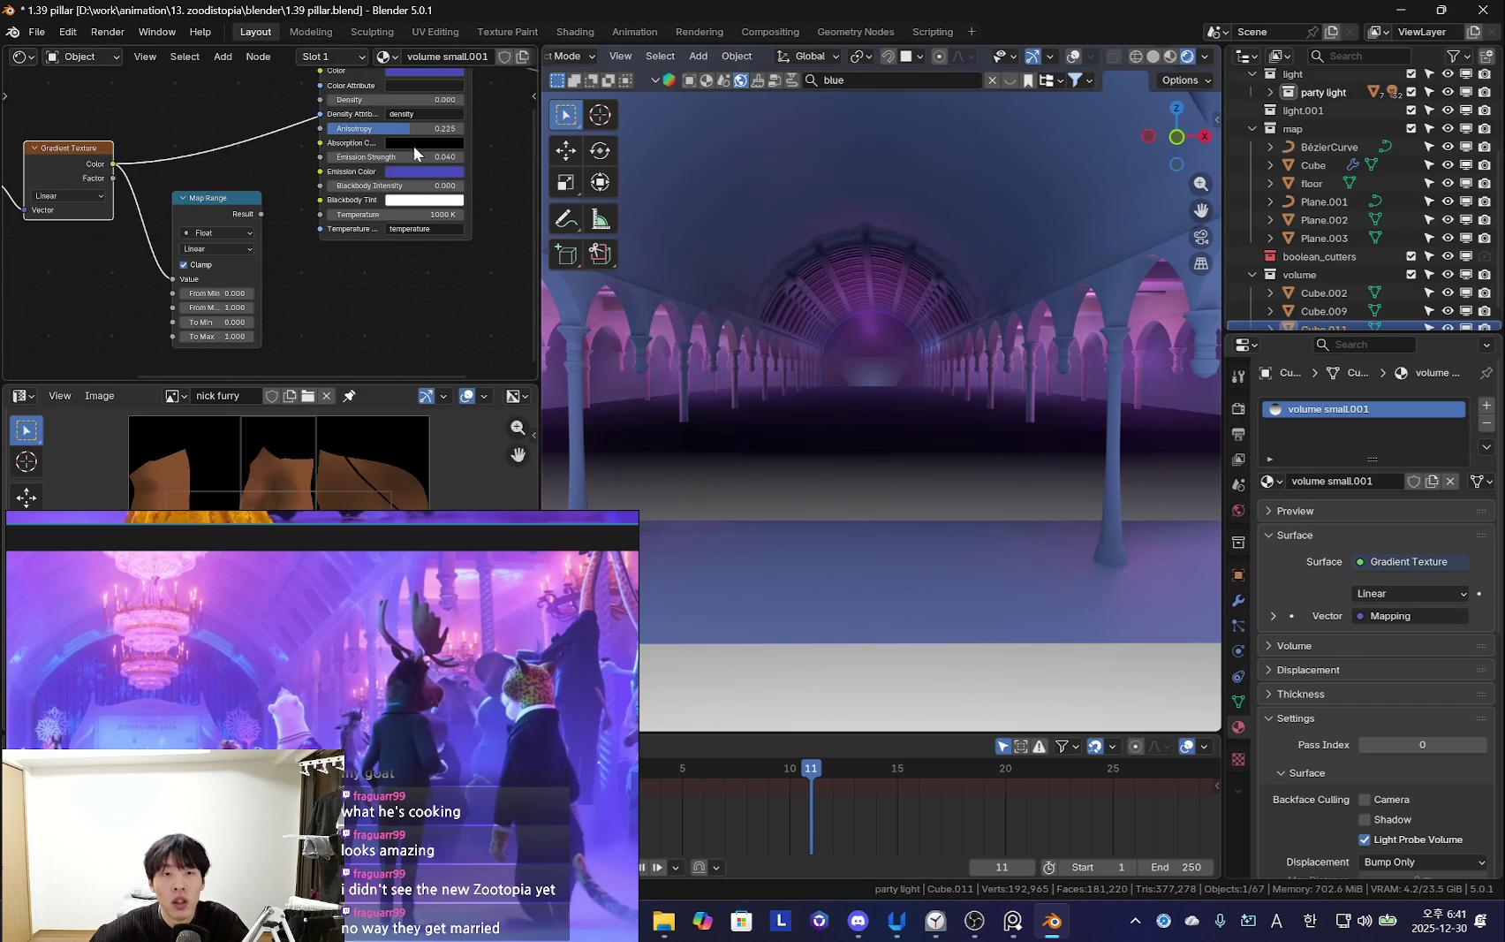
{"action": "scroll", "coordinate": [439, 185], "scroll_direction": "up", "scroll_amount": 1}
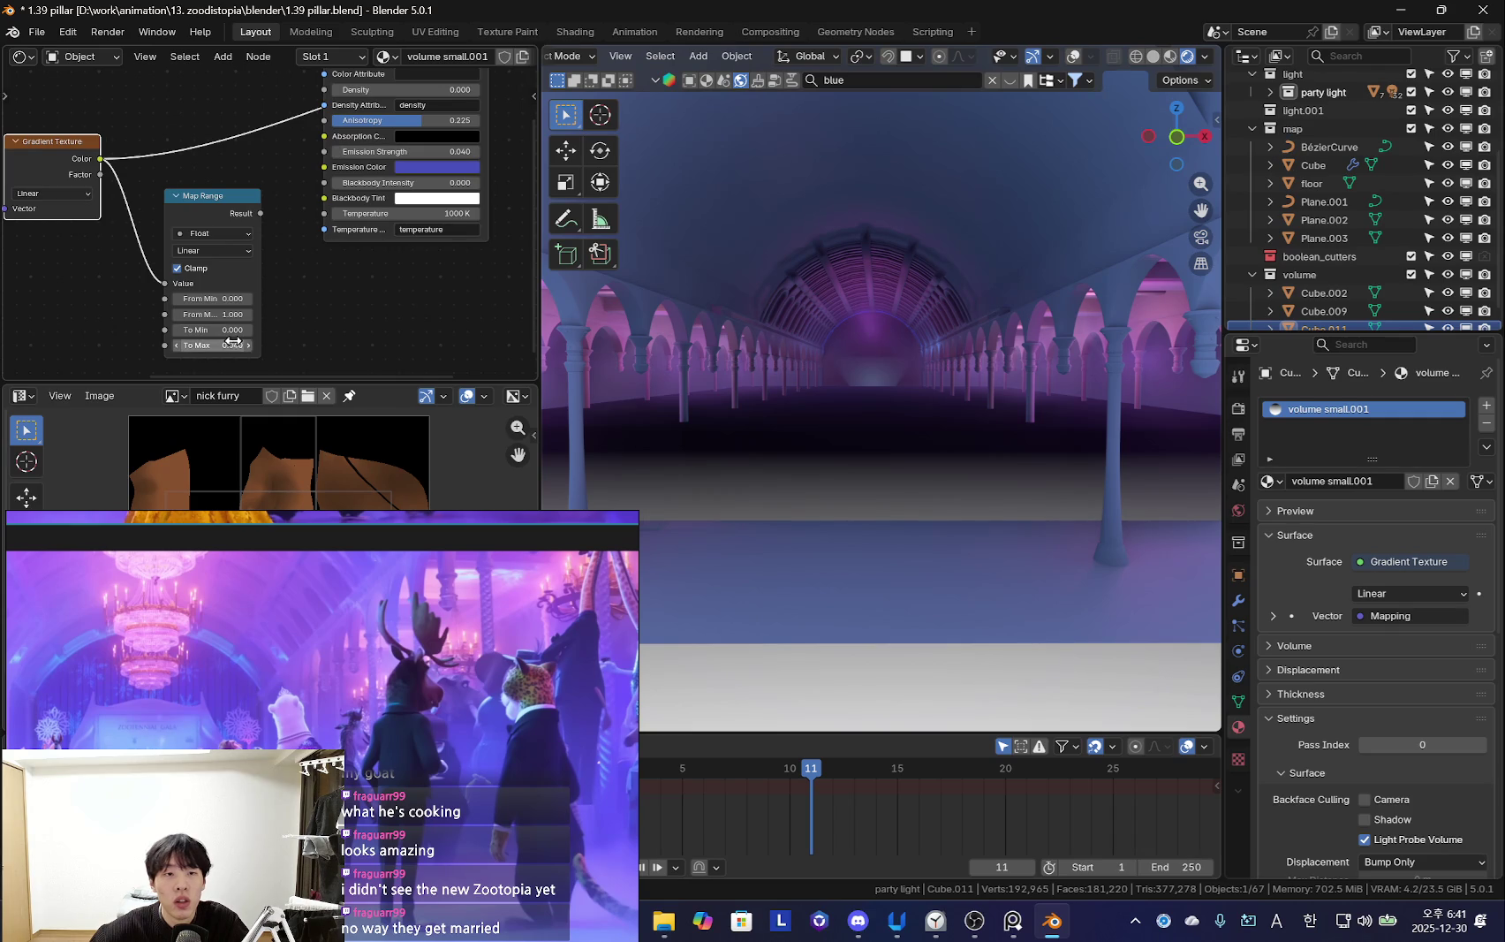
{"action": "left_click_drag", "start_coordinate": [309, 157], "coordinate": [323, 151]}
{"action": "scroll", "coordinate": [344, 128], "scroll_direction": "right", "scroll_amount": 3, "text": "ctrl"}
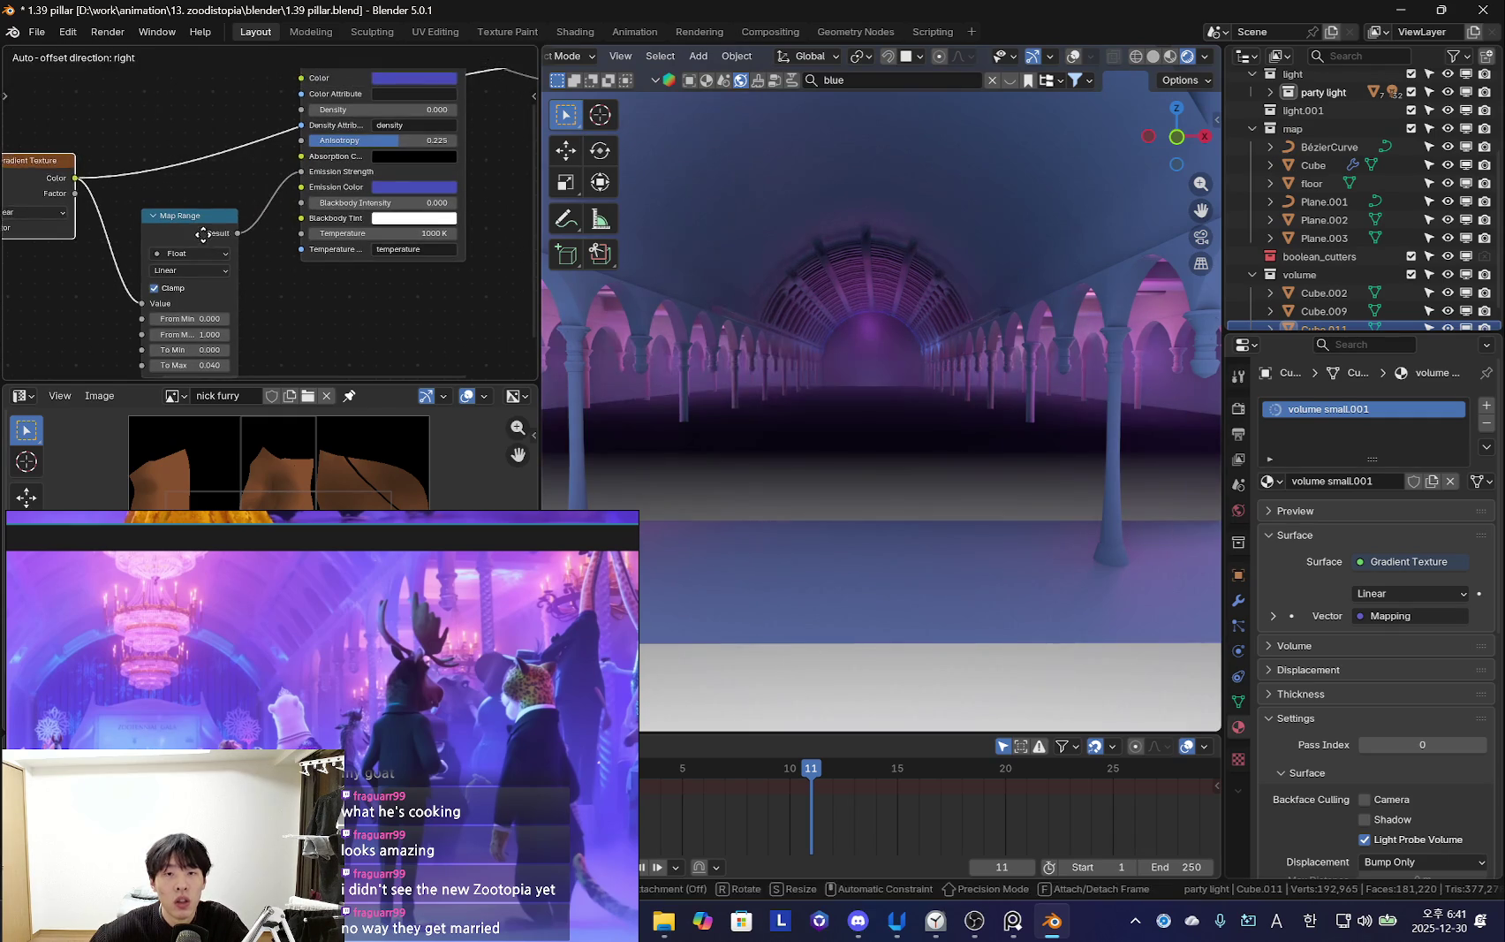
{"action": "scroll", "coordinate": [344, 129], "scroll_direction": "up", "scroll_amount": 3, "text": "shift"}
{"action": "middle_click_drag", "start_coordinate": [413, 132], "coordinate": [369, 155]}
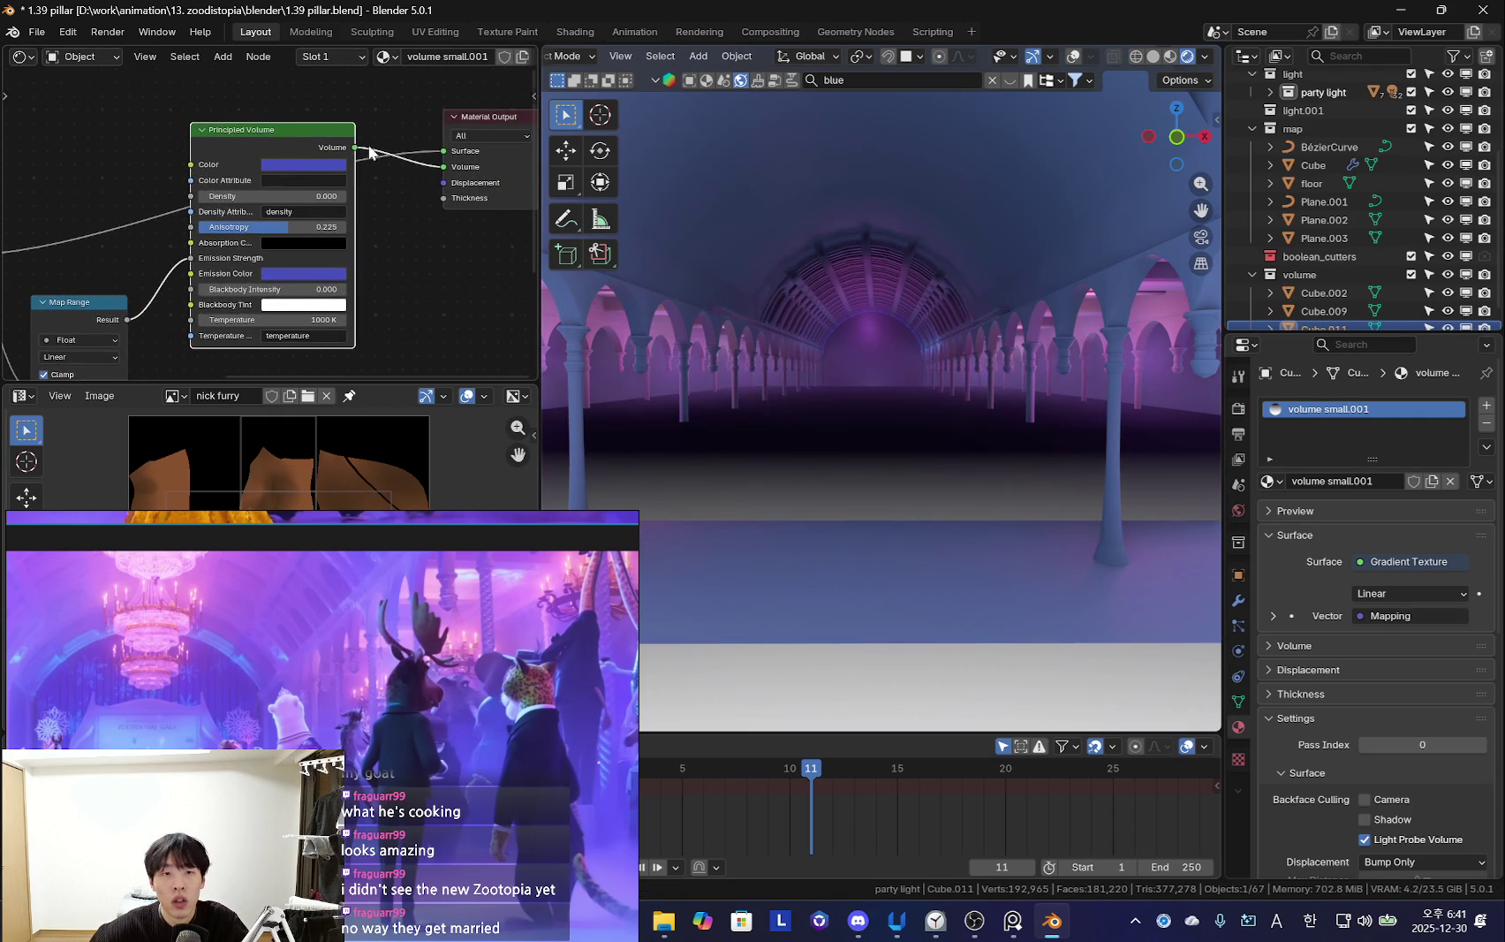
Cut the gradient's Surface link and raise the Map Range To Max to 0.350
{"action": "right_click_drag", "start_coordinate": [99, 232], "coordinate": [105, 231], "text": "ctrl"}
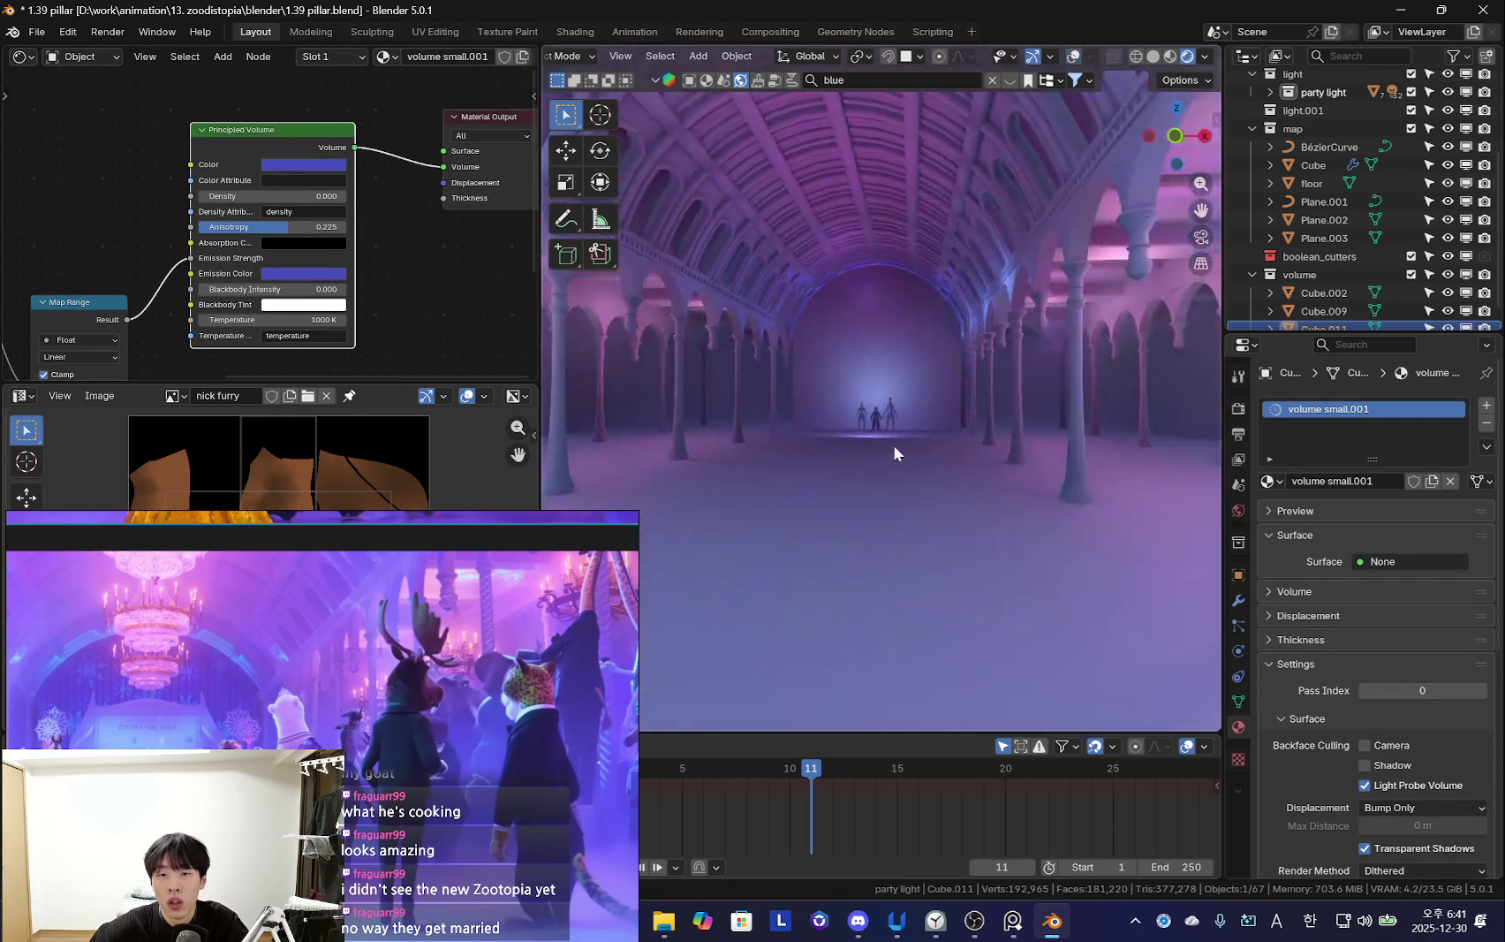
{"action": "scroll", "coordinate": [931, 453], "scroll_direction": "up", "scroll_amount": 2}
{"action": "scroll", "coordinate": [221, 265], "scroll_direction": "up", "scroll_amount": 2}
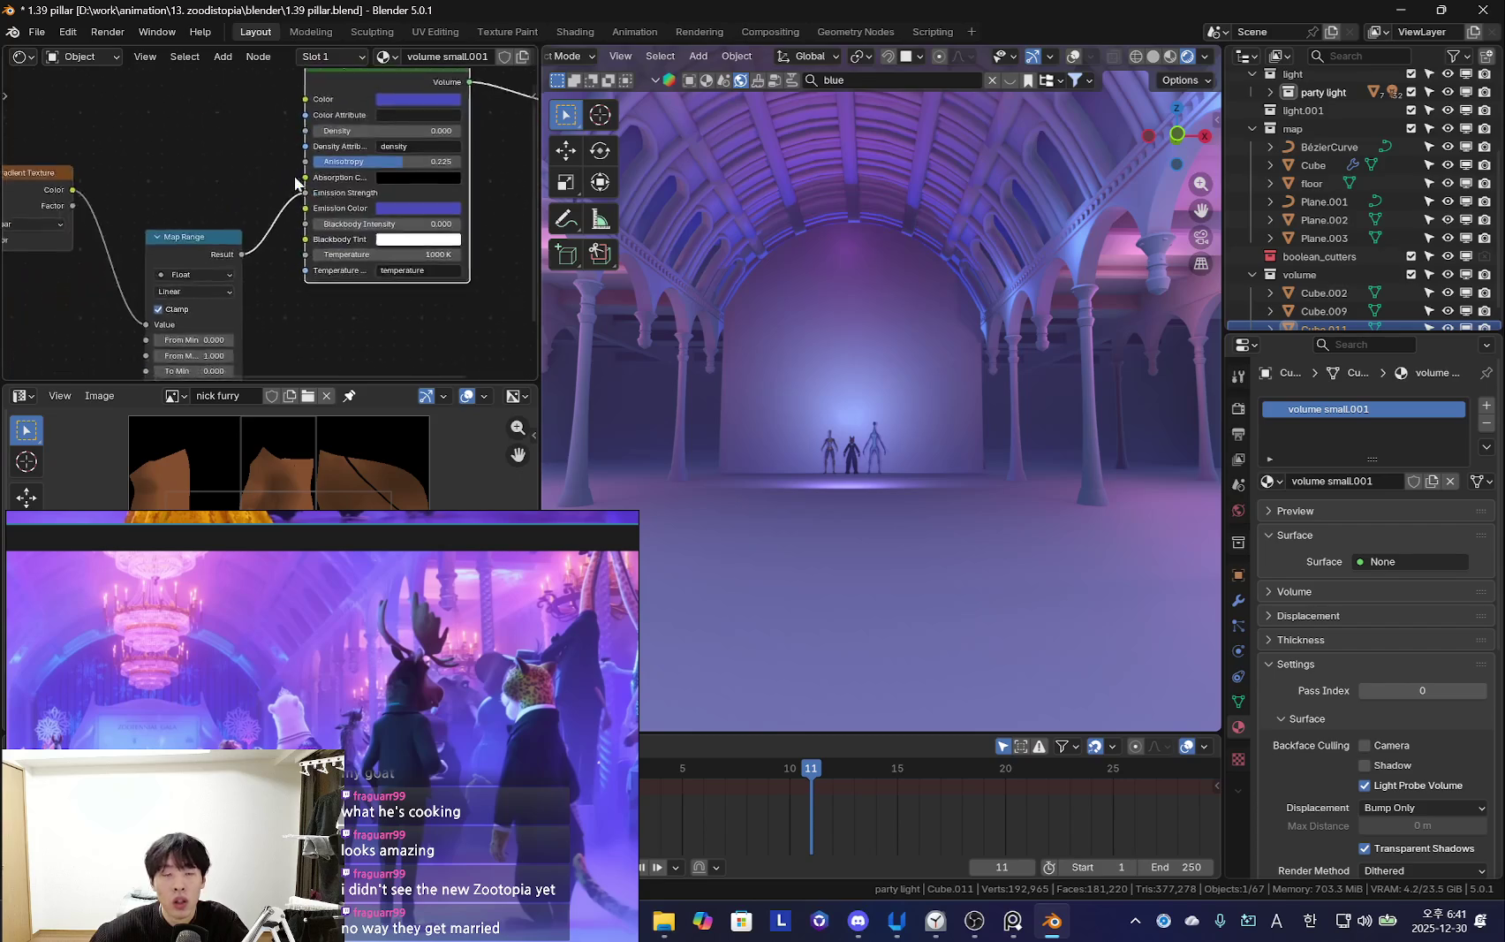
{"action": "middle_click_drag", "start_coordinate": [212, 265], "coordinate": [274, 179]}
{"action": "scroll", "coordinate": [274, 179], "scroll_direction": "down", "scroll_amount": 1}
{"action": "mouse_move", "coordinate": [251, 272]}
{"action": "left_mouse_down"}
{"action": "mouse_move", "coordinate": [282, 291]}
{"action": "mouse_move", "coordinate": [263, 291]}
{"action": "left_mouse_up"}
Lower the fog volume about 1.35 m along Z
{"action": "middle_click_drag", "start_coordinate": [753, 365], "coordinate": [863, 398]}
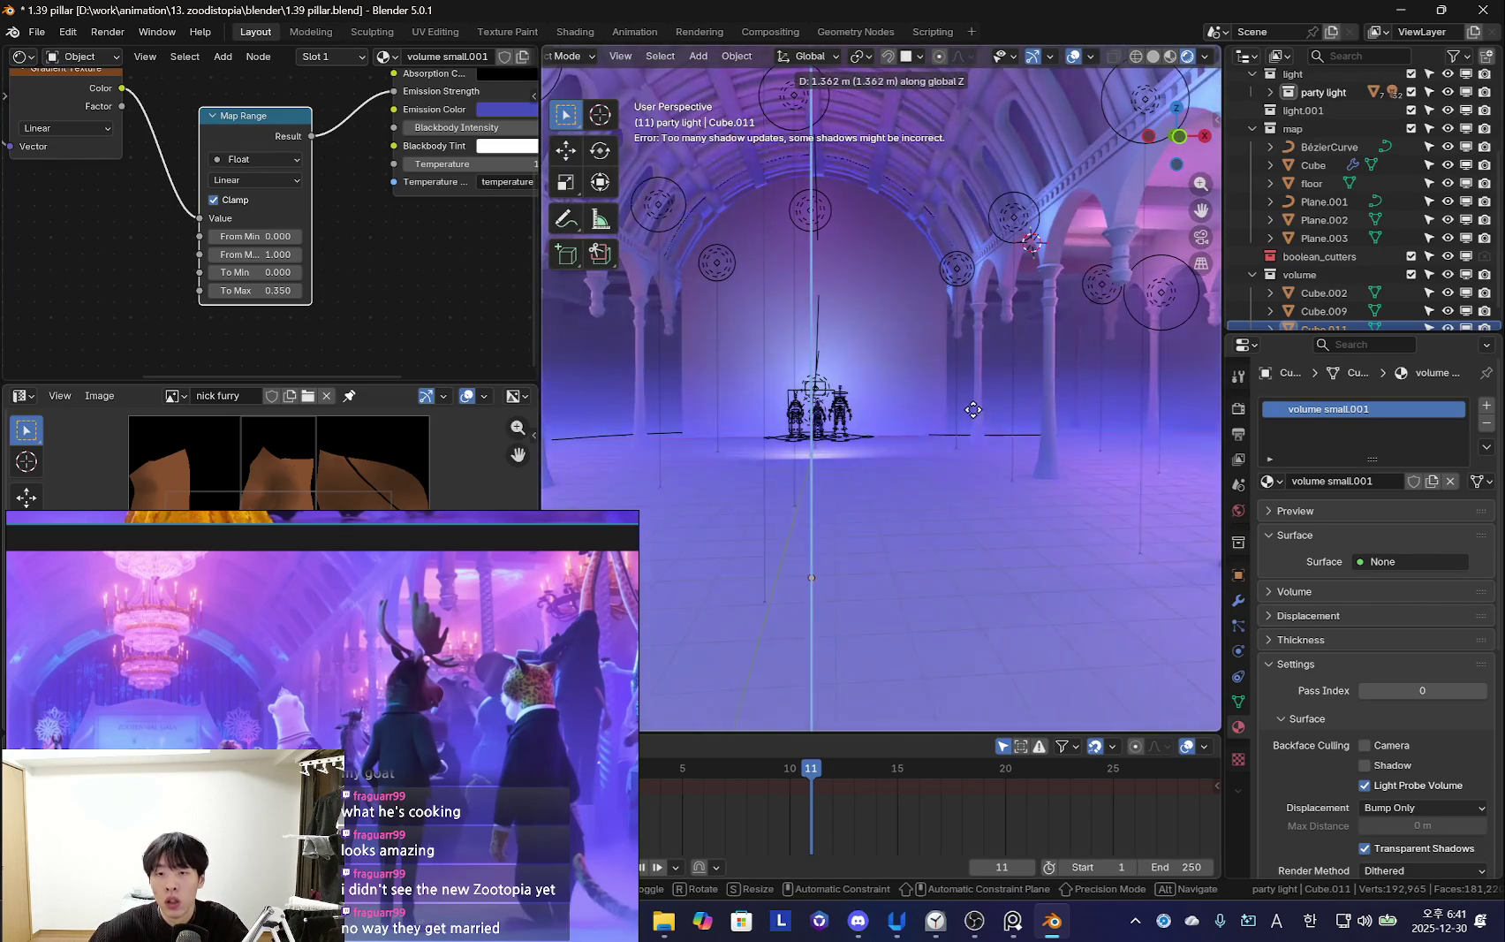
{"action": "key", "text": "shift+alt+z"}
{"action": "key", "text": "g"}
{"action": "left_click", "coordinate": [965, 415]}
{"action": "key", "text": "g"}
{"action": "key", "text": "z"}
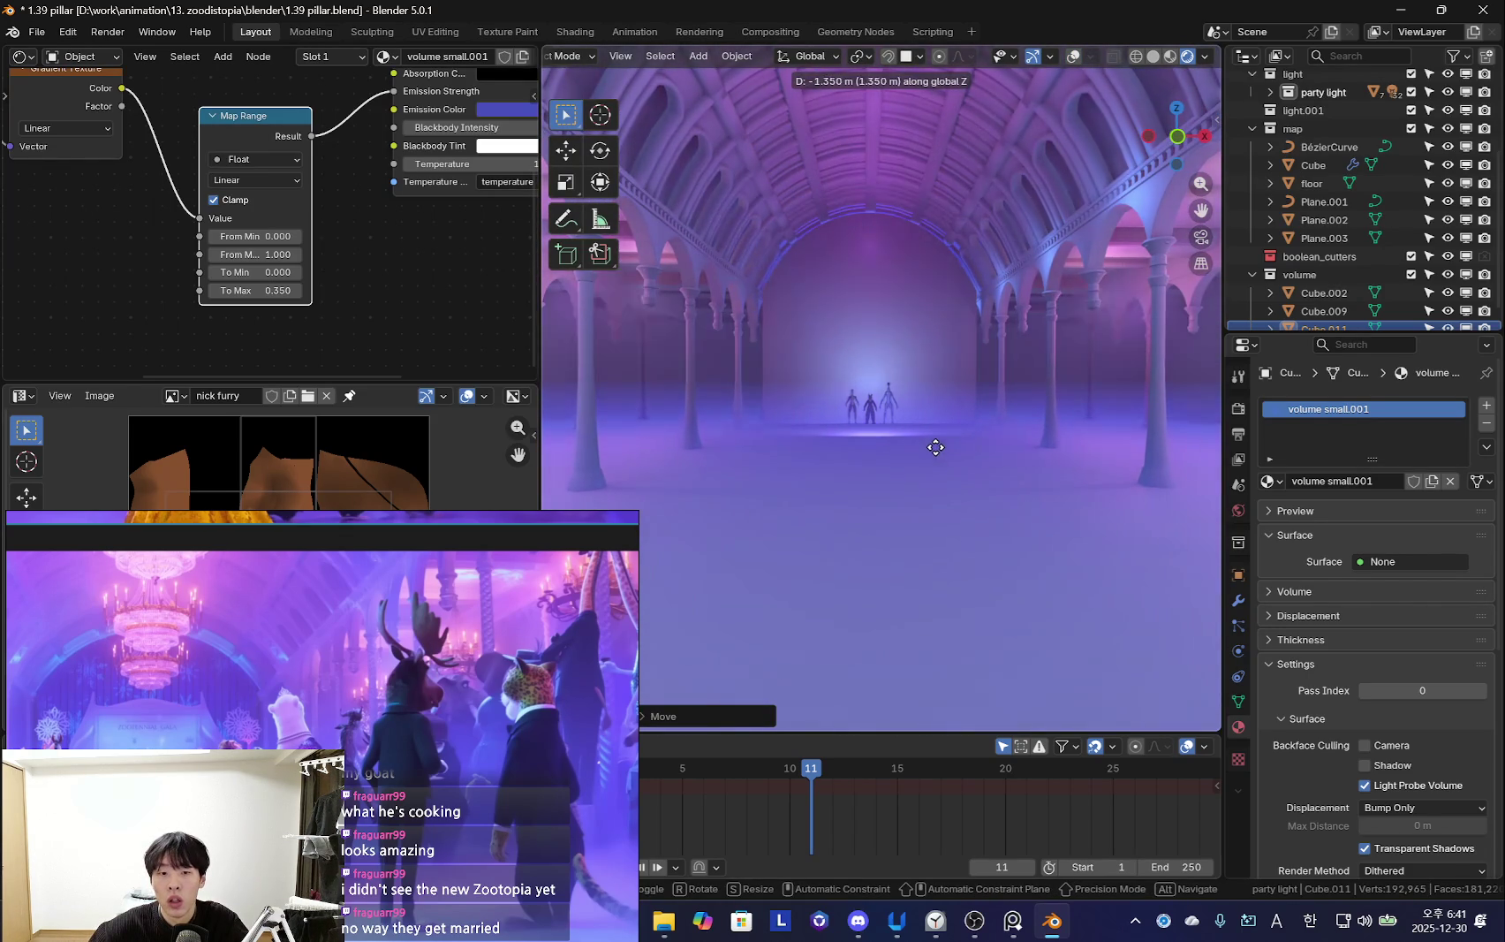
{"action": "left_click", "coordinate": [937, 446]}
{"action": "left_click", "coordinate": [512, 676]}
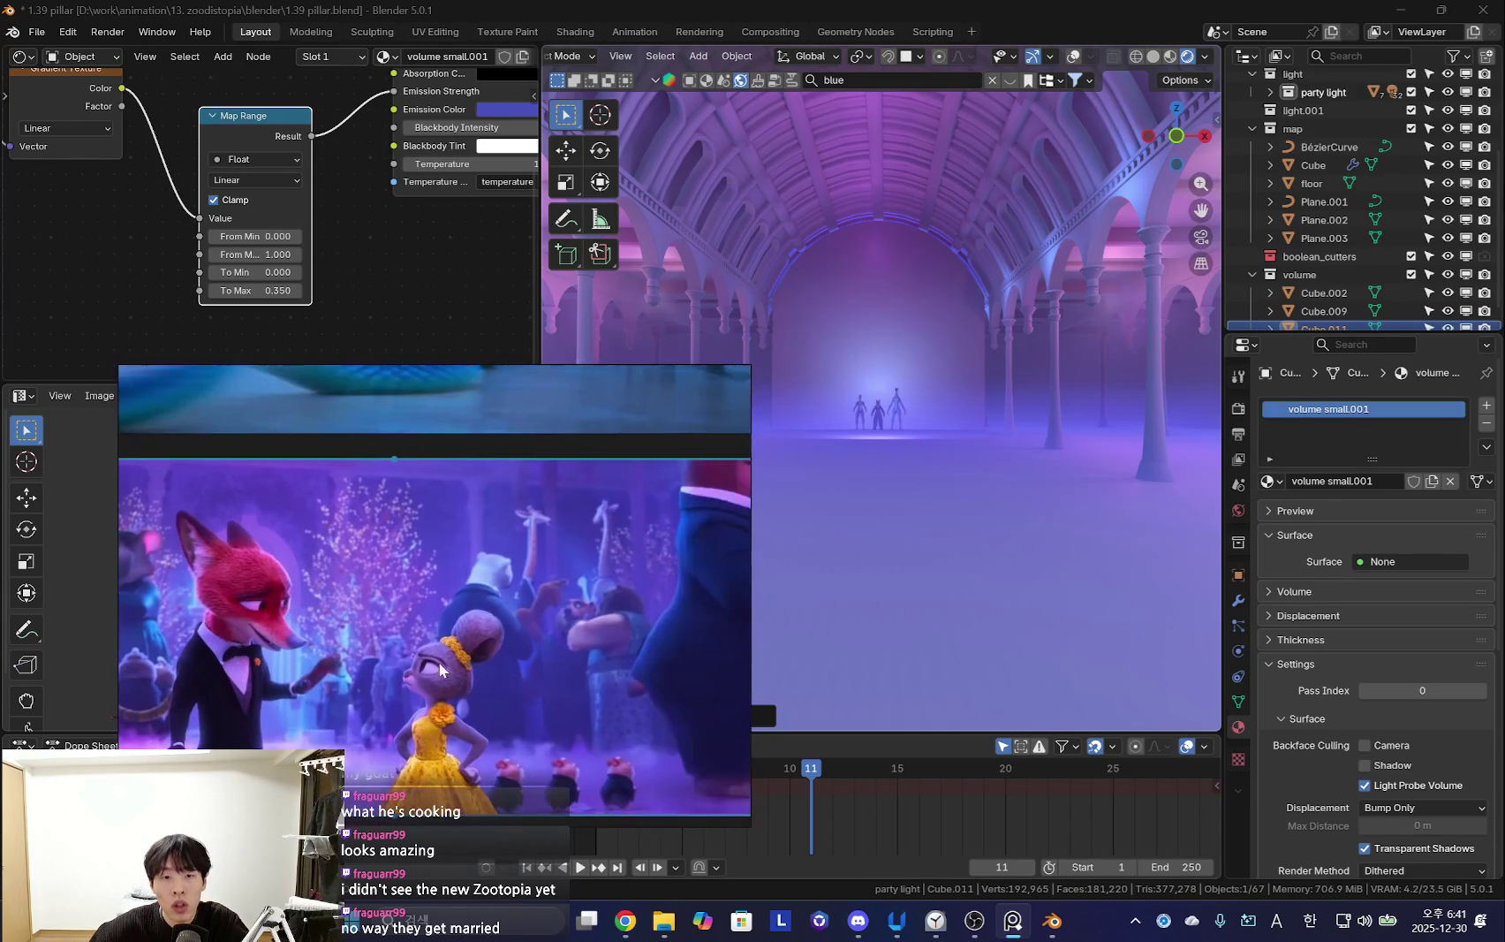
{"action": "scroll", "coordinate": [464, 623], "scroll_direction": "down", "scroll_amount": 3}
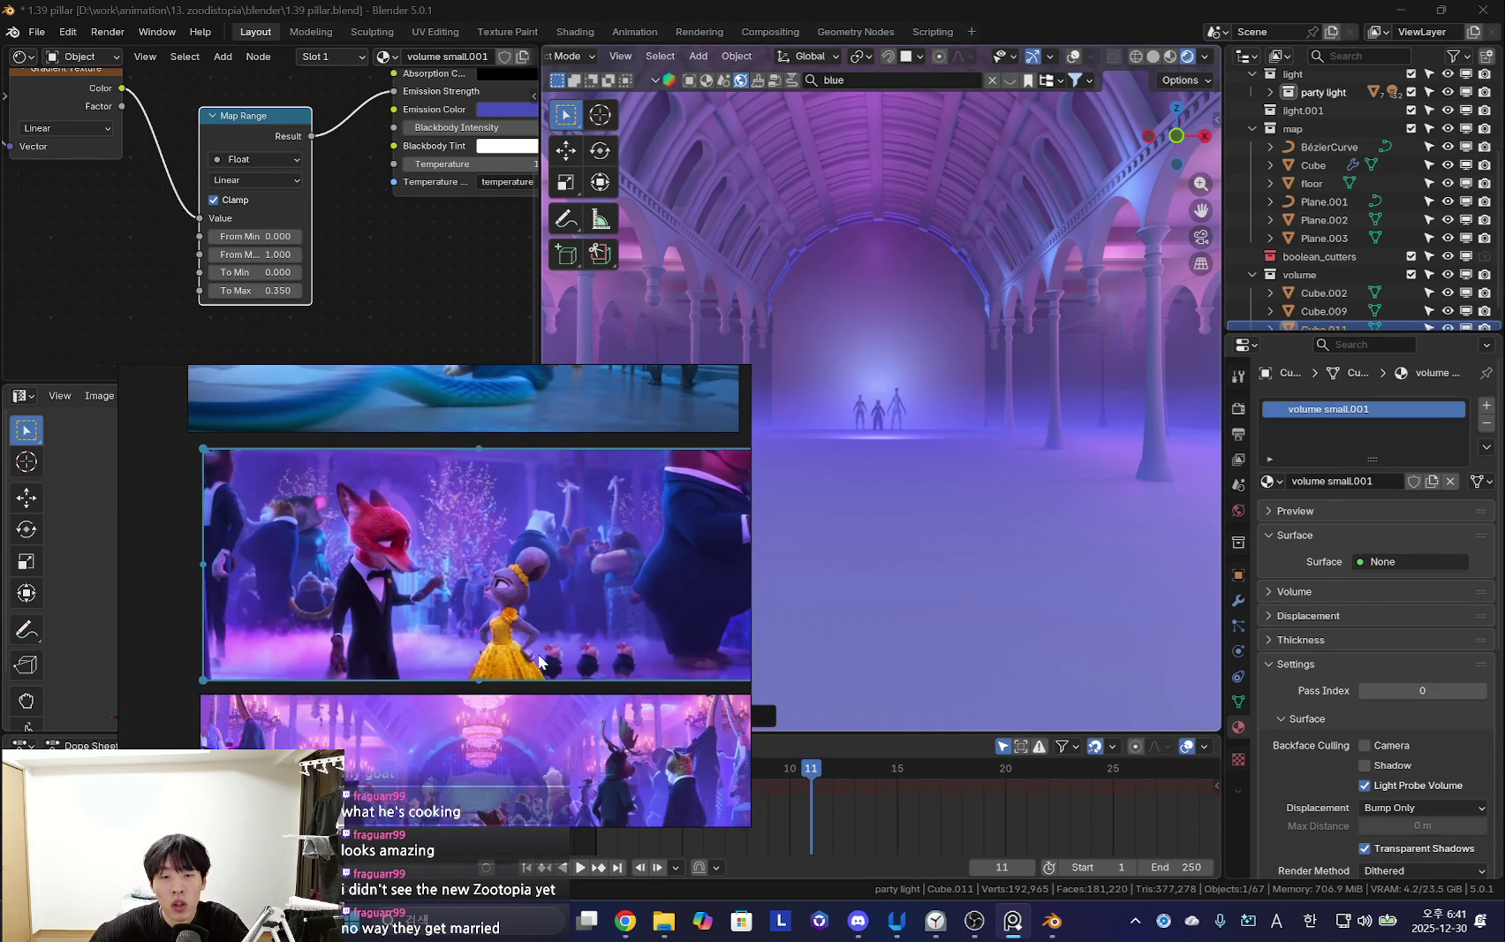
{"action": "scroll", "coordinate": [517, 631], "scroll_direction": "down", "scroll_amount": 2}
{"action": "scroll", "coordinate": [515, 601], "scroll_direction": "up", "scroll_amount": 2}
{"action": "scroll", "coordinate": [516, 592], "scroll_direction": "up", "scroll_amount": 2}
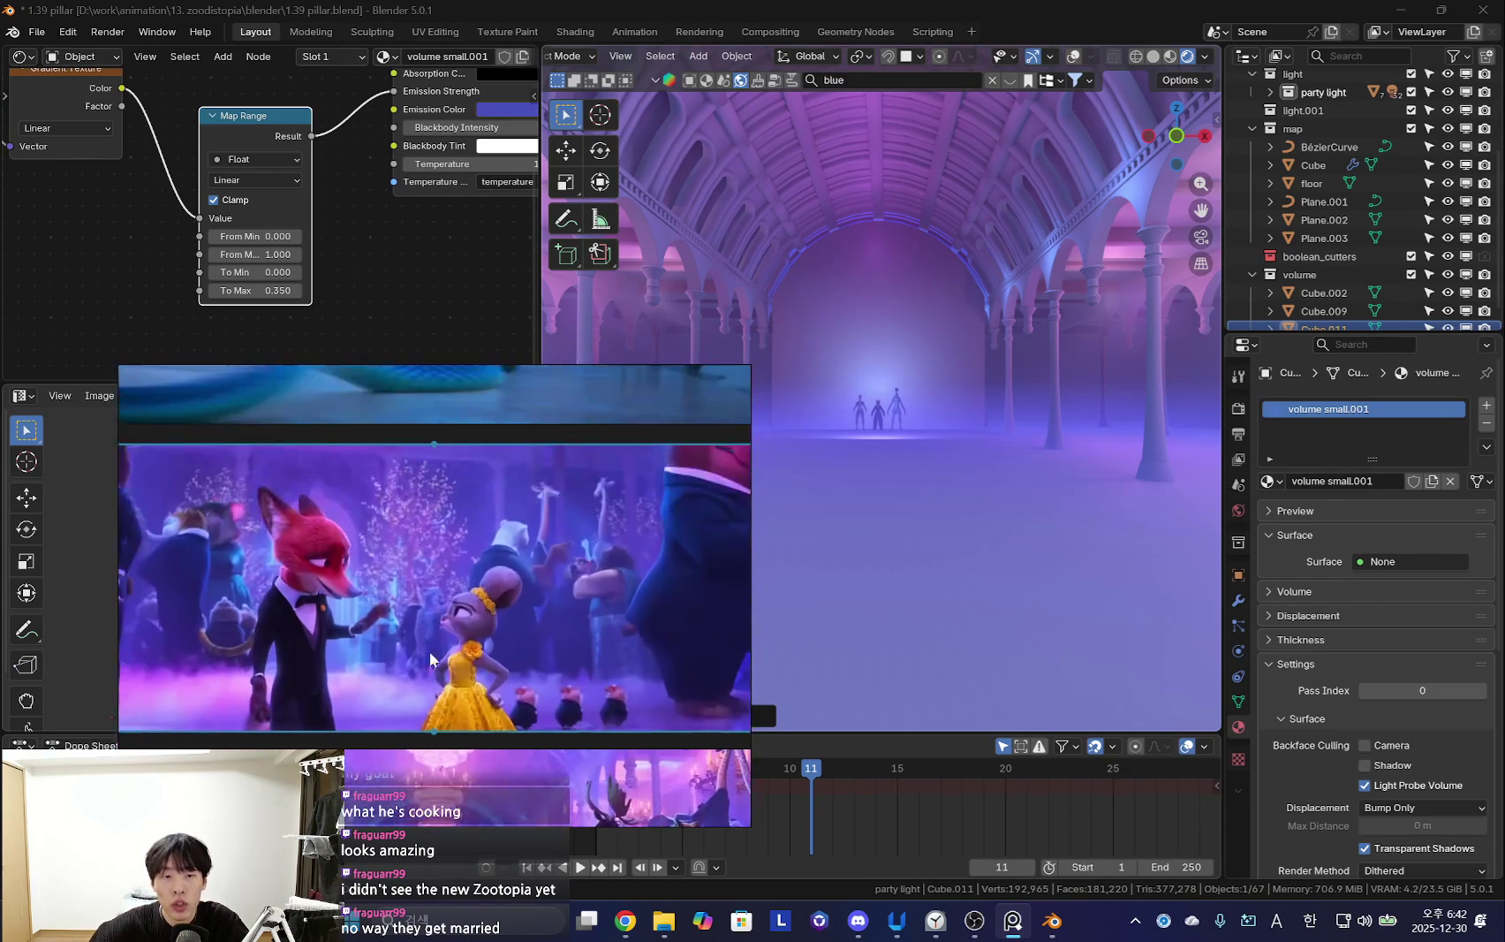
{"action": "scroll", "coordinate": [518, 578], "scroll_direction": "up", "scroll_amount": 1}
{"action": "scroll", "coordinate": [518, 576], "scroll_direction": "up", "scroll_amount": 1}
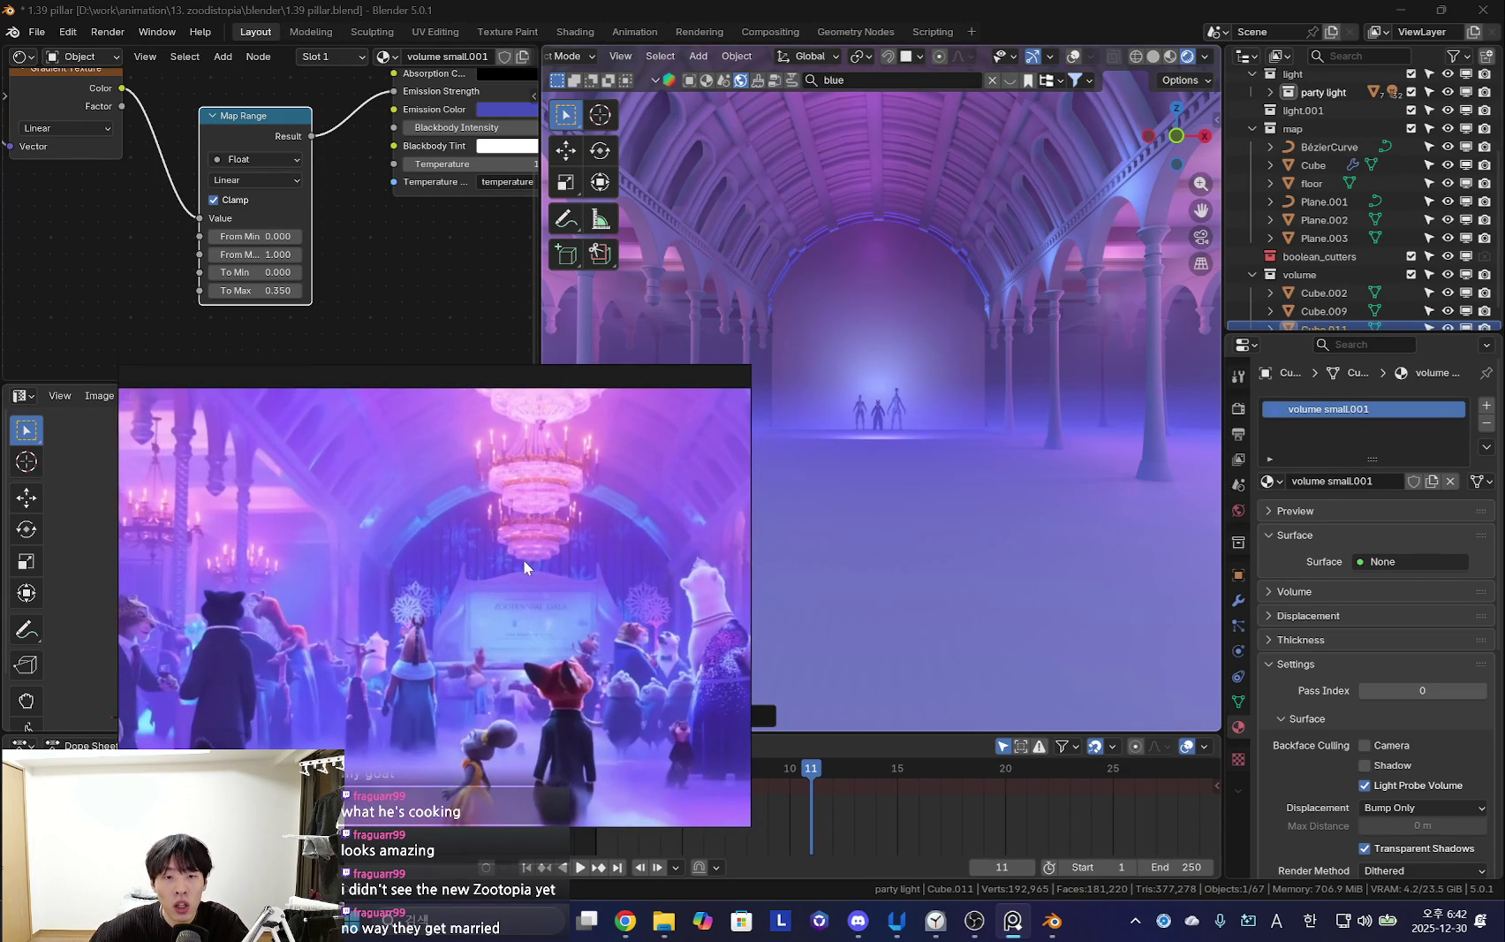
{"action": "scroll", "coordinate": [508, 548], "scroll_direction": "up", "scroll_amount": 1}
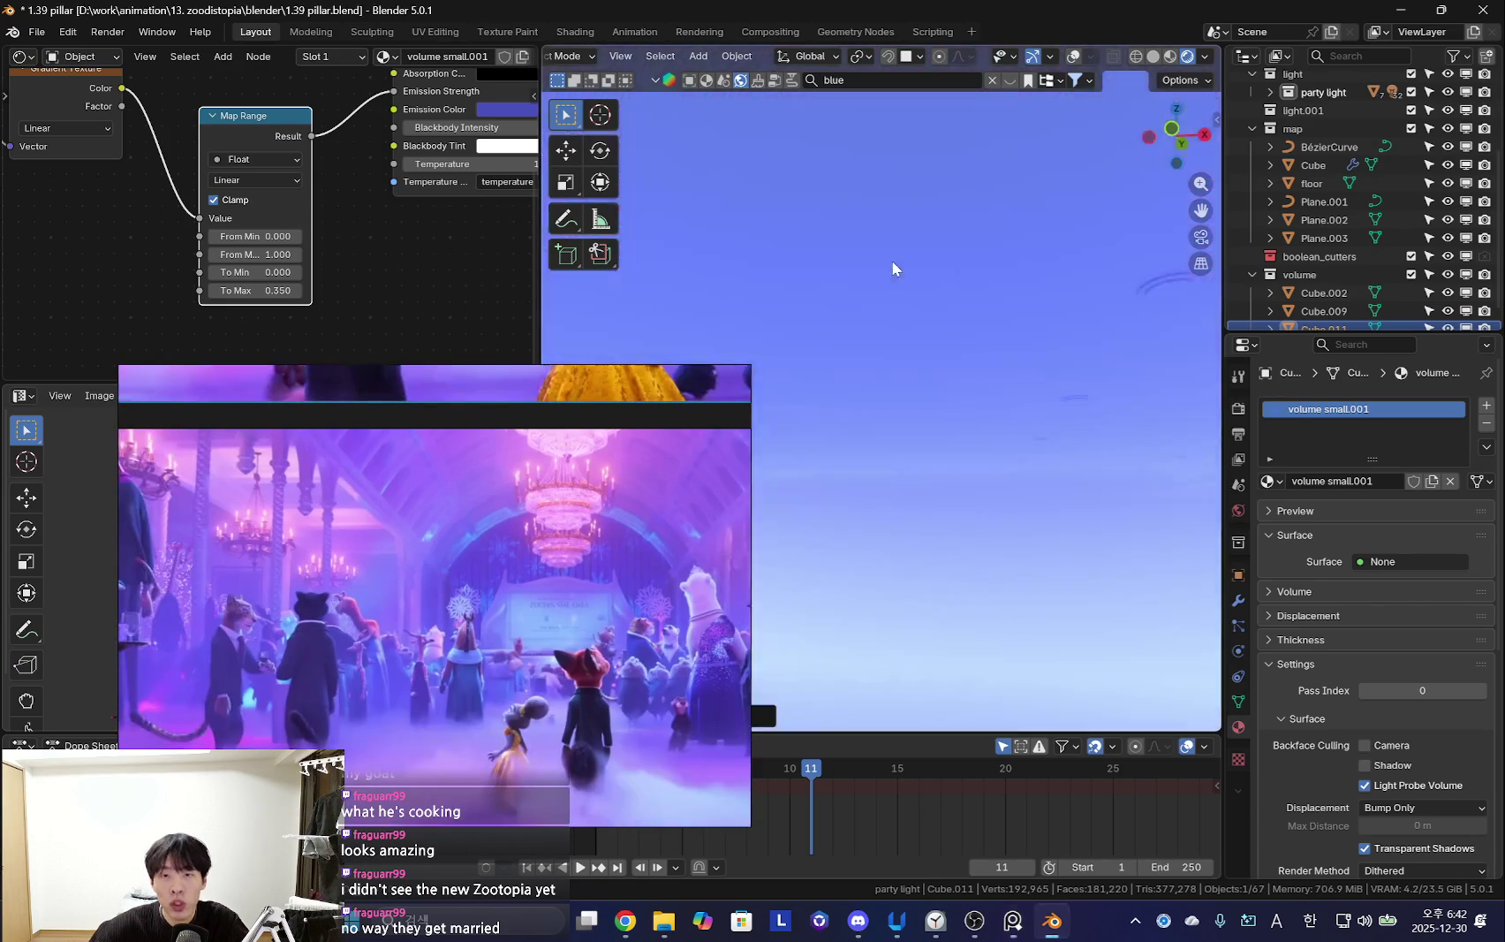
{"action": "middle_click_drag", "start_coordinate": [891, 260], "coordinate": [873, 406]}
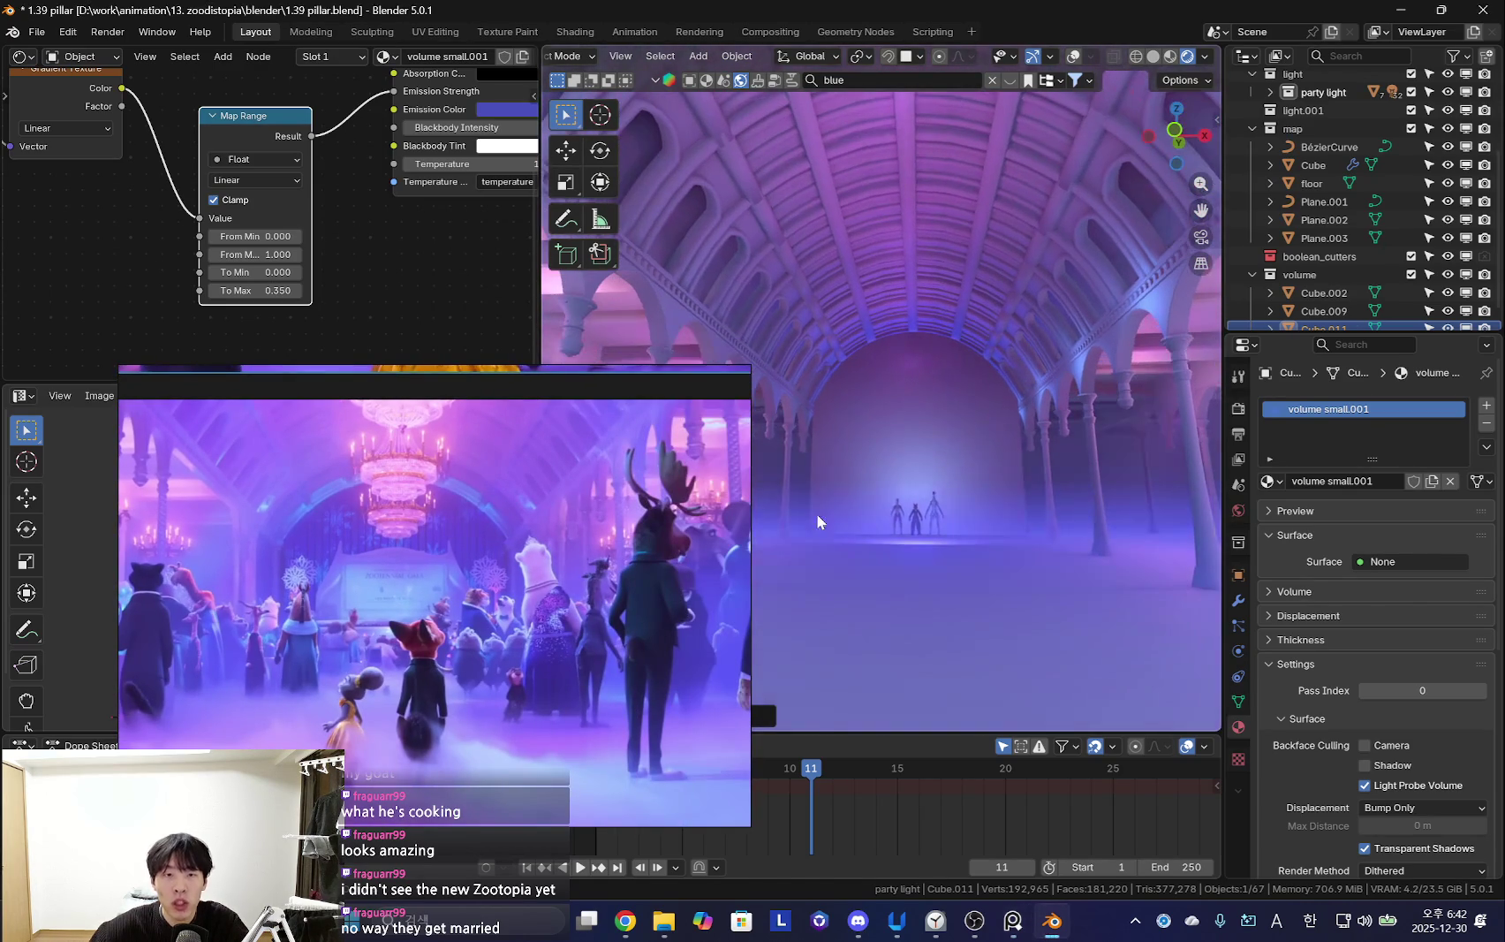
{"action": "left_click_drag", "start_coordinate": [464, 418], "coordinate": [347, 517]}
{"action": "right_click", "coordinate": [572, 489]}
{"action": "middle_click_drag", "start_coordinate": [874, 530], "coordinate": [861, 442]}
{"action": "key", "text": "Home"}
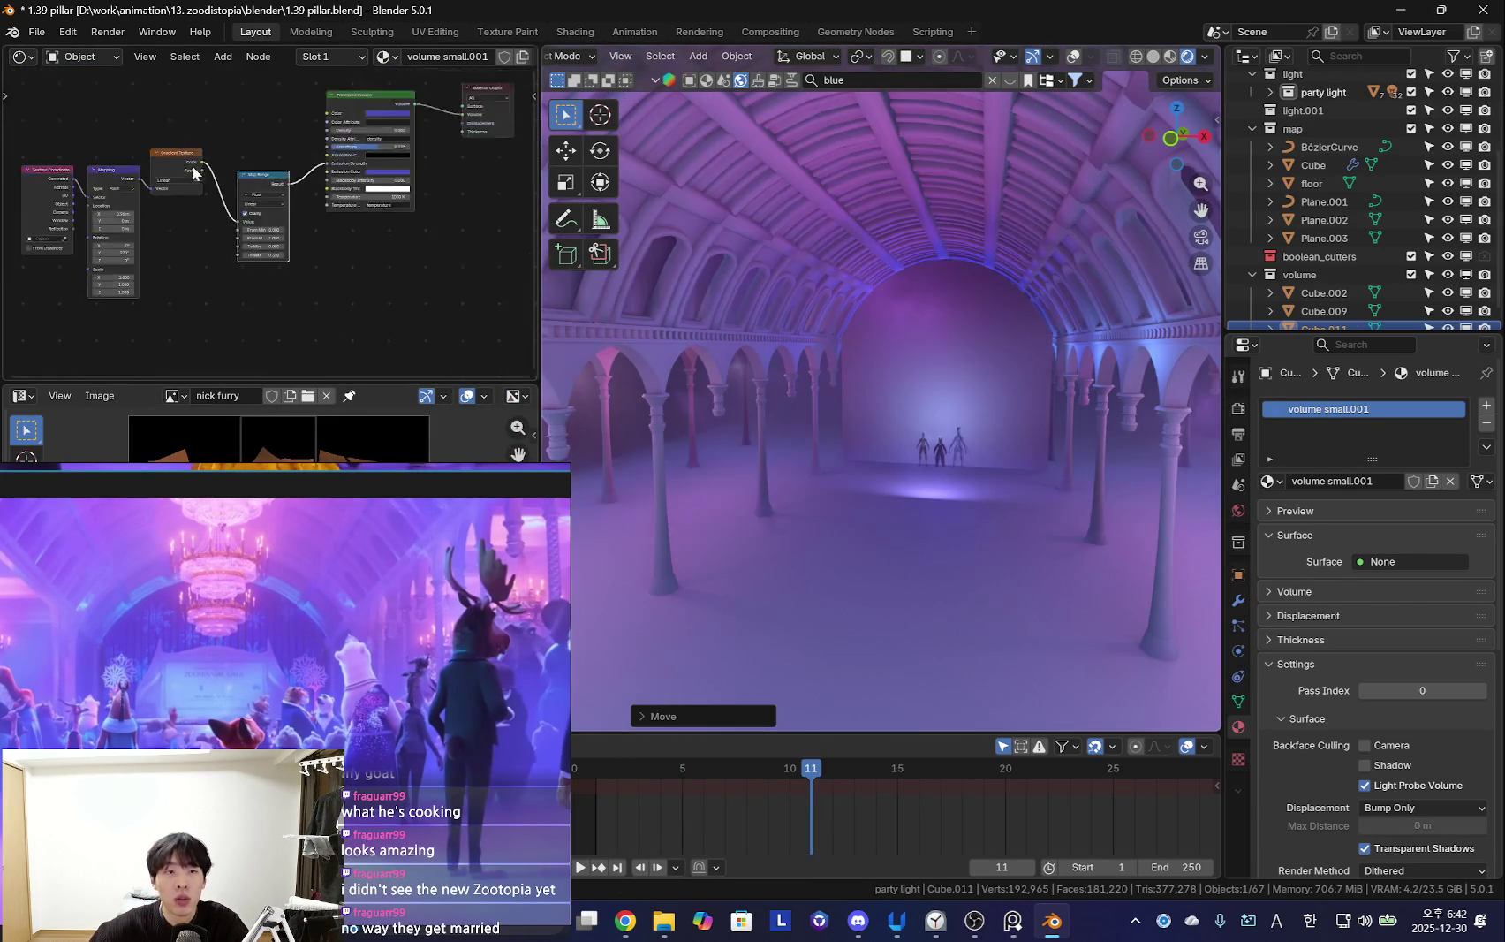
In the World shader, set the Mix node's B colour to a deeper blue
{"action": "left_click", "coordinate": [97, 120]}
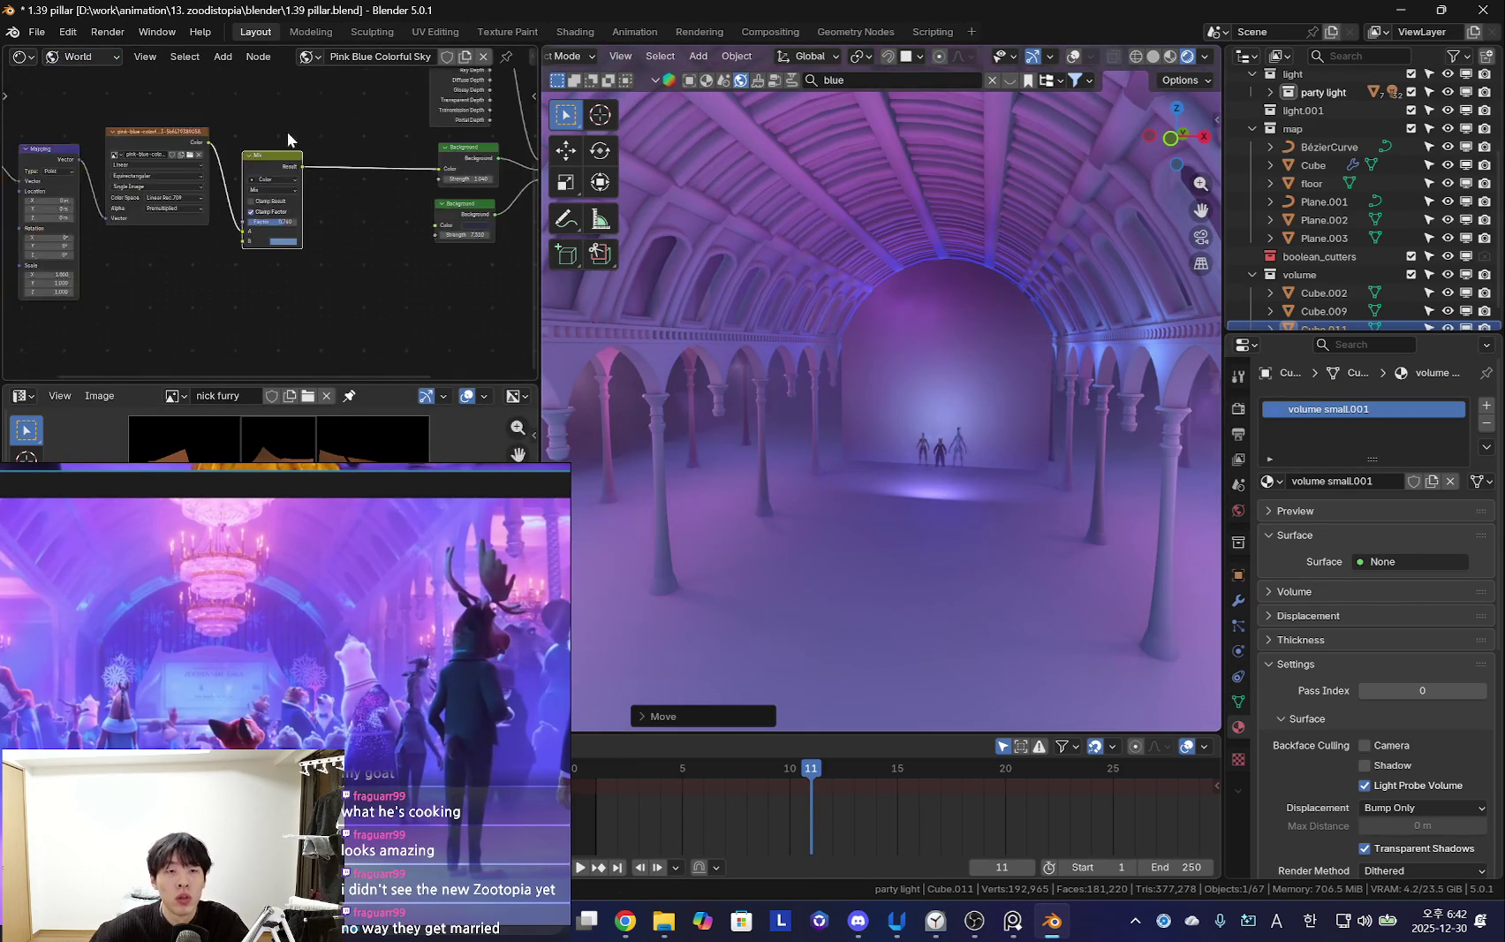
{"action": "scroll", "coordinate": [269, 128], "scroll_direction": "up", "scroll_amount": 5}
{"action": "scroll", "coordinate": [998, 329], "scroll_direction": "up", "scroll_amount": 3}
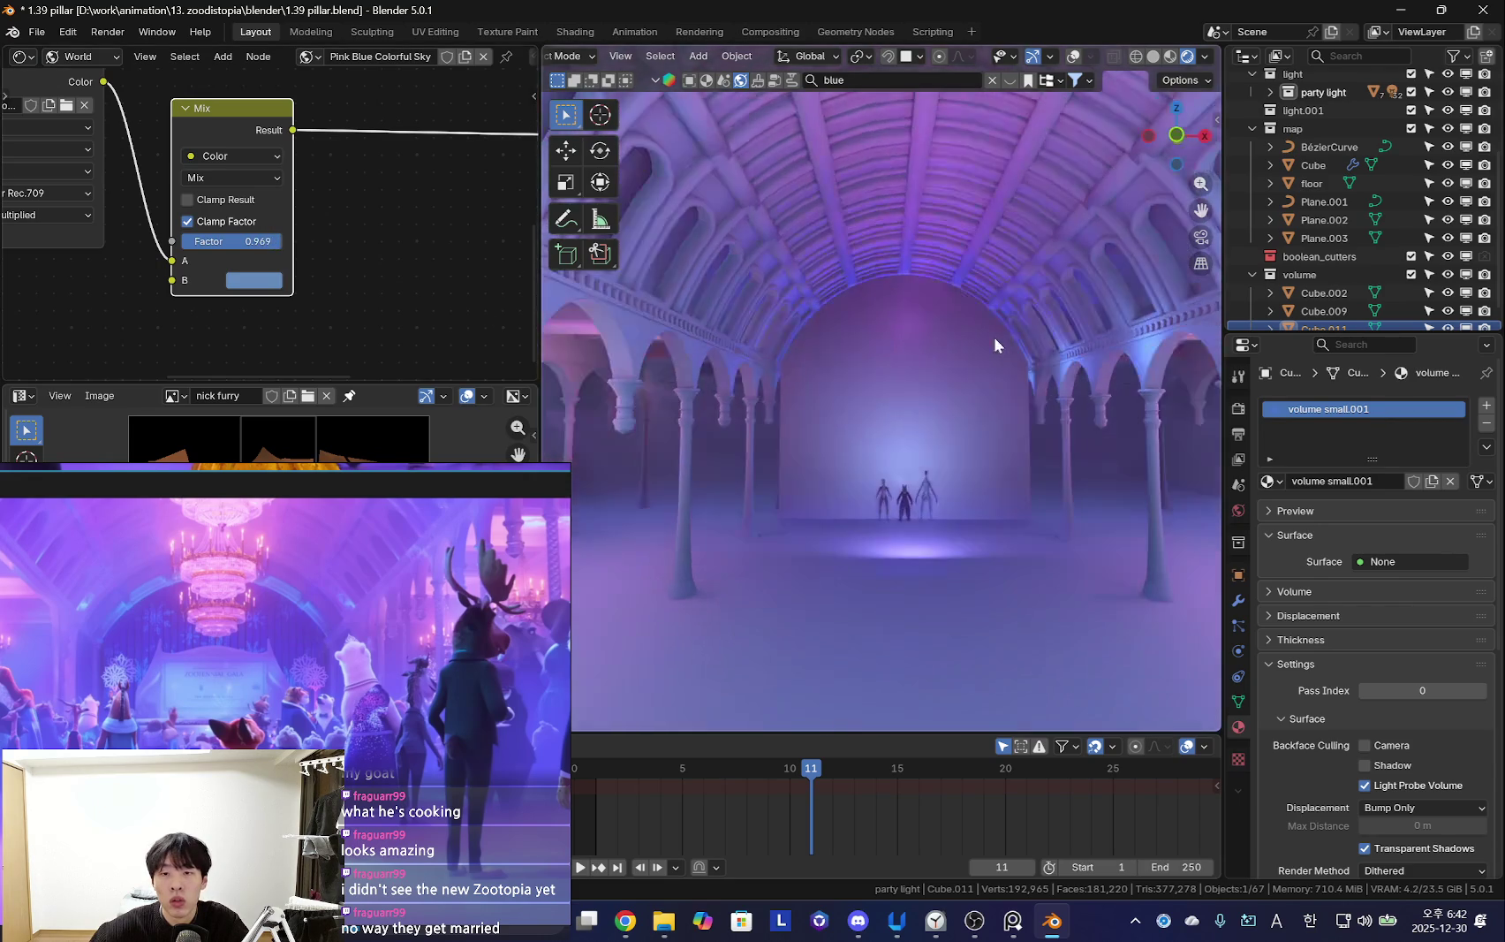
{"action": "left_click", "coordinate": [256, 281]}
{"action": "left_click", "coordinate": [326, 337]}
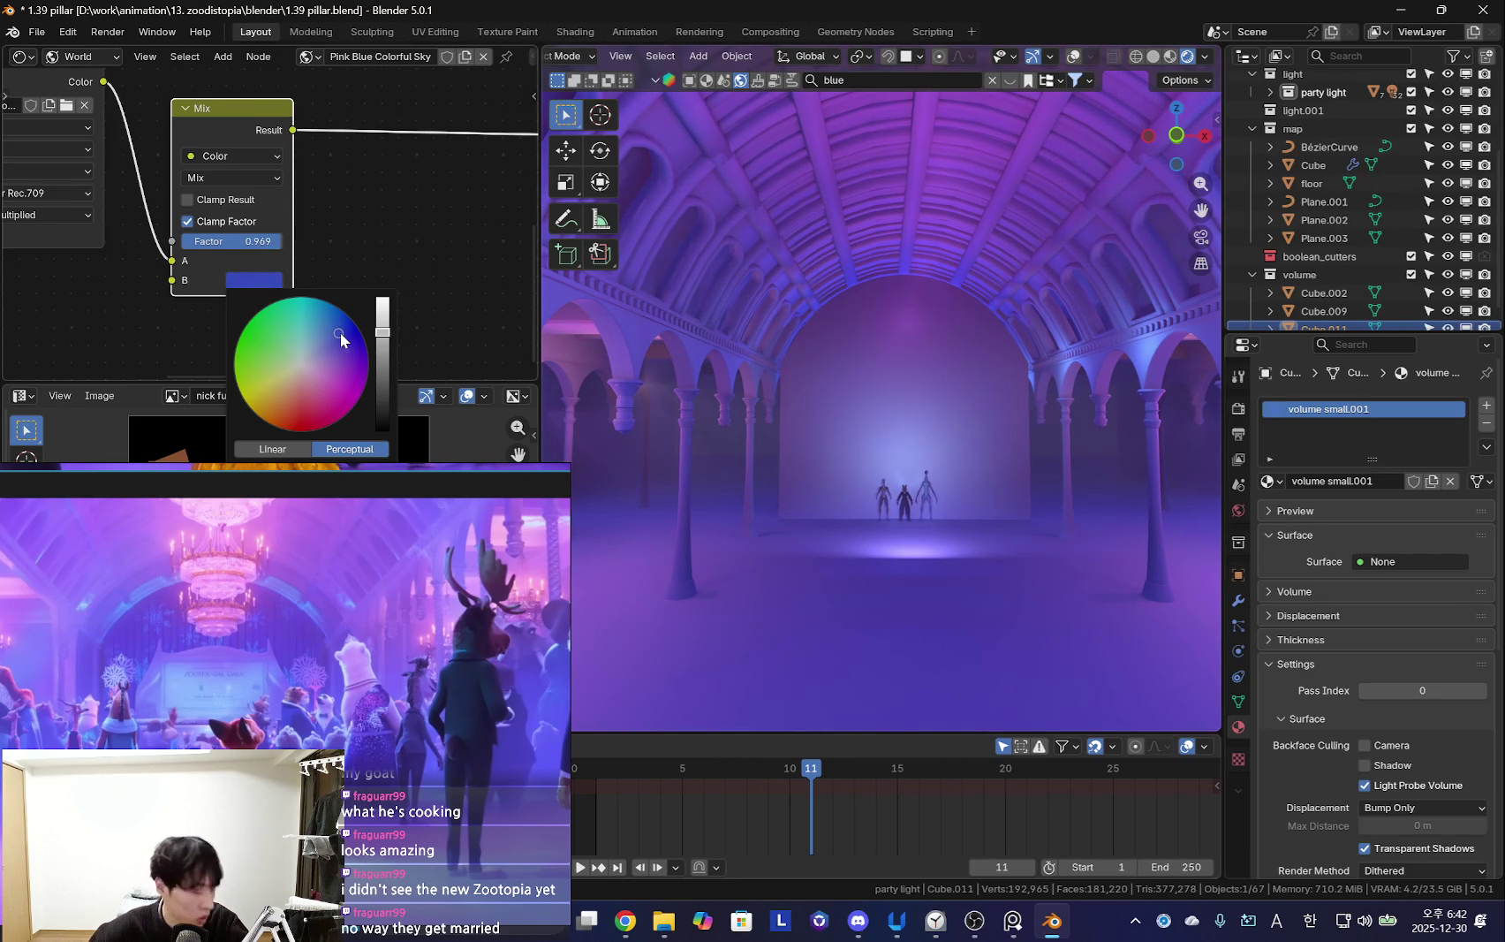
Lower the world Mix factor to 0.763 and orbit to inspect the hall's lighting
{"action": "middle_click_drag", "start_coordinate": [276, 288], "coordinate": [227, 287]}
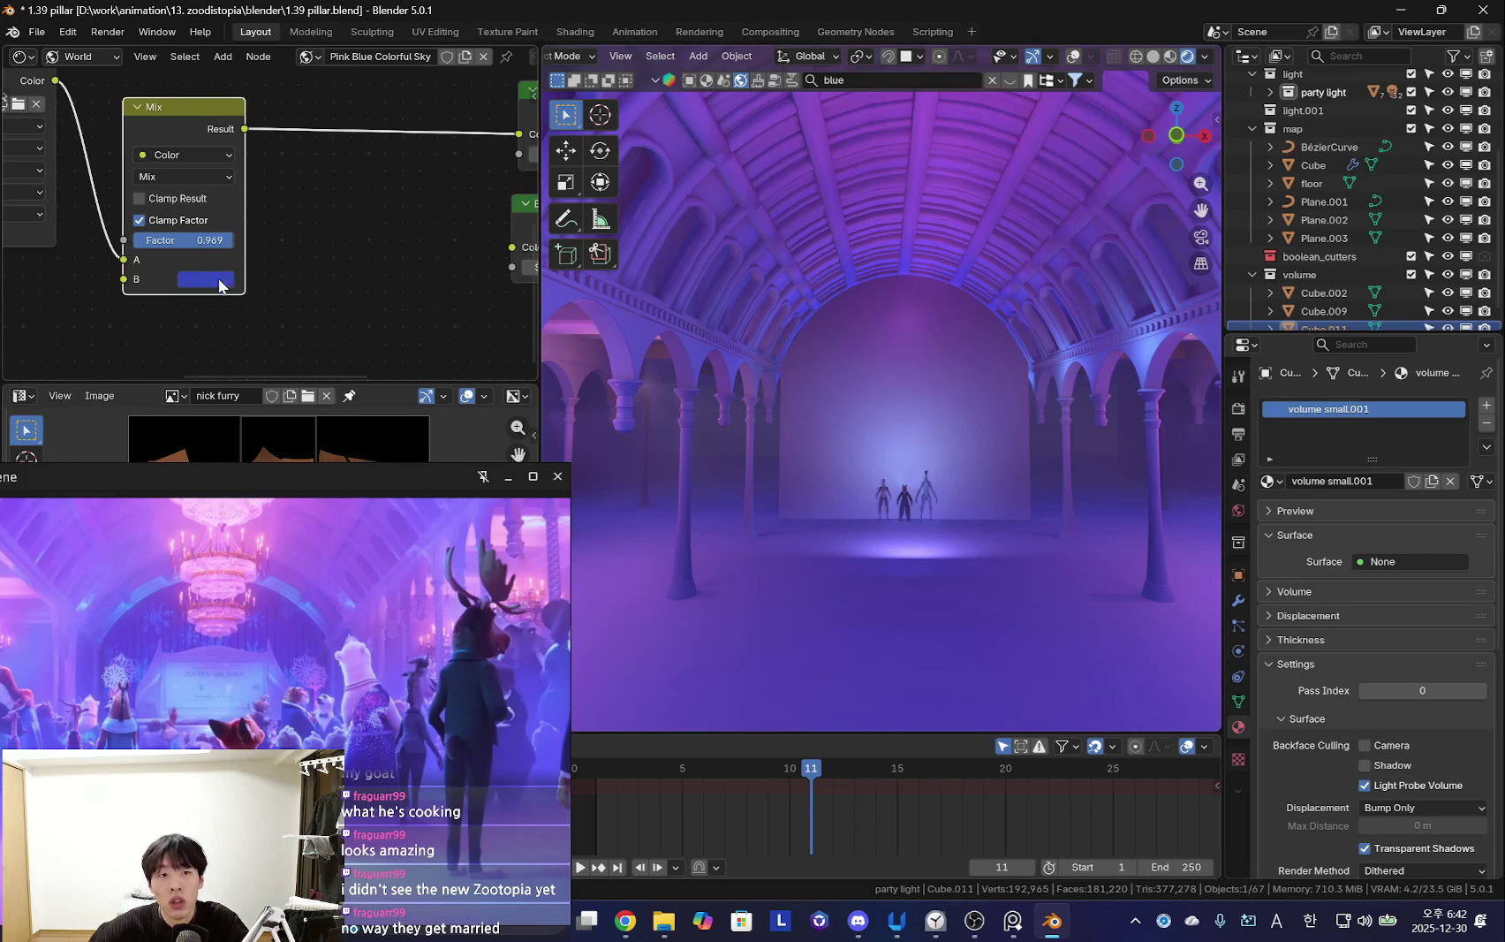
{"action": "left_click_drag", "start_coordinate": [181, 239], "coordinate": [163, 240]}
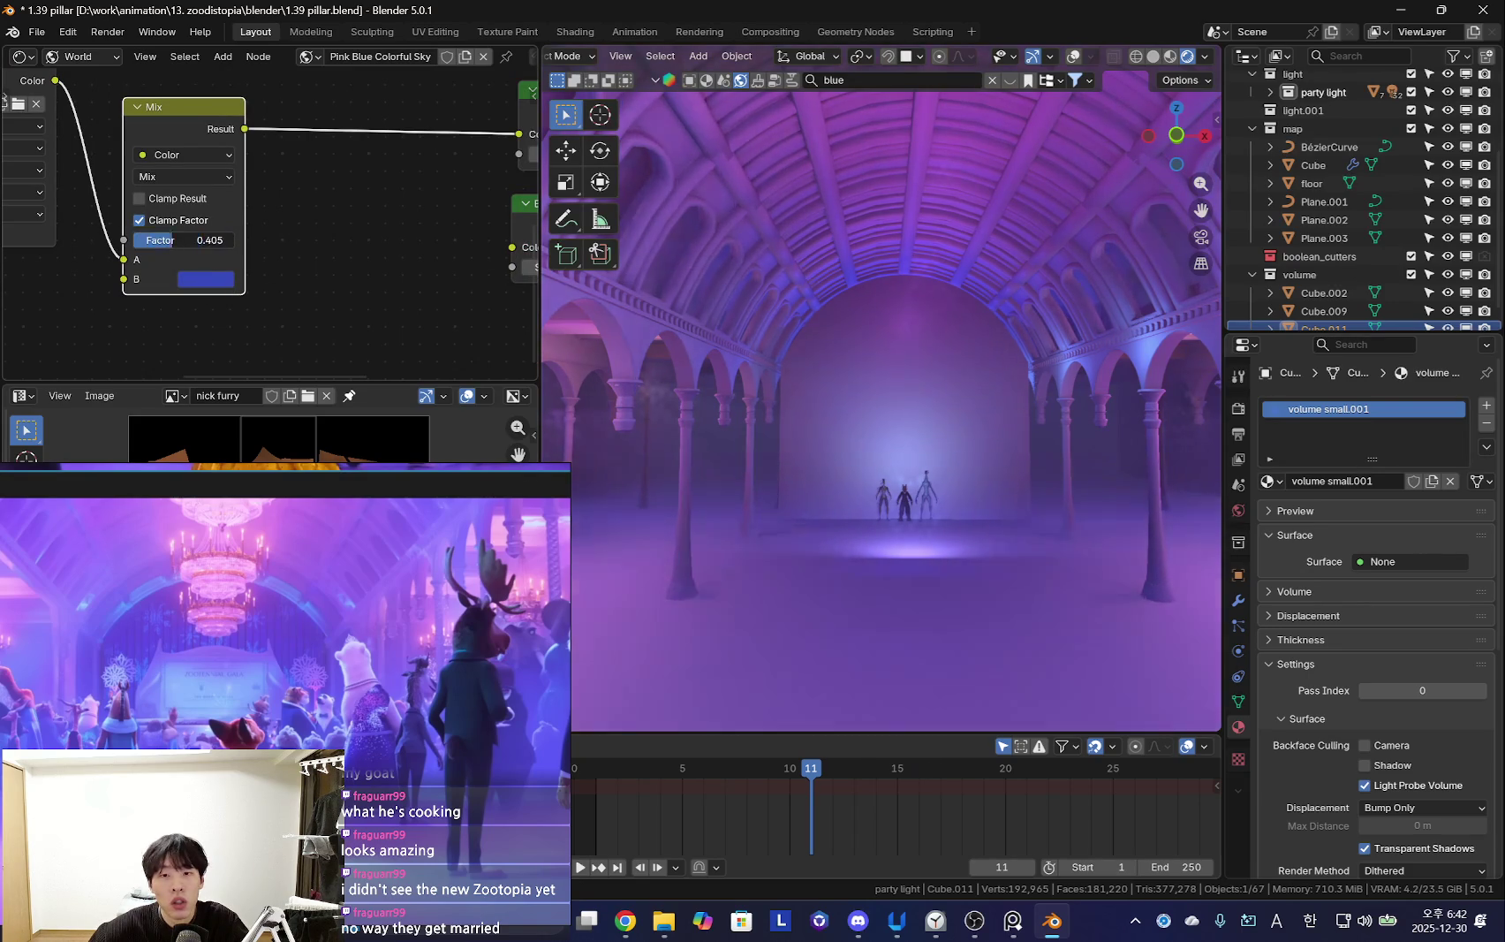
{"action": "middle_click_drag", "start_coordinate": [935, 442], "coordinate": [908, 437], "text": "shift"}
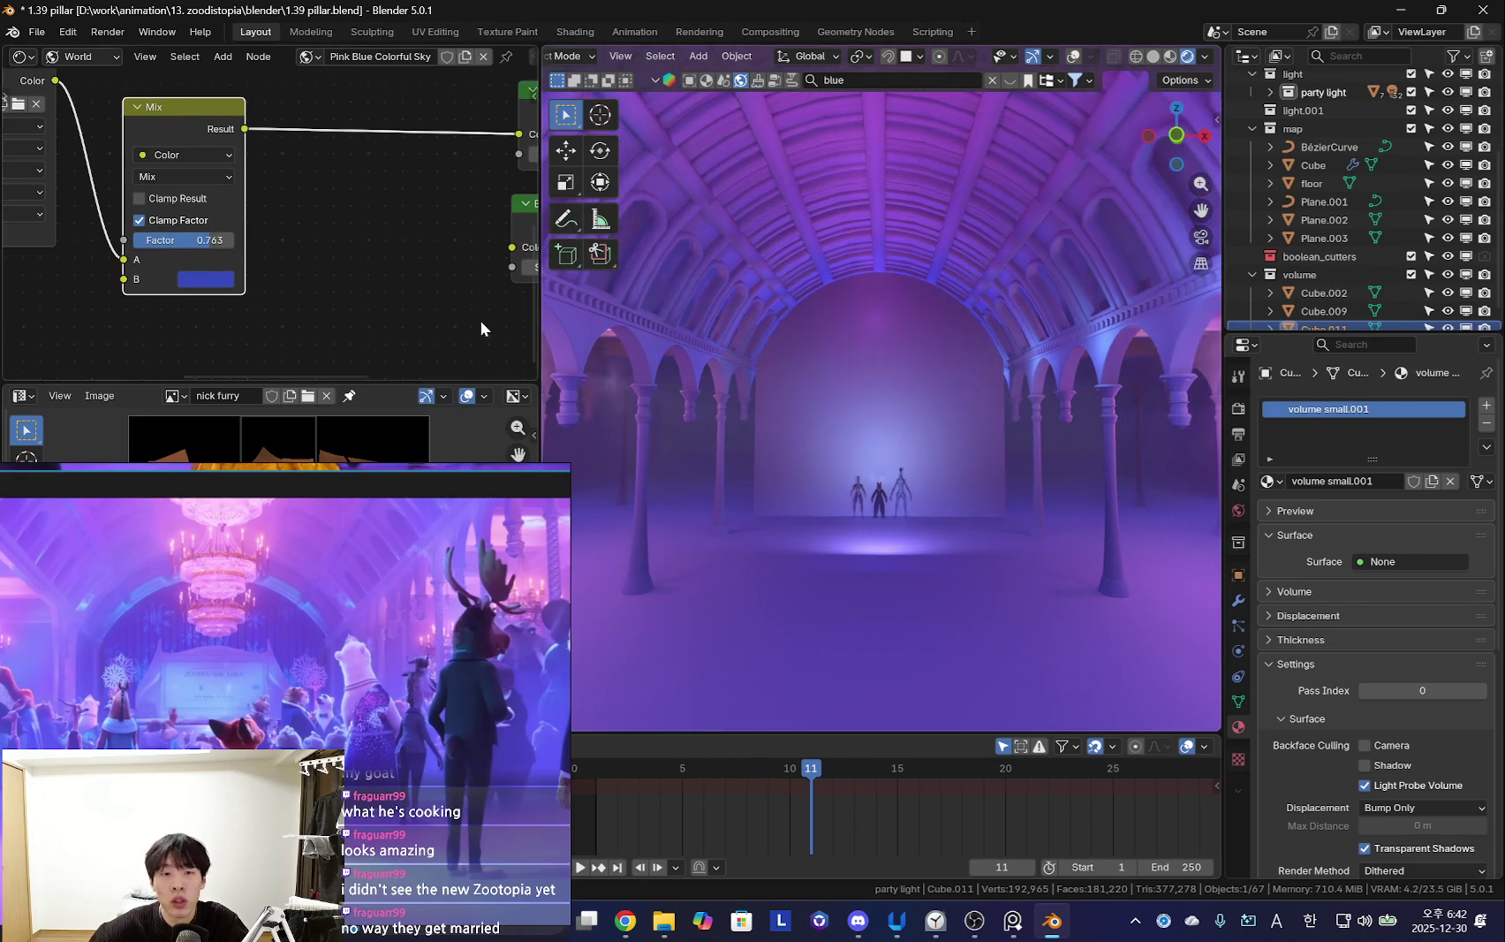
{"action": "middle_click_drag", "start_coordinate": [502, 331], "coordinate": [402, 285]}
{"action": "mouse_move", "coordinate": [831, 380]}
{"action": "middle_mouse_down"}
{"action": "mouse_move", "coordinate": [879, 345]}
{"action": "mouse_move", "coordinate": [909, 386]}
{"action": "mouse_move", "coordinate": [962, 344]}
{"action": "mouse_move", "coordinate": [1022, 374]}
{"action": "mouse_move", "coordinate": [972, 386]}
{"action": "mouse_move", "coordinate": [986, 419]}
{"action": "mouse_move", "coordinate": [935, 558]}
{"action": "middle_mouse_up"}
{"action": "key", "text": "shift+alt+z"}
{"action": "left_click", "coordinate": [934, 554]}
Walk forward through the hall past the figures with Walk navigation
{"action": "key", "text": "shift+alt+z"}
{"action": "key", "text": "shift+grave"}
{"action": "scroll", "coordinate": [881, 386], "scroll_direction": "up", "scroll_amount": 5}
{"action": "key", "text": "w"}
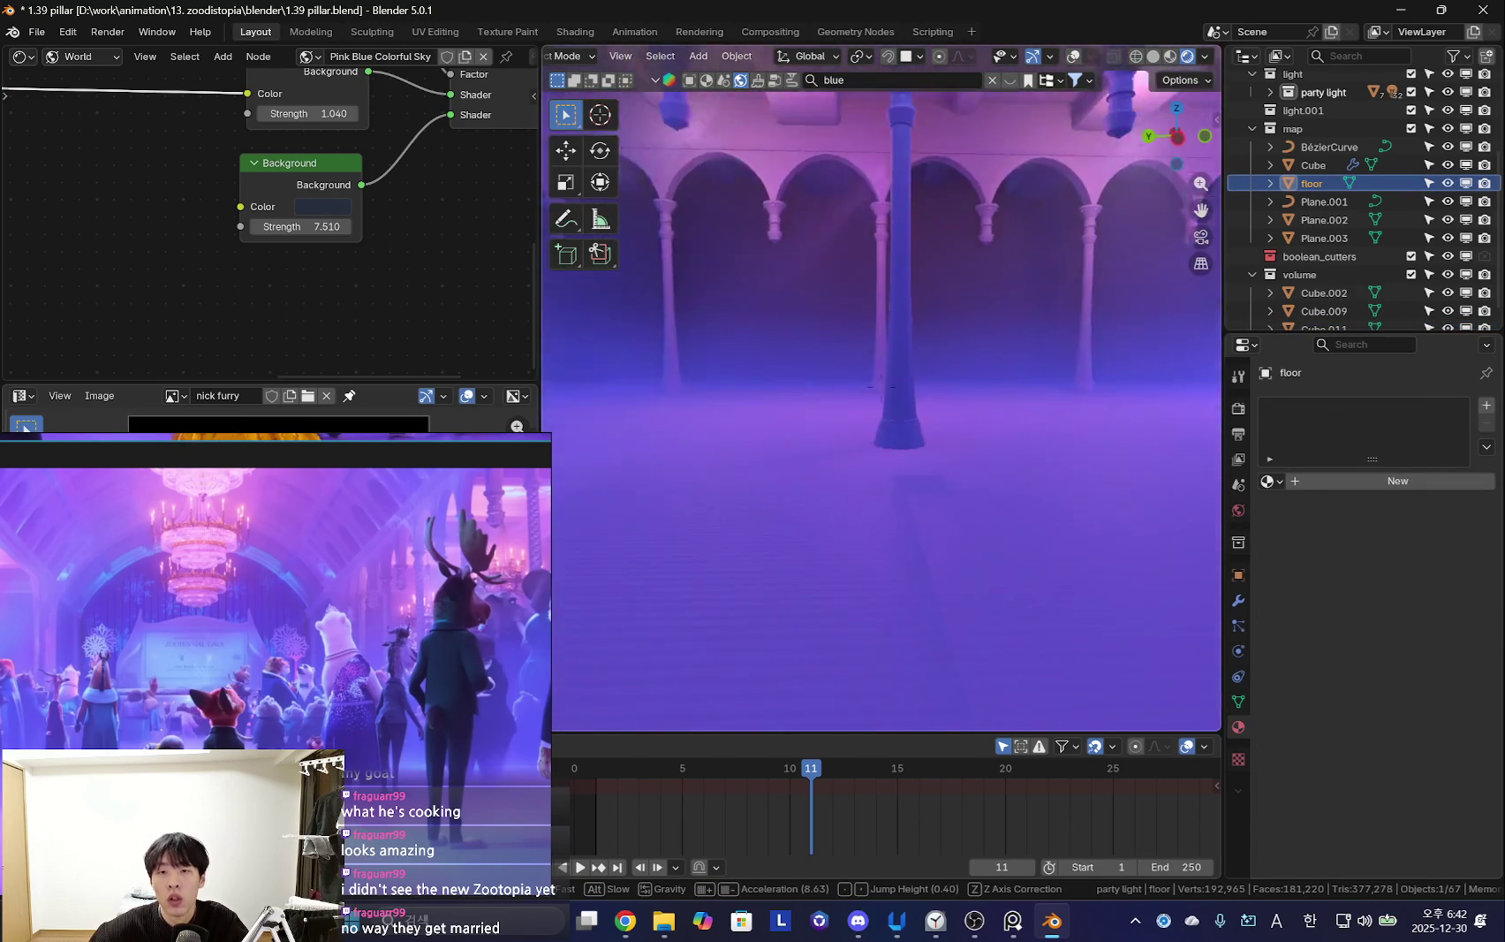
{"action": "scroll", "coordinate": [881, 386], "scroll_direction": "down", "scroll_amount": 8}
{"action": "key", "text": "w"}
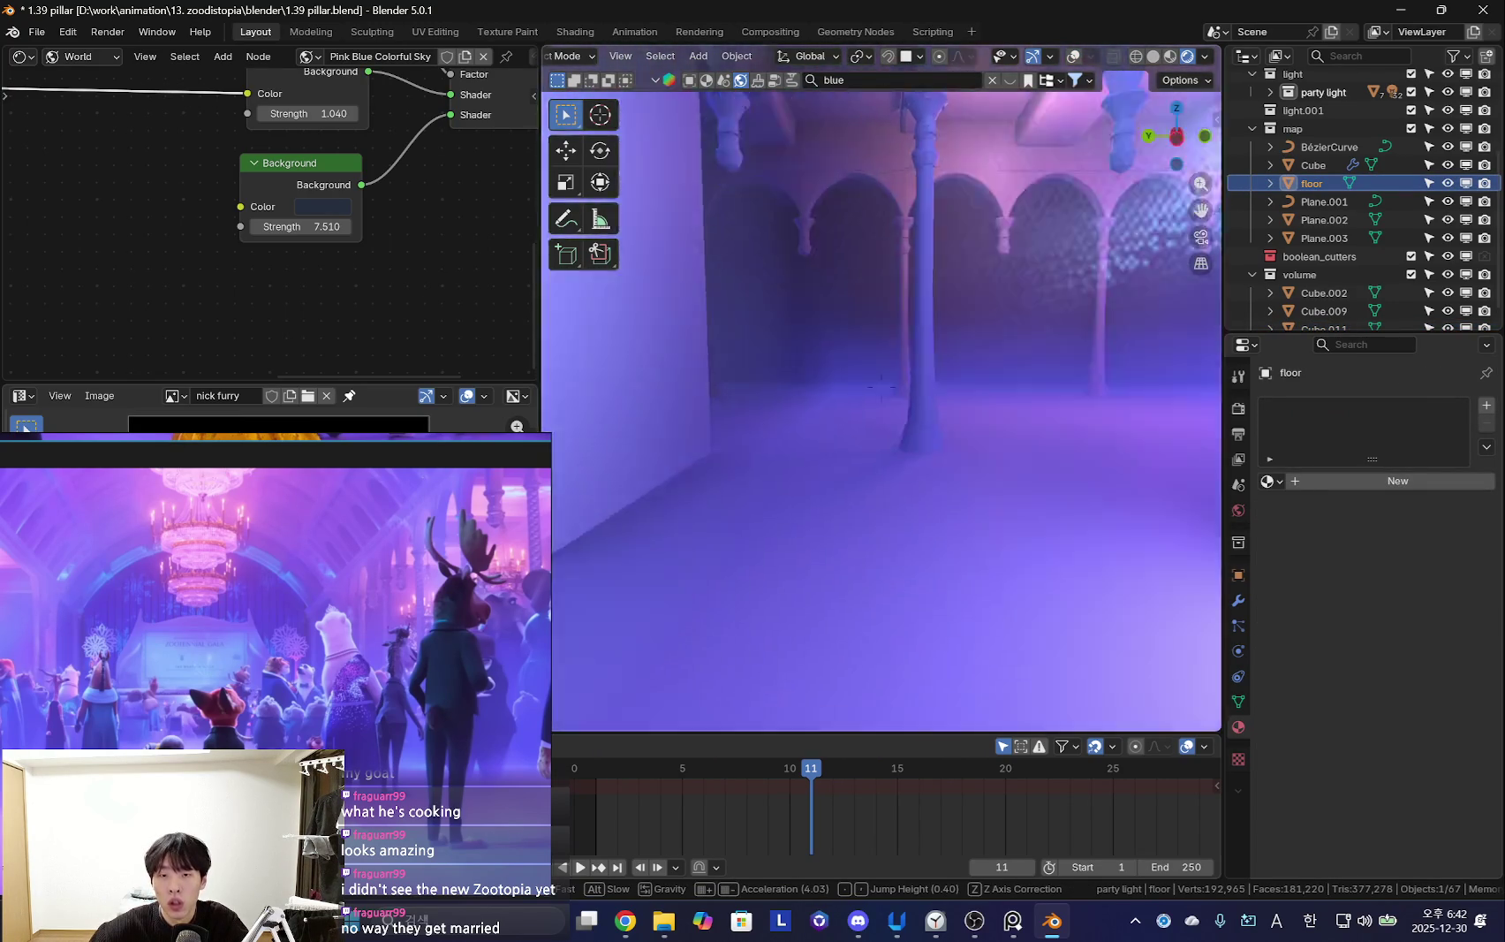
{"action": "left_click", "coordinate": [880, 386]}
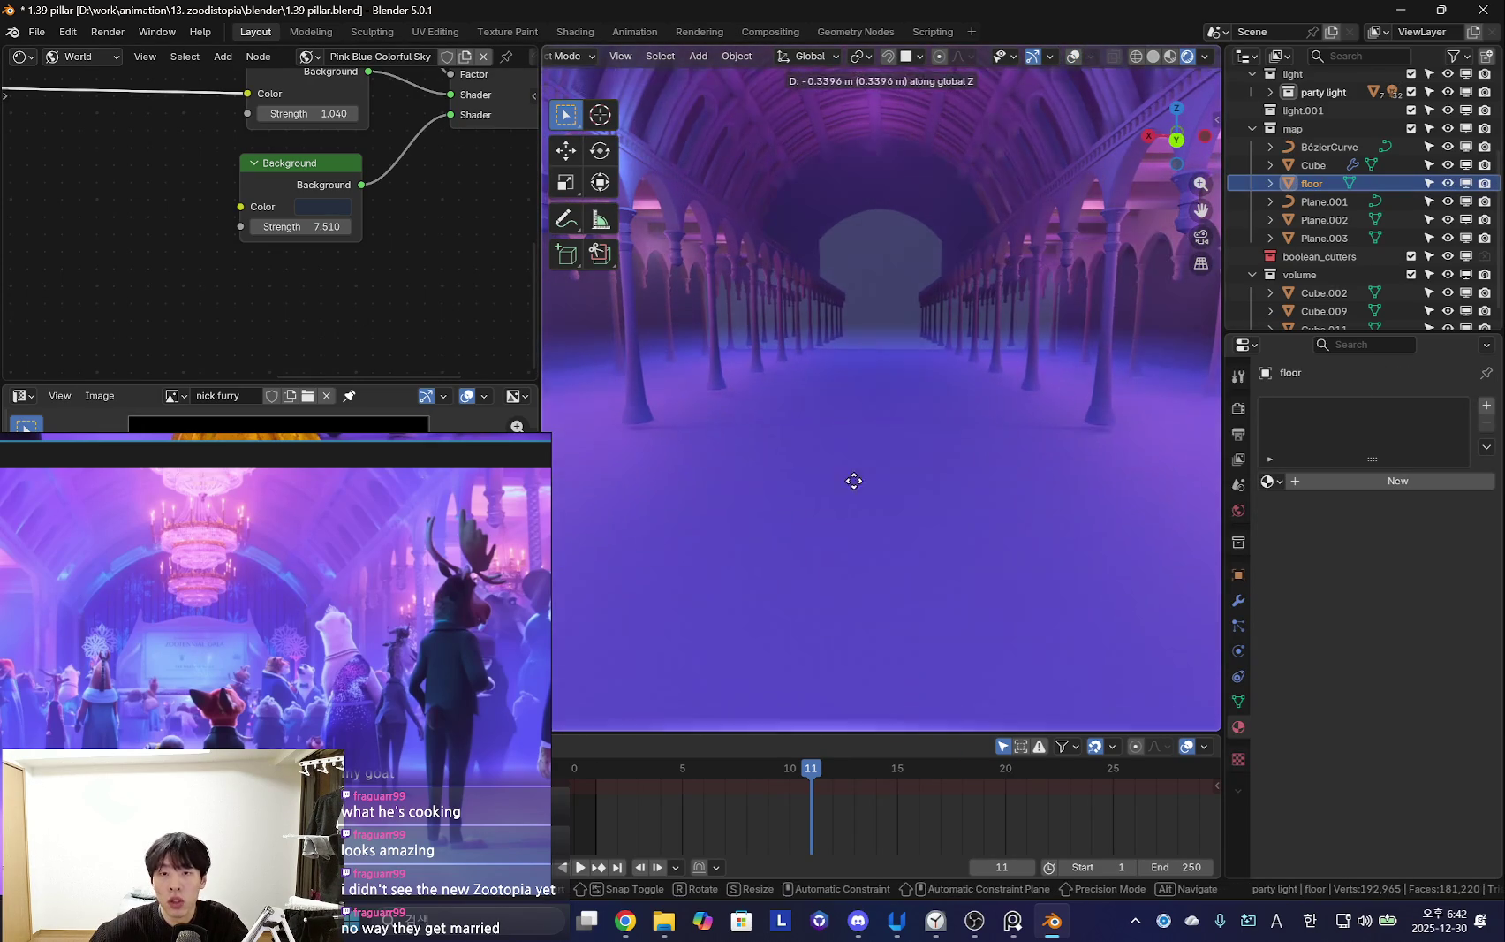
Select the fog volume object and orbit around the pillared hall to inspect it
{"action": "left_click", "coordinate": [910, 344]}
{"action": "scroll", "coordinate": [1314, 257], "scroll_direction": "down", "scroll_amount": 1}
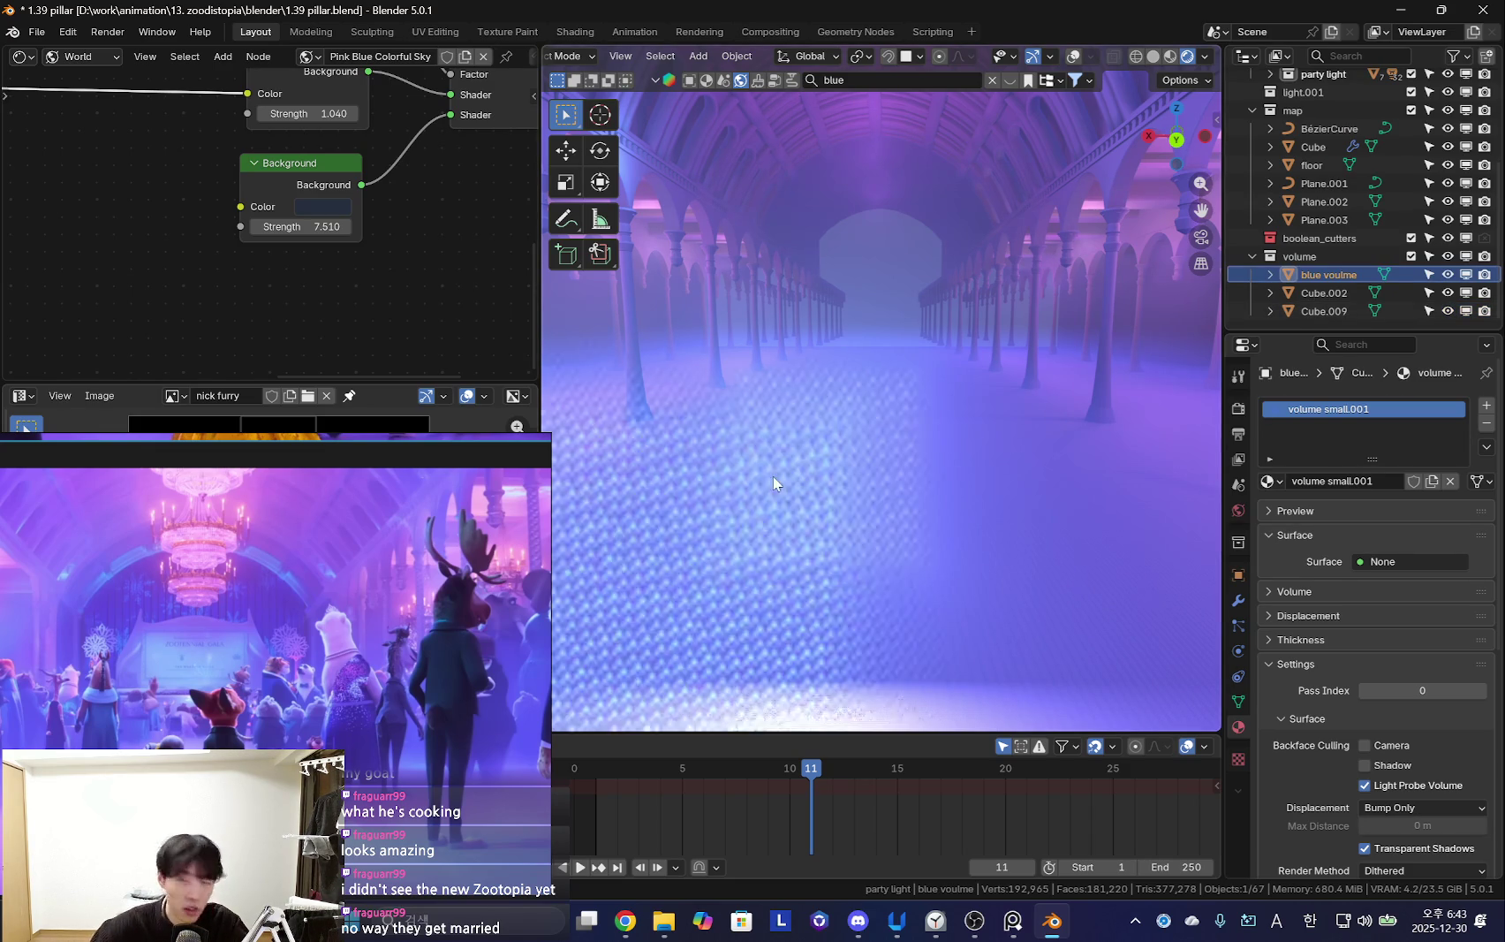
{"action": "mouse_move", "coordinate": [967, 434]}
{"action": "middle_mouse_down"}
{"action": "mouse_move", "coordinate": [899, 453]}
{"action": "mouse_move", "coordinate": [970, 539]}
{"action": "mouse_move", "coordinate": [892, 526]}
{"action": "mouse_move", "coordinate": [924, 504]}
{"action": "middle_mouse_up"}
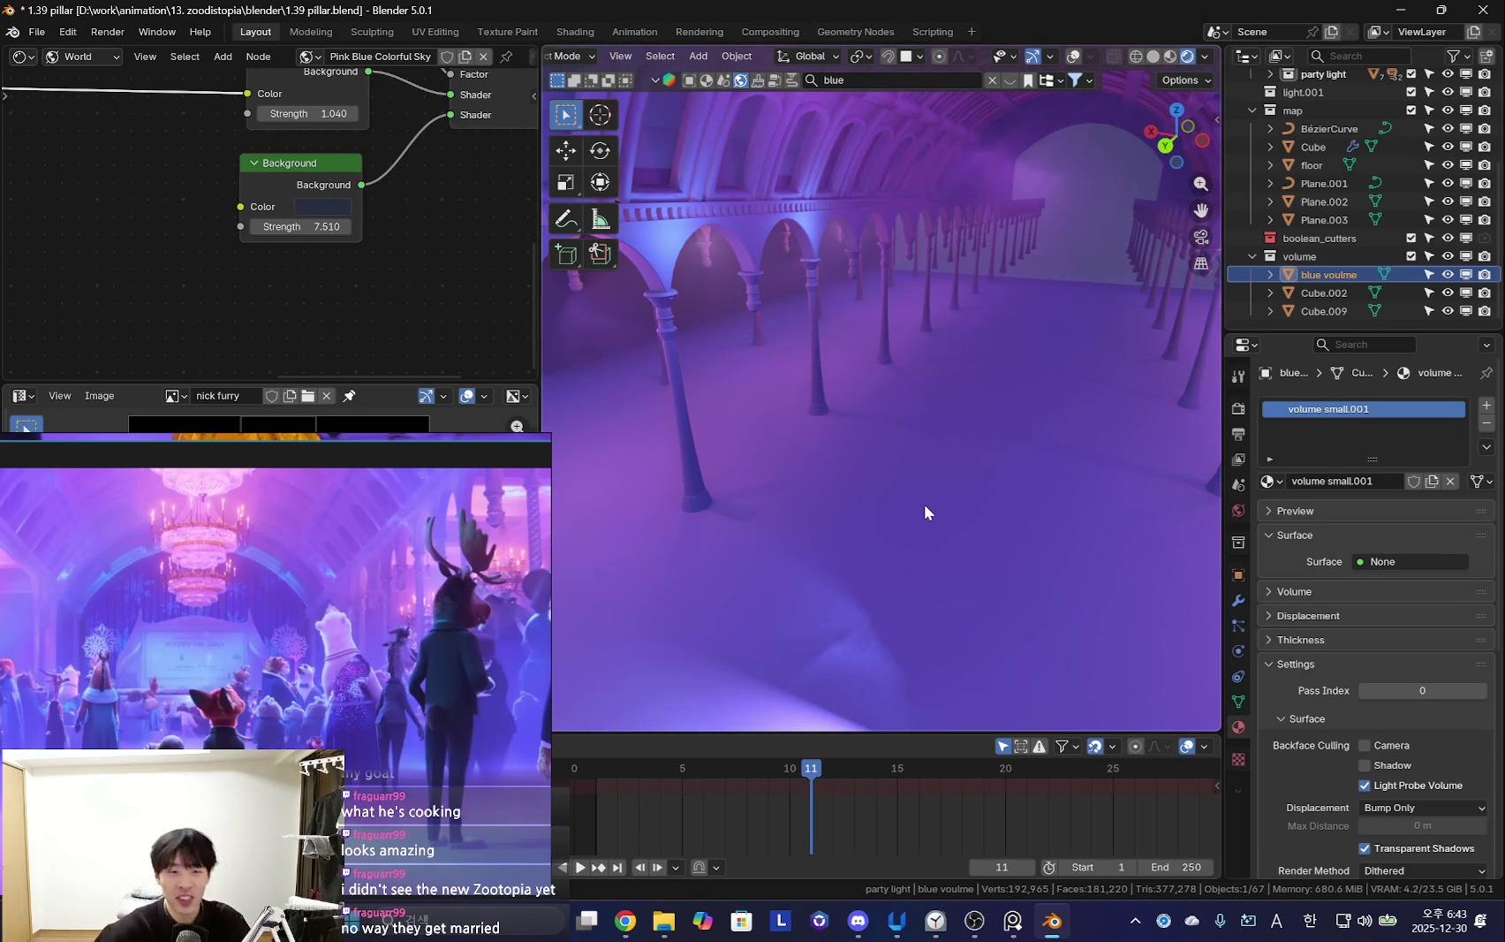
{"action": "middle_click_drag", "start_coordinate": [993, 394], "coordinate": [961, 414]}
{"action": "mouse_move", "coordinate": [839, 400]}
{"action": "middle_mouse_down"}
{"action": "mouse_move", "coordinate": [940, 326]}
{"action": "mouse_move", "coordinate": [940, 275]}
{"action": "mouse_move", "coordinate": [962, 326]}
{"action": "mouse_move", "coordinate": [927, 326]}
{"action": "mouse_move", "coordinate": [930, 407]}
{"action": "mouse_move", "coordinate": [881, 294]}
{"action": "middle_mouse_up"}
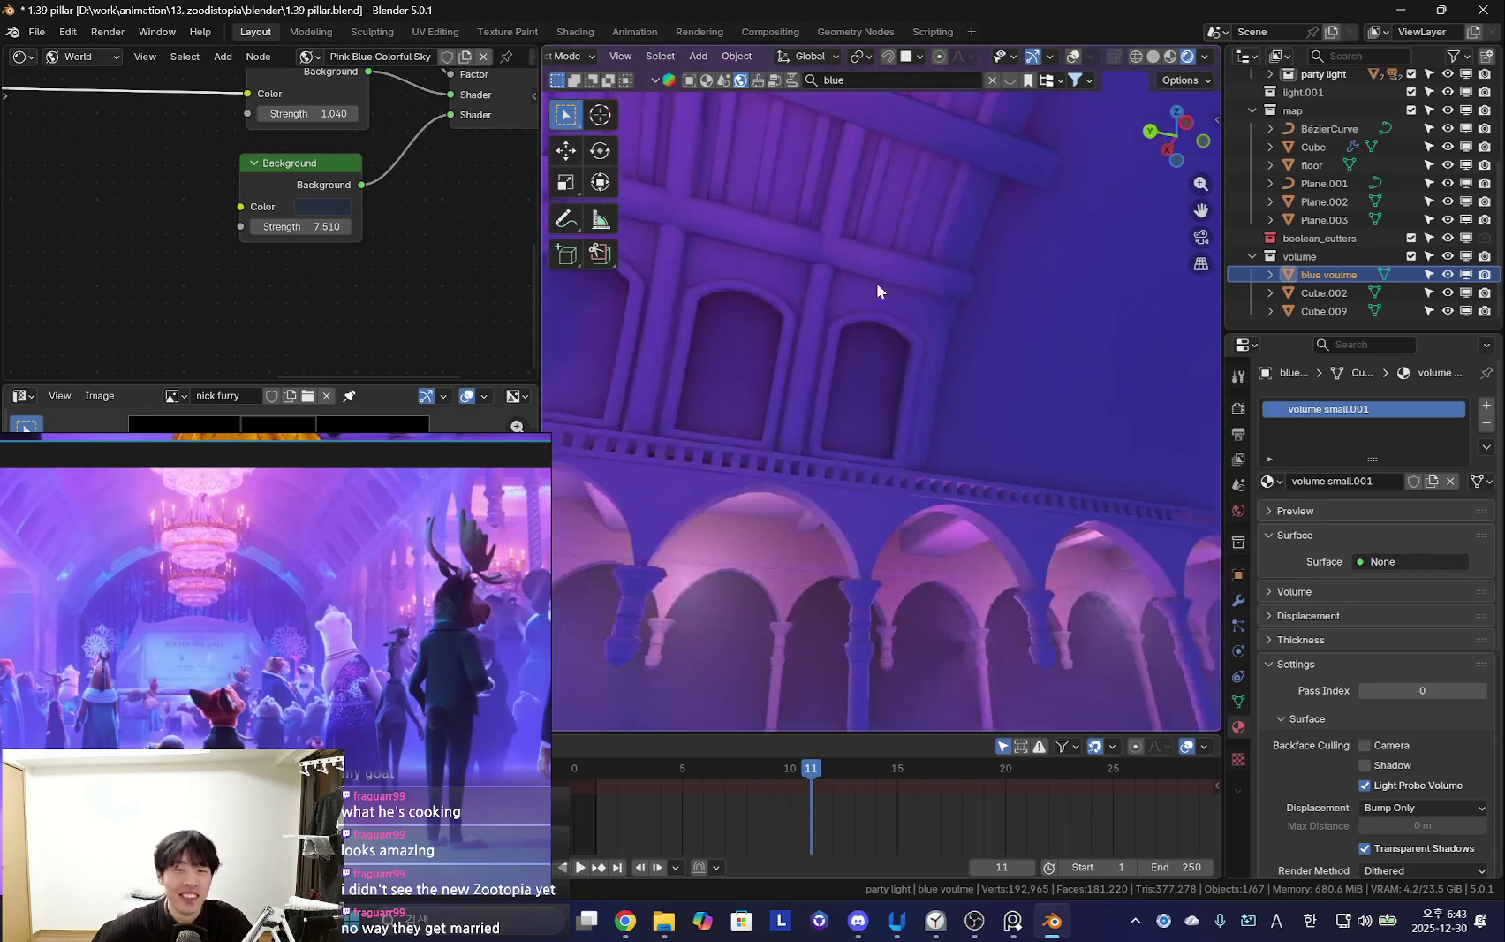
Raise the Cube's Array modifier count from 14 to 17
{"action": "key", "text": "shift+alt+z"}
{"action": "left_click", "coordinate": [895, 305]}
{"action": "left_click", "coordinate": [1239, 601]}
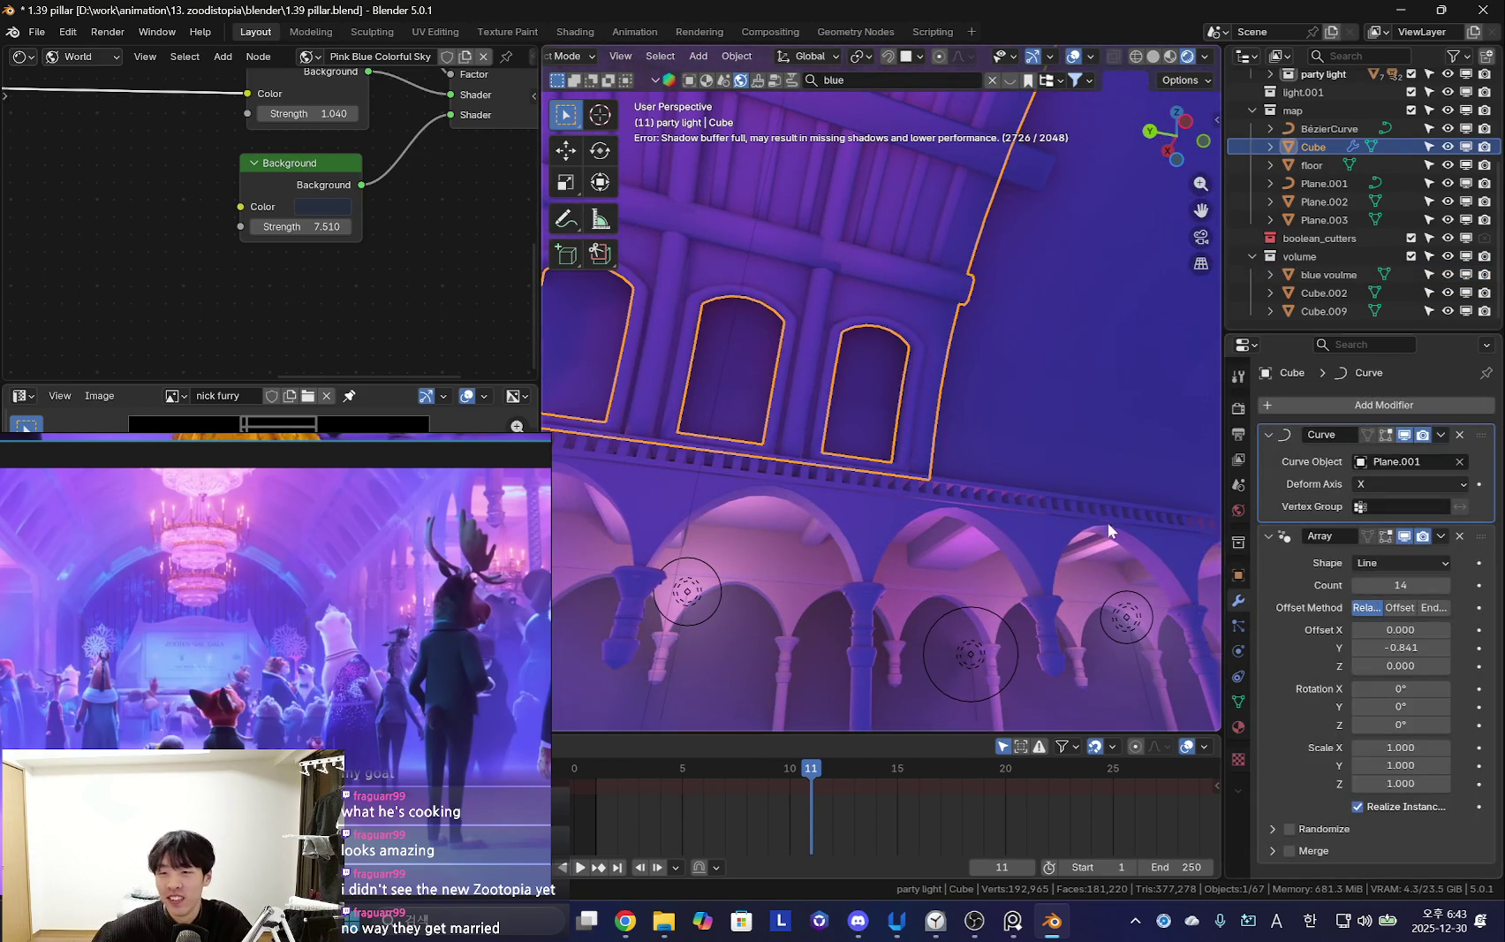
{"action": "left_click", "coordinate": [1446, 584]}
{"action": "left_click", "coordinate": [1445, 584]}
{"action": "left_click", "coordinate": [1446, 585]}
{"action": "key", "text": "shift+alt+z"}
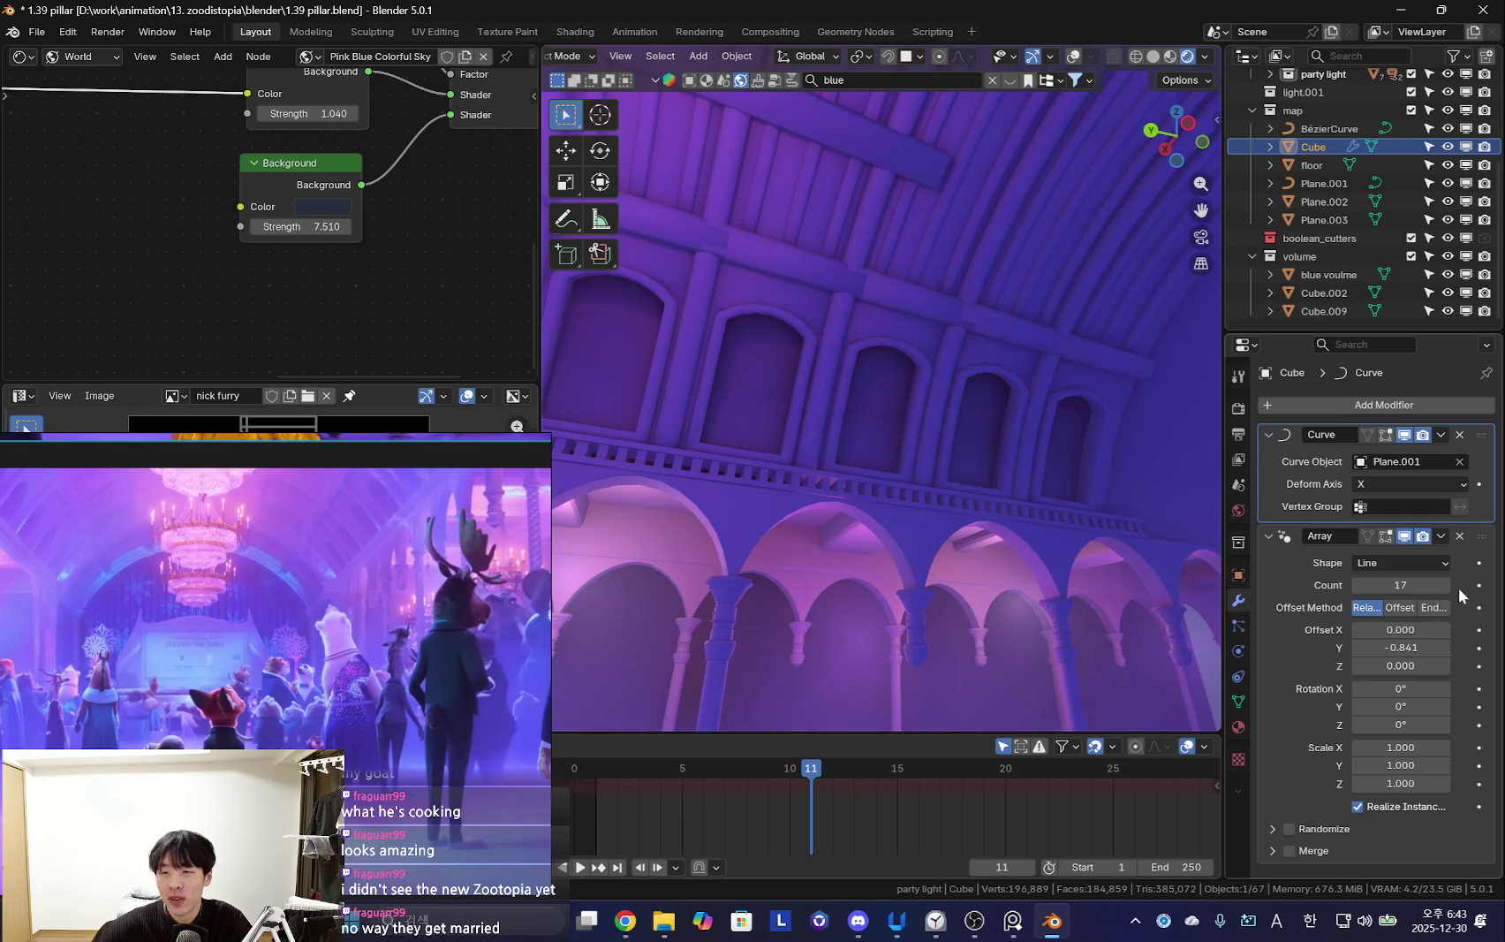
{"action": "key", "text": "shift+alt+z"}
Select the ceiling rib bar to be edited
{"action": "middle_click_drag", "start_coordinate": [903, 562], "coordinate": [827, 242], "text": "shift"}
{"action": "left_click", "coordinate": [848, 182]}
{"action": "mouse_move", "coordinate": [848, 182]}
{"action": "middle_mouse_down", "text": "shift"}
{"action": "mouse_move", "coordinate": [903, 425]}
{"action": "mouse_move", "coordinate": [884, 452]}
{"action": "mouse_move", "coordinate": [874, 375]}
{"action": "mouse_move", "coordinate": [1004, 301]}
{"action": "middle_mouse_up", "text": "shift"}
{"action": "left_click", "coordinate": [874, 373], "text": "shift"}
{"action": "left_click", "coordinate": [911, 387]}
{"action": "left_click", "coordinate": [871, 327]}
Move the ceiling bar's mesh along the hall's Y axis in Edit Mode
{"action": "key", "text": "Tab"}
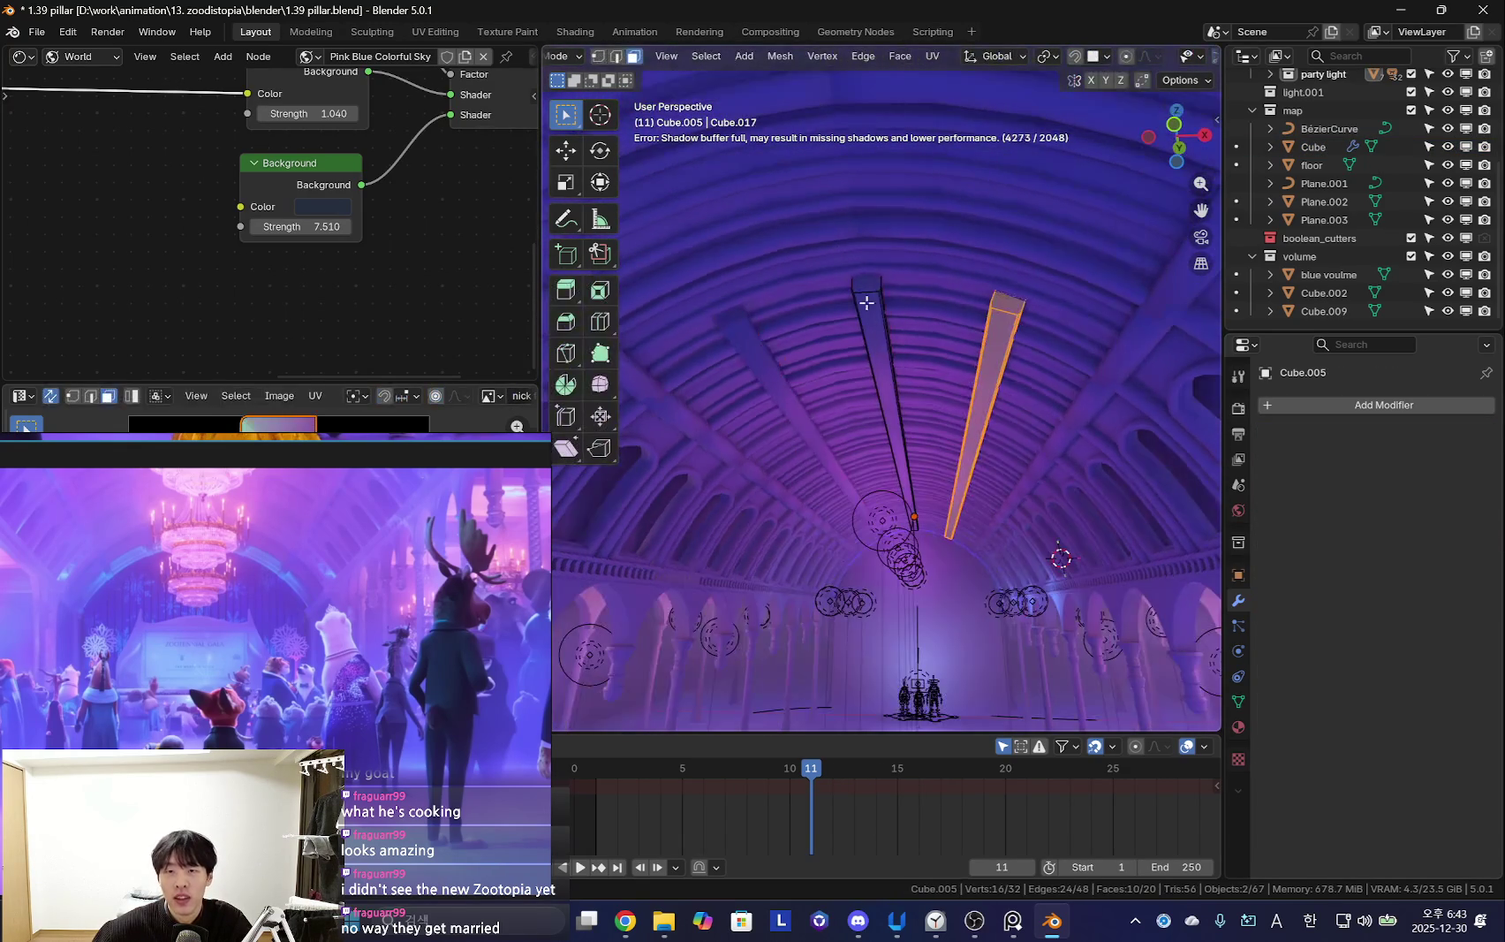
{"action": "left_click", "coordinate": [1004, 301]}
{"action": "mouse_move", "coordinate": [890, 363]}
{"action": "middle_mouse_down"}
{"action": "mouse_move", "coordinate": [924, 349]}
{"action": "mouse_move", "coordinate": [974, 410]}
{"action": "middle_mouse_up"}
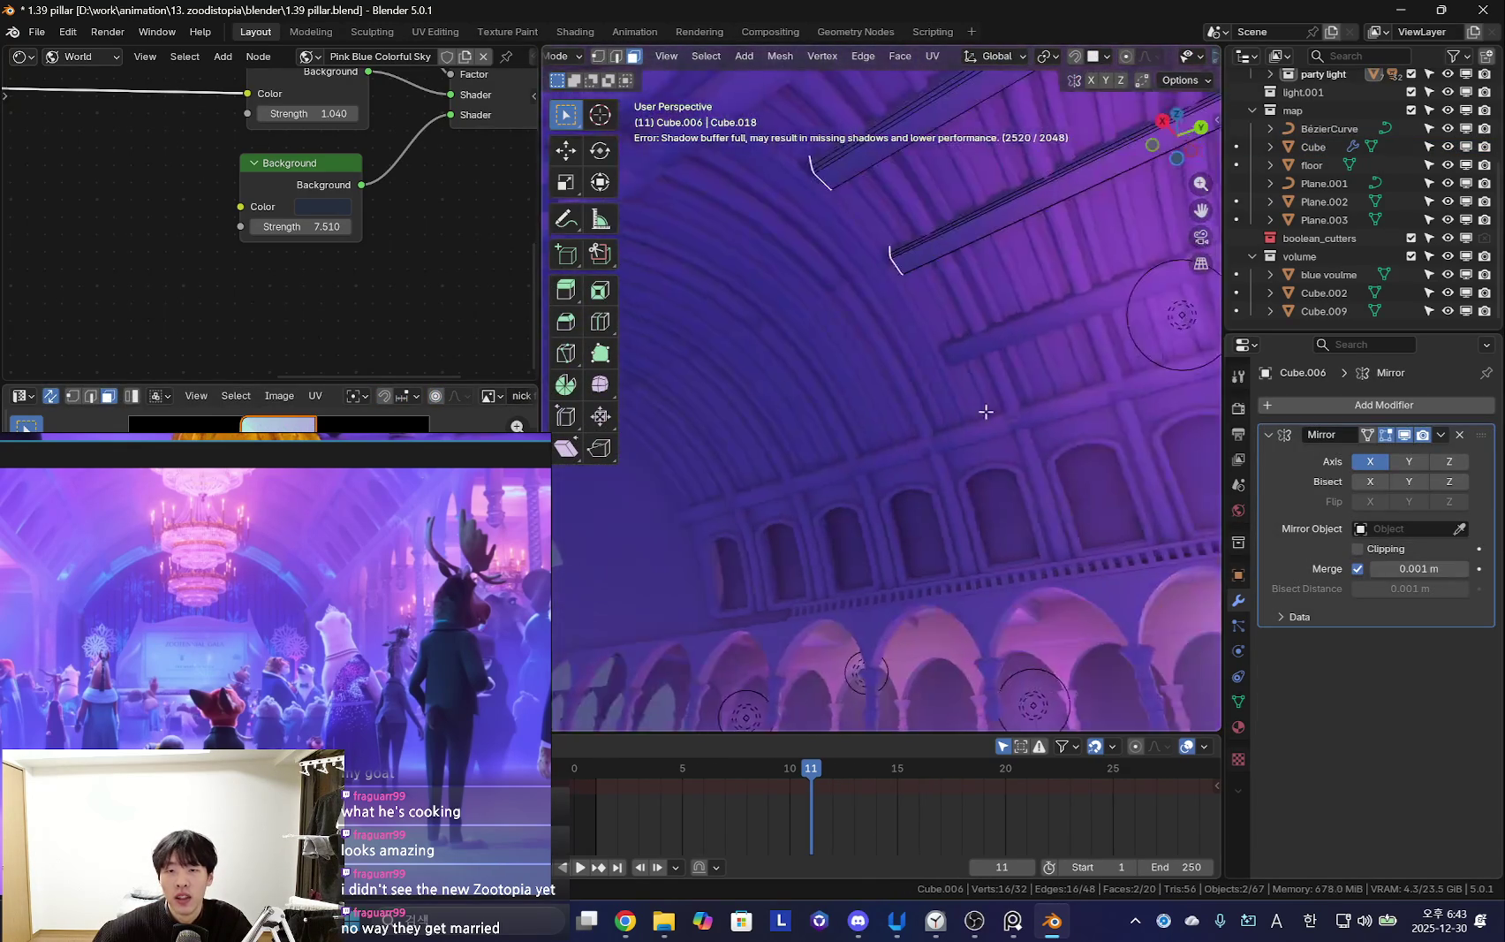
{"action": "key", "text": "g"}
{"action": "key", "text": "y"}
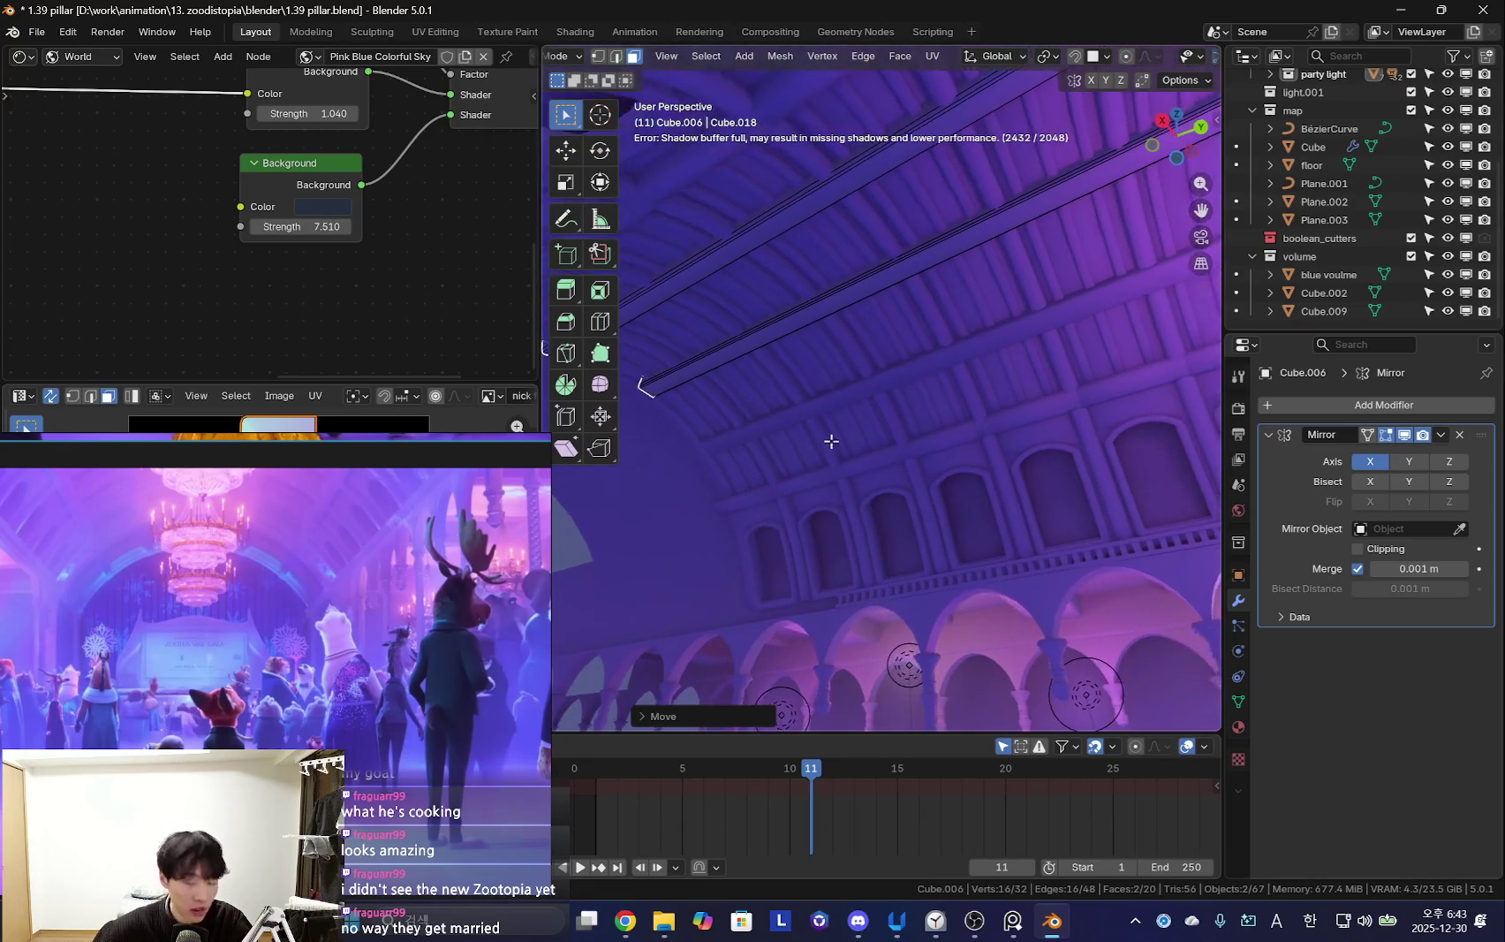
{"action": "left_click", "coordinate": [829, 441]}
{"action": "key", "text": "Tab"}
{"action": "mouse_move", "coordinate": [830, 441]}
{"action": "middle_mouse_down"}
{"action": "mouse_move", "coordinate": [958, 454]}
{"action": "mouse_move", "coordinate": [871, 492]}
{"action": "middle_mouse_up"}
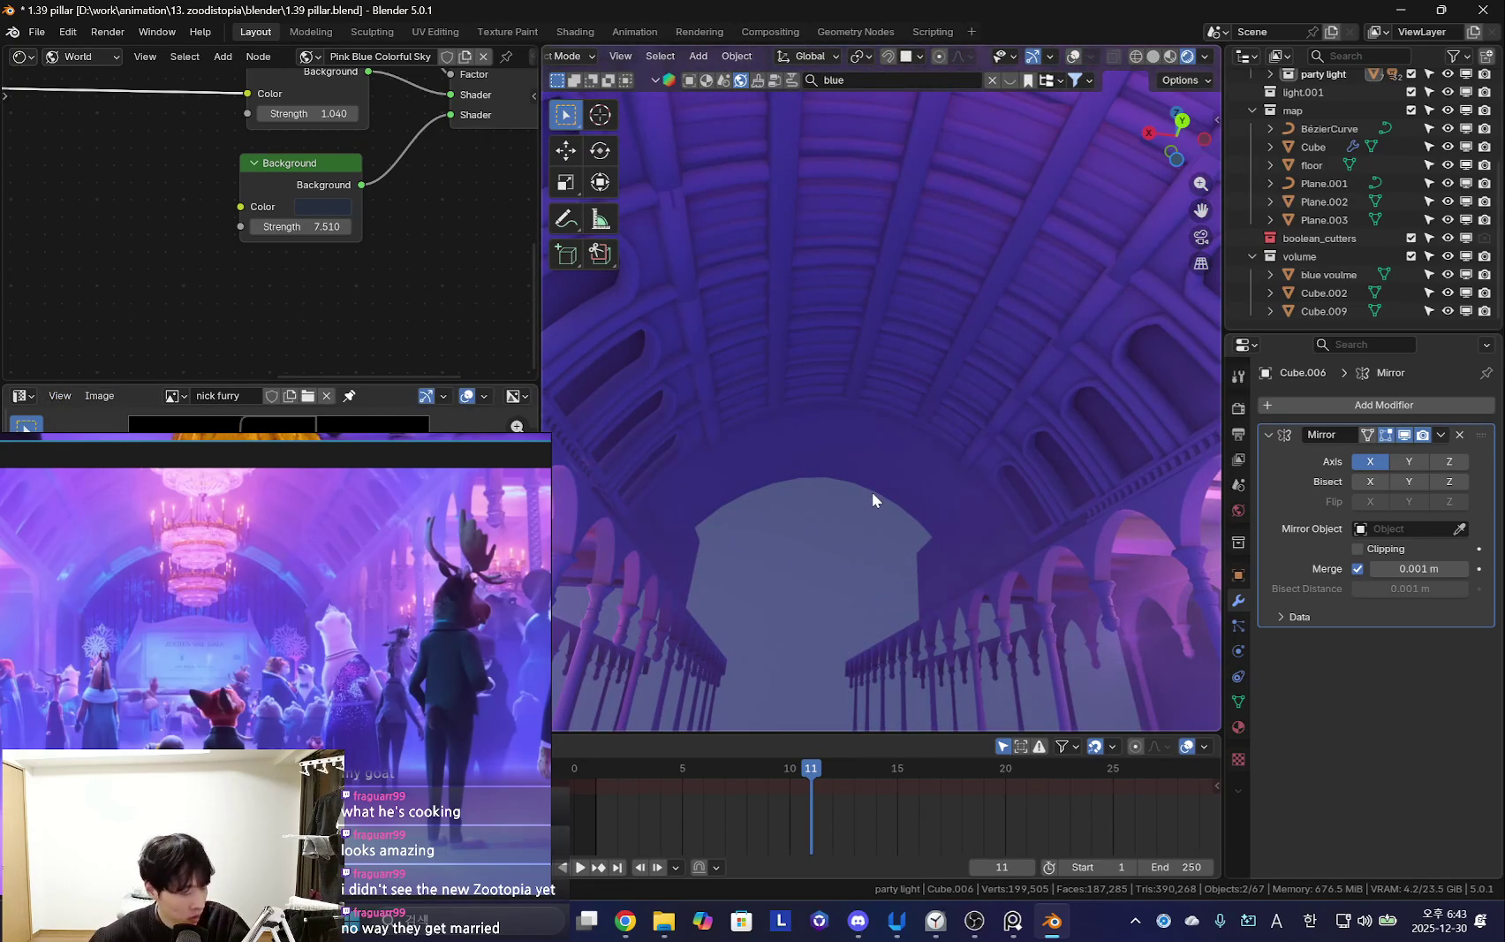
Select the blue fog volume and raise it about 4.27 m along Z
{"action": "mouse_move", "coordinate": [960, 460]}
{"action": "middle_mouse_down"}
{"action": "mouse_move", "coordinate": [1036, 459]}
{"action": "mouse_move", "coordinate": [895, 481]}
{"action": "middle_mouse_up"}
{"action": "key", "text": "shift+alt+z"}
{"action": "left_click", "coordinate": [916, 578]}
{"action": "middle_click_drag", "start_coordinate": [889, 575], "coordinate": [997, 516]}
{"action": "middle_click_drag", "start_coordinate": [883, 492], "coordinate": [991, 495]}
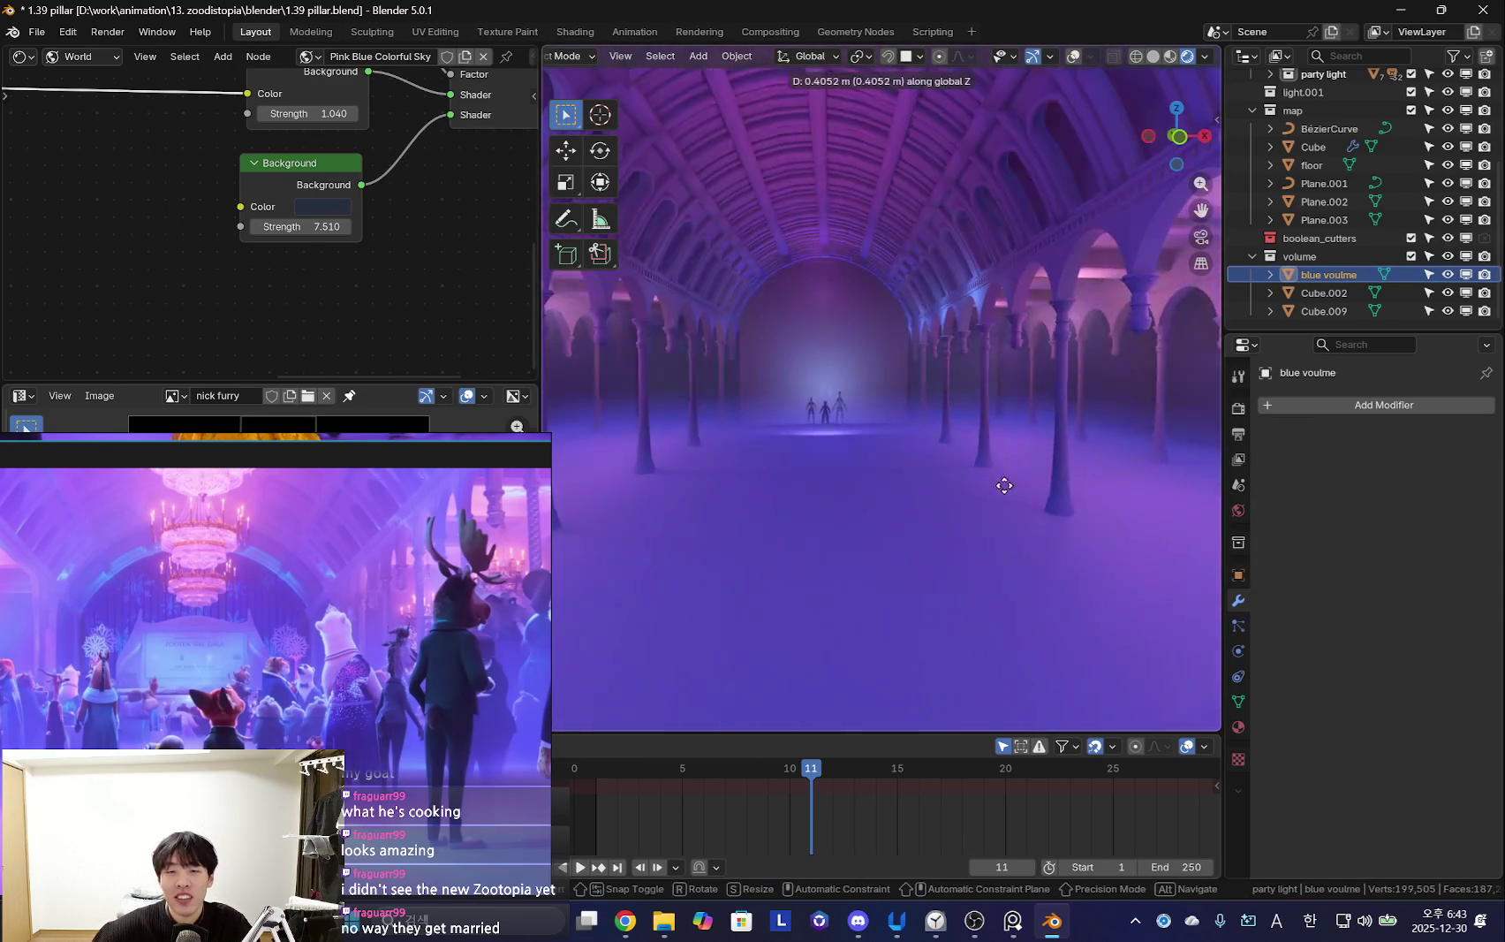
{"action": "middle_click_drag", "start_coordinate": [998, 434], "coordinate": [986, 484]}
{"action": "key", "text": "g"}
{"action": "key", "text": "z"}
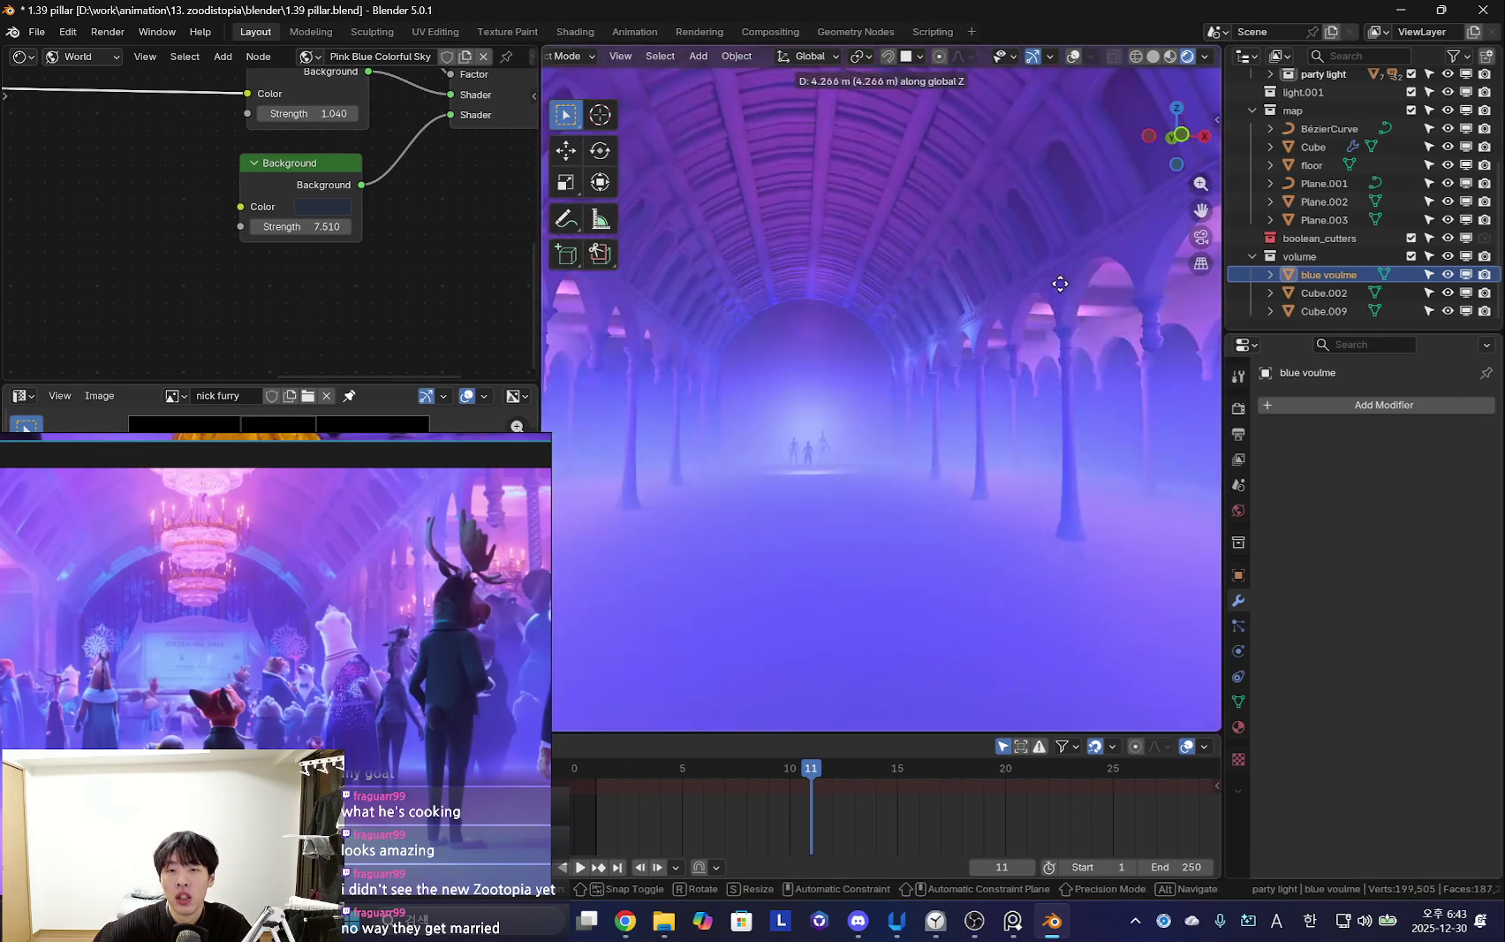
{"action": "left_click", "coordinate": [1067, 328]}
Walk into the hall to check the haze around the figures
{"action": "key", "text": "shift+grave"}
{"action": "key", "text": "w"}
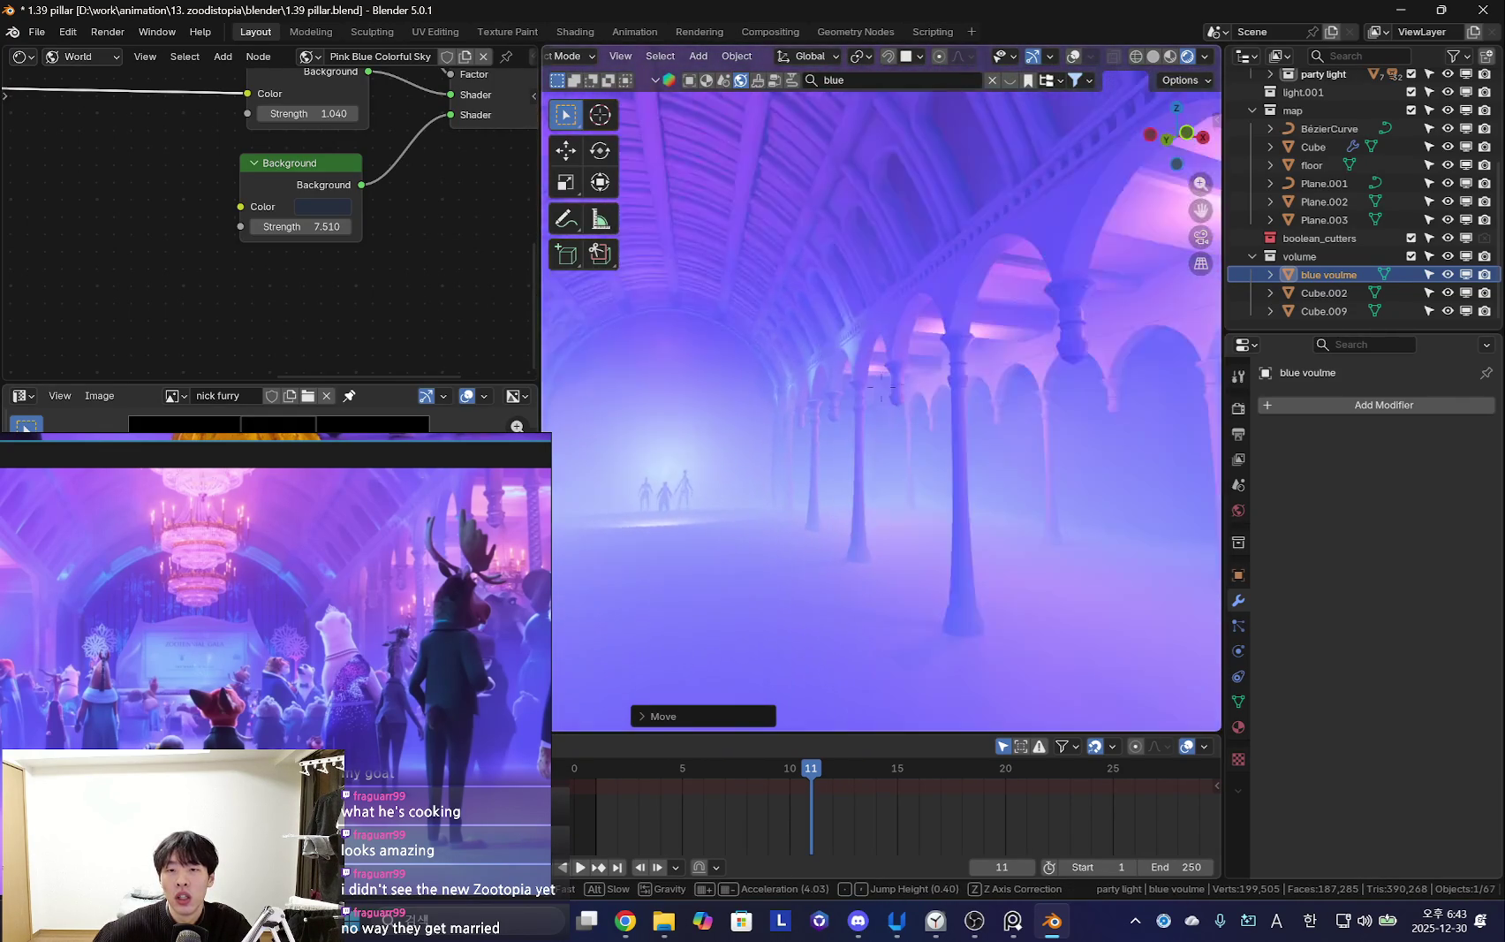
{"action": "scroll", "coordinate": [881, 386], "scroll_direction": "up", "scroll_amount": 1}
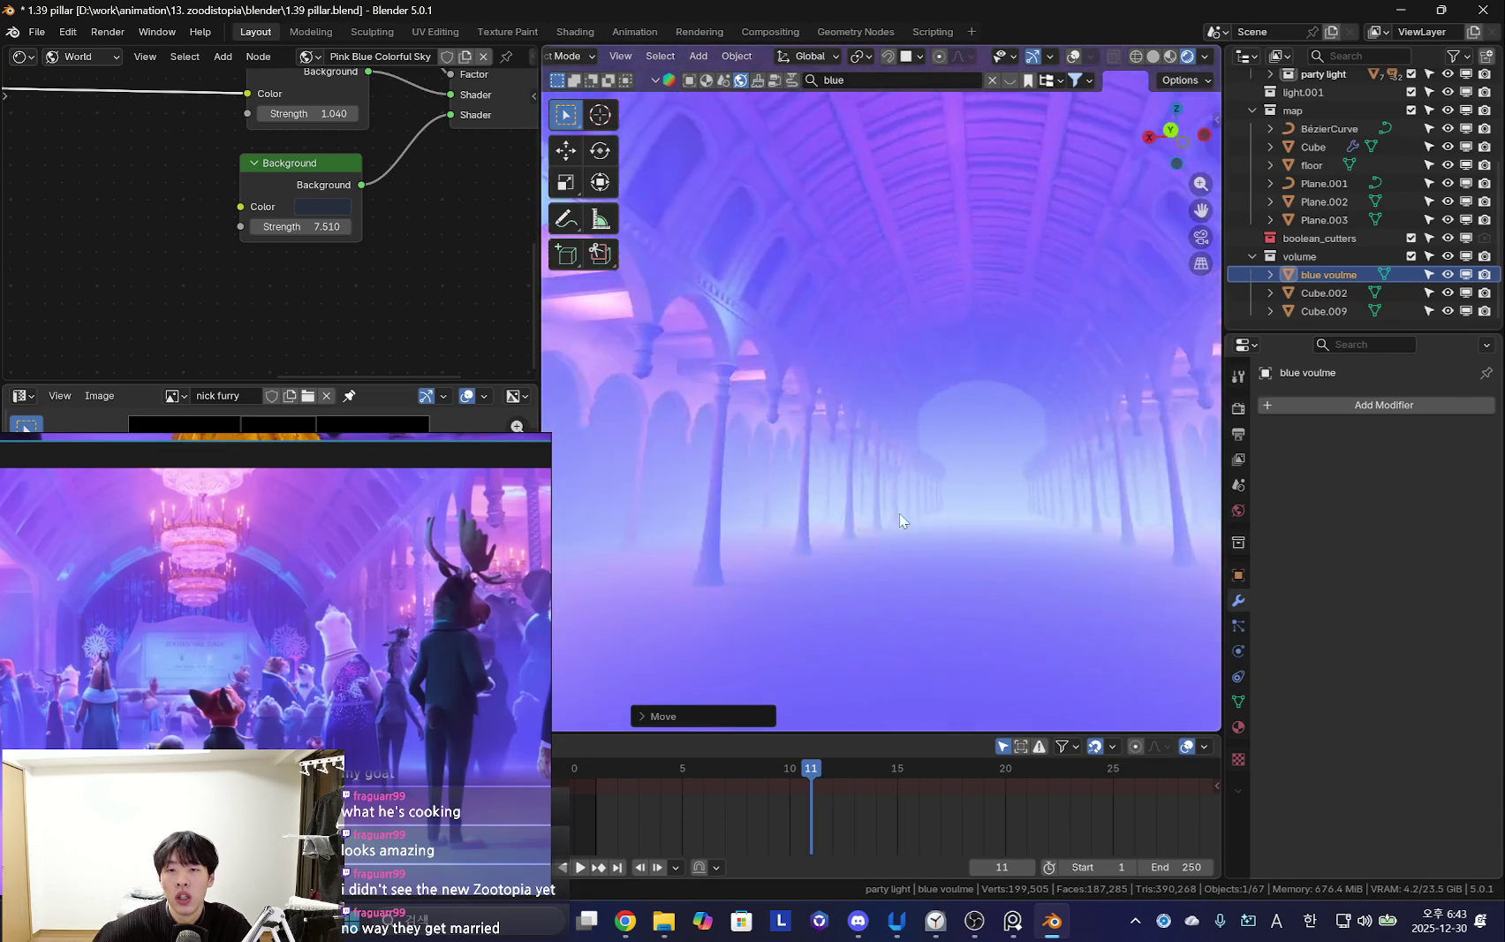
{"action": "left_click", "coordinate": [774, 511]}
{"action": "key", "text": "shift+alt+z"}
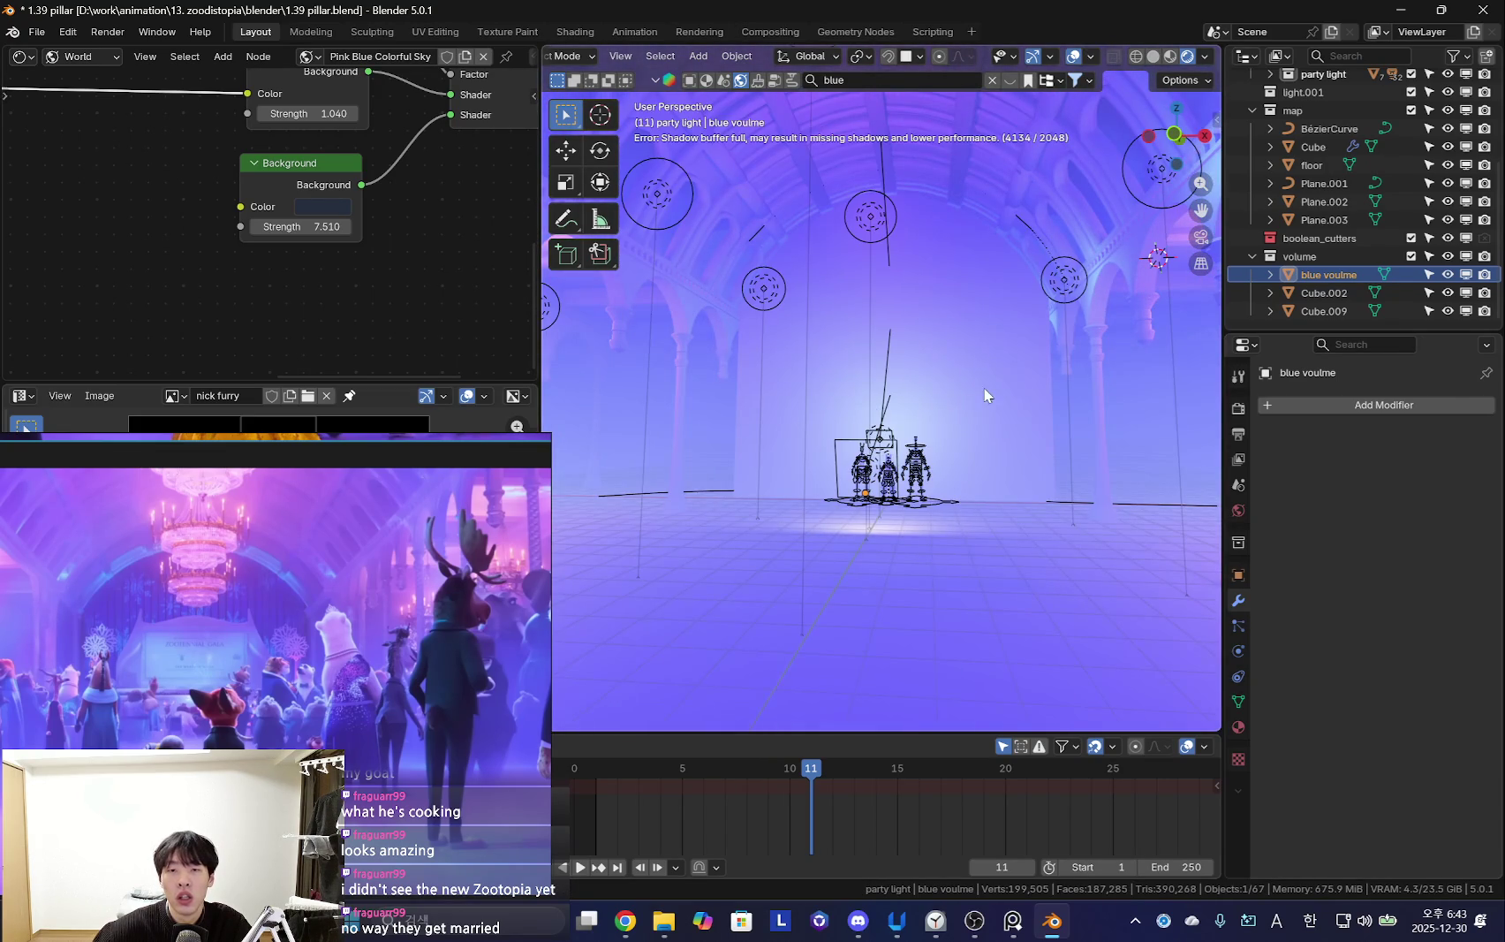
Switch the Shader Editor to Object and cut the fog Map Range To Max from 0.350 to 0.020
{"action": "scroll", "coordinate": [231, 238], "scroll_direction": "down", "scroll_amount": 4}
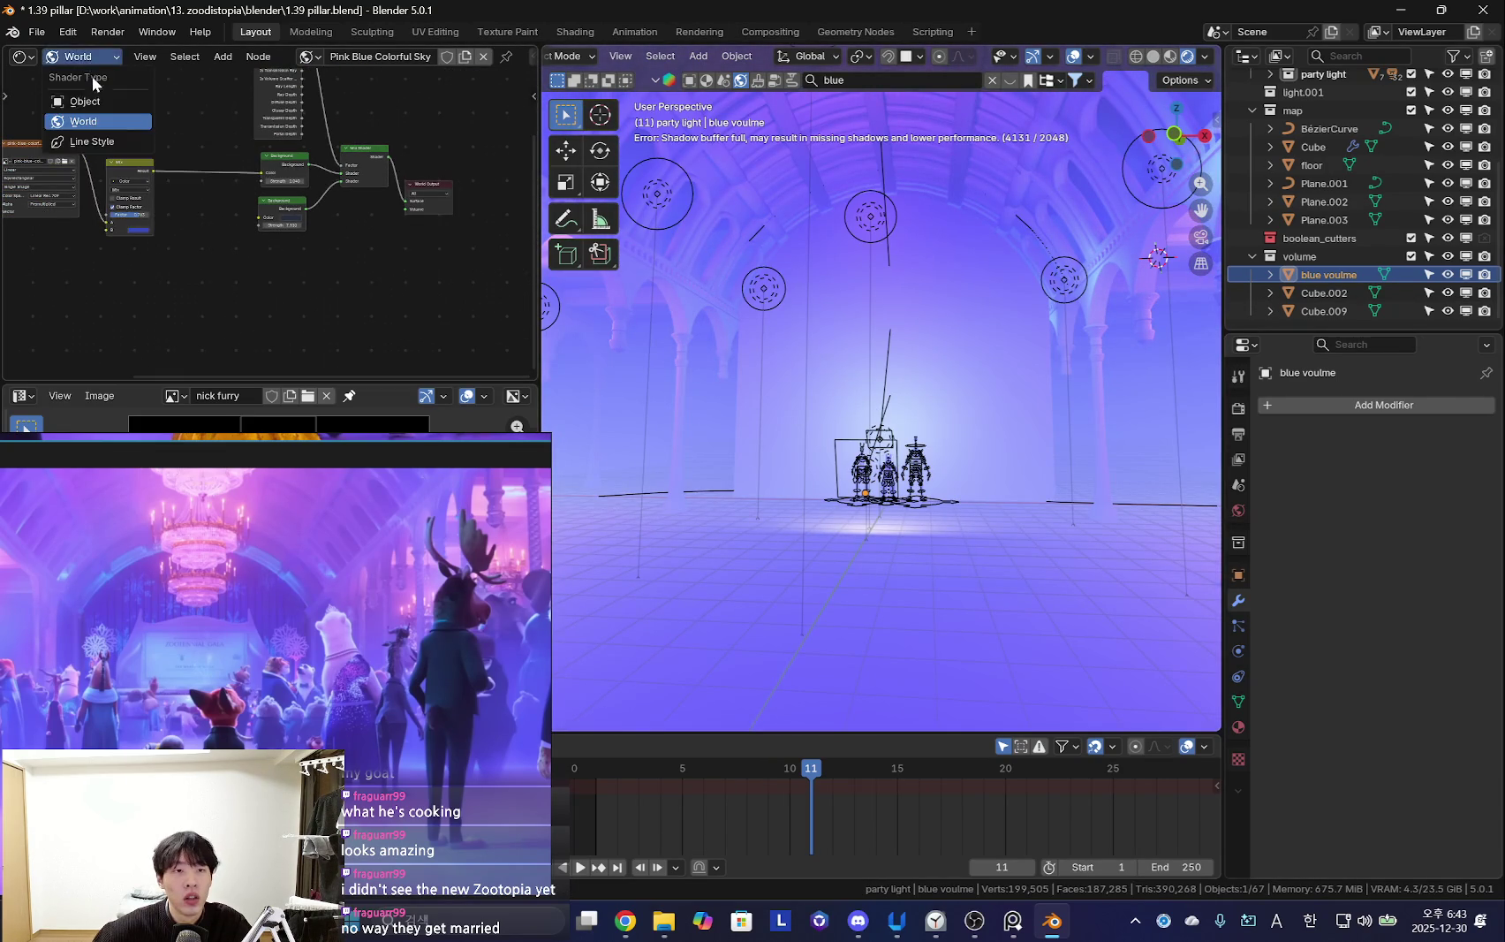
{"action": "left_click", "coordinate": [84, 100]}
{"action": "scroll", "coordinate": [222, 248], "scroll_direction": "up", "scroll_amount": 2}
{"action": "scroll", "coordinate": [262, 261], "scroll_direction": "up", "scroll_amount": 2}
{"action": "scroll", "coordinate": [233, 263], "scroll_direction": "up", "scroll_amount": 3}
{"action": "scroll", "coordinate": [188, 250], "scroll_direction": "up", "scroll_amount": 2}
{"action": "mouse_move", "coordinate": [188, 250]}
{"action": "left_mouse_down"}
{"action": "mouse_move", "coordinate": [115, 250]}
{"action": "mouse_move", "coordinate": [183, 247]}
{"action": "left_mouse_up"}
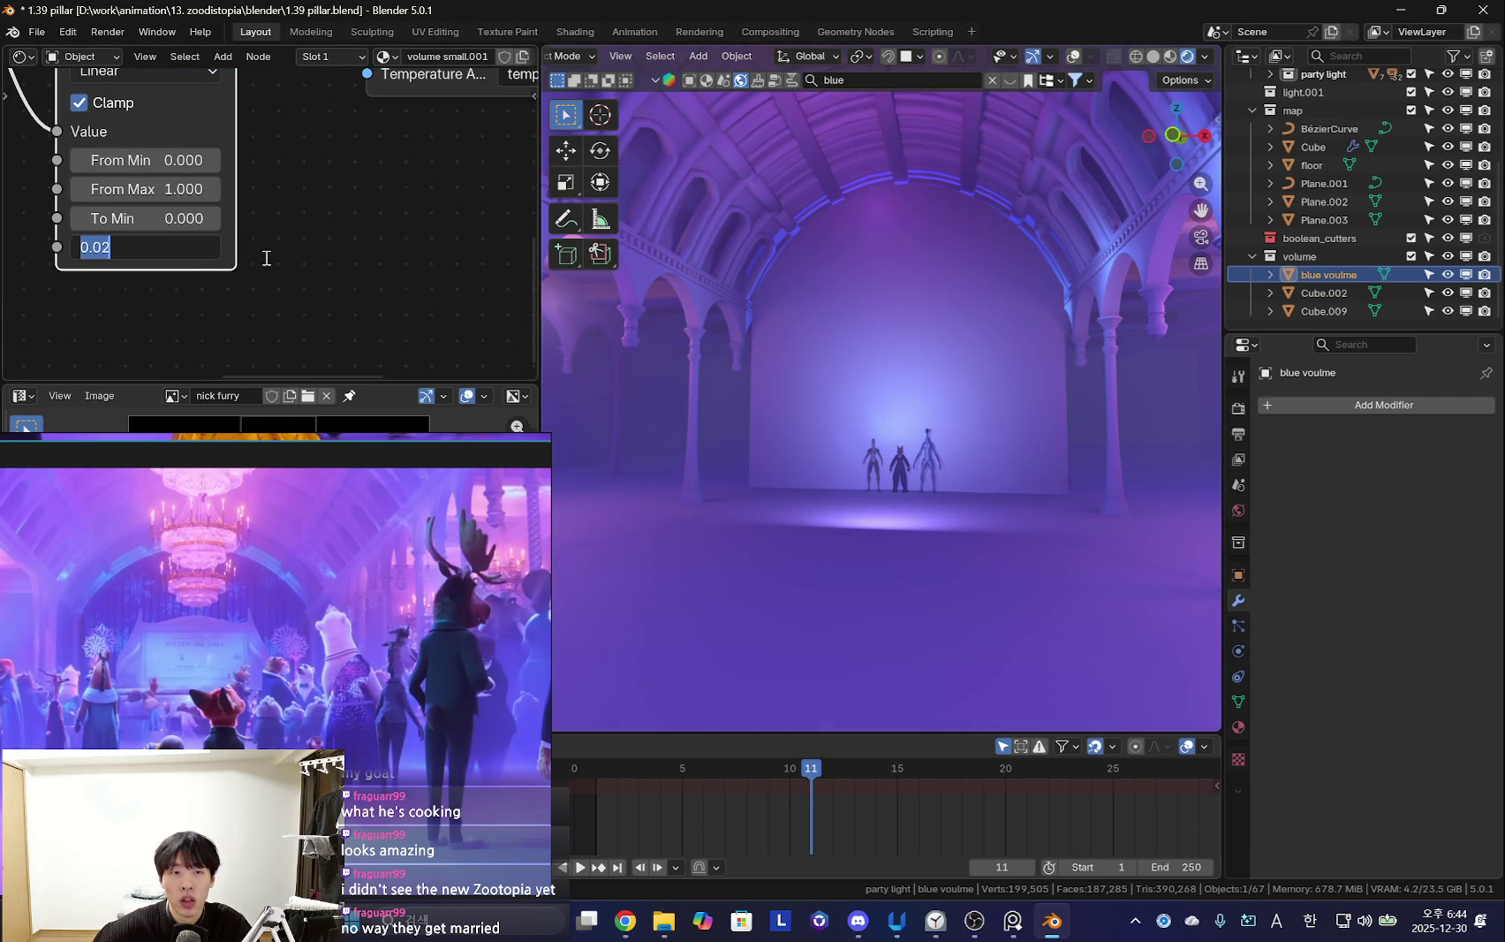
{"action": "key", "text": "Return"}
{"action": "mouse_move", "coordinate": [994, 473]}
{"action": "middle_mouse_down"}
{"action": "mouse_move", "coordinate": [852, 517]}
{"action": "mouse_move", "coordinate": [881, 530]}
{"action": "mouse_move", "coordinate": [932, 479]}
{"action": "middle_mouse_up"}
{"action": "key", "text": "shift+alt+z"}
Raise the area light to Z 5.8136 m and tilt it to 86.125° X toward the figures
{"action": "left_click_drag", "start_coordinate": [932, 480], "coordinate": [1043, 342]}
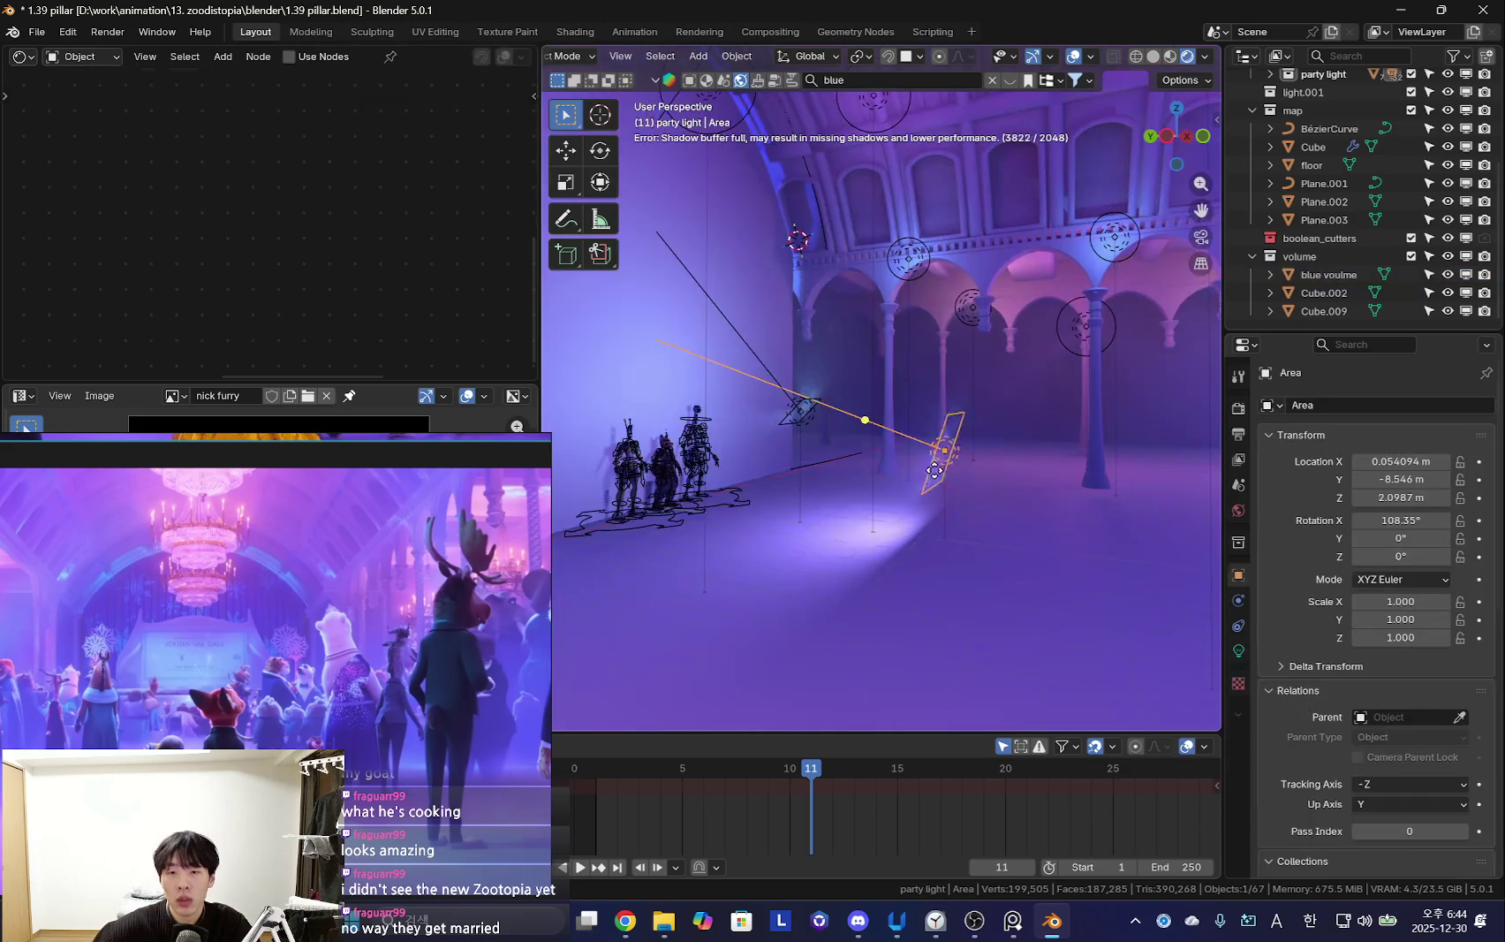
{"action": "middle_click_drag", "start_coordinate": [1043, 342], "coordinate": [1000, 437]}
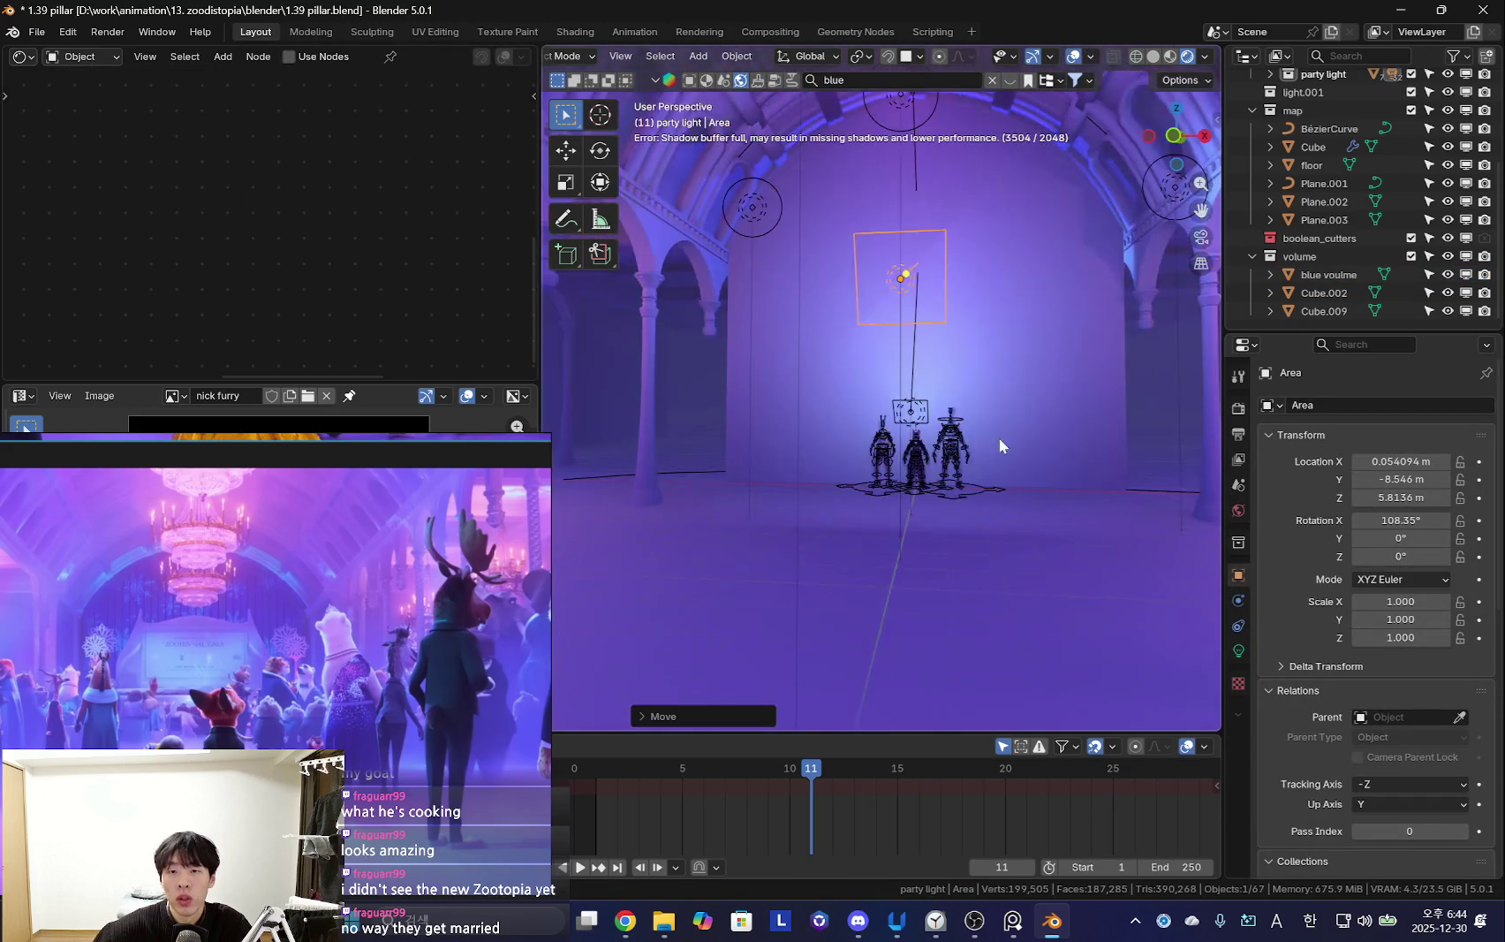
{"action": "key", "text": "shift+alt+z"}
{"action": "key", "text": "r"}
{"action": "key", "text": "r"}
{"action": "left_click", "coordinate": [850, 433]}
Select the blue fog volume and lower it along Z
{"action": "mouse_move", "coordinate": [850, 433]}
{"action": "middle_mouse_down"}
{"action": "mouse_move", "coordinate": [1104, 436]}
{"action": "mouse_move", "coordinate": [747, 433]}
{"action": "mouse_move", "coordinate": [874, 470]}
{"action": "middle_mouse_up"}
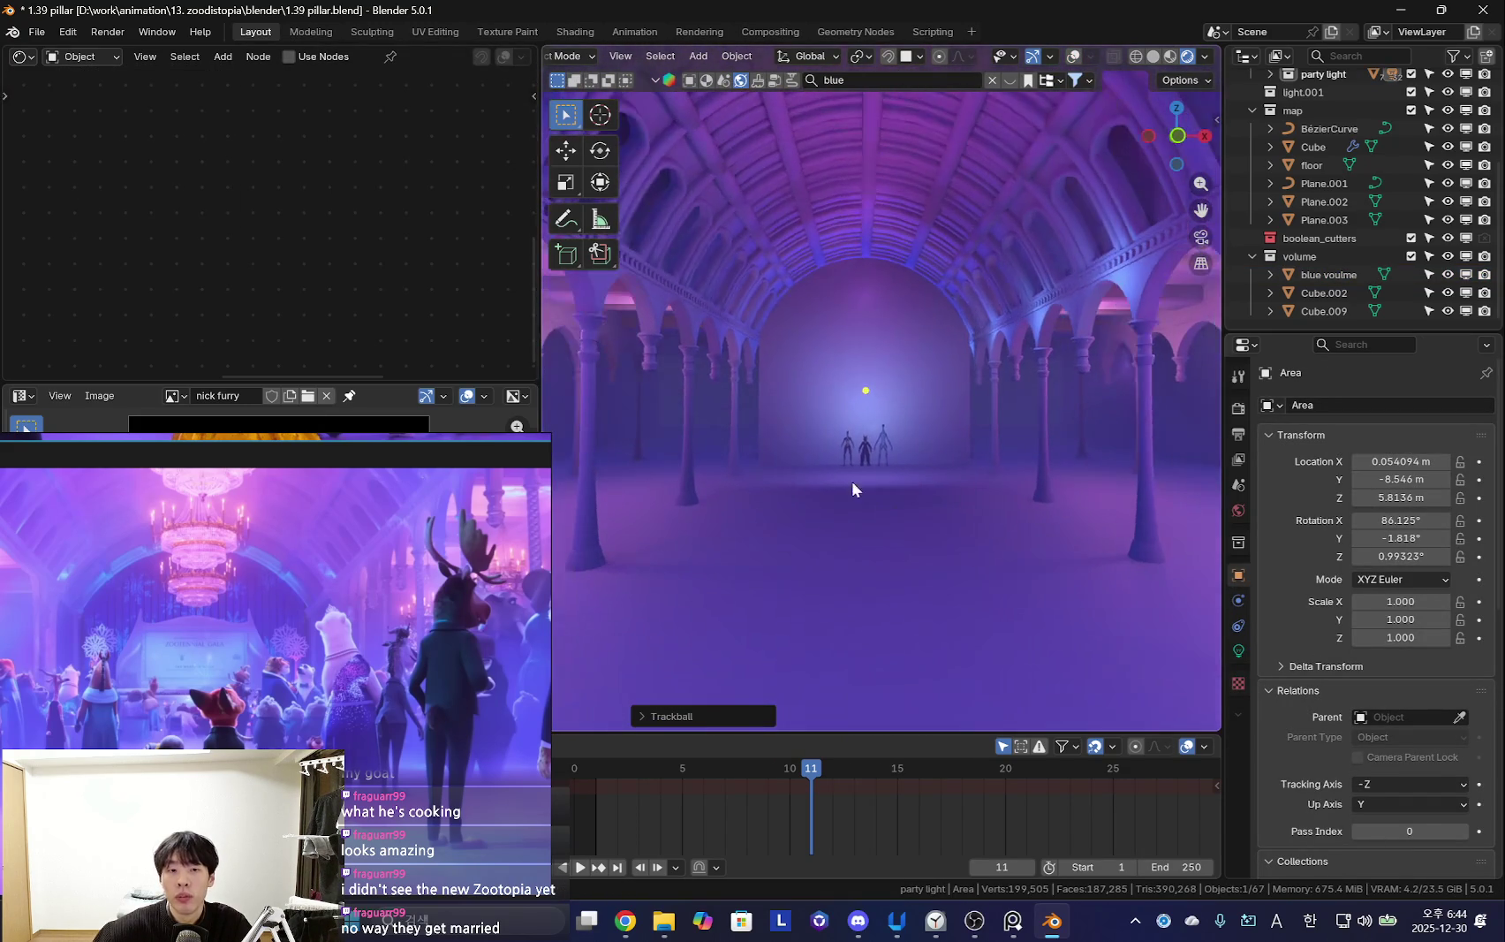
{"action": "scroll", "coordinate": [299, 450], "scroll_direction": "down", "scroll_amount": 5}
{"action": "mouse_move", "coordinate": [778, 495]}
{"action": "middle_mouse_down"}
{"action": "mouse_move", "coordinate": [810, 509]}
{"action": "mouse_move", "coordinate": [844, 484]}
{"action": "mouse_move", "coordinate": [1056, 528]}
{"action": "middle_mouse_up"}
{"action": "key", "text": "shift+alt+z"}
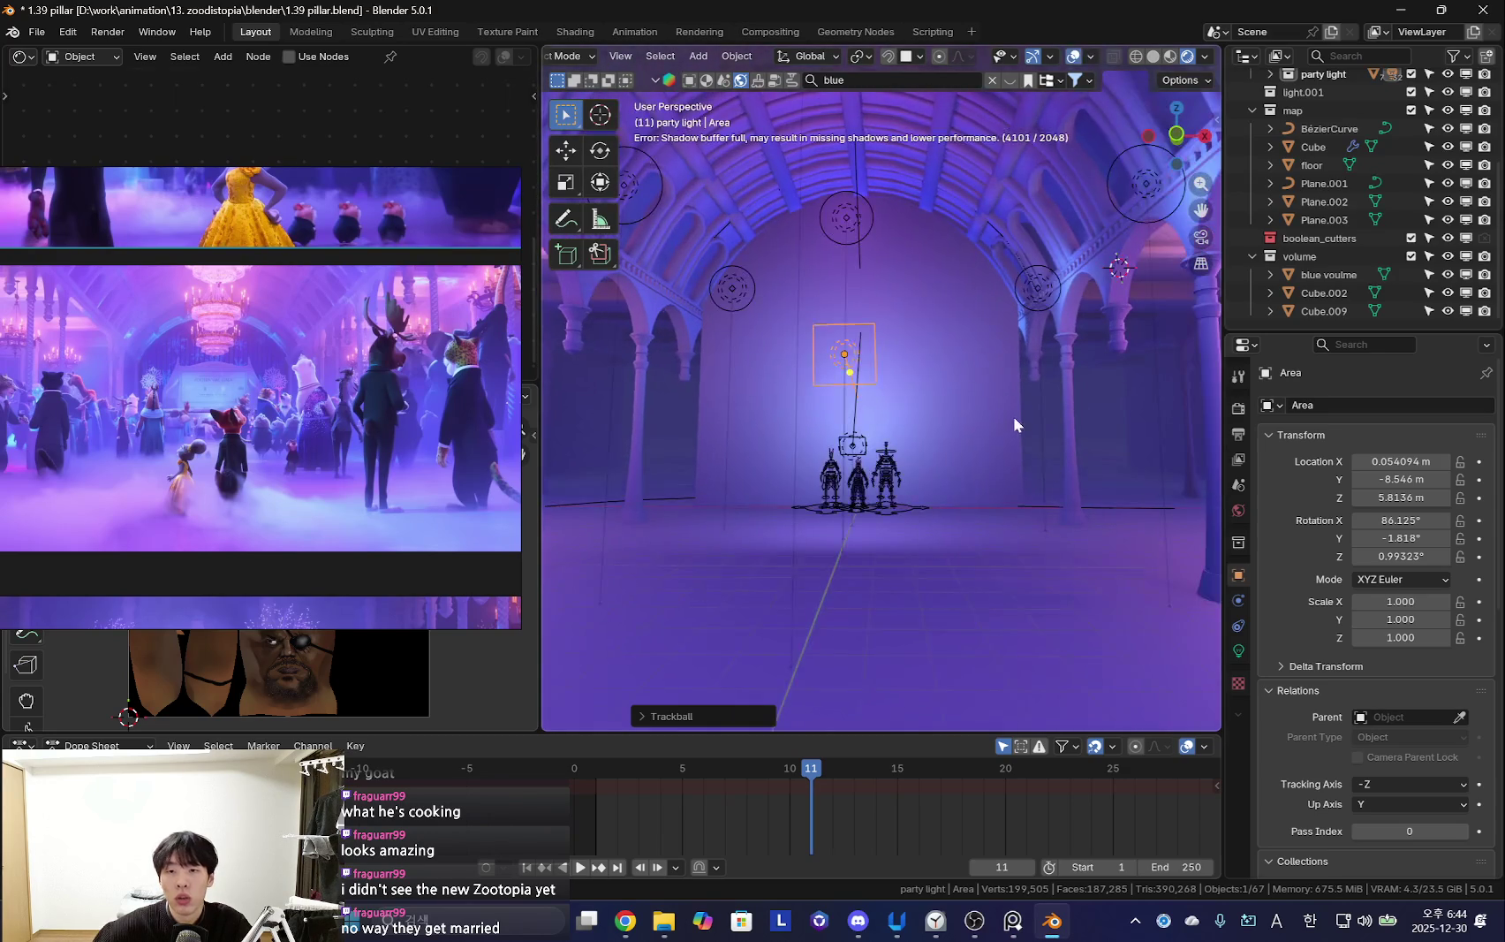
{"action": "left_click", "coordinate": [997, 510]}
{"action": "key", "text": "shift+alt+z"}
{"action": "key", "text": "g"}
{"action": "key", "text": "z"}
{"action": "left_click", "coordinate": [868, 590]}
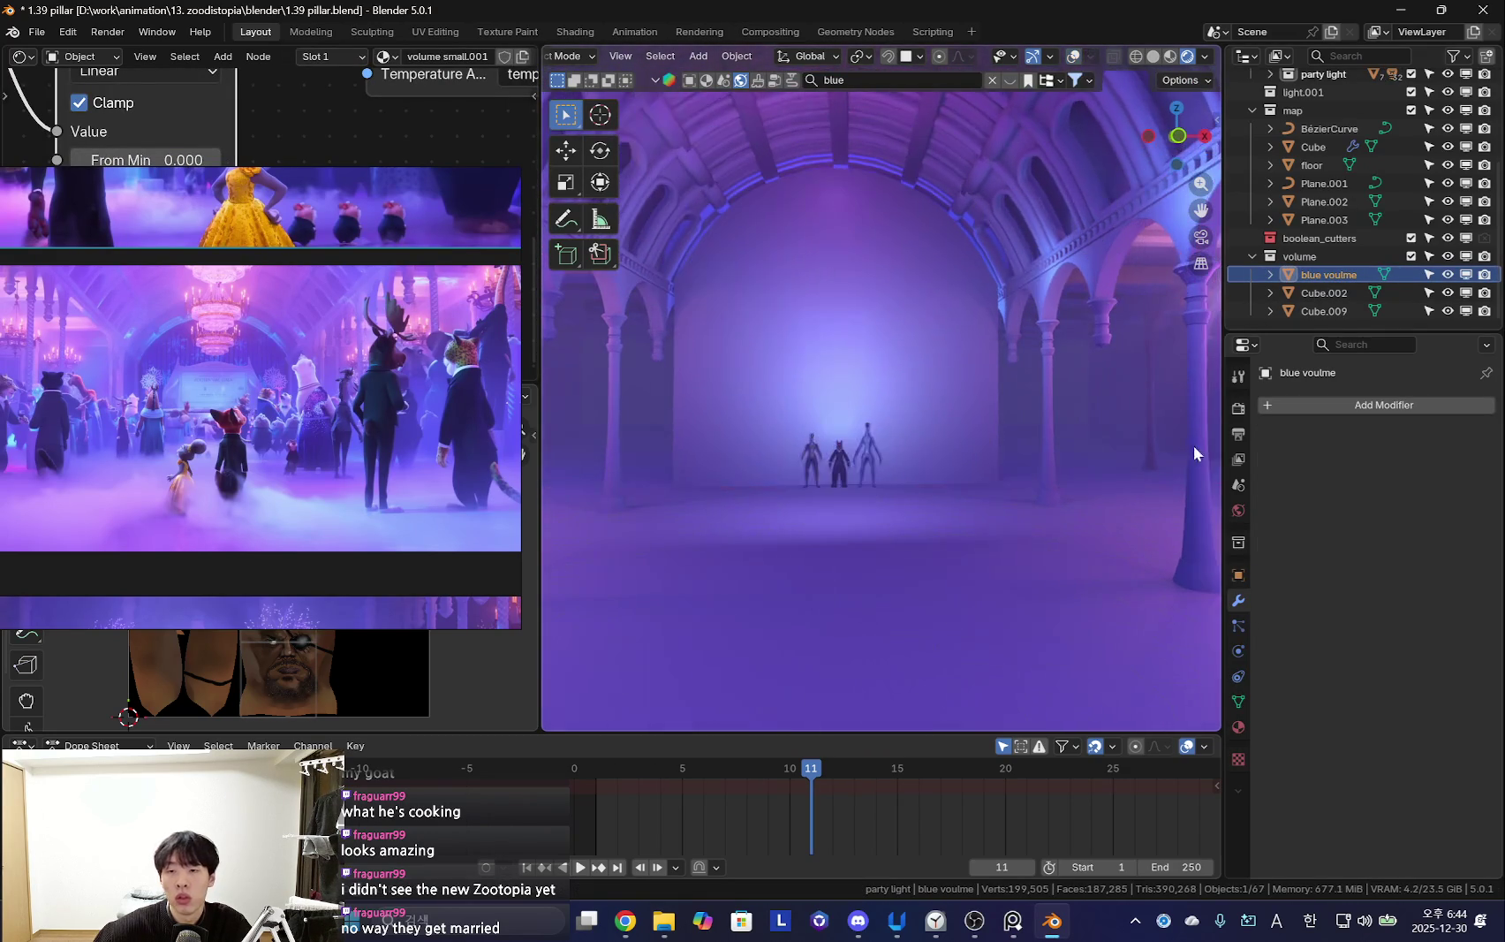
Set the volume indirect light clamp to 0 in the render settings
{"action": "left_click", "coordinate": [1238, 408]}
{"action": "scroll", "coordinate": [1299, 522], "scroll_direction": "down", "scroll_amount": 5}
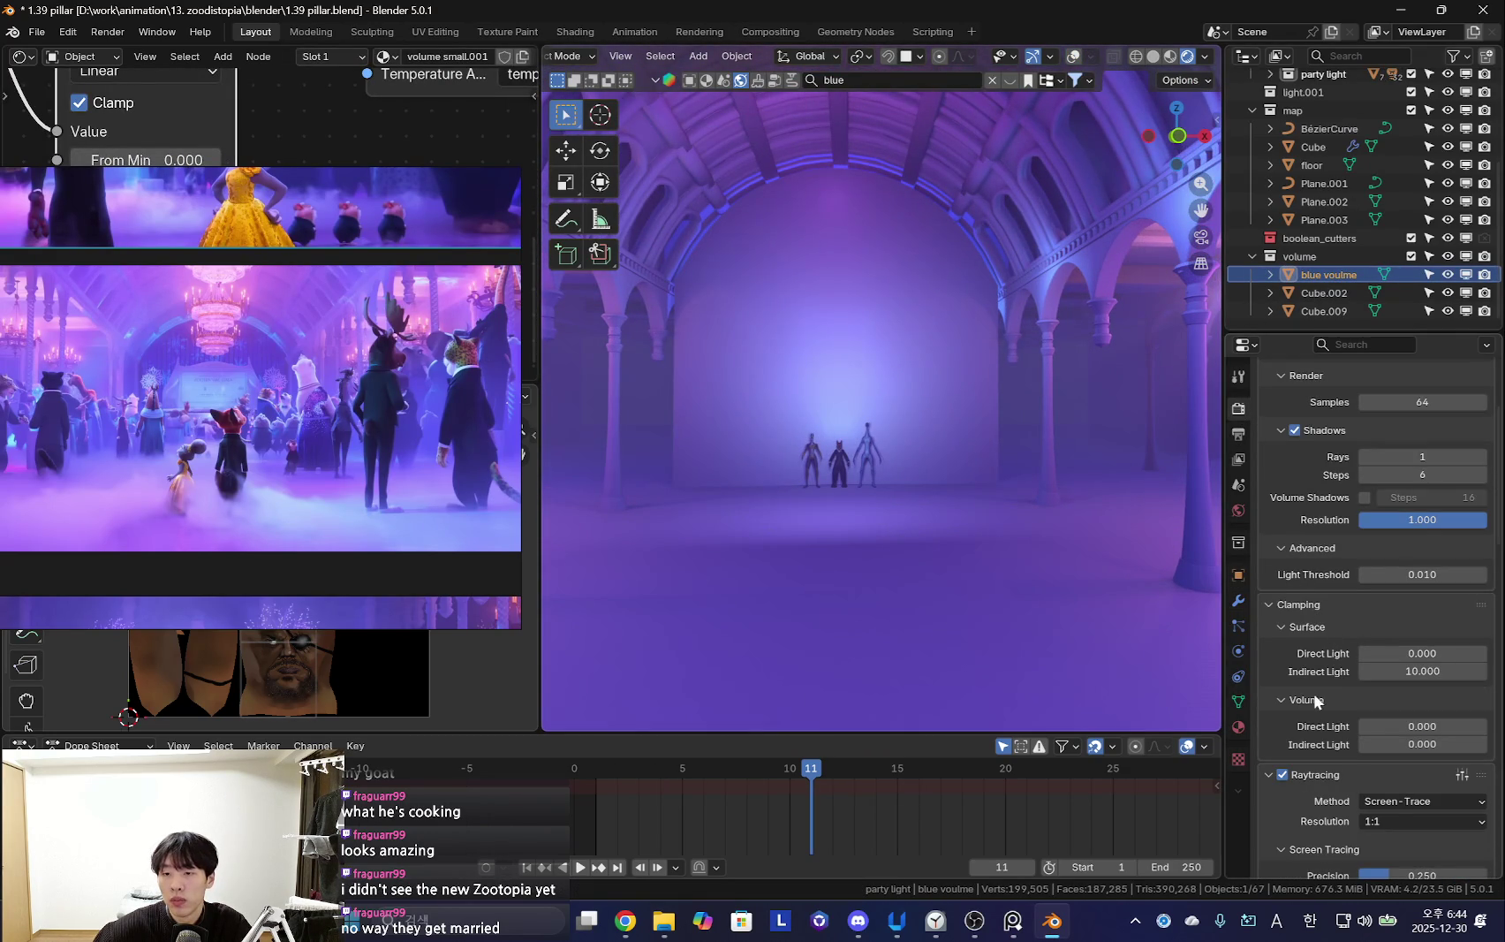
{"action": "scroll", "coordinate": [1298, 780], "scroll_direction": "down", "scroll_amount": 2}
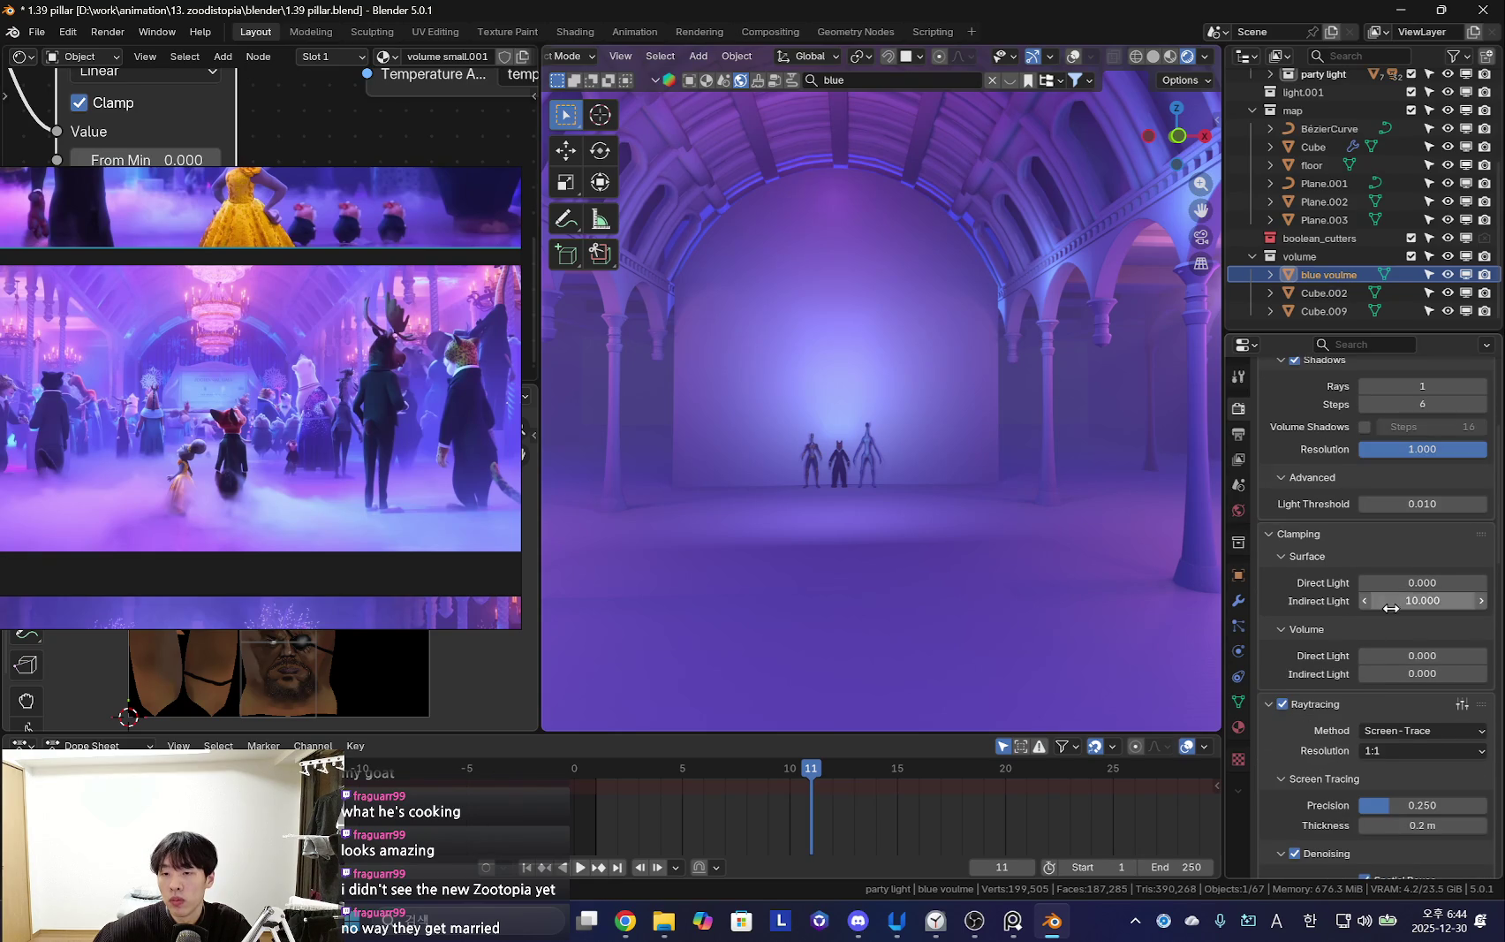
{"action": "scroll", "coordinate": [1396, 592], "scroll_direction": "down", "scroll_amount": 2}
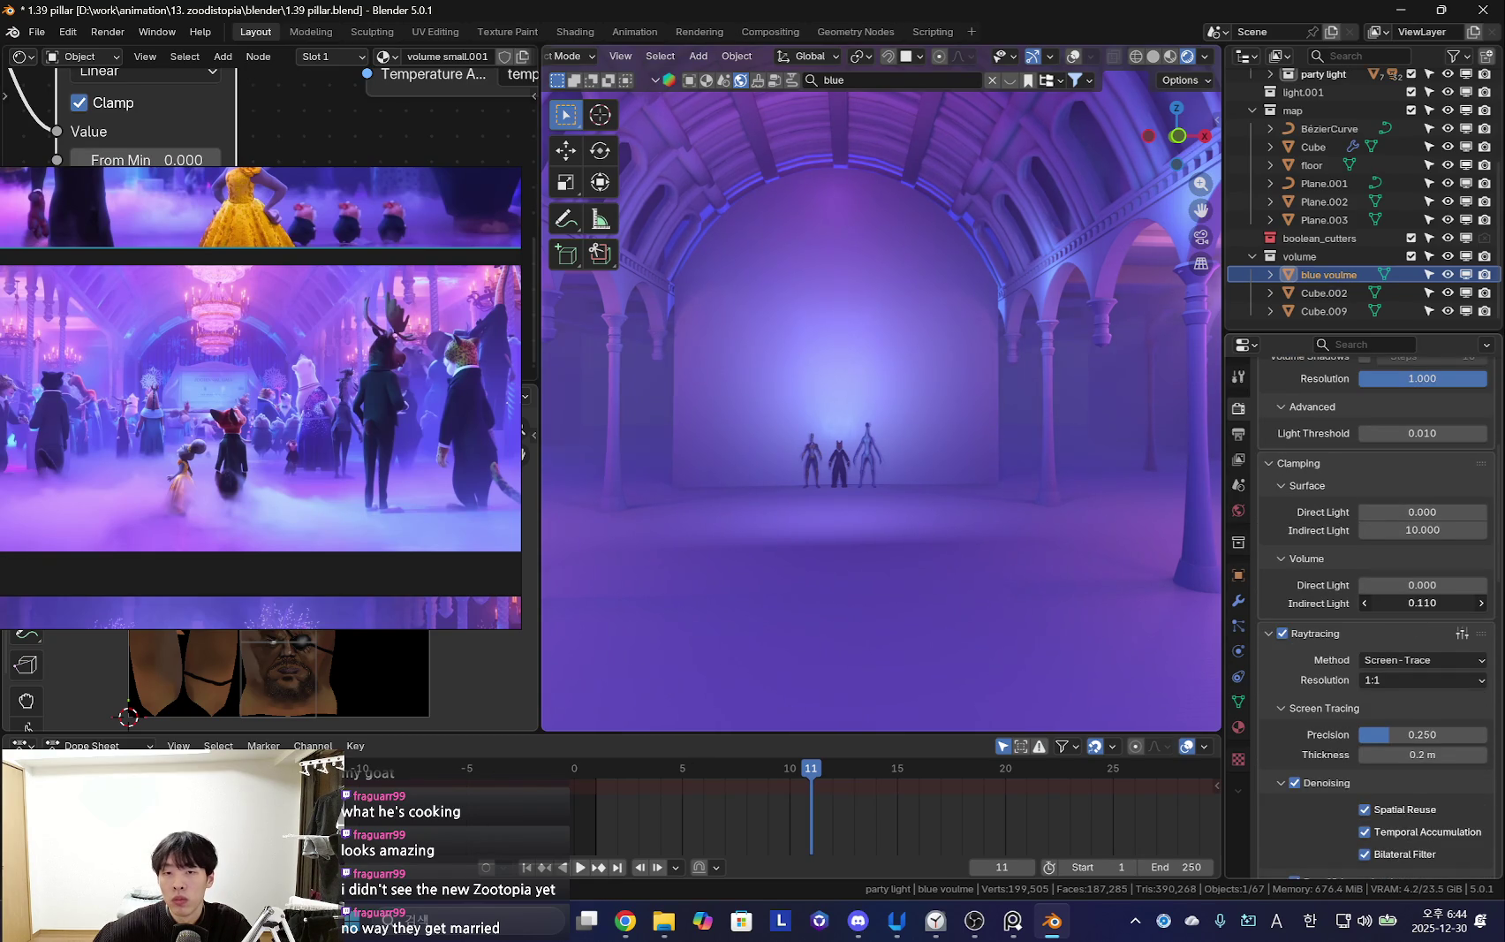
{"action": "left_click_drag", "start_coordinate": [1417, 605], "coordinate": [1466, 604]}
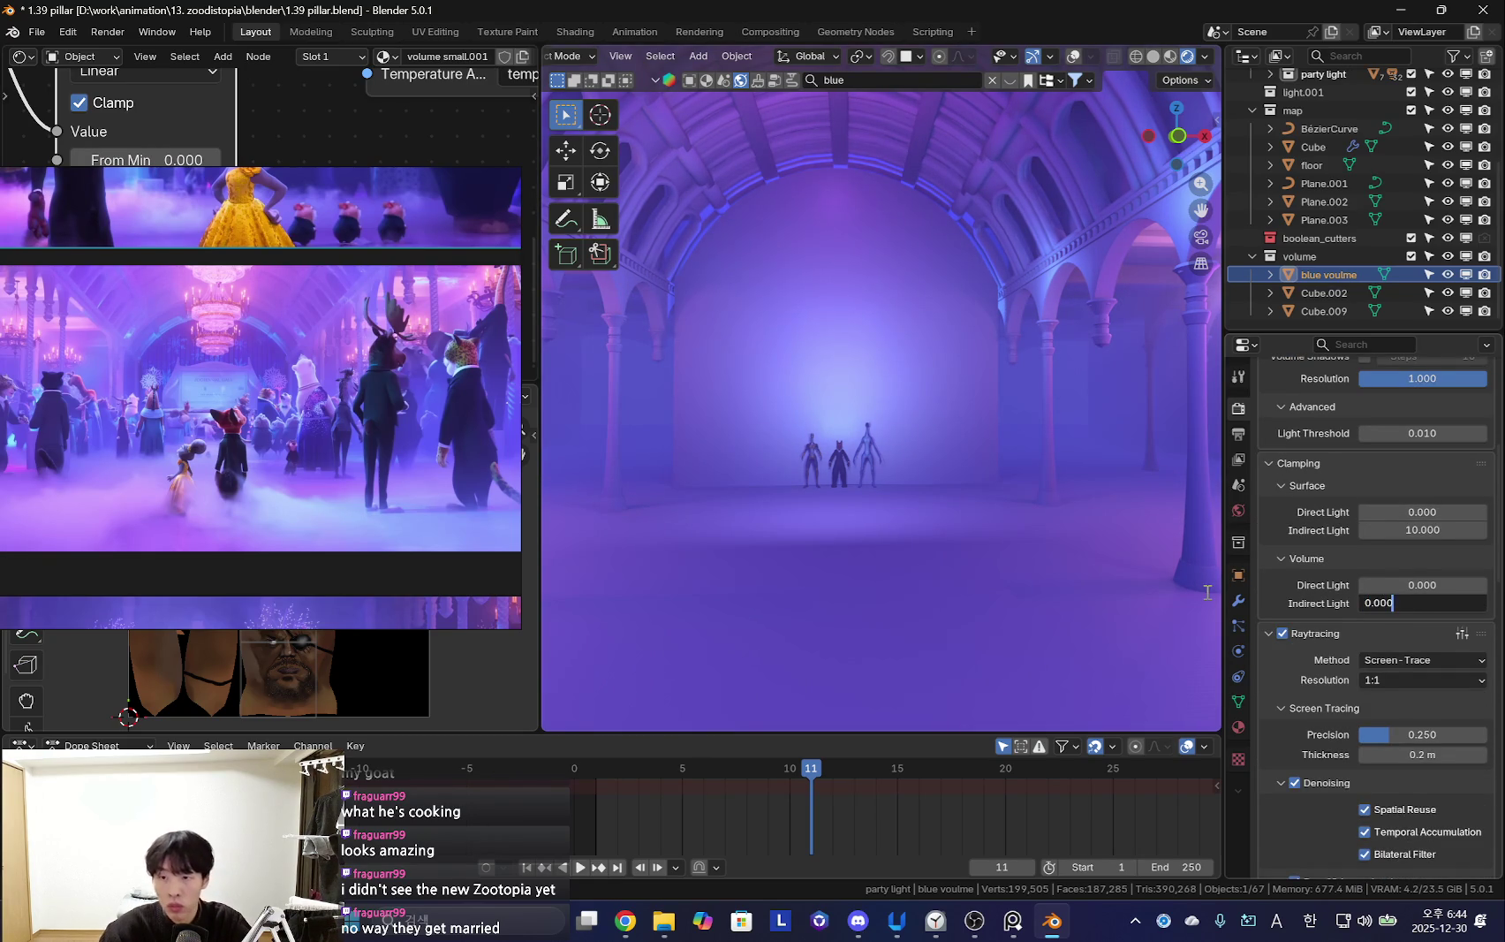
{"action": "key", "text": "Return"}
Enable Volume Shadows at 16 steps and resolution 1.000, then inspect a pillar up close
{"action": "mouse_move", "coordinate": [836, 504]}
{"action": "middle_mouse_down"}
{"action": "mouse_move", "coordinate": [945, 498]}
{"action": "mouse_move", "coordinate": [938, 477]}
{"action": "mouse_move", "coordinate": [919, 484]}
{"action": "middle_mouse_up"}
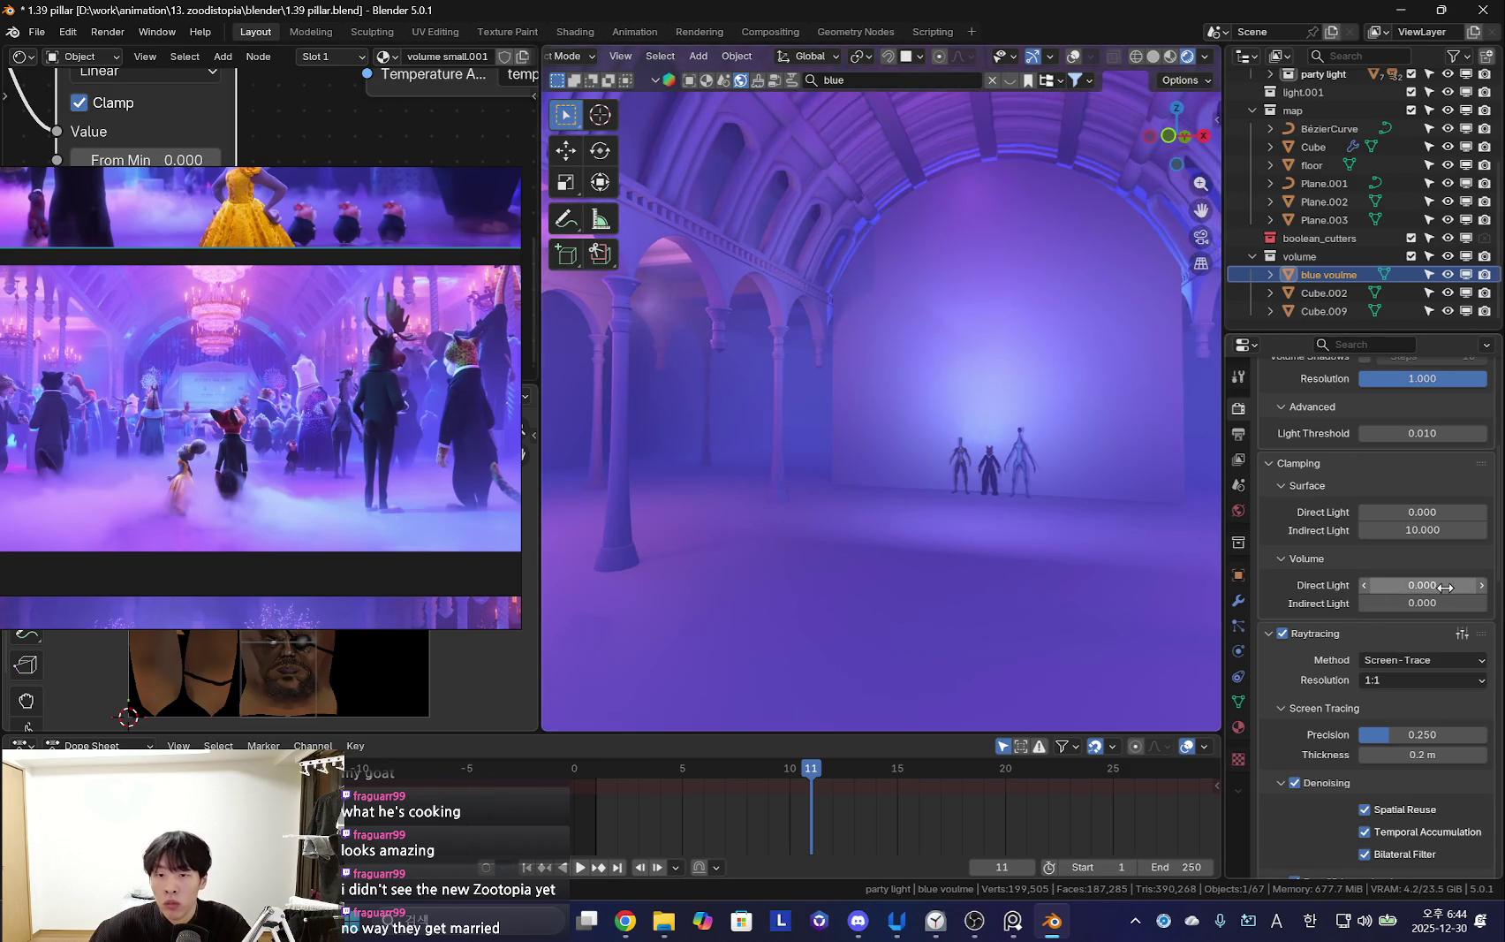
{"action": "scroll", "coordinate": [1340, 572], "scroll_direction": "down", "scroll_amount": 5}
{"action": "scroll", "coordinate": [1330, 583], "scroll_direction": "down", "scroll_amount": 5}
{"action": "scroll", "coordinate": [1320, 594], "scroll_direction": "down", "scroll_amount": 5}
{"action": "scroll", "coordinate": [1330, 636], "scroll_direction": "down", "scroll_amount": 1}
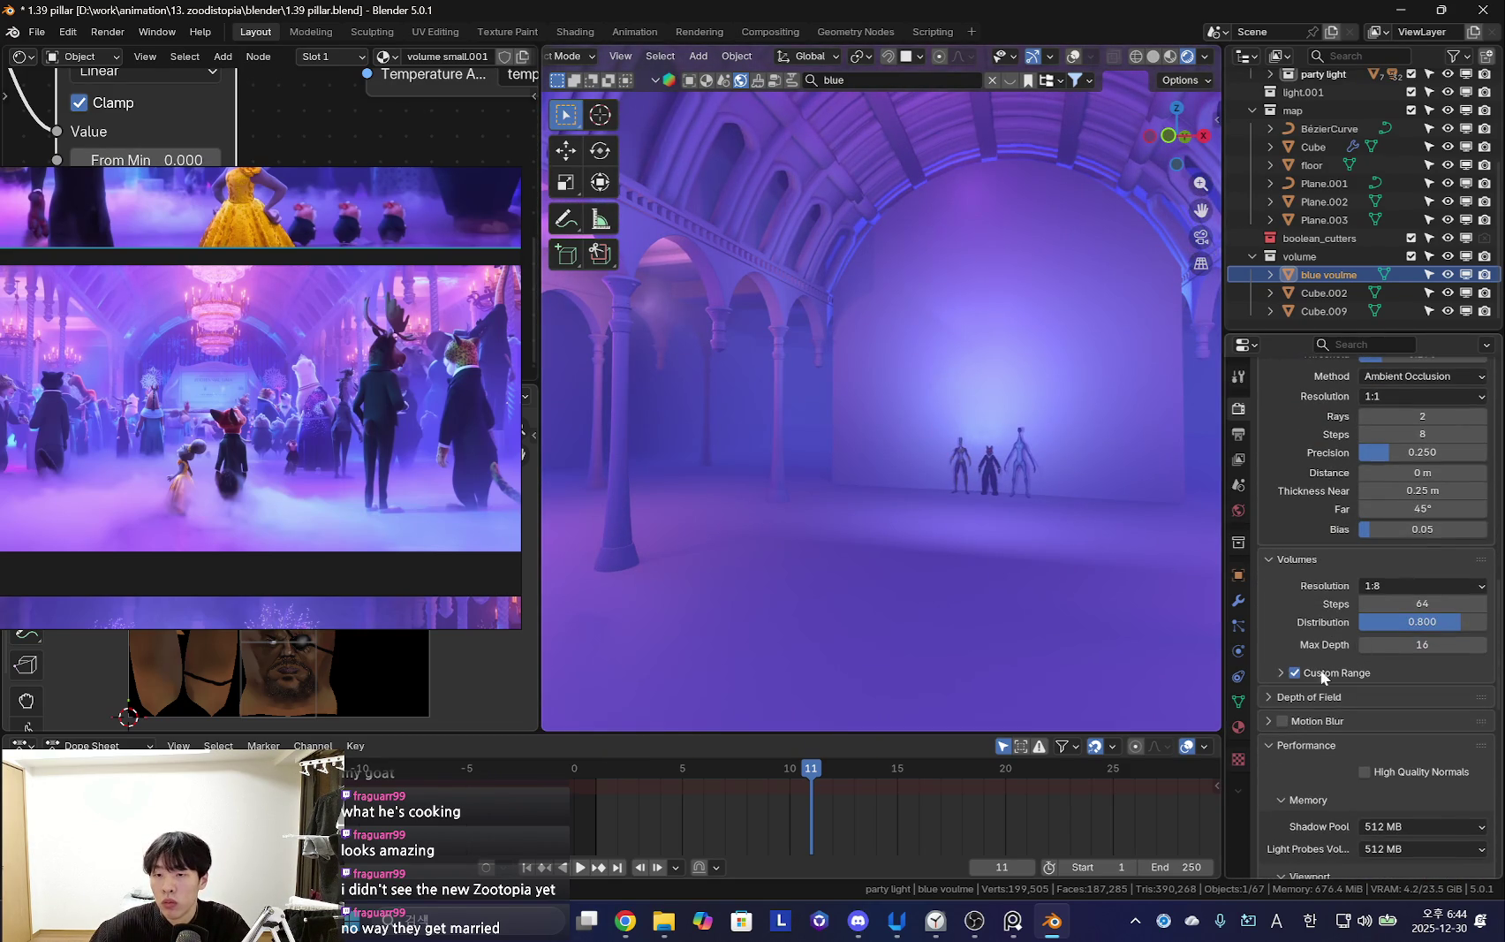
{"action": "scroll", "coordinate": [1324, 578], "scroll_direction": "up", "scroll_amount": 10}
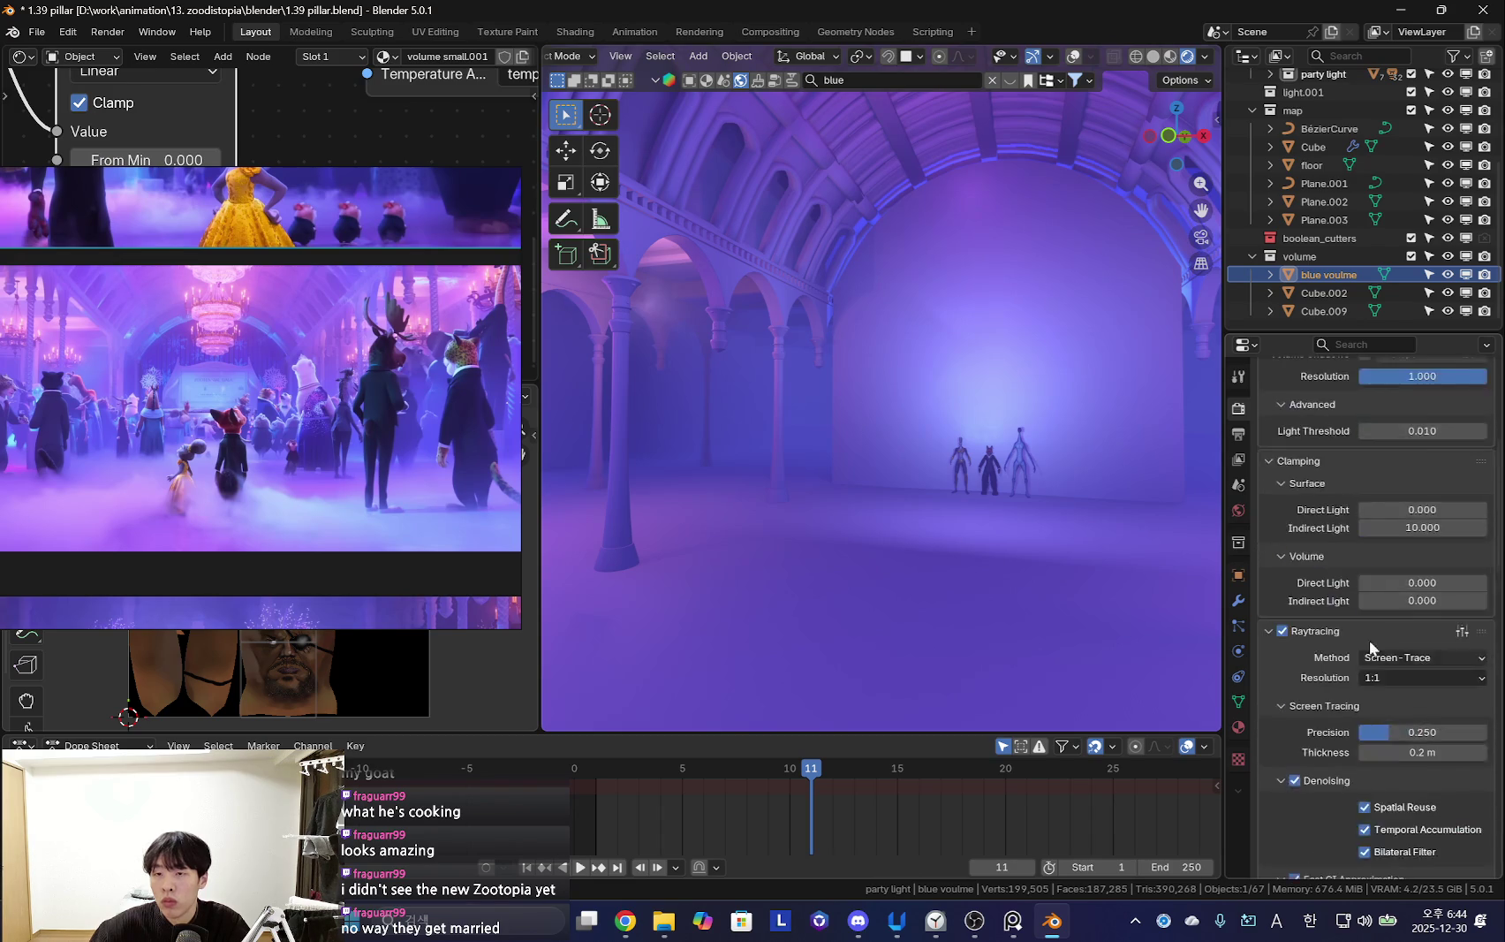
{"action": "scroll", "coordinate": [1325, 556], "scroll_direction": "up", "scroll_amount": 5}
{"action": "scroll", "coordinate": [1327, 583], "scroll_direction": "up", "scroll_amount": 2}
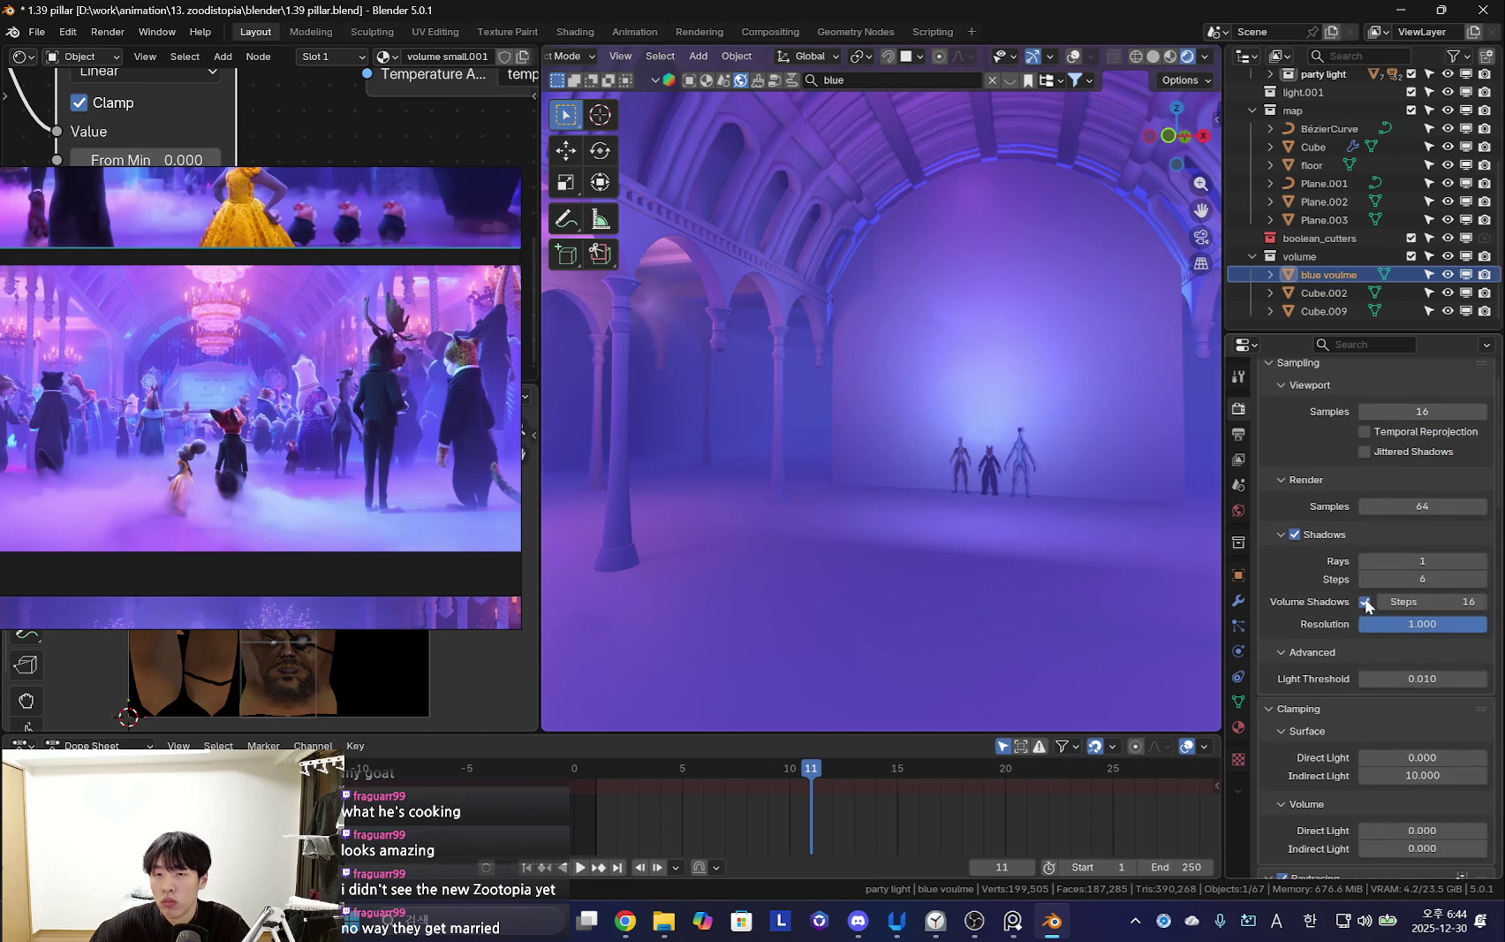
{"action": "mouse_move", "coordinate": [1149, 574]}
{"action": "middle_mouse_down"}
{"action": "mouse_move", "coordinate": [970, 554]}
{"action": "mouse_move", "coordinate": [979, 535]}
{"action": "mouse_move", "coordinate": [842, 507]}
{"action": "mouse_move", "coordinate": [882, 516]}
{"action": "mouse_move", "coordinate": [804, 514]}
{"action": "mouse_move", "coordinate": [982, 523]}
{"action": "mouse_move", "coordinate": [1261, 601]}
{"action": "middle_mouse_up"}
{"action": "scroll", "coordinate": [1364, 630], "scroll_direction": "down", "scroll_amount": 2}
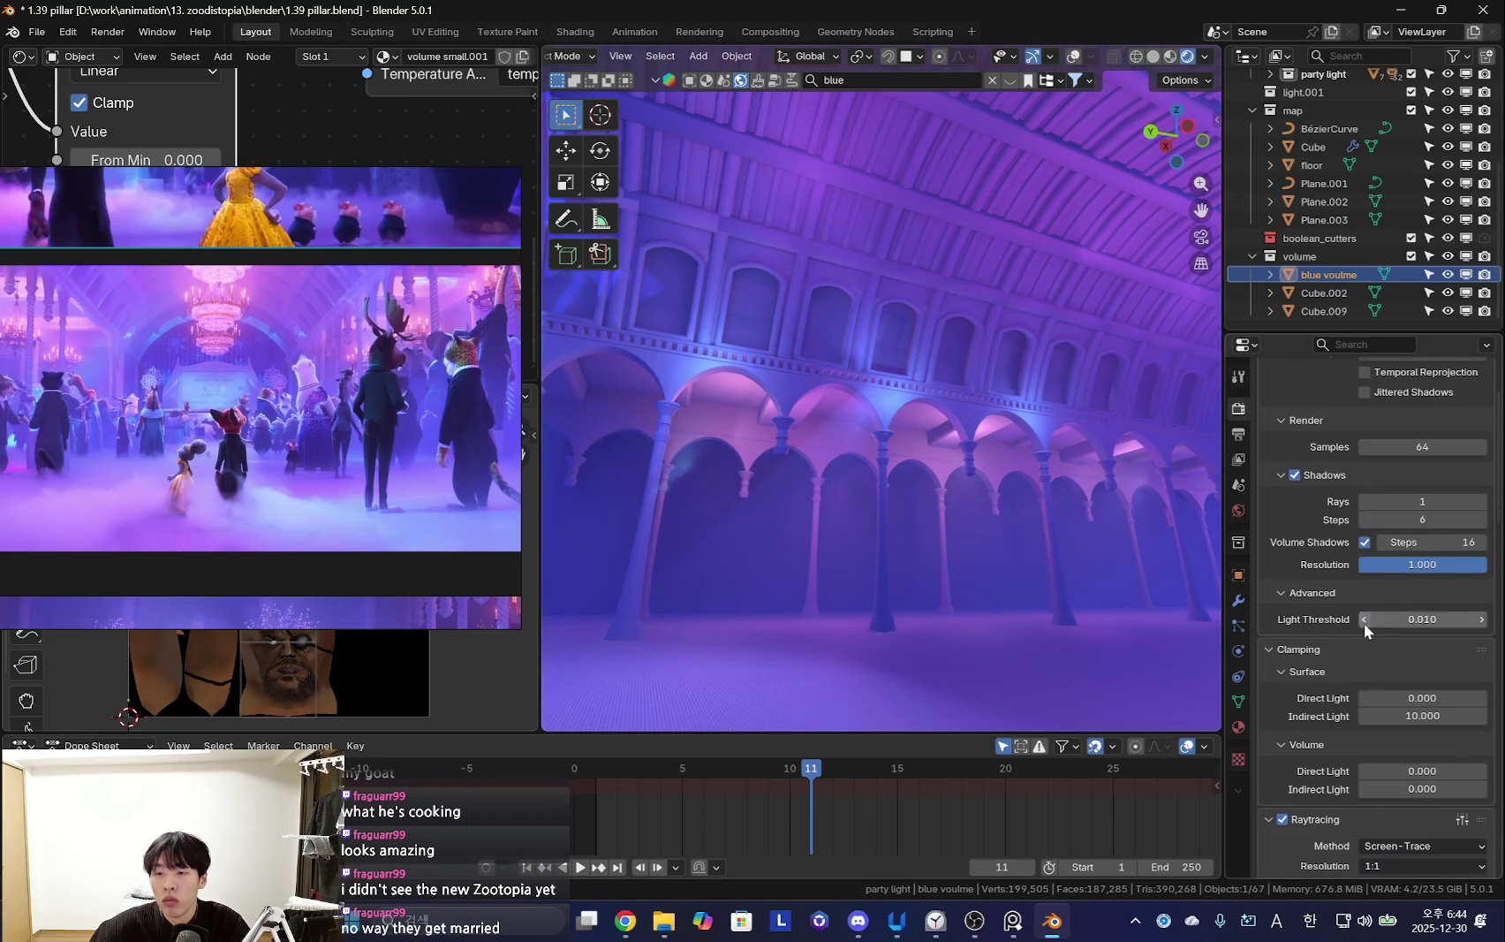
{"action": "left_click_drag", "start_coordinate": [1438, 576], "coordinate": [1361, 564]}
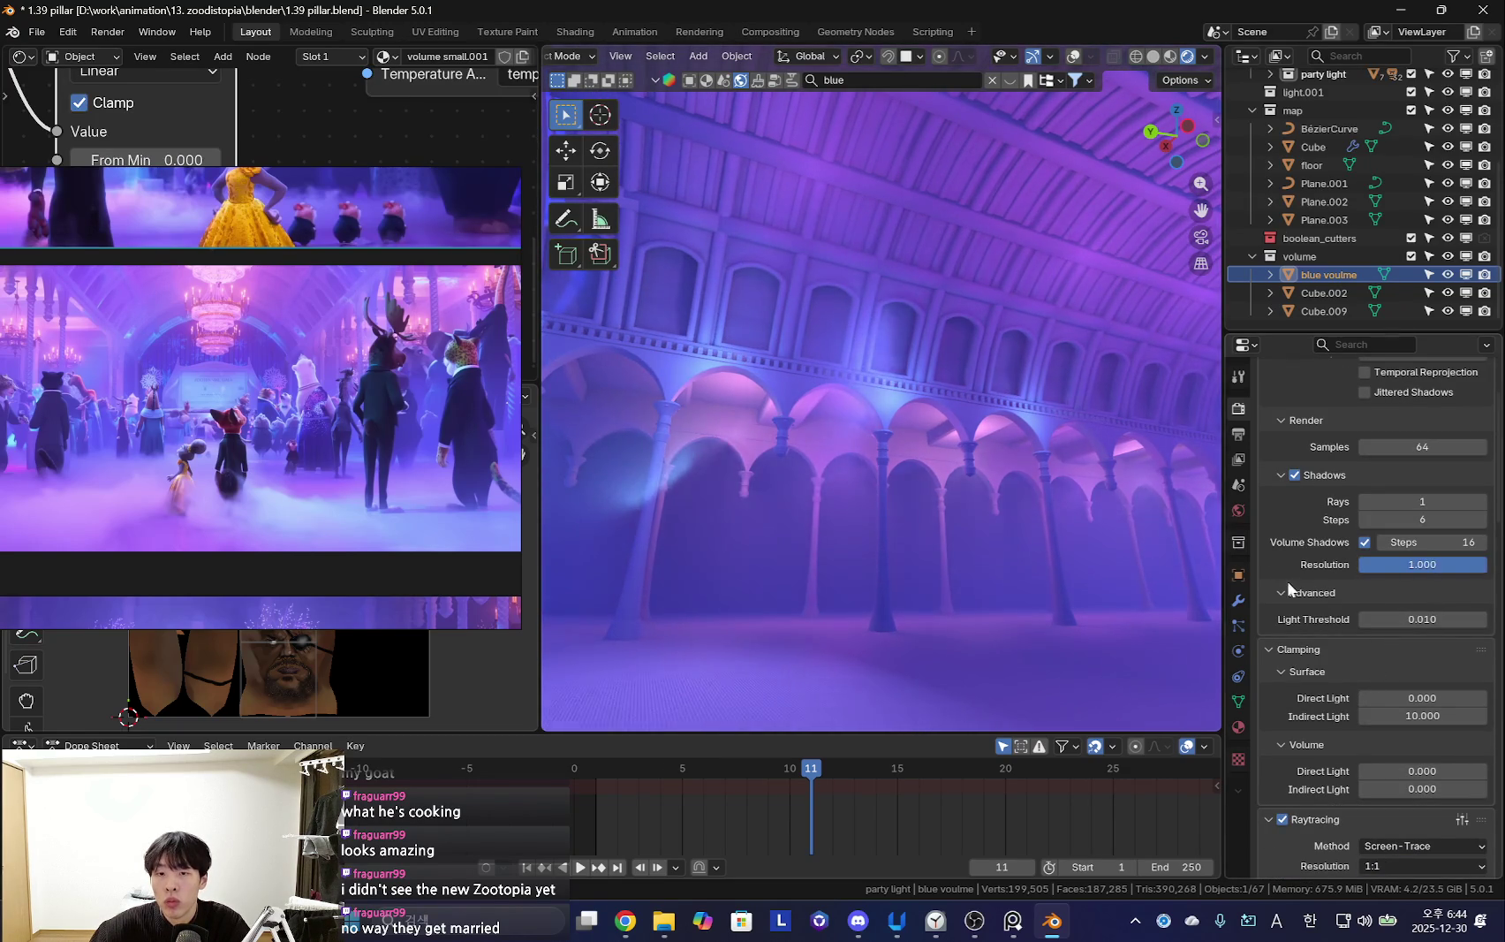
{"action": "scroll", "coordinate": [1349, 647], "scroll_direction": "down", "scroll_amount": 2}
{"action": "mouse_move", "coordinate": [793, 554]}
{"action": "middle_mouse_down"}
{"action": "mouse_move", "coordinate": [1078, 655]}
{"action": "mouse_move", "coordinate": [1219, 636]}
{"action": "middle_mouse_up"}
{"action": "scroll", "coordinate": [1419, 656], "scroll_direction": "down", "scroll_amount": 2}
{"action": "middle_click_drag", "start_coordinate": [1095, 640], "coordinate": [1219, 643]}
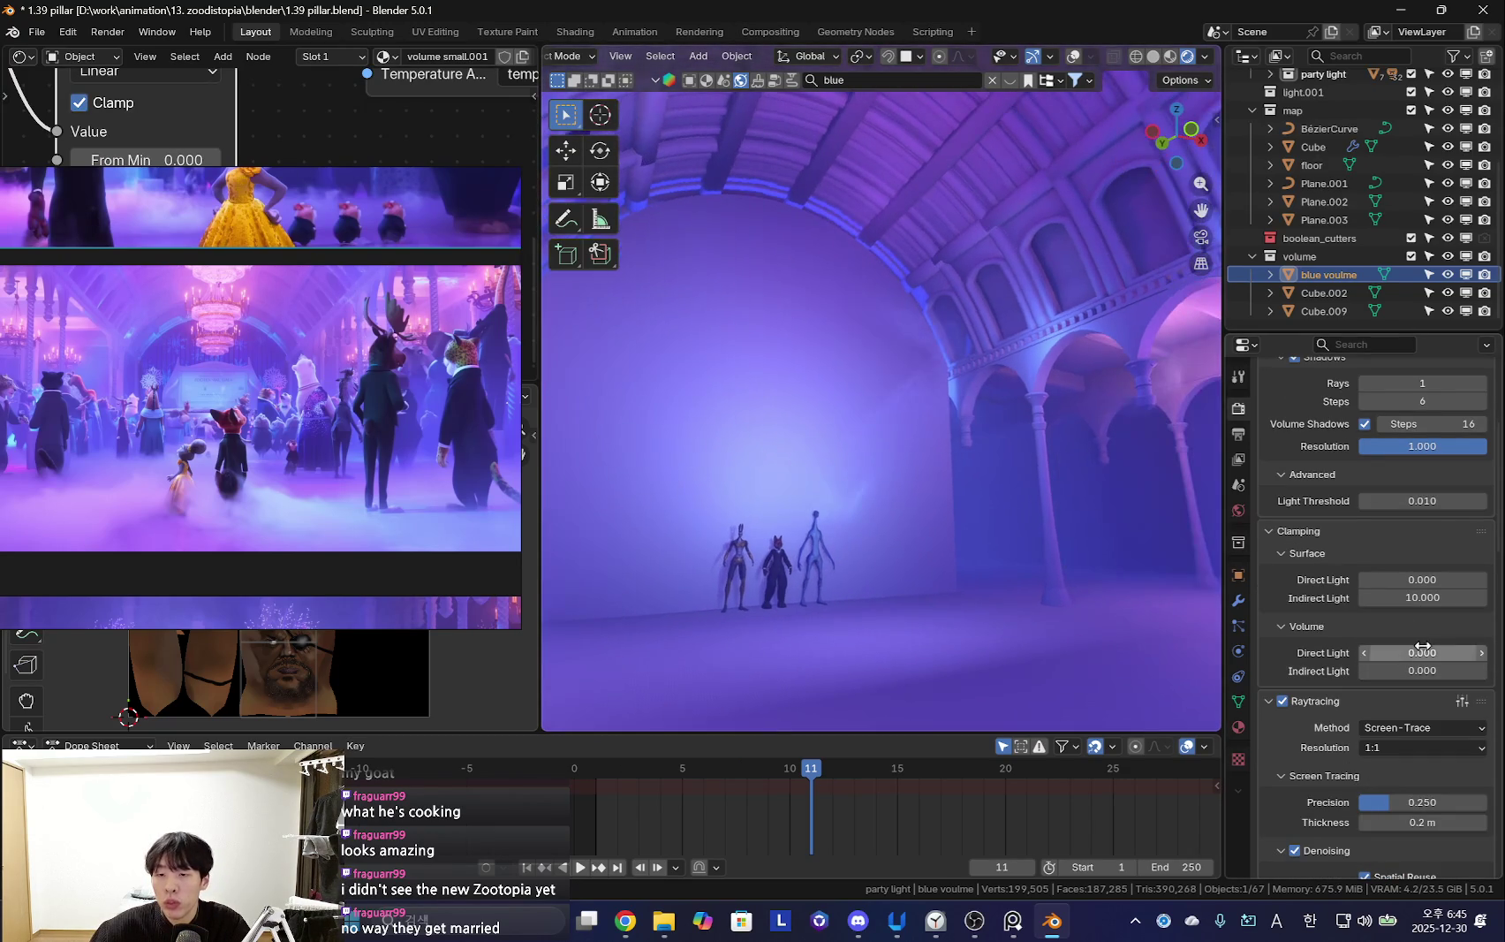
{"action": "scroll", "coordinate": [1413, 645], "scroll_direction": "down", "scroll_amount": 6}
{"action": "middle_click_drag", "start_coordinate": [1232, 614], "coordinate": [1253, 578]}
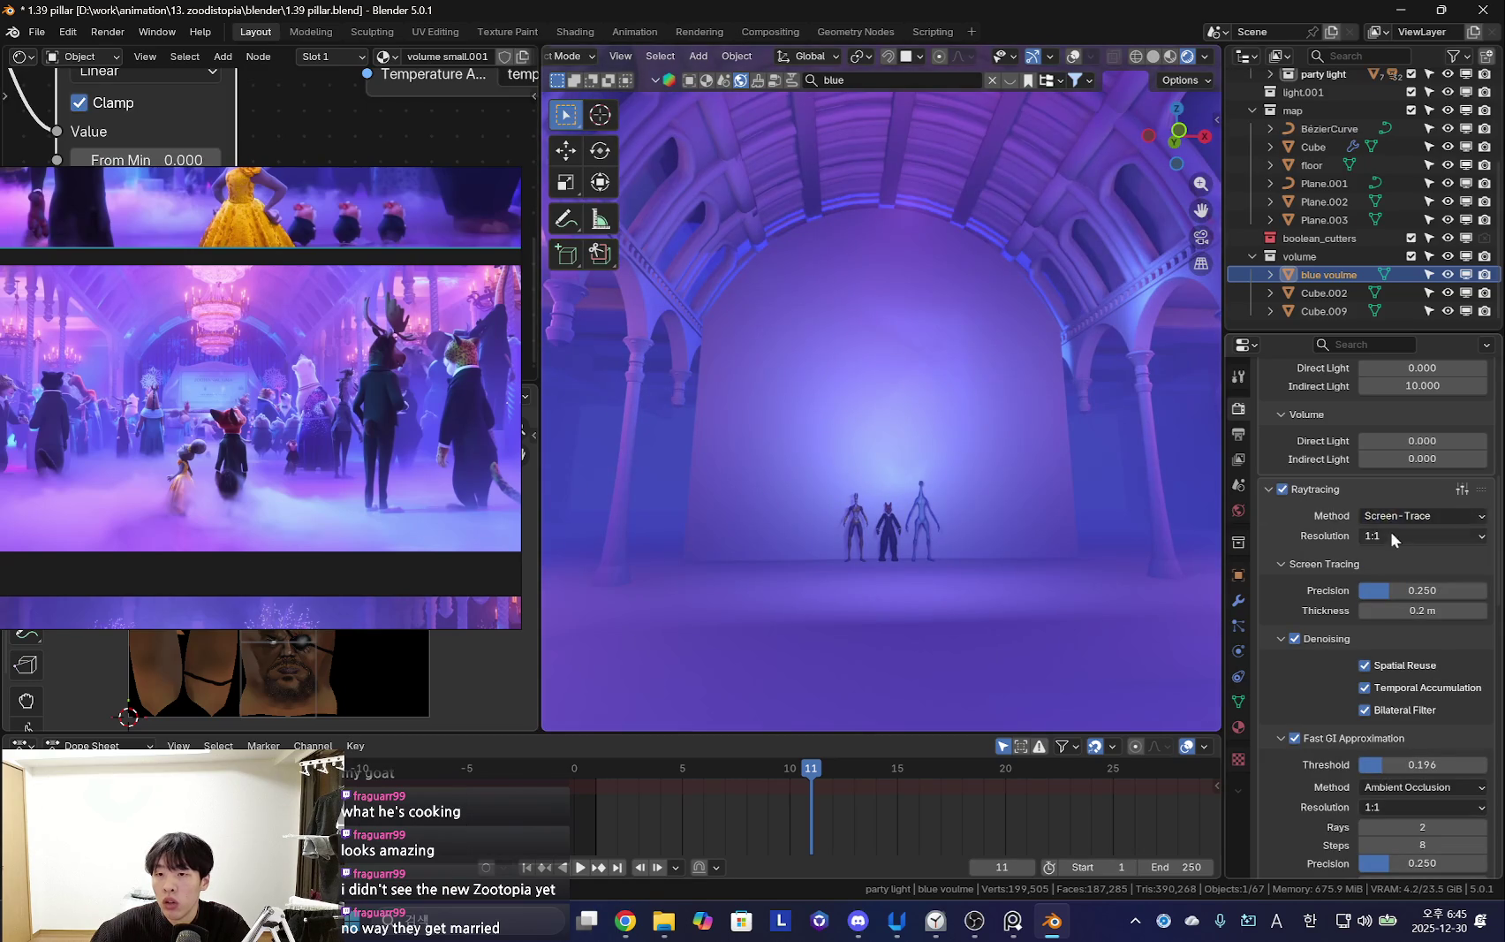
{"action": "left_click", "coordinate": [1412, 516]}
{"action": "left_click", "coordinate": [1407, 536]}
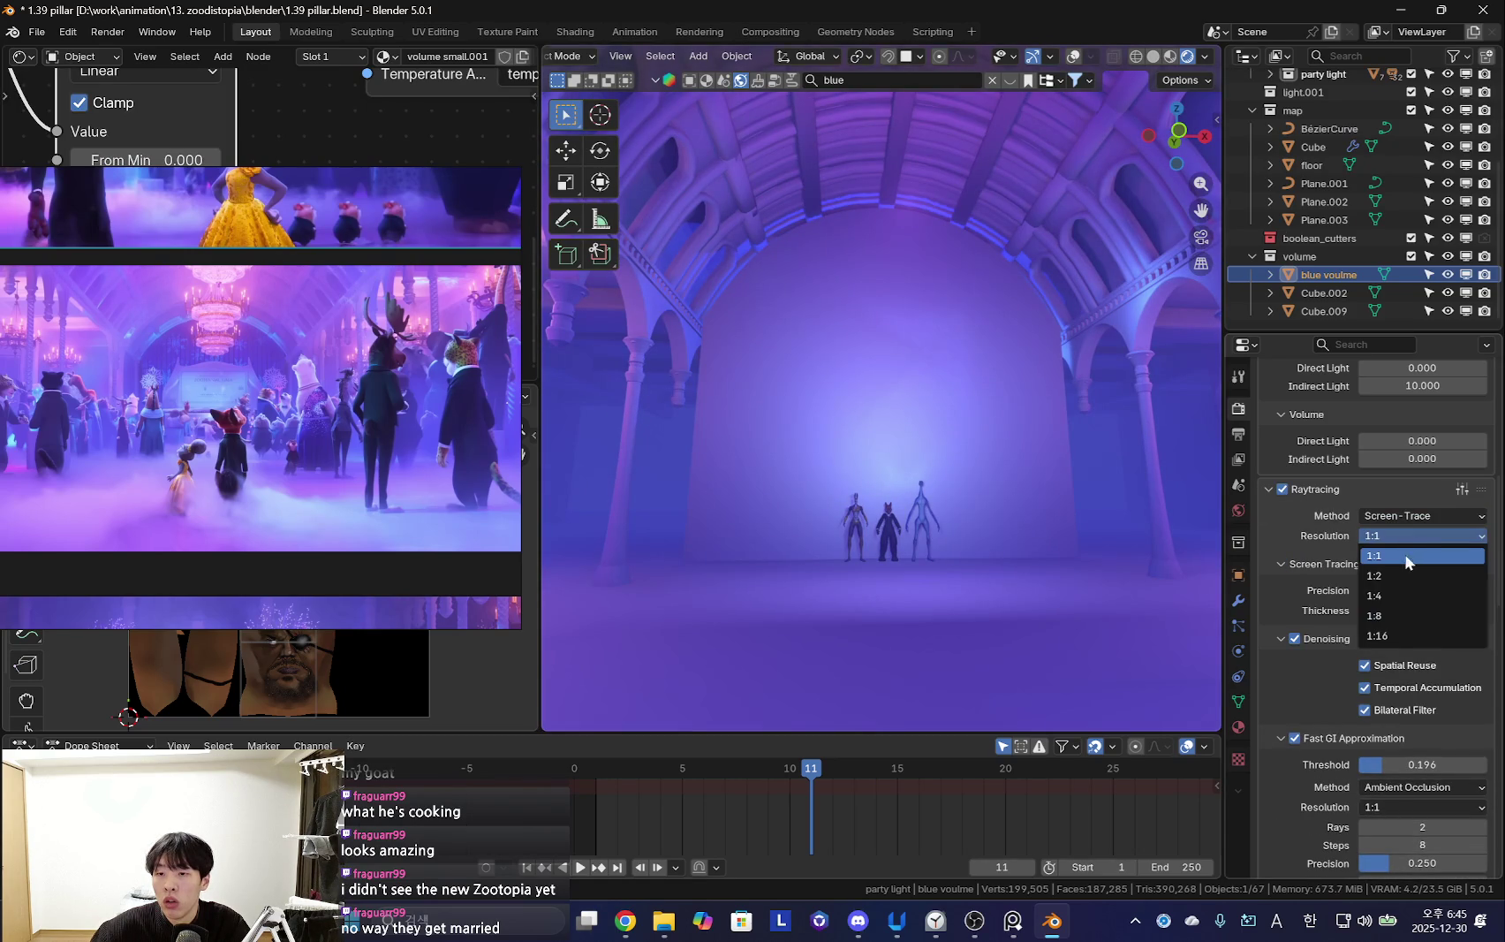
{"action": "left_click", "coordinate": [1402, 635]}
{"action": "mouse_move", "coordinate": [1056, 518]}
{"action": "middle_mouse_down"}
{"action": "mouse_move", "coordinate": [954, 516]}
{"action": "mouse_move", "coordinate": [1094, 511]}
{"action": "middle_mouse_up"}
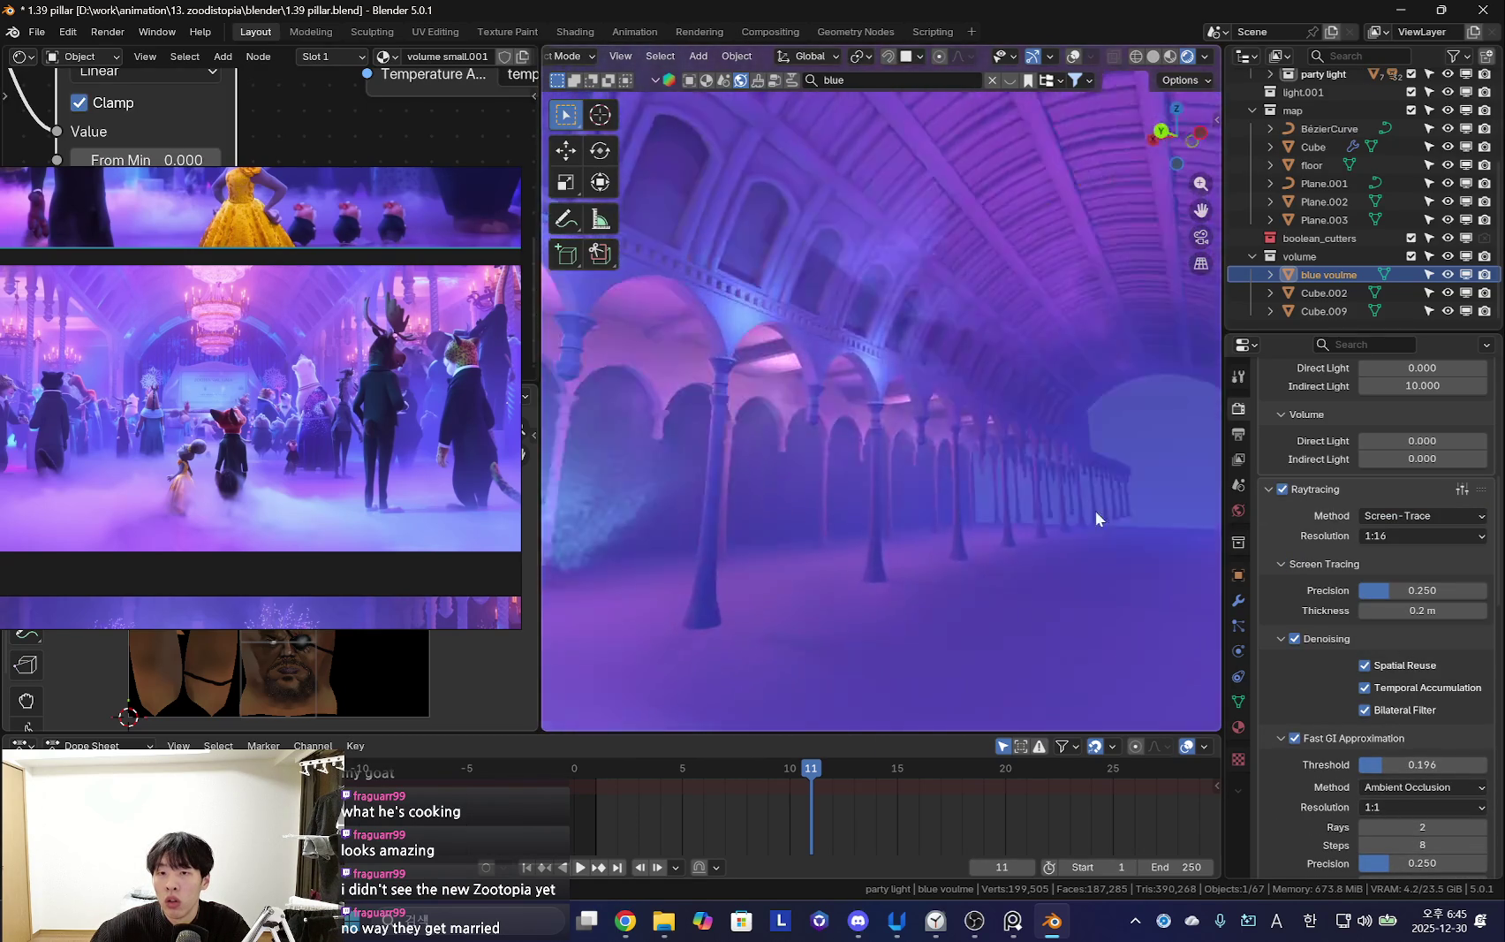
{"action": "left_click", "coordinate": [1420, 535]}
{"action": "left_click", "coordinate": [1422, 562]}
{"action": "scroll", "coordinate": [1413, 619], "scroll_direction": "down", "scroll_amount": 3}
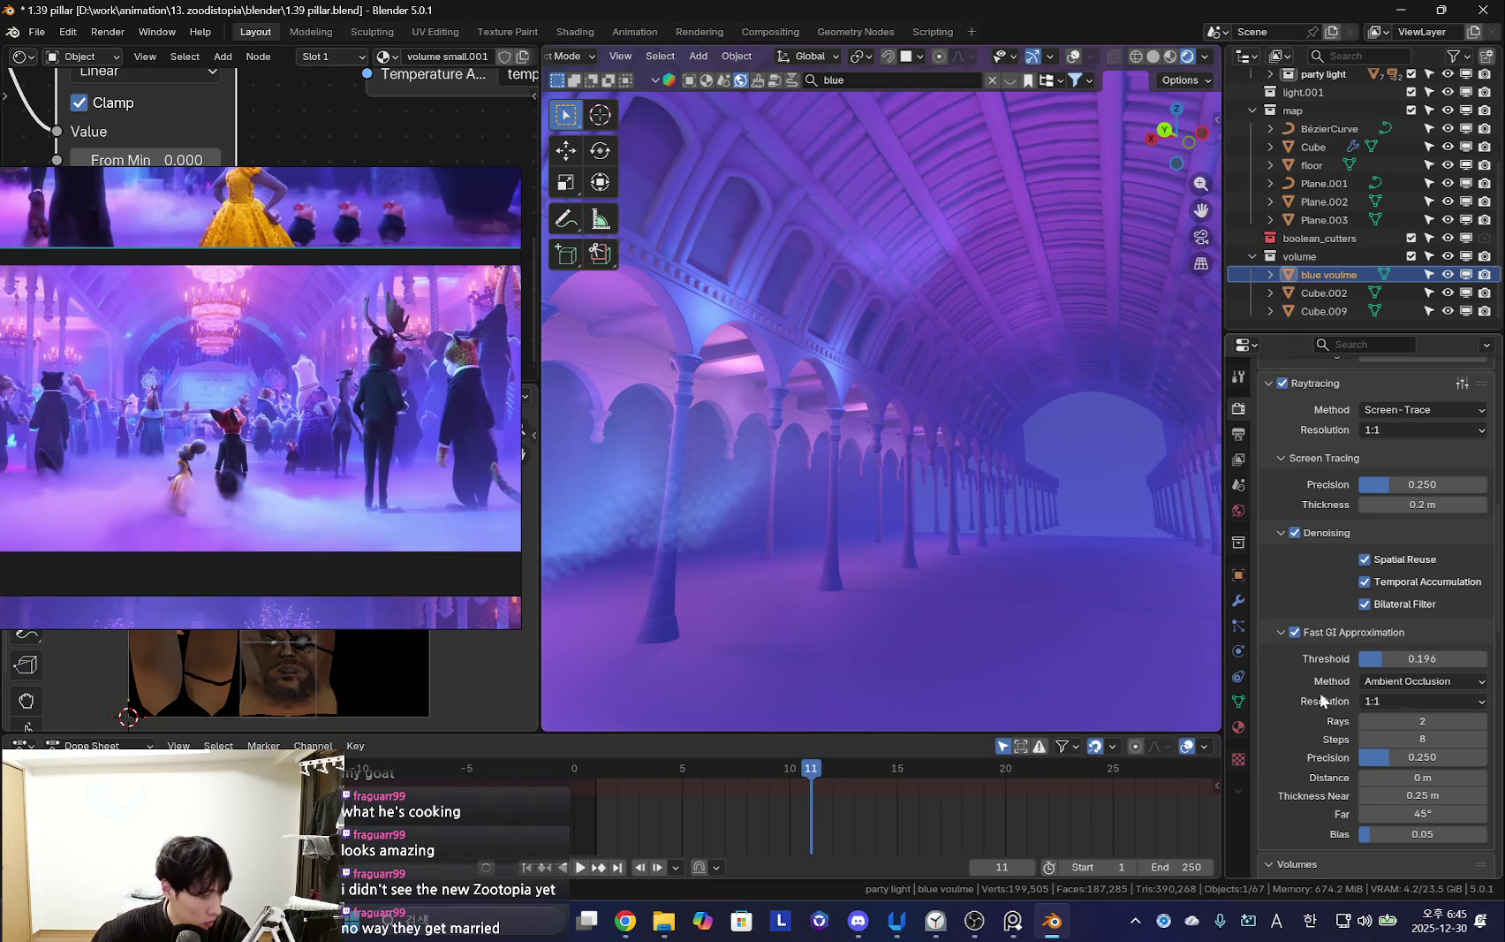
{"action": "mouse_move", "coordinate": [1203, 661]}
{"action": "middle_mouse_down"}
{"action": "mouse_move", "coordinate": [927, 574]}
{"action": "mouse_move", "coordinate": [915, 516]}
{"action": "mouse_move", "coordinate": [866, 601]}
{"action": "mouse_move", "coordinate": [895, 536]}
{"action": "middle_mouse_up"}
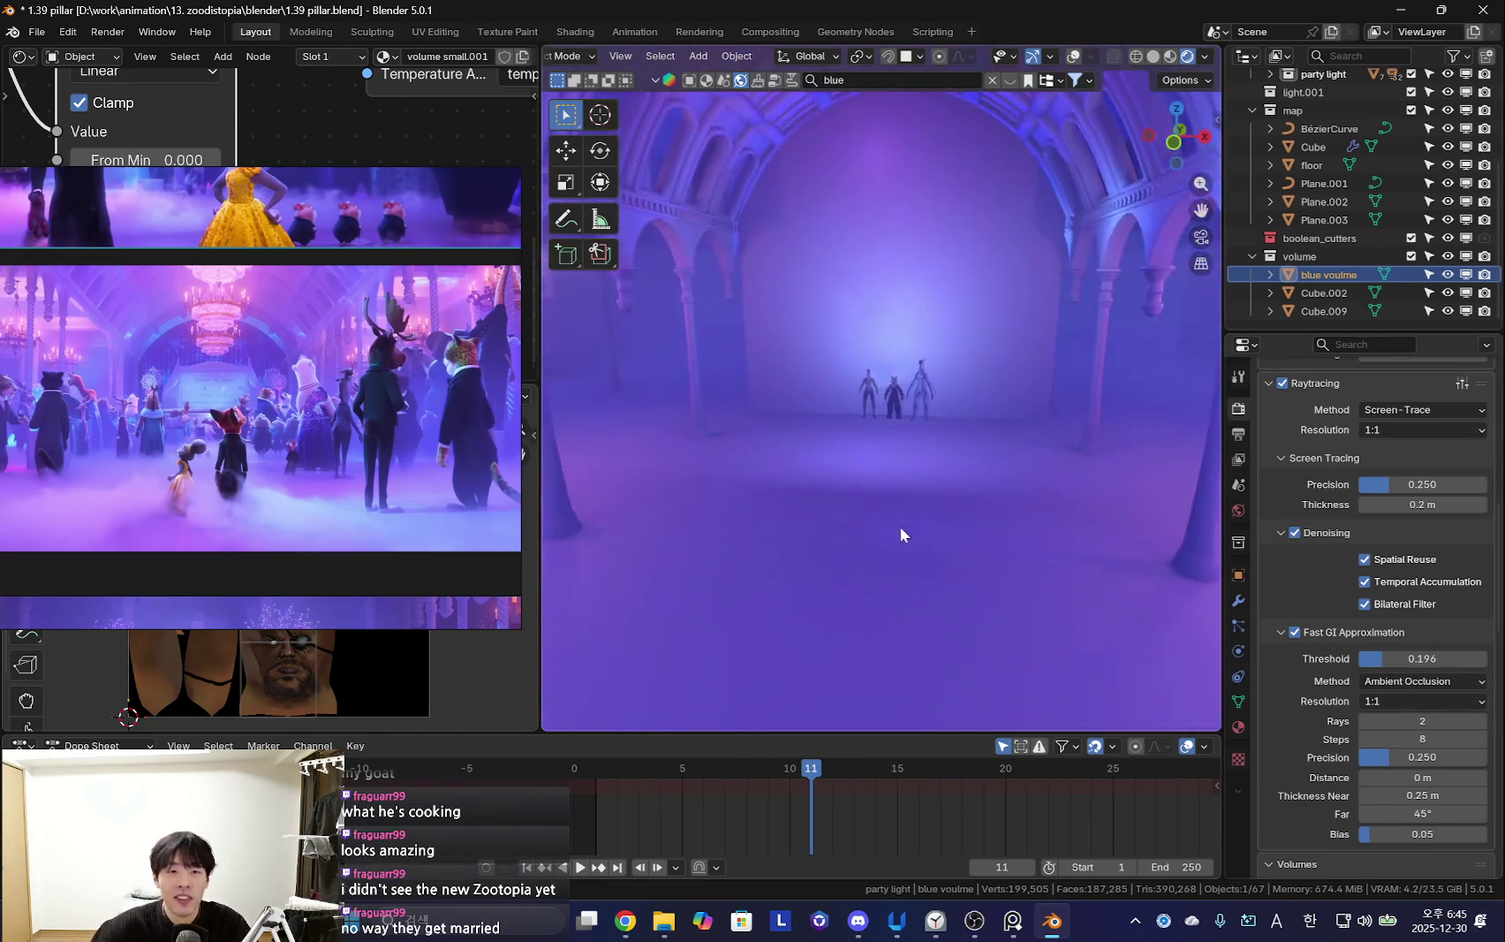
Show lights and camera overlays, set the 3D cursor on the floor, and enlarge the PureRef party clip
{"action": "key", "text": "shift+alt+z"}
{"action": "right_click", "coordinate": [835, 549], "text": "shift"}
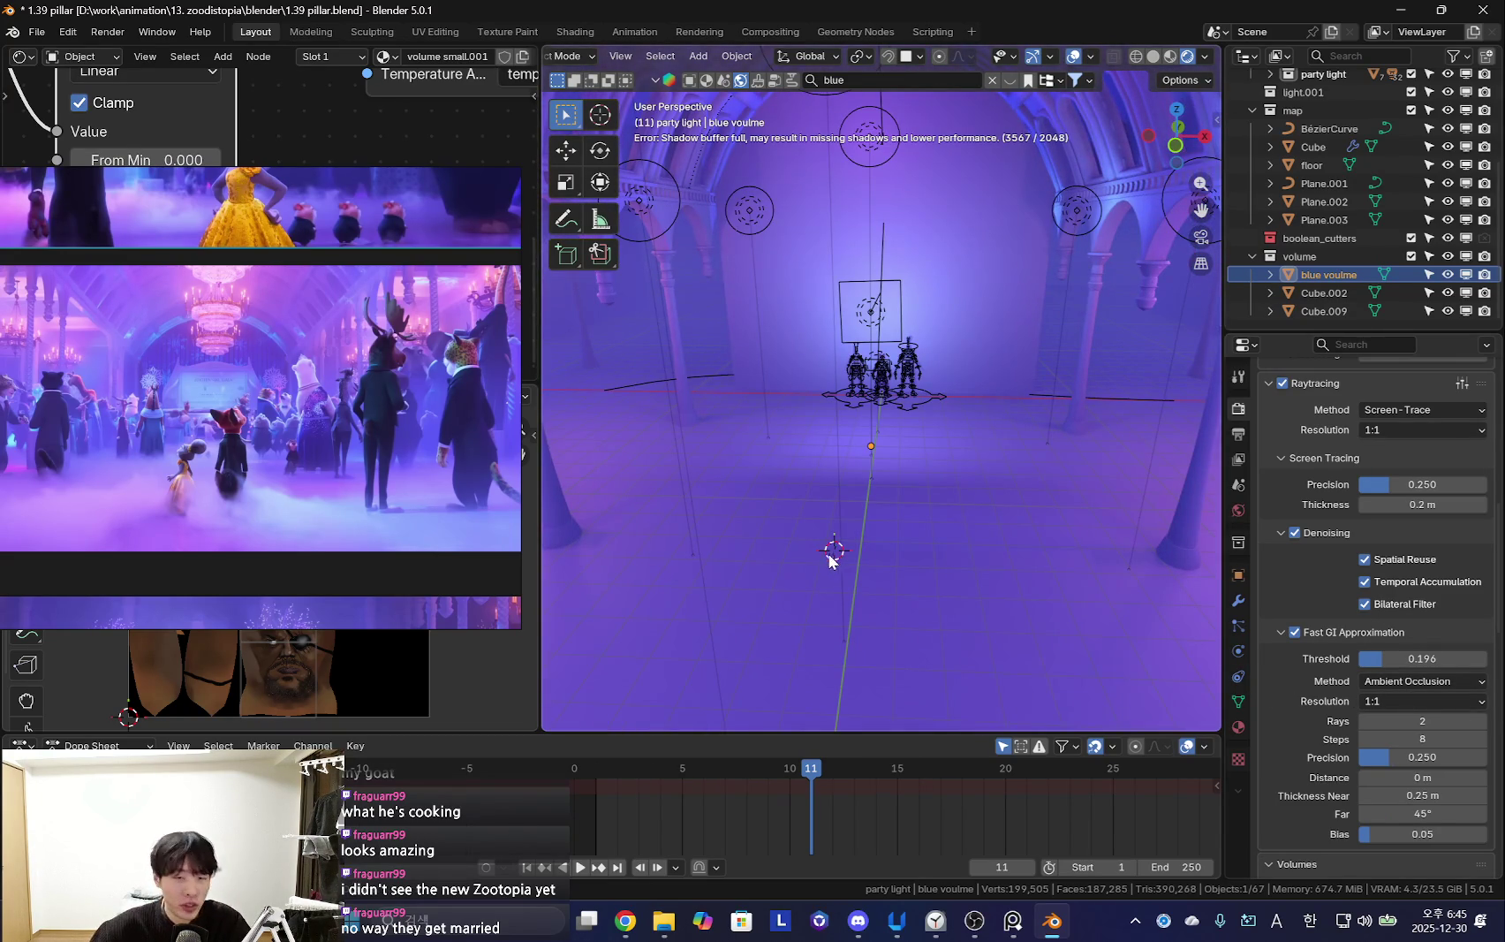
{"action": "scroll", "coordinate": [323, 422], "scroll_direction": "down", "scroll_amount": 5}
{"action": "scroll", "coordinate": [405, 472], "scroll_direction": "down", "scroll_amount": 5}
{"action": "scroll", "coordinate": [371, 455], "scroll_direction": "down", "scroll_amount": 5}
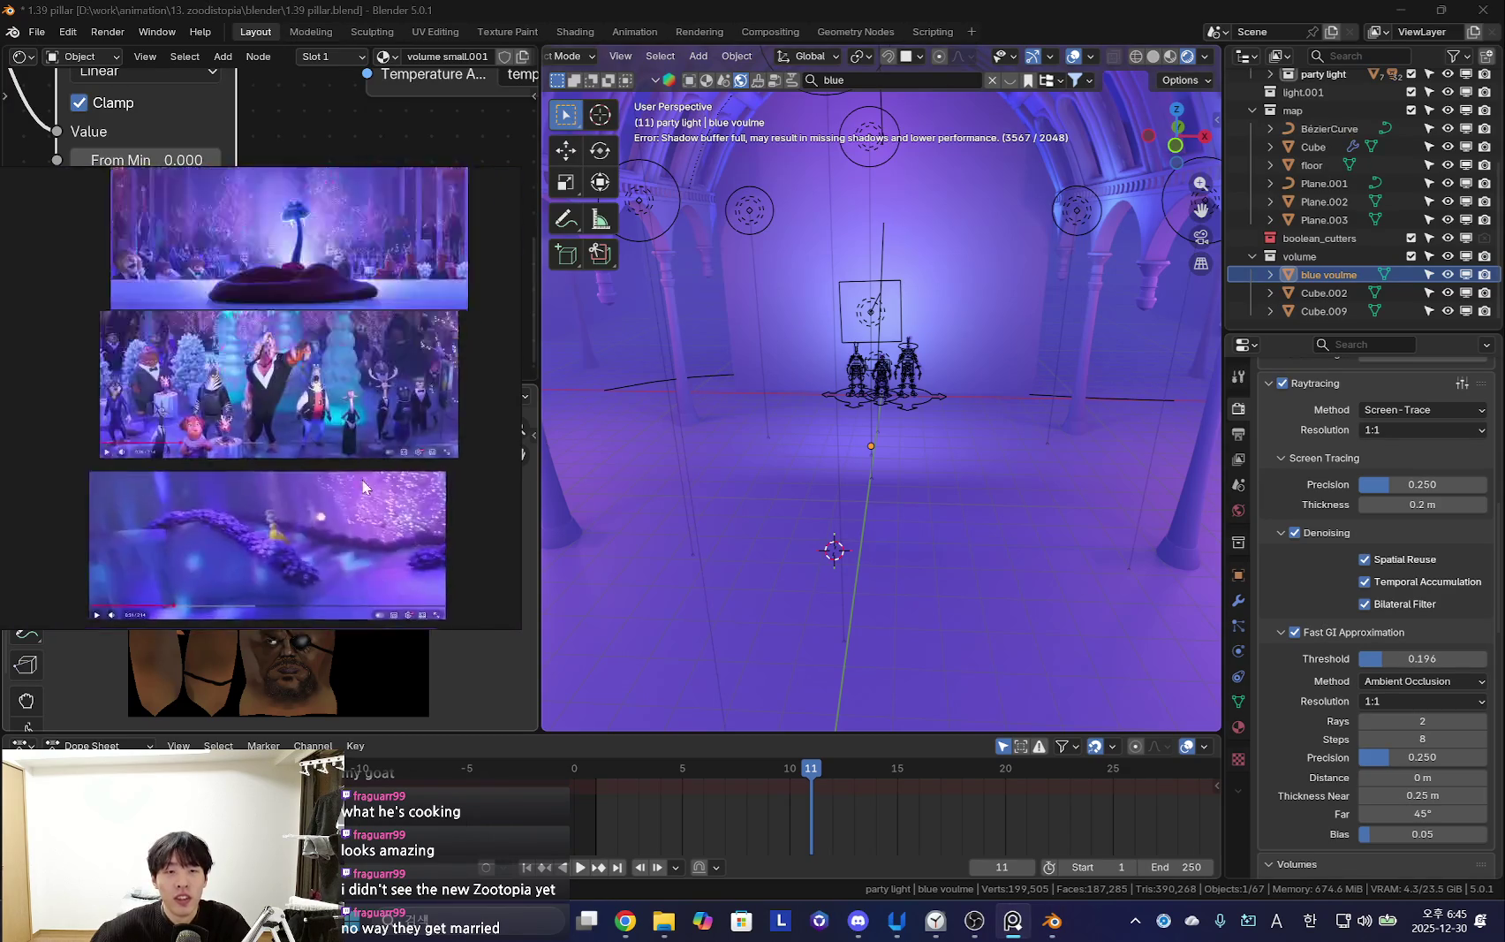
{"action": "scroll", "coordinate": [332, 439], "scroll_direction": "down", "scroll_amount": 5}
{"action": "left_click_drag", "start_coordinate": [516, 427], "coordinate": [668, 442]}
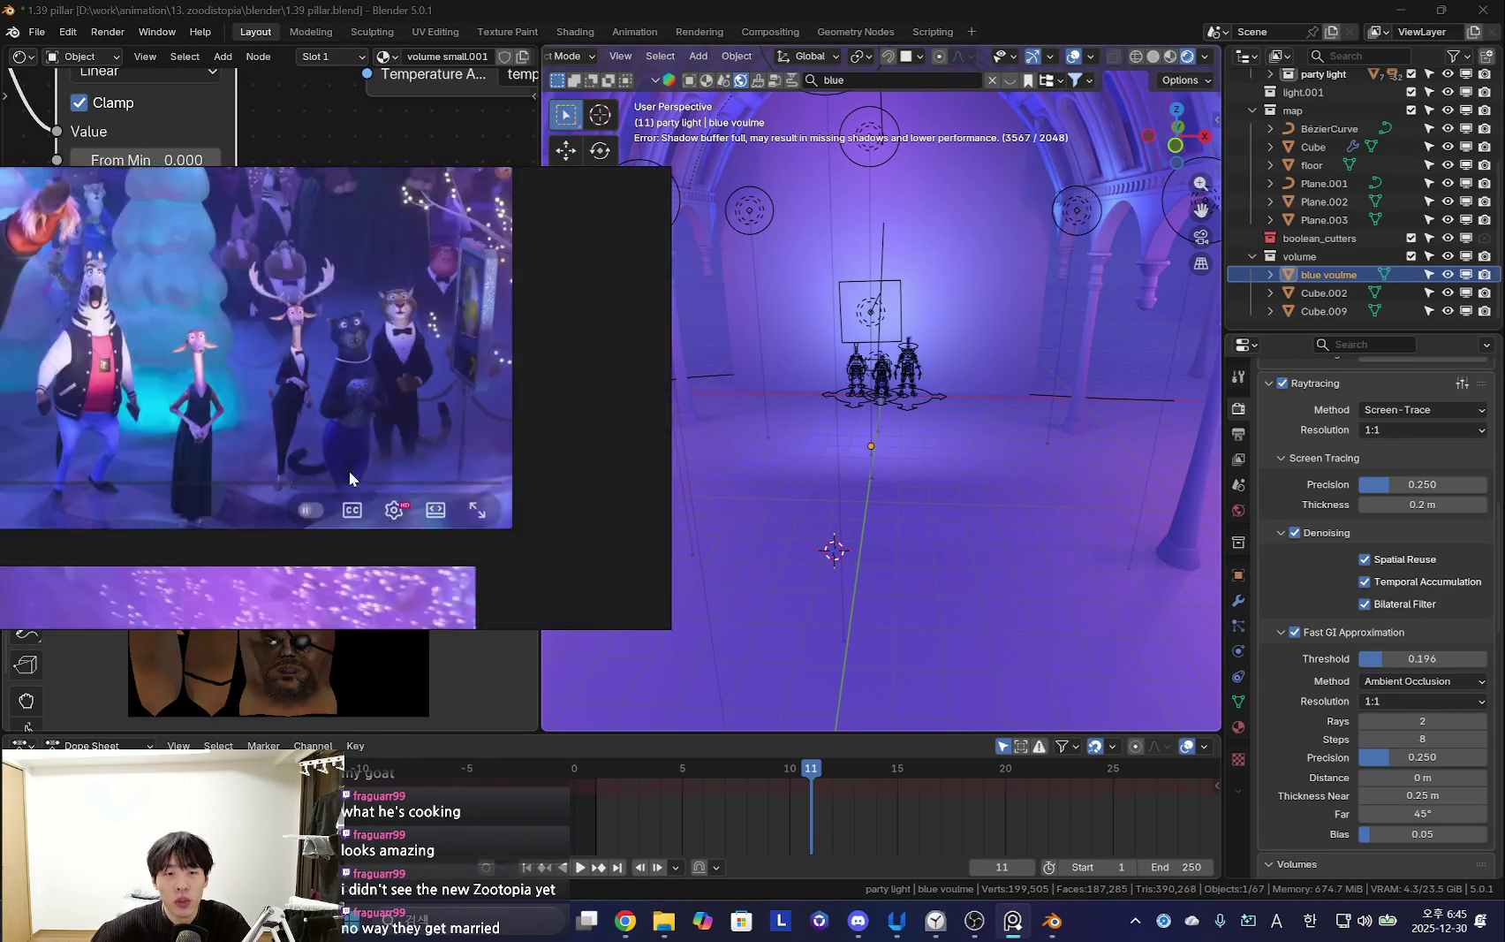
{"action": "scroll", "coordinate": [393, 465], "scroll_direction": "down", "scroll_amount": 5}
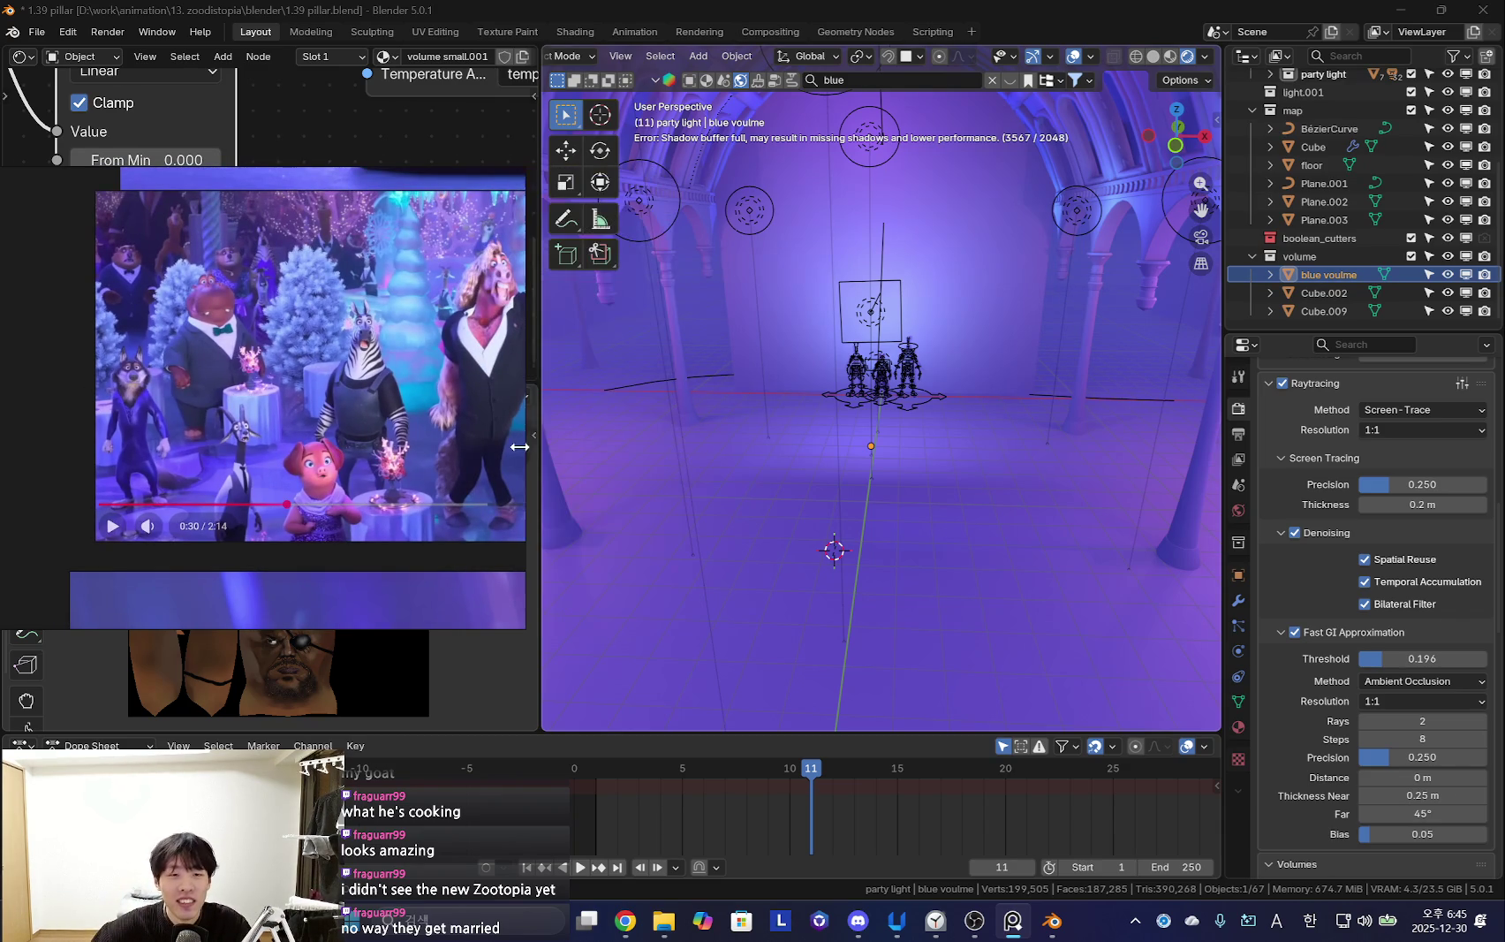
Orbit down the colonnade with overlays hidden, then select the floor object with overlays shown
{"action": "key", "text": "shift+alt+z"}
{"action": "mouse_move", "coordinate": [820, 493]}
{"action": "middle_mouse_down"}
{"action": "mouse_move", "coordinate": [870, 527]}
{"action": "mouse_move", "coordinate": [939, 410]}
{"action": "middle_mouse_up"}
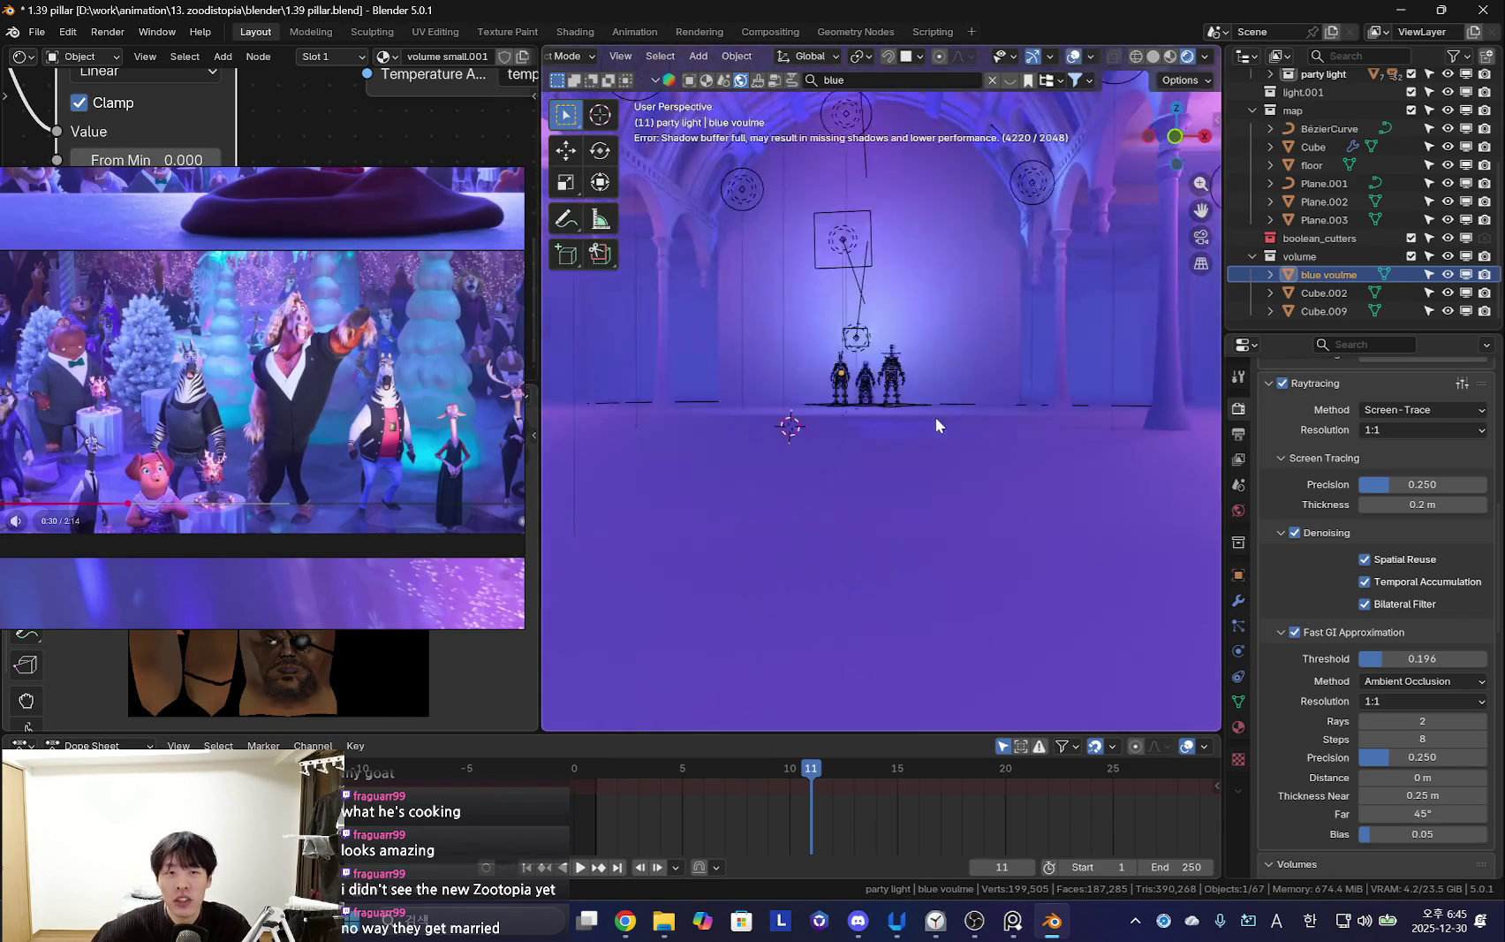
{"action": "key", "text": "shift+alt+z"}
{"action": "key", "text": "shift+alt+z"}
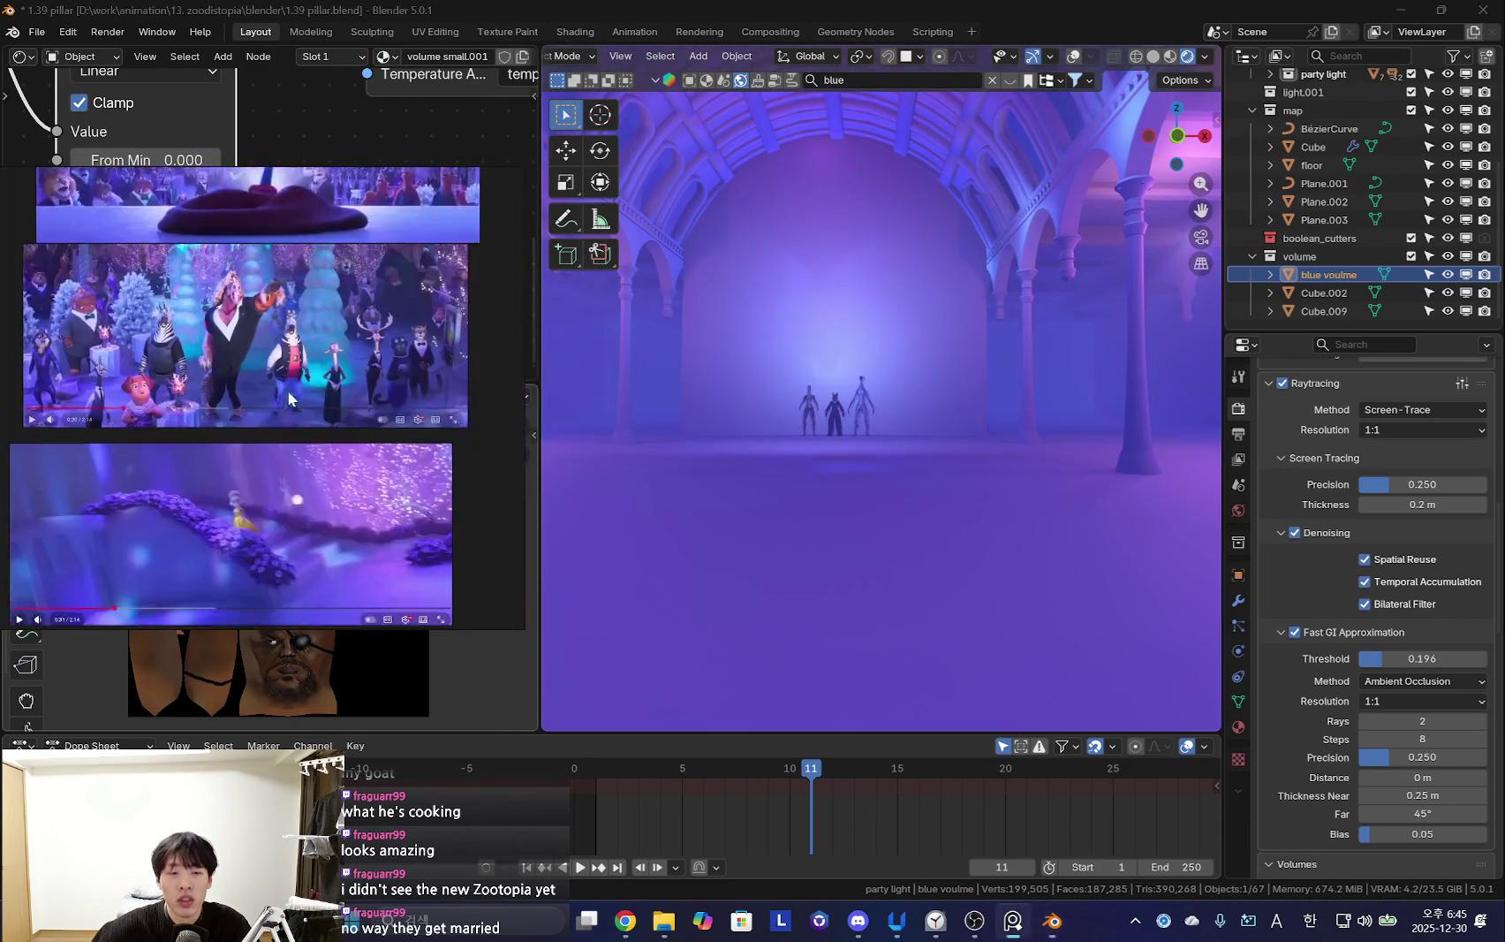
{"action": "middle_click_drag", "start_coordinate": [842, 434], "coordinate": [398, 411]}
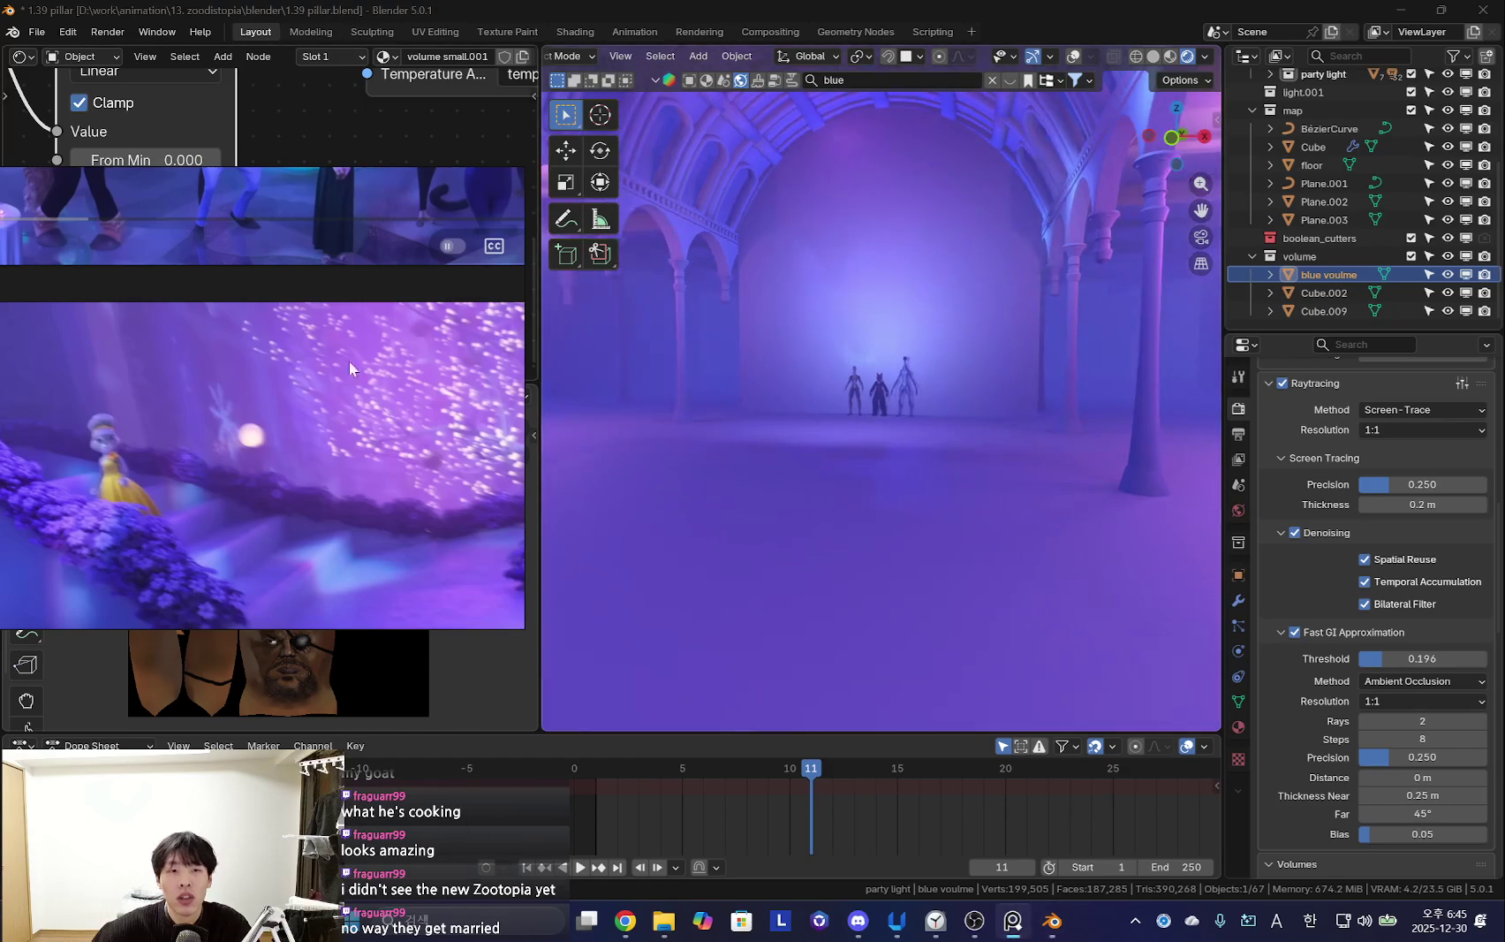
{"action": "mouse_move", "coordinate": [618, 398]}
{"action": "middle_mouse_down"}
{"action": "mouse_move", "coordinate": [1012, 498]}
{"action": "mouse_move", "coordinate": [769, 478]}
{"action": "mouse_move", "coordinate": [921, 481]}
{"action": "middle_mouse_up"}
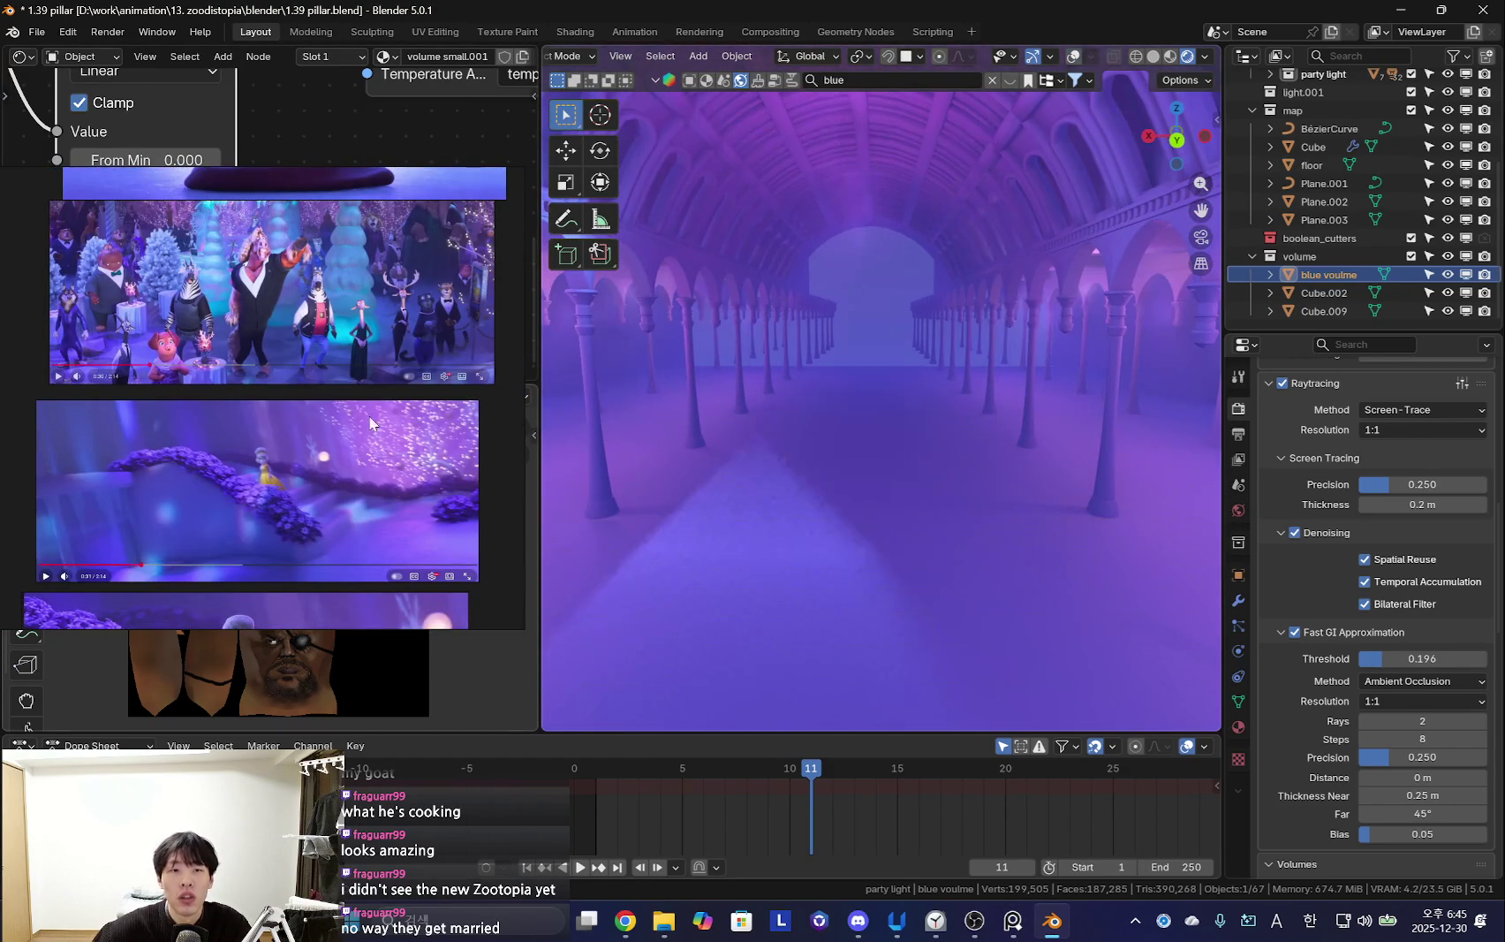
{"action": "scroll", "coordinate": [270, 457], "scroll_direction": "up", "scroll_amount": 3}
{"action": "scroll", "coordinate": [240, 372], "scroll_direction": "up", "scroll_amount": 3}
{"action": "scroll", "coordinate": [265, 398], "scroll_direction": "up", "scroll_amount": 3}
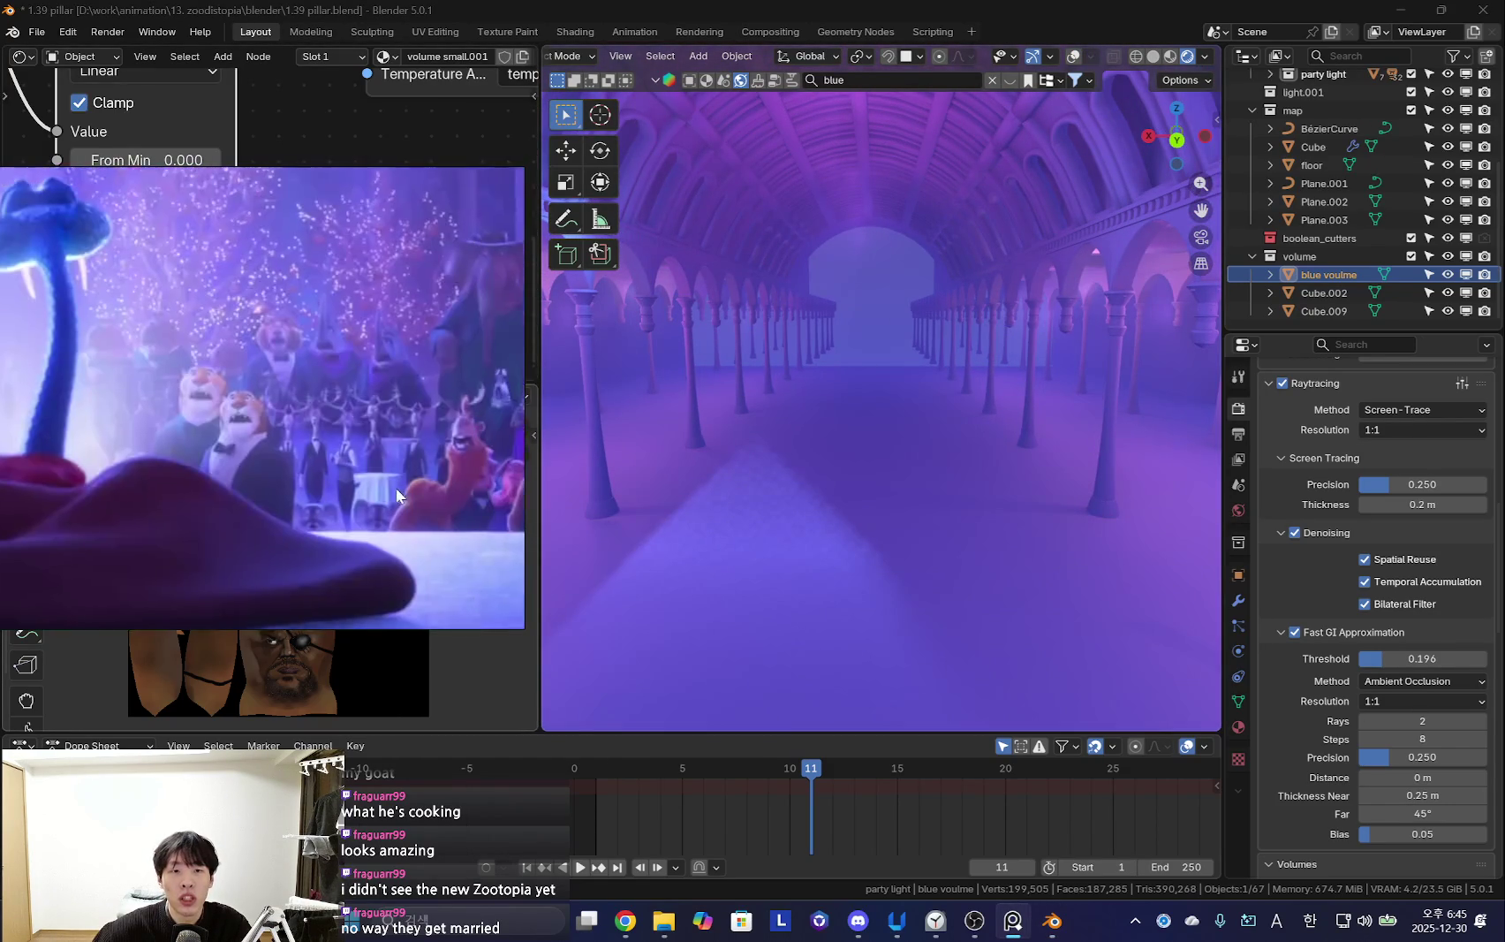
{"action": "middle_click_drag", "start_coordinate": [777, 468], "coordinate": [923, 464]}
{"action": "key", "text": "shift+alt+z"}
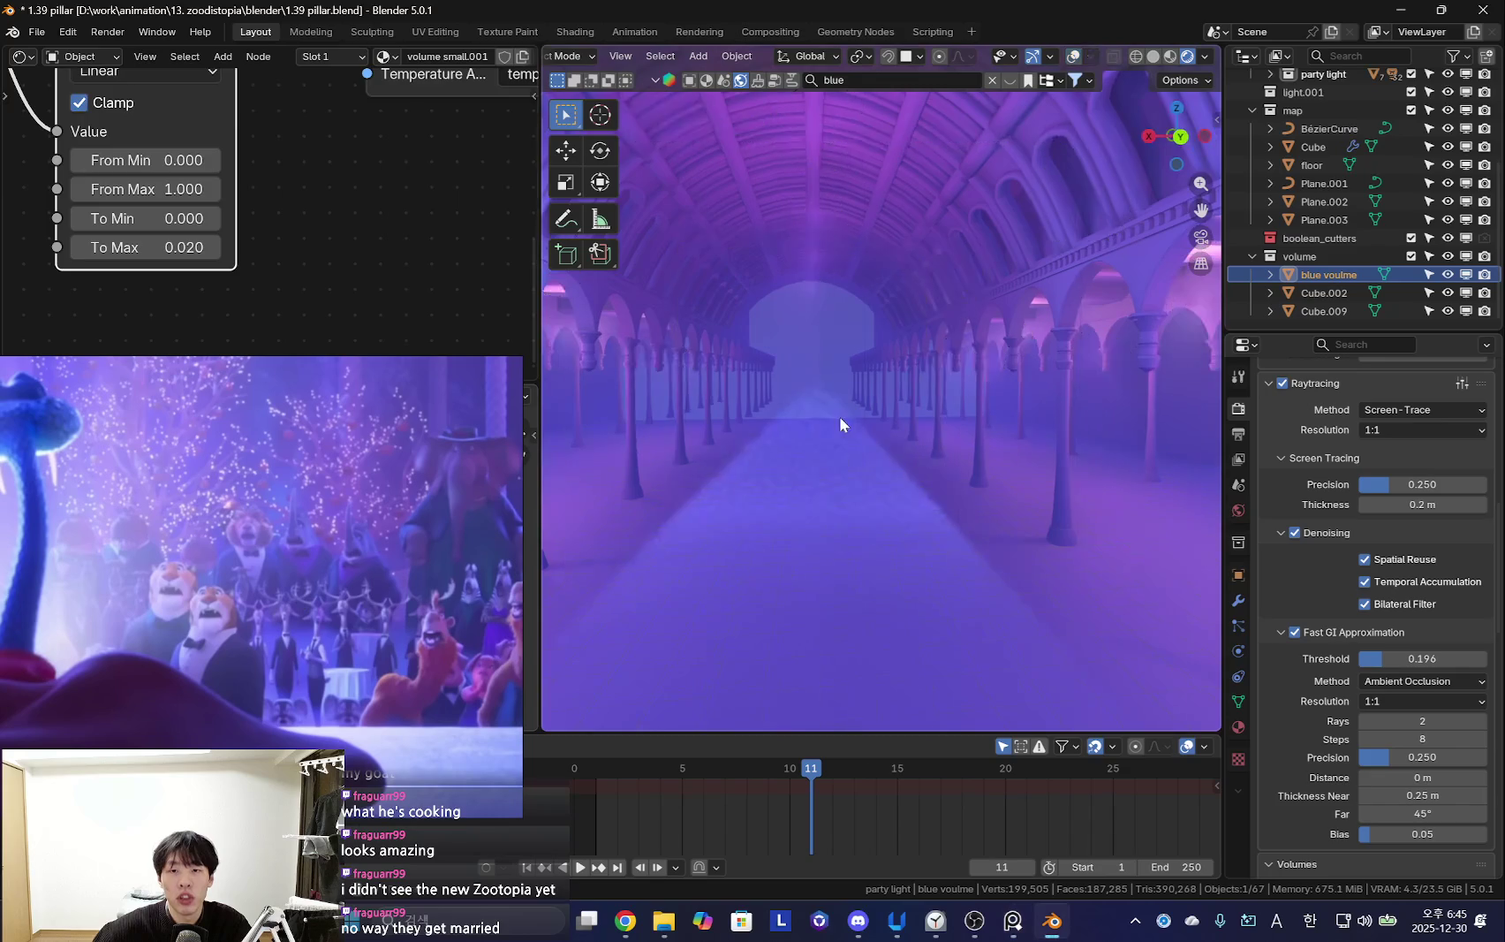
{"action": "left_click", "coordinate": [869, 427]}
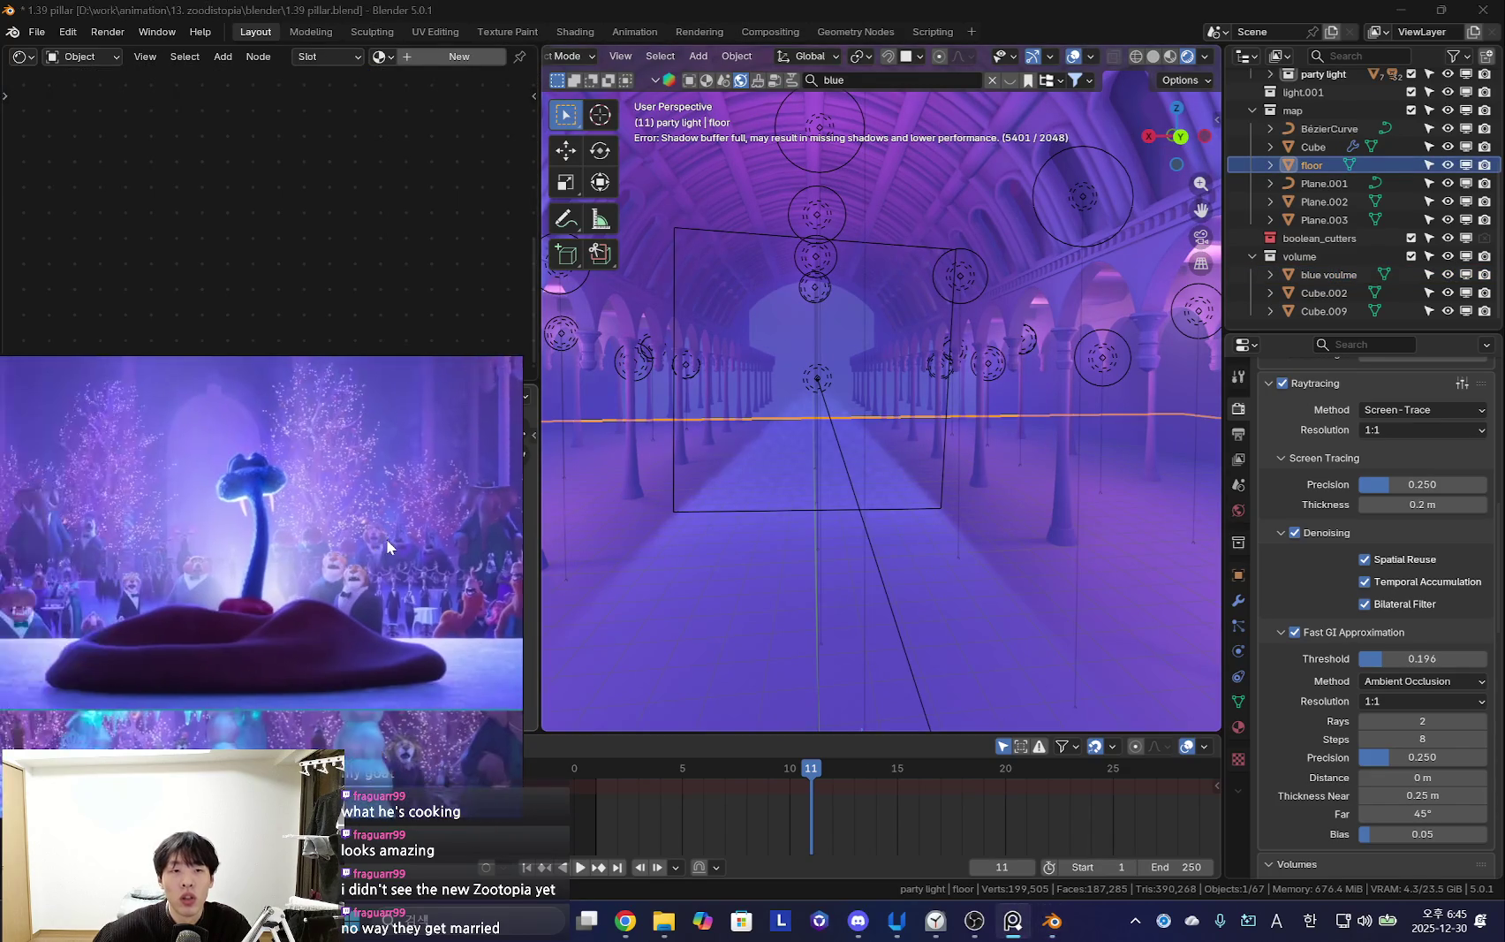
Select the blue volume to bring up its fog material
{"action": "scroll", "coordinate": [387, 541], "scroll_direction": "down", "scroll_amount": 2}
{"action": "middle_click_drag", "start_coordinate": [757, 450], "coordinate": [897, 444]}
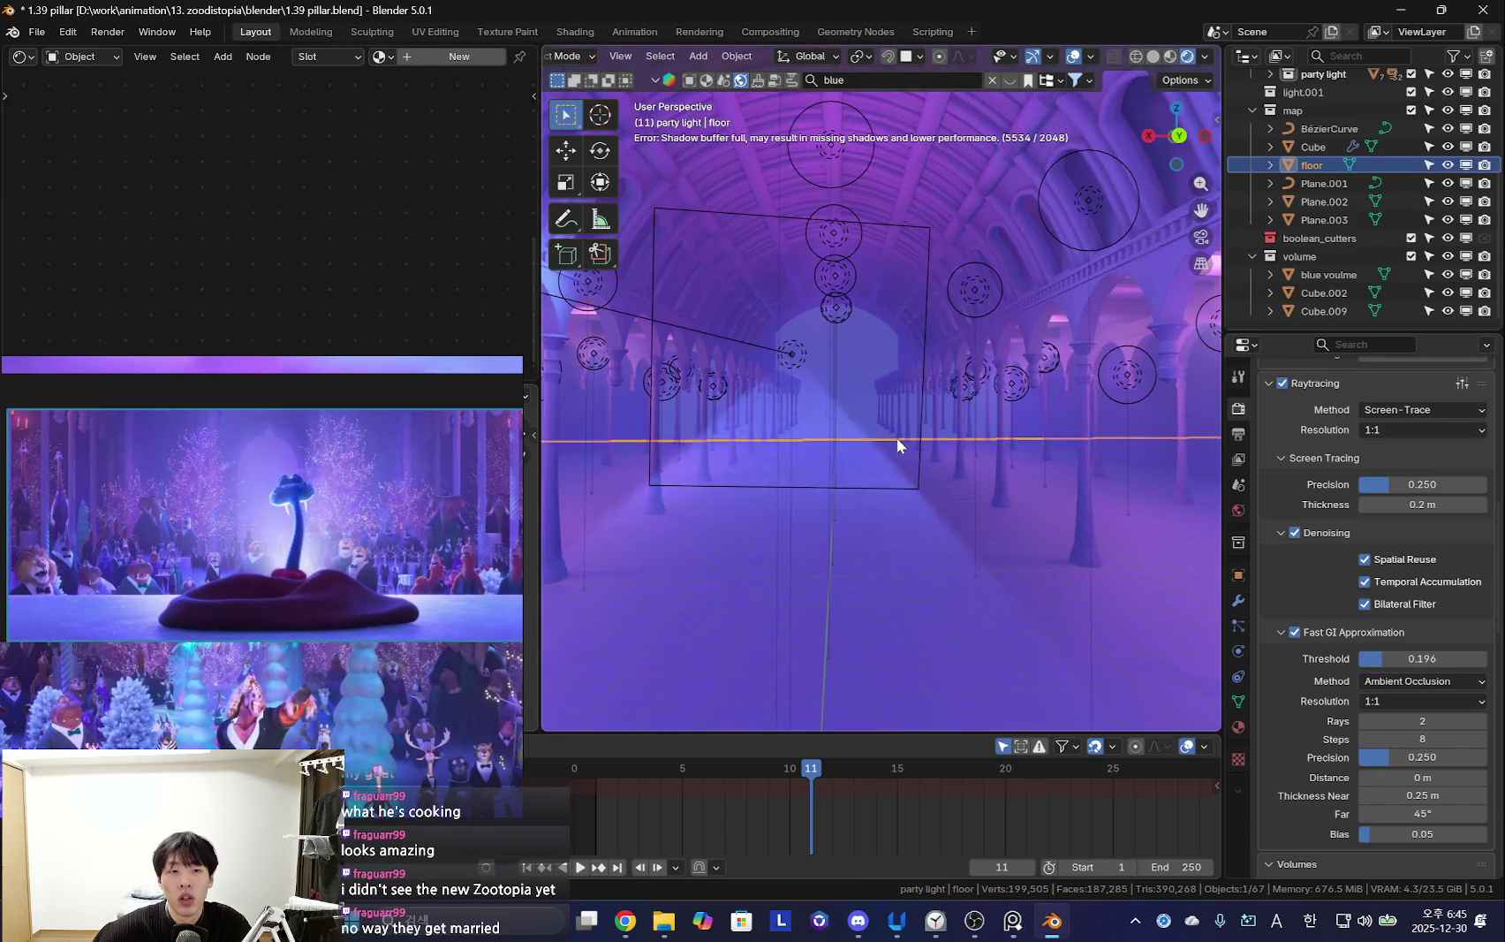
{"action": "left_click", "coordinate": [952, 423]}
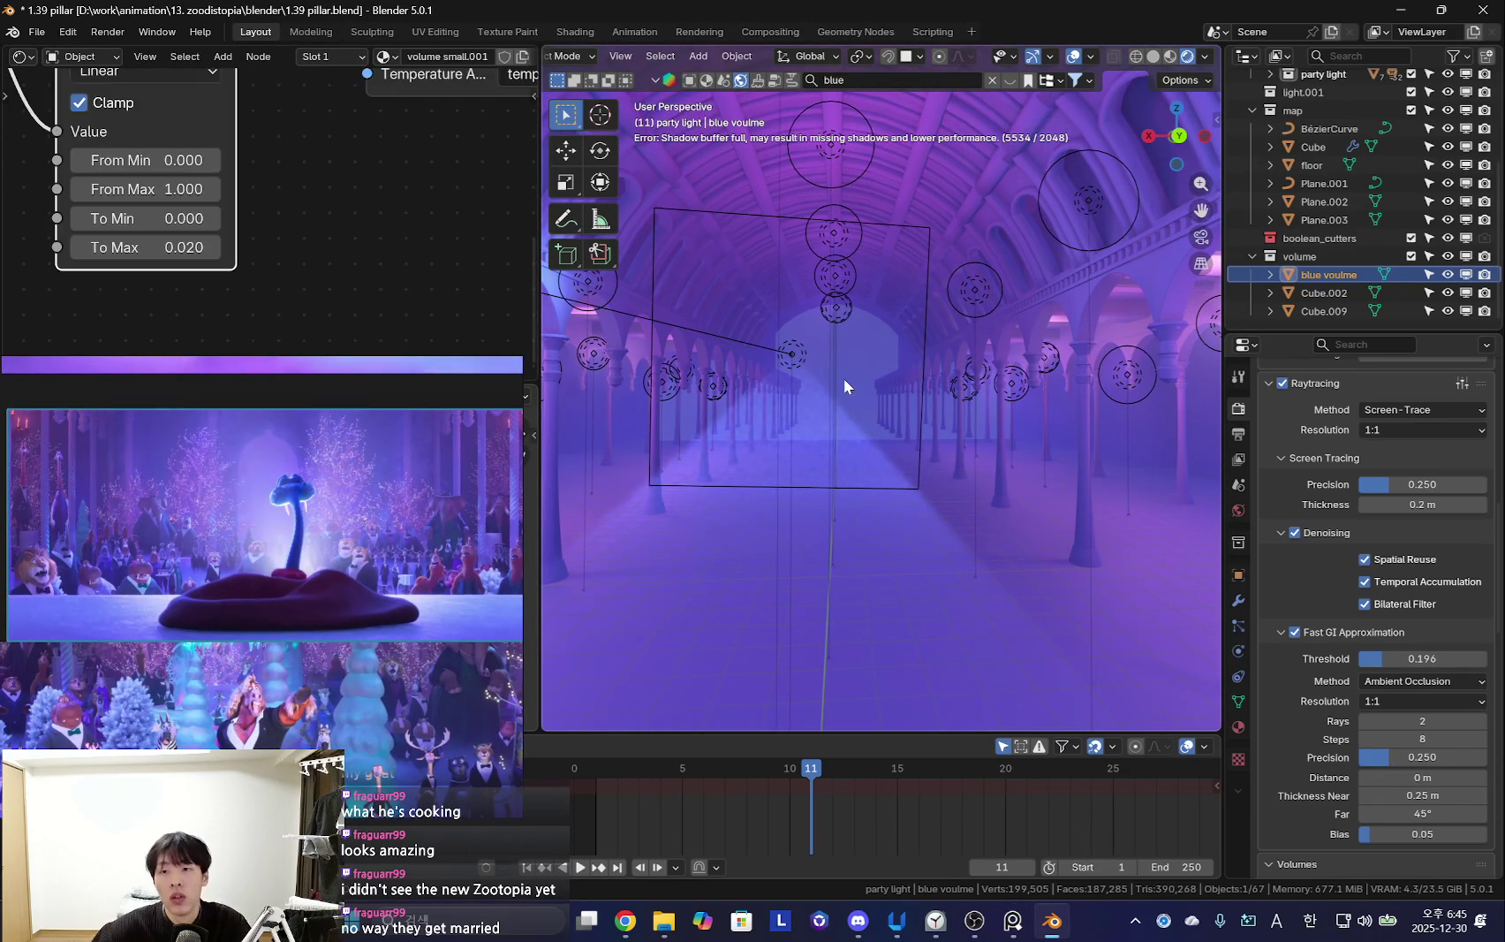
{"action": "scroll", "coordinate": [334, 260], "scroll_direction": "down", "scroll_amount": 4}
{"action": "scroll", "coordinate": [314, 231], "scroll_direction": "down", "scroll_amount": 1}
{"action": "scroll", "coordinate": [374, 255], "scroll_direction": "down", "scroll_amount": 1}
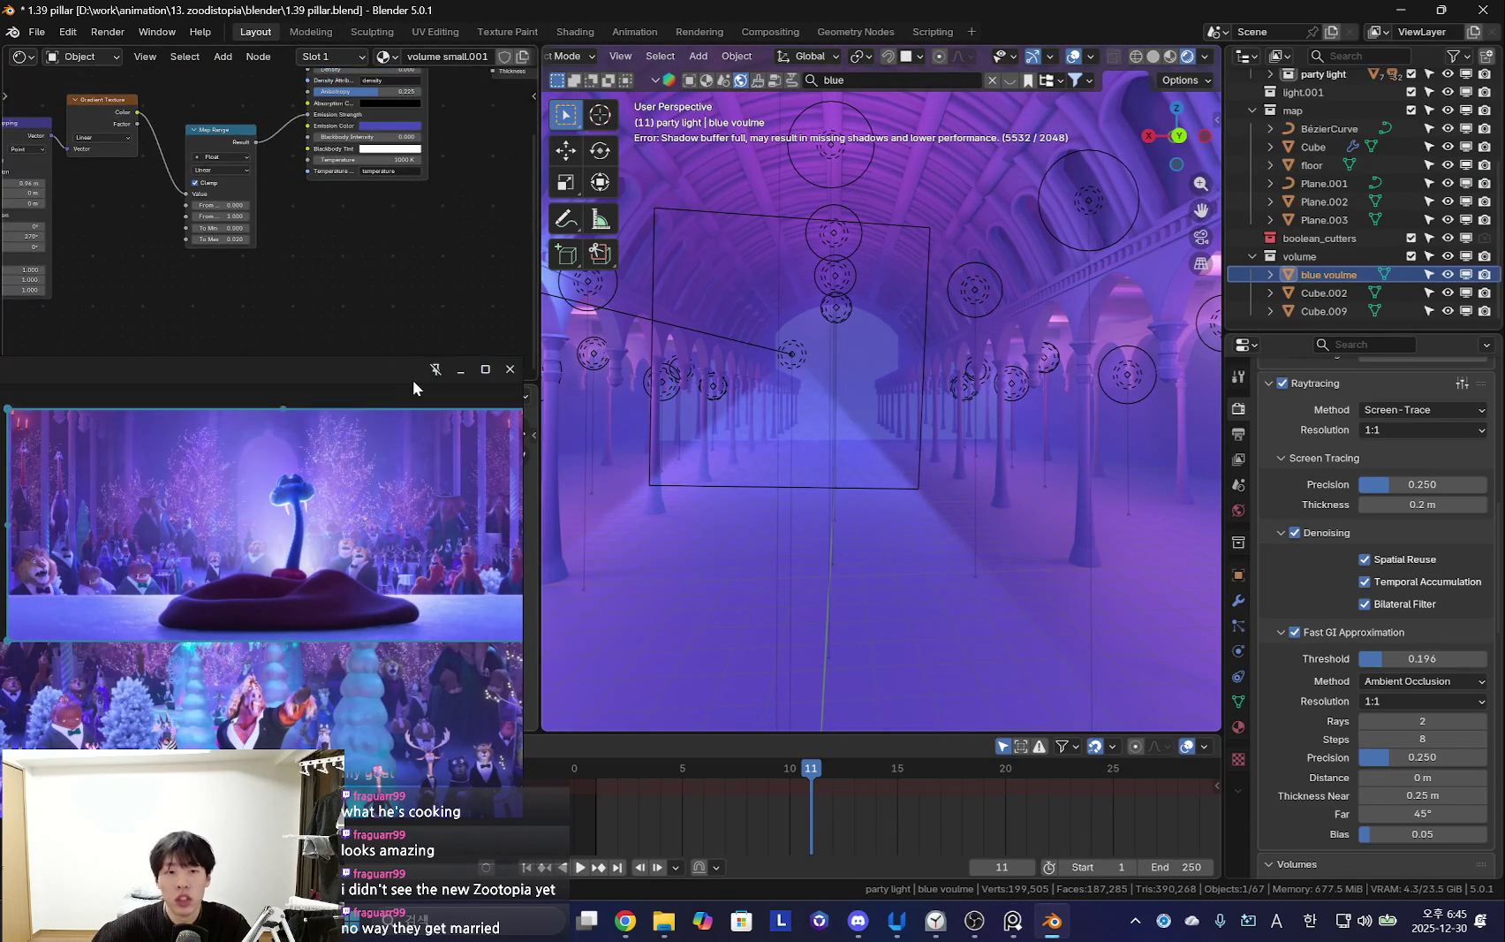
Set the fog's Map Range To Max to 0.01 in the Shader Editor
{"action": "key", "text": "shift+alt+z"}
{"action": "scroll", "coordinate": [381, 279], "scroll_direction": "up", "scroll_amount": 2}
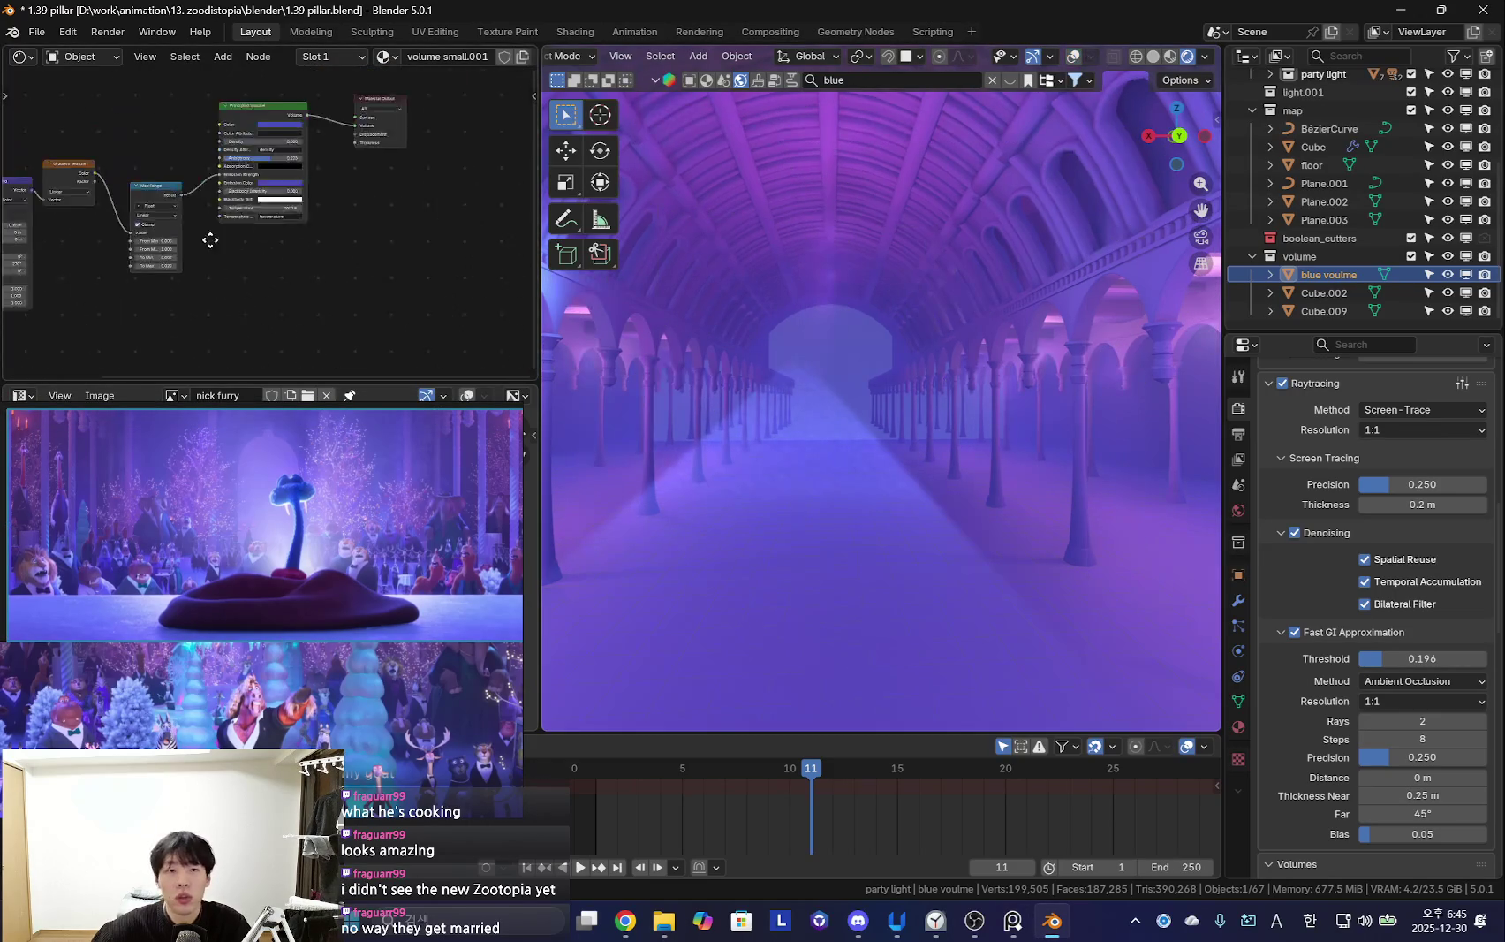
{"action": "scroll", "coordinate": [381, 265], "scroll_direction": "up", "scroll_amount": 3}
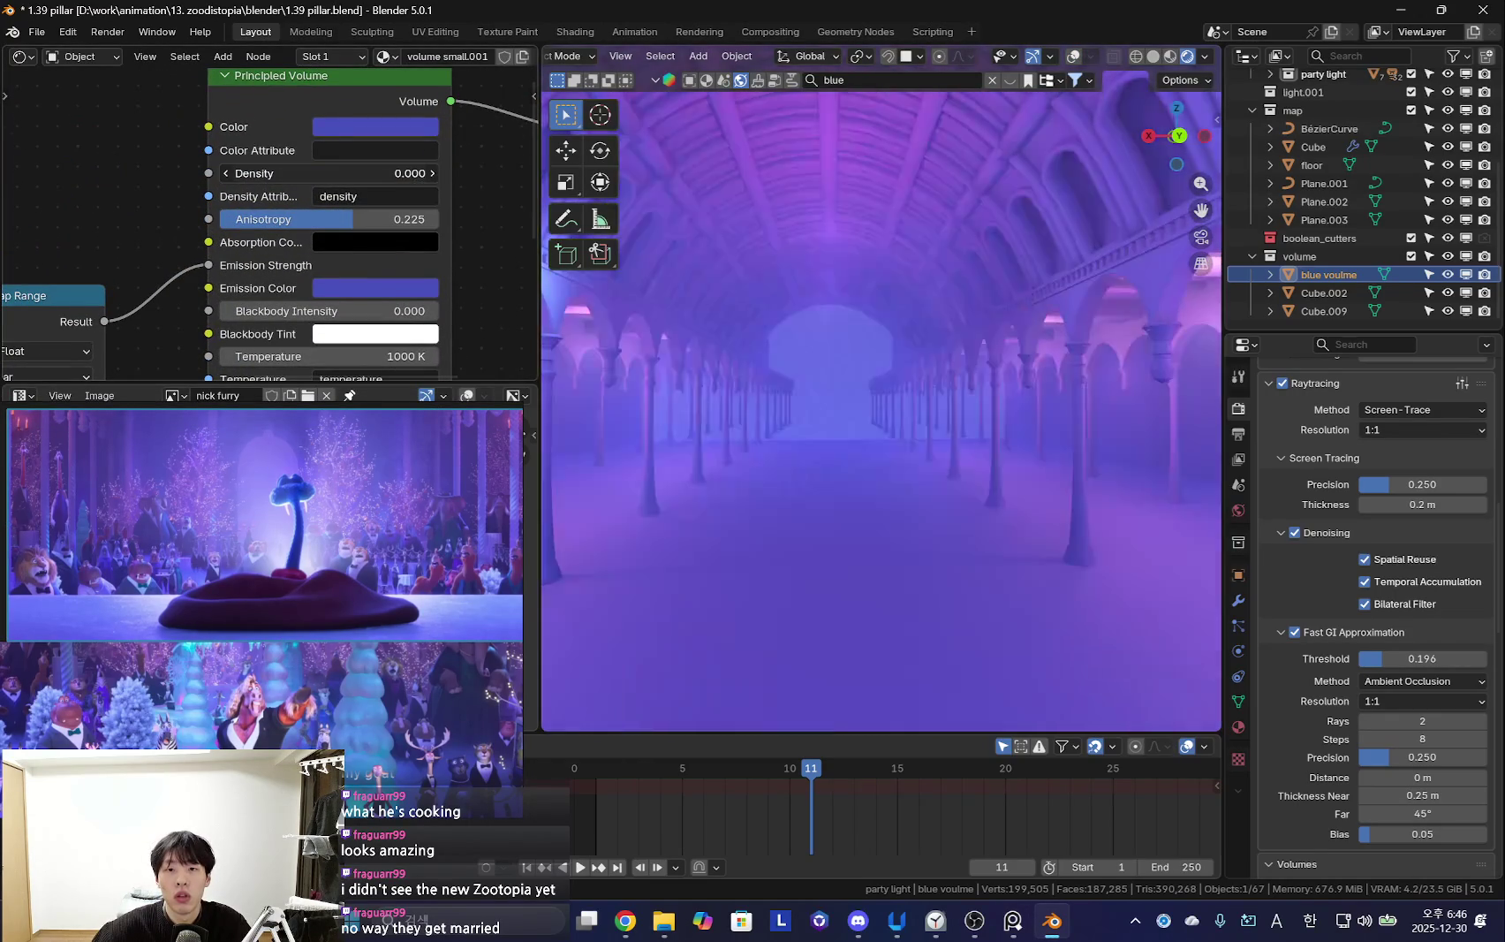
{"action": "scroll", "coordinate": [380, 265], "scroll_direction": "down", "scroll_amount": 3}
{"action": "scroll", "coordinate": [193, 309], "scroll_direction": "left", "scroll_amount": 4}
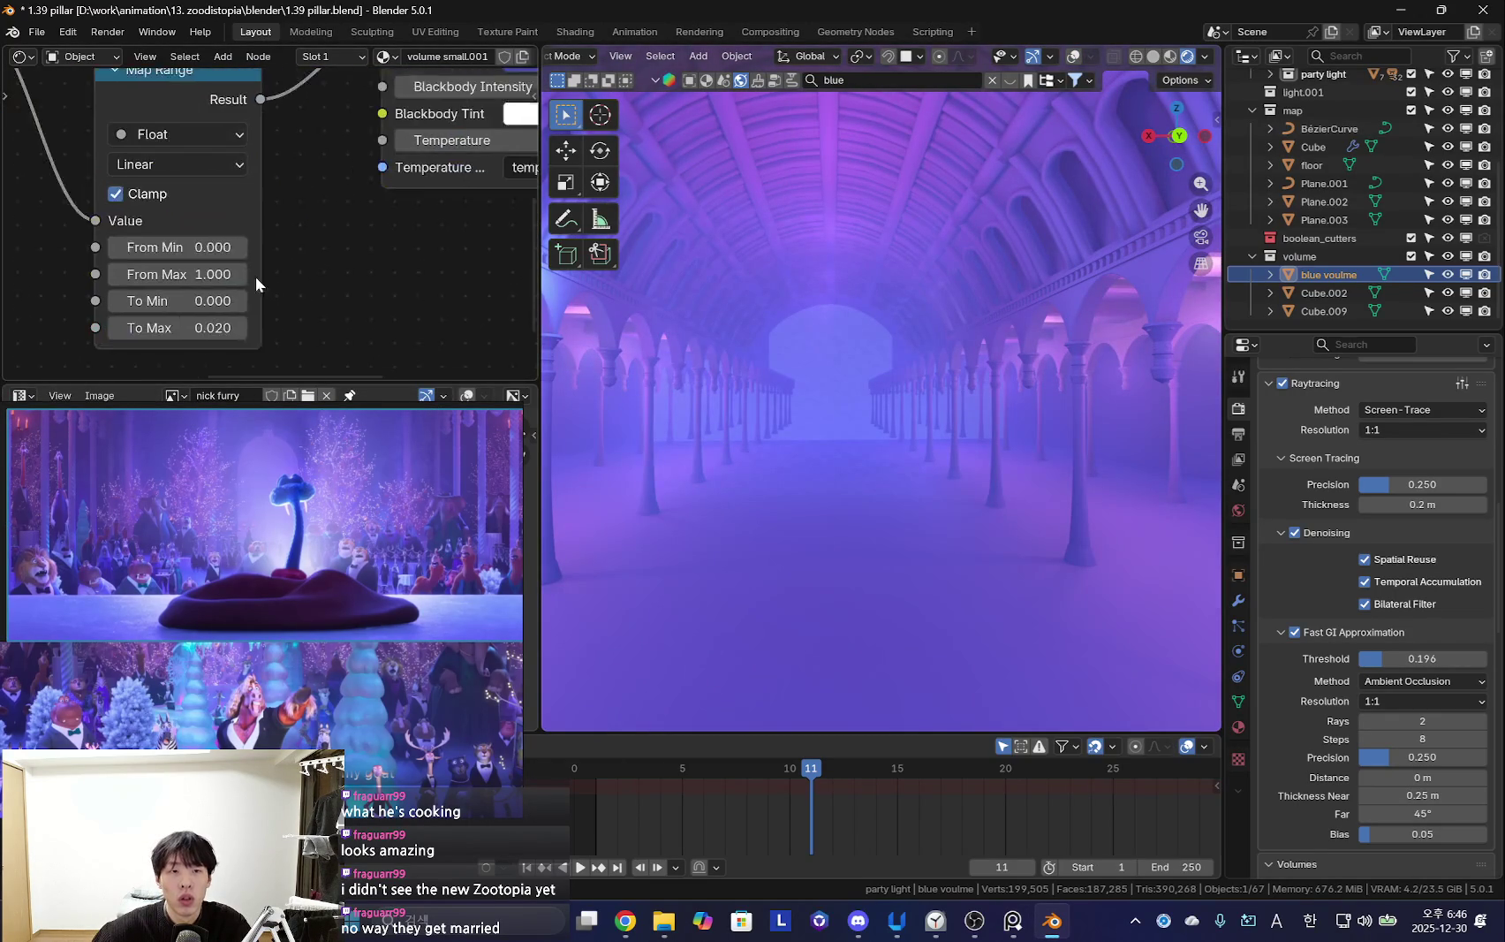
{"action": "scroll", "coordinate": [202, 308], "scroll_direction": "down", "scroll_amount": 1}
{"action": "double_click", "coordinate": [201, 303]}
{"action": "type", "text": "0.010"}
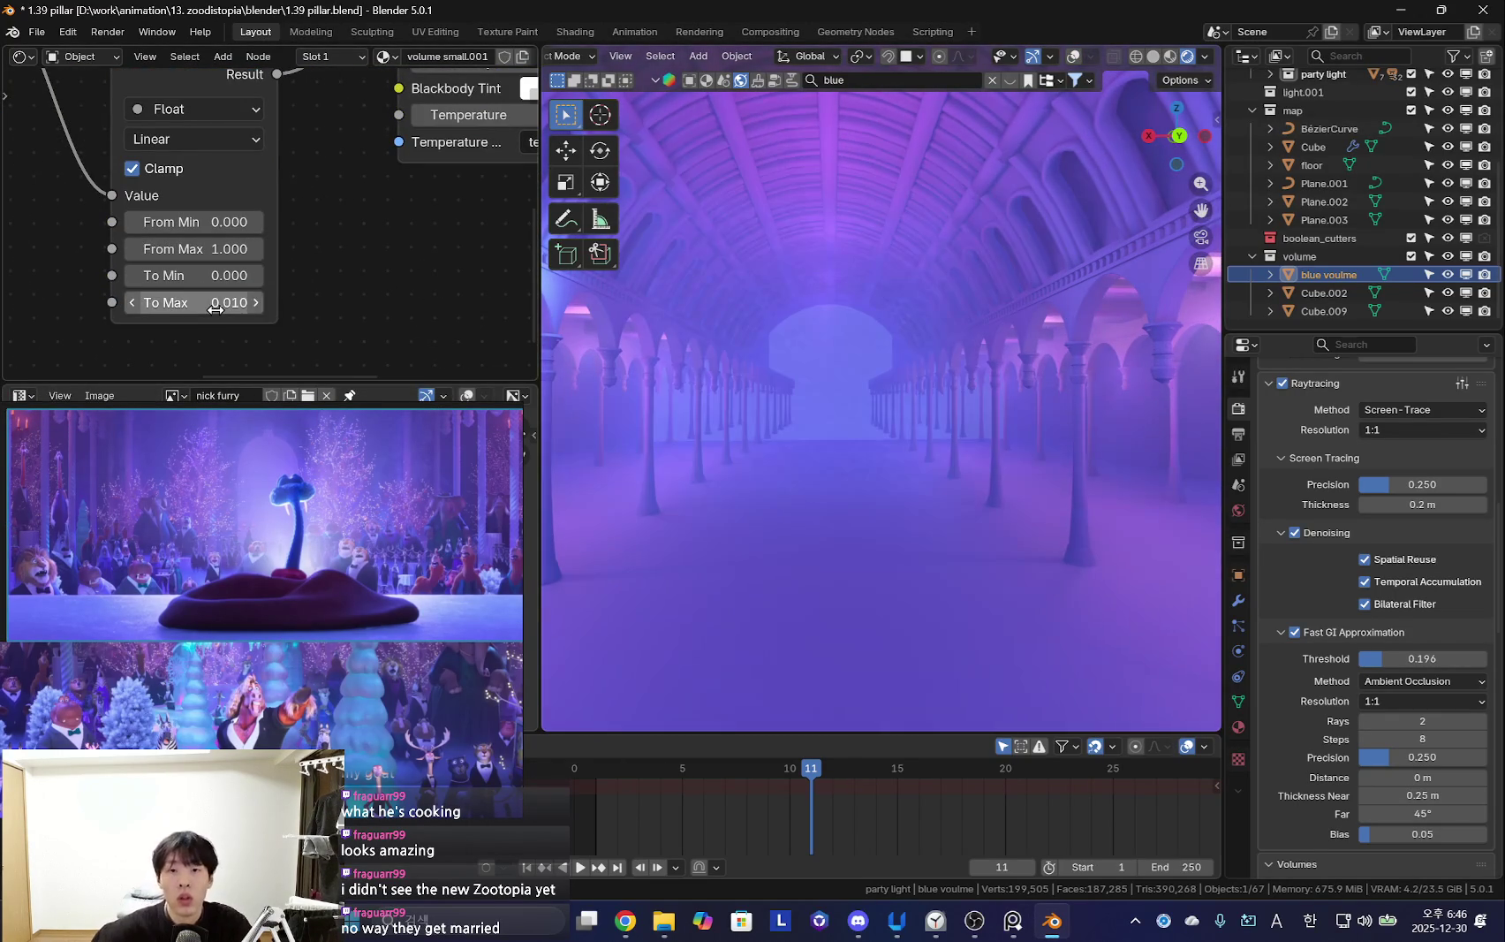
Orbit toward the side arches and compare the fainter haze against a reference image
{"action": "mouse_move", "coordinate": [812, 398]}
{"action": "middle_mouse_down"}
{"action": "mouse_move", "coordinate": [713, 411]}
{"action": "mouse_move", "coordinate": [1048, 375]}
{"action": "mouse_move", "coordinate": [1001, 460]}
{"action": "mouse_move", "coordinate": [1038, 470]}
{"action": "middle_mouse_up"}
{"action": "scroll", "coordinate": [294, 598], "scroll_direction": "down", "scroll_amount": 3}
{"action": "left_click", "coordinate": [294, 598]}
{"action": "scroll", "coordinate": [294, 598], "scroll_direction": "up", "scroll_amount": 3}
{"action": "mouse_move", "coordinate": [927, 530]}
{"action": "middle_mouse_down"}
{"action": "mouse_move", "coordinate": [1041, 518]}
{"action": "mouse_move", "coordinate": [977, 551]}
{"action": "mouse_move", "coordinate": [958, 535]}
{"action": "middle_mouse_up"}
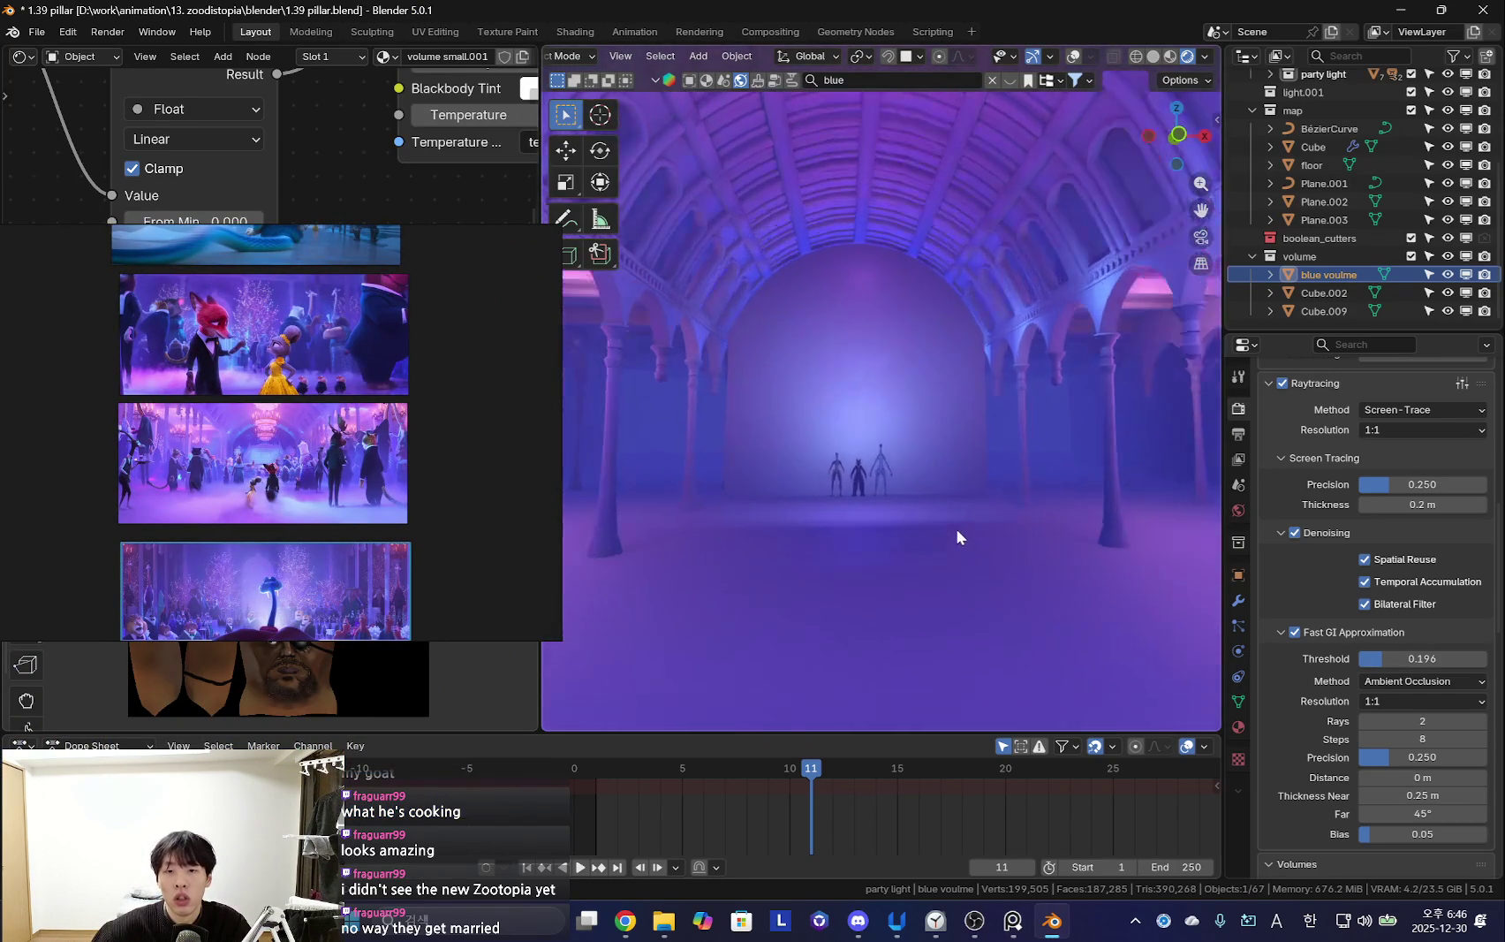
Put the fox rig in Pose Mode, move it near the camera and turn it 180 degrees
{"action": "key", "text": "shift+alt+z"}
{"action": "scroll", "coordinate": [940, 522], "scroll_direction": "up", "scroll_amount": 2}
{"action": "left_click", "coordinate": [870, 505]}
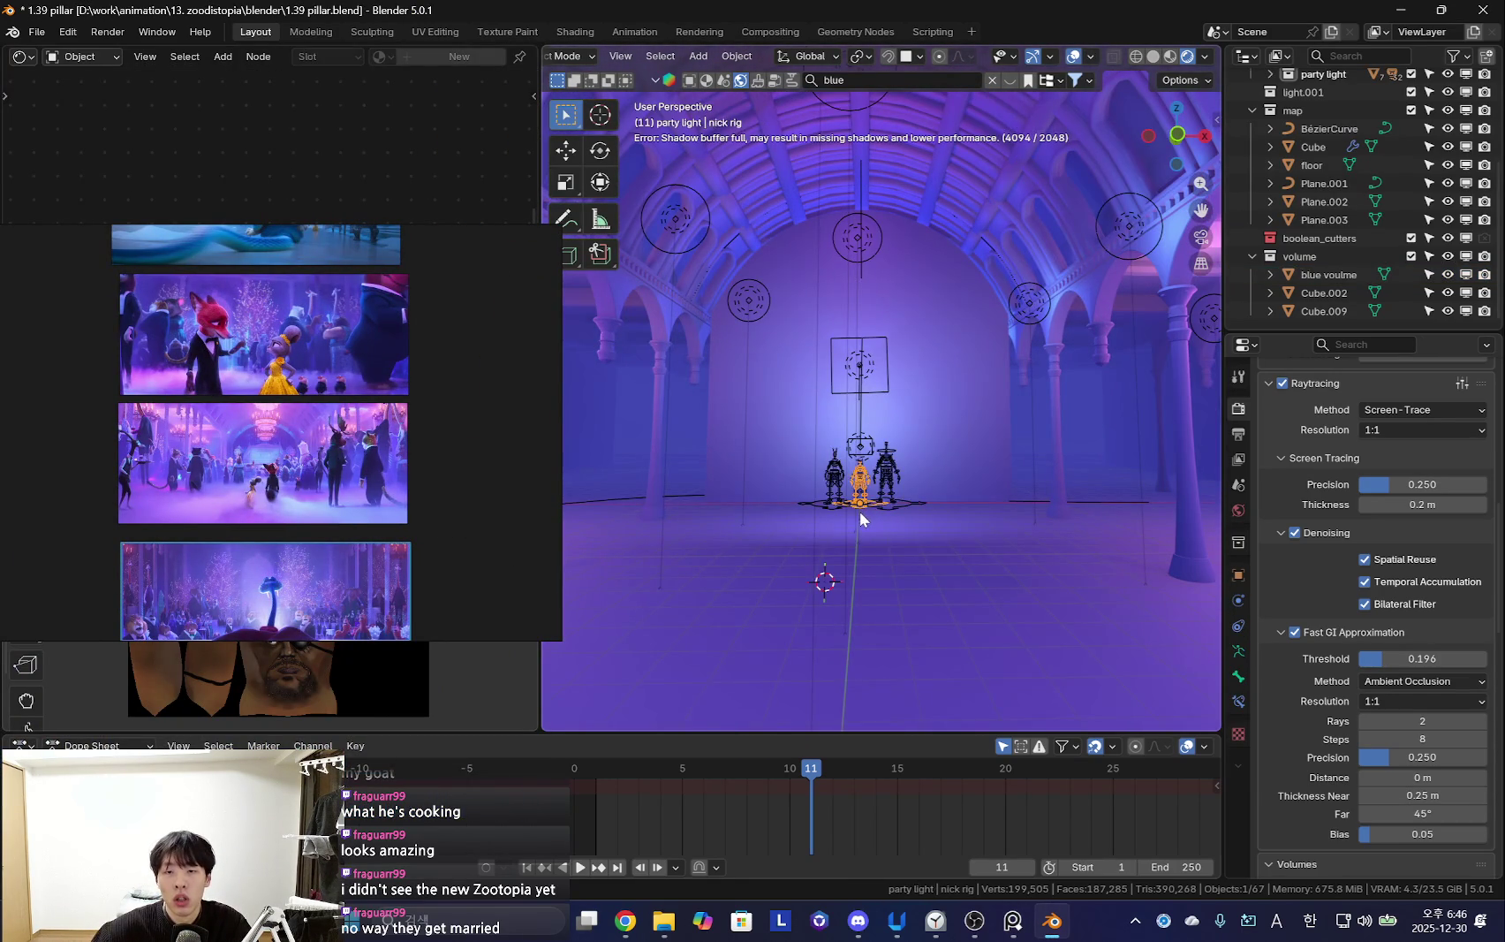
{"action": "key", "text": "ctrl+Tab"}
{"action": "middle_click_drag", "start_coordinate": [862, 512], "coordinate": [990, 504]}
{"action": "key", "text": "shift+alt+z"}
{"action": "key", "text": "g"}
{"action": "left_click", "coordinate": [674, 669]}
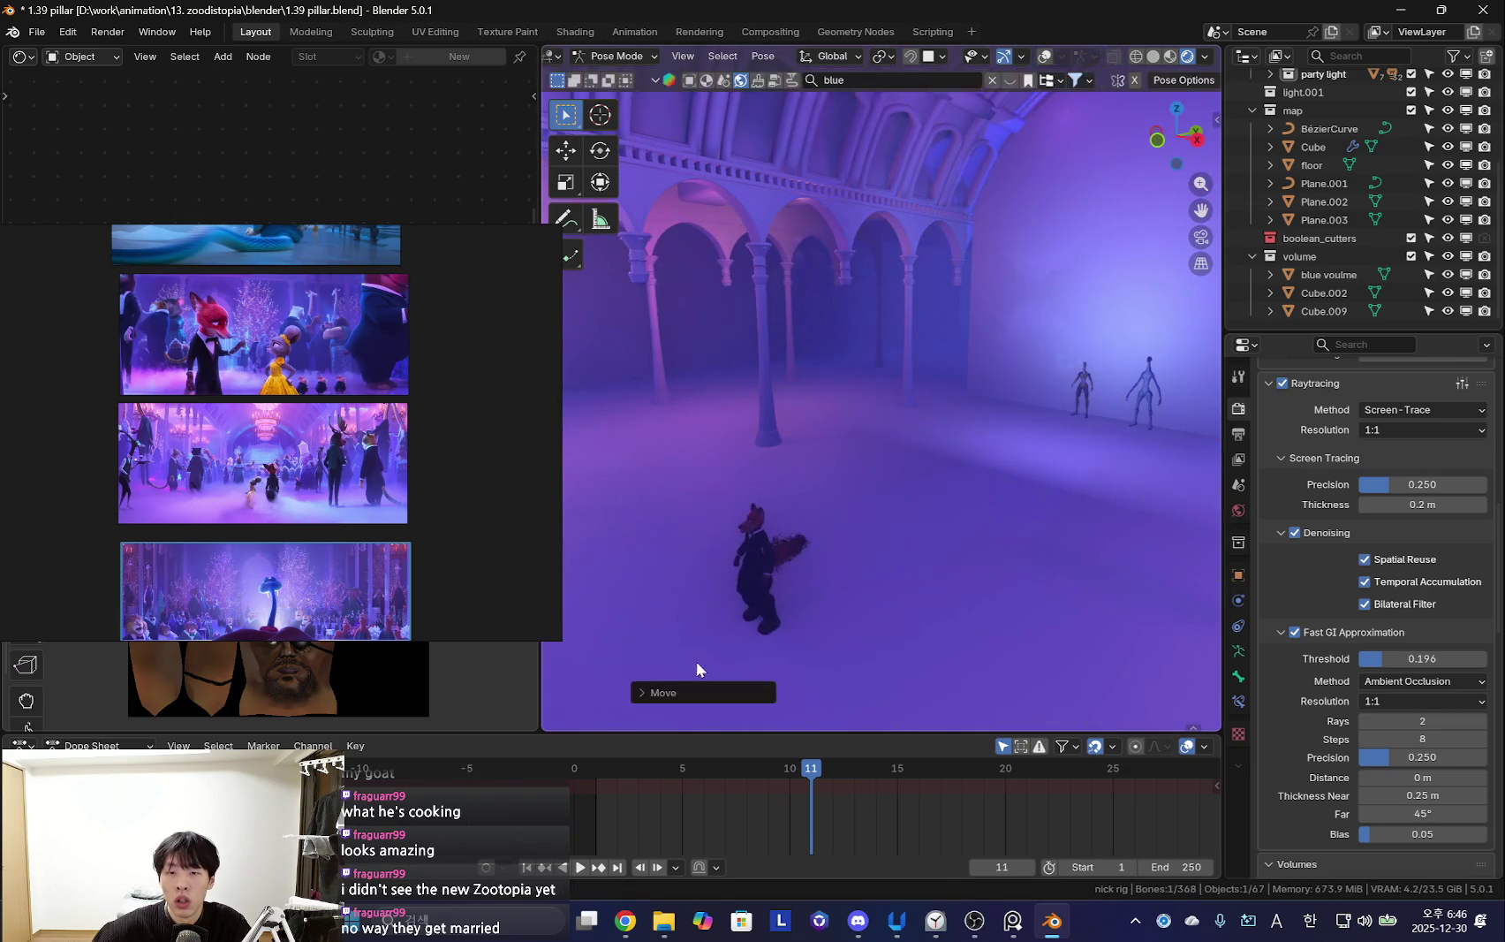
{"action": "middle_click_drag", "start_coordinate": [674, 669], "coordinate": [985, 597]}
{"action": "key", "text": "r"}
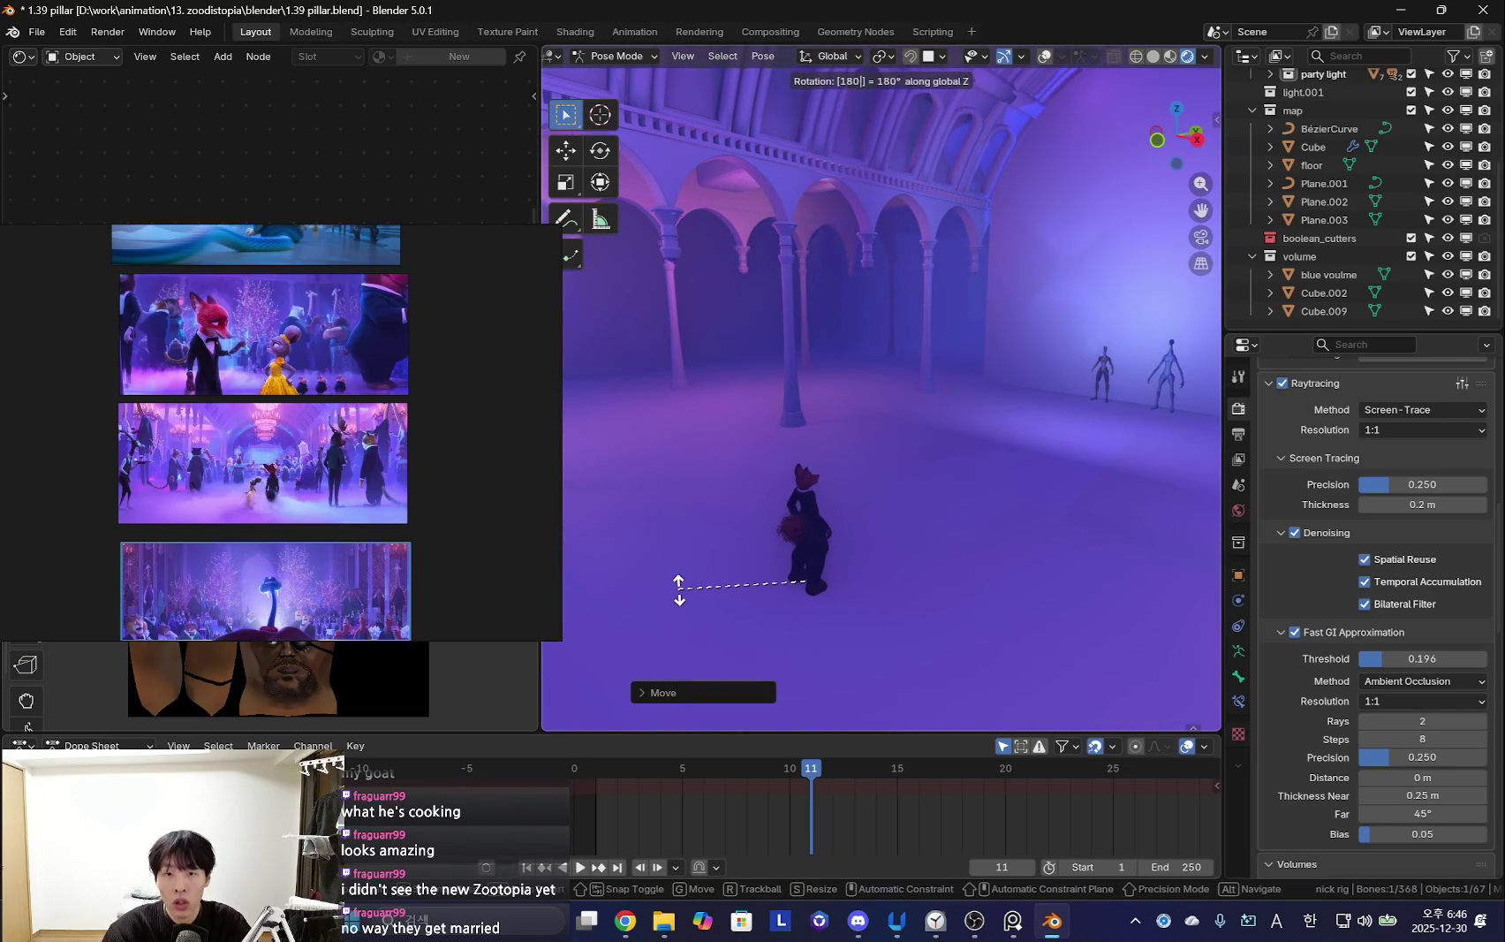
{"action": "key", "text": "Return"}
Zoom in on the fox with bones shown, cancel a trial rotation, and select the tail bones
{"action": "middle_click_drag", "start_coordinate": [679, 588], "coordinate": [733, 546]}
{"action": "scroll", "coordinate": [870, 531], "scroll_direction": "up", "scroll_amount": 5}
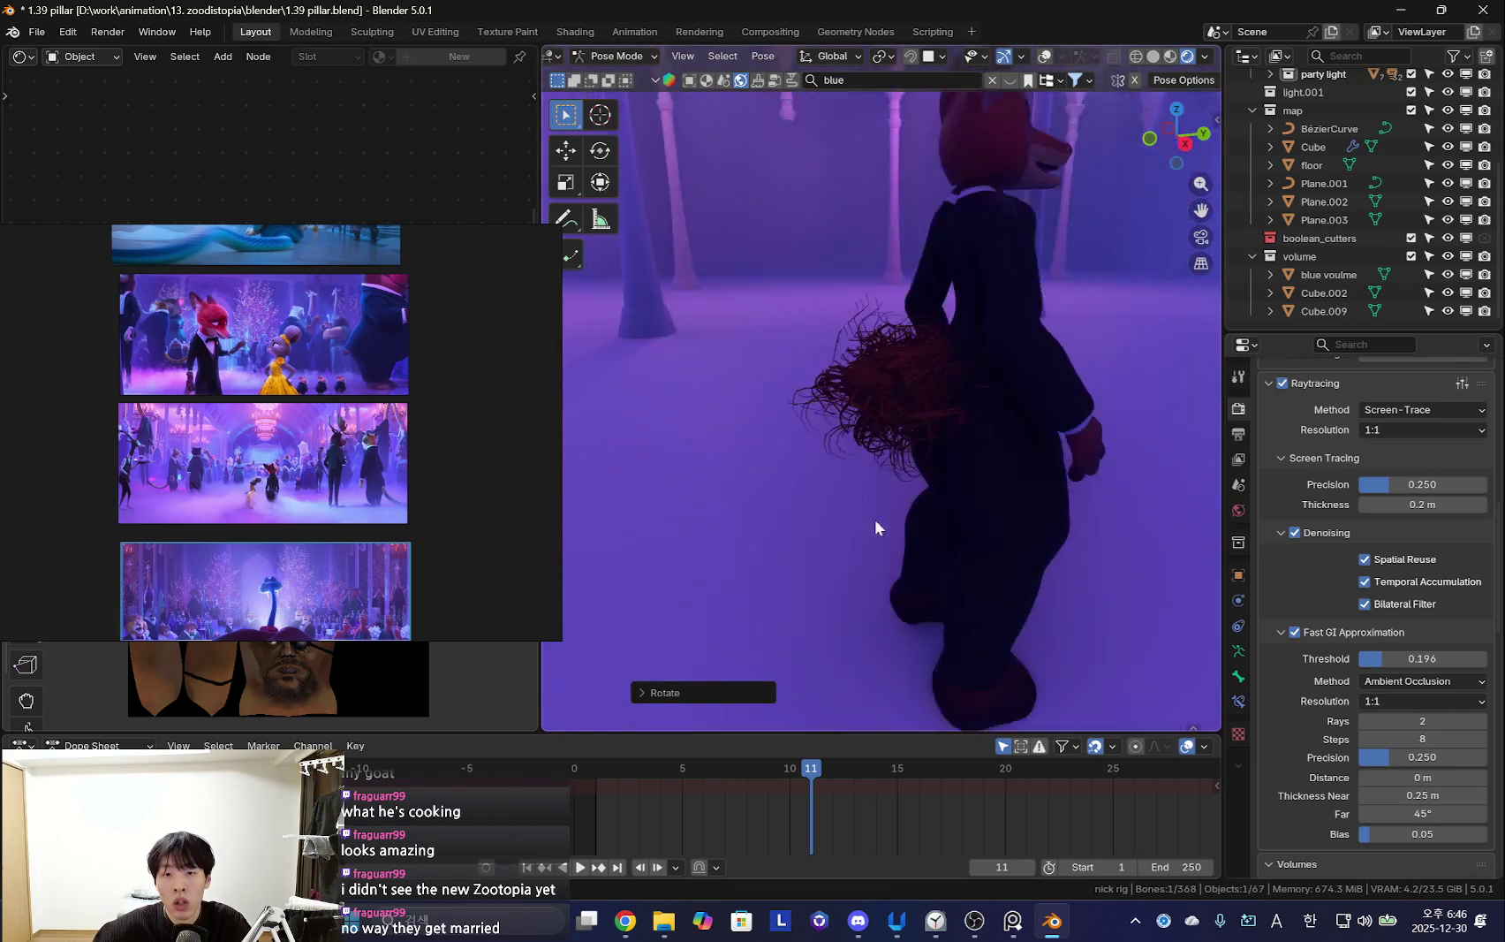
{"action": "key", "text": "shift+alt+z"}
{"action": "middle_click_drag", "start_coordinate": [870, 533], "coordinate": [923, 523]}
{"action": "key", "text": "r"}
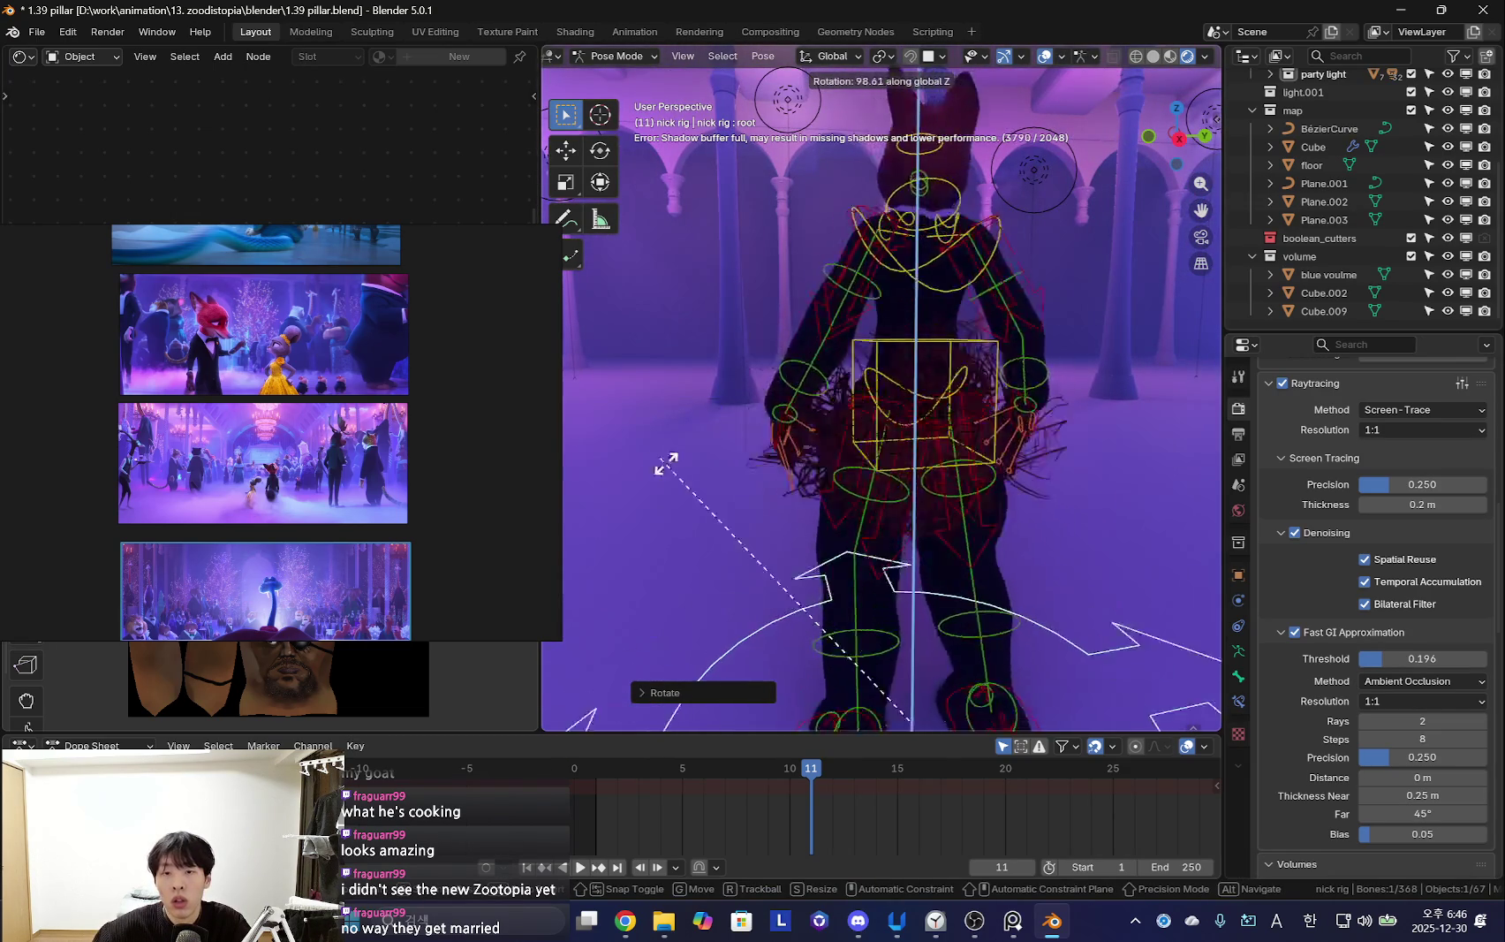
{"action": "right_click", "coordinate": [659, 452]}
{"action": "left_click", "coordinate": [826, 409]}
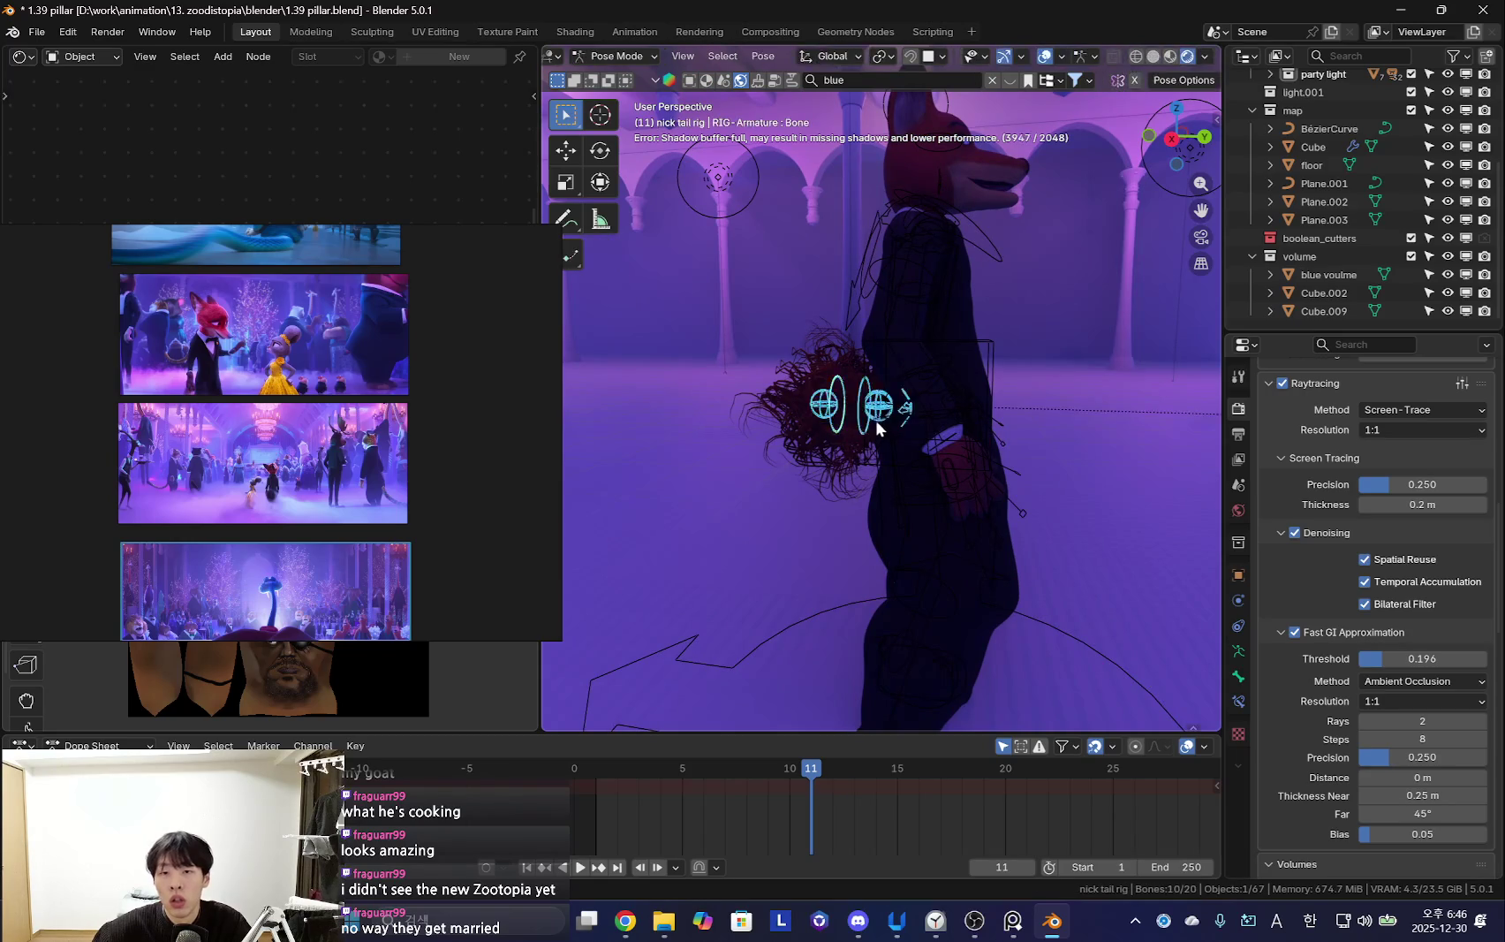
{"action": "scroll", "coordinate": [882, 421], "scroll_direction": "down", "scroll_amount": 4}
Reselect the fox rig in Pose Mode, inspect the characters' feet, then leave Pose Mode
{"action": "key", "text": "ctrl+Tab"}
{"action": "left_click", "coordinate": [998, 555]}
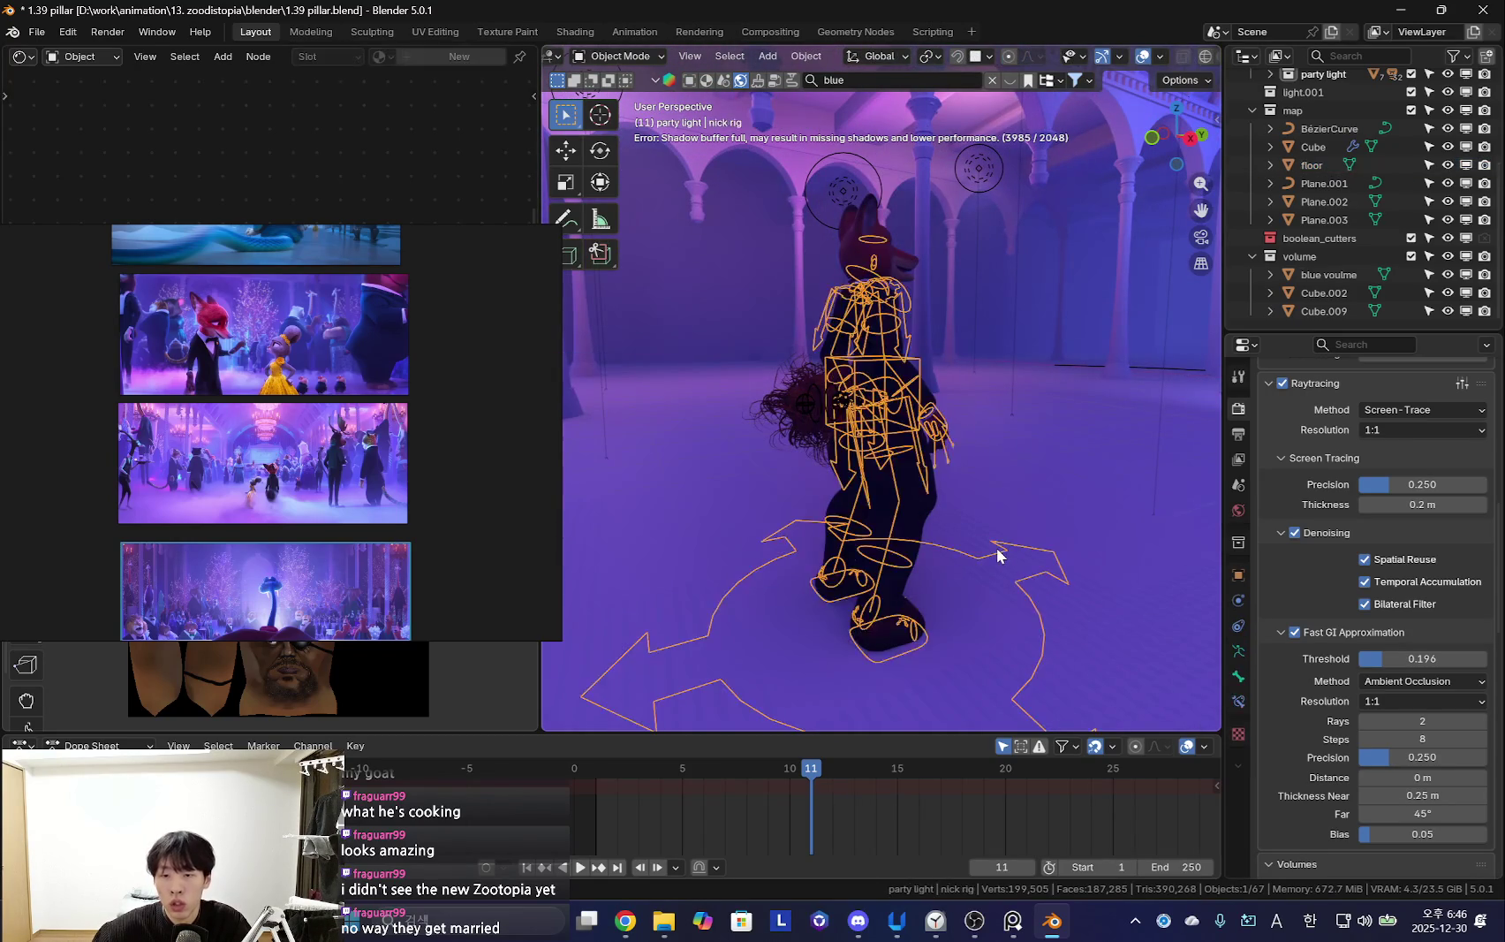
{"action": "key", "text": "ctrl+Tab"}
{"action": "mouse_move", "coordinate": [999, 555]}
{"action": "middle_mouse_down"}
{"action": "mouse_move", "coordinate": [1088, 403]}
{"action": "mouse_move", "coordinate": [1032, 517]}
{"action": "mouse_move", "coordinate": [927, 381]}
{"action": "mouse_move", "coordinate": [1034, 414]}
{"action": "mouse_move", "coordinate": [799, 425]}
{"action": "middle_mouse_up"}
{"action": "scroll", "coordinate": [1088, 404], "scroll_direction": "up", "scroll_amount": 3}
{"action": "scroll", "coordinate": [1000, 466], "scroll_direction": "up", "scroll_amount": 3}
{"action": "scroll", "coordinate": [975, 497], "scroll_direction": "up", "scroll_amount": 2}
{"action": "scroll", "coordinate": [877, 481], "scroll_direction": "up", "scroll_amount": 3}
{"action": "key", "text": "shift+alt+z"}
{"action": "scroll", "coordinate": [901, 455], "scroll_direction": "down", "scroll_amount": 5}
{"action": "scroll", "coordinate": [929, 433], "scroll_direction": "up", "scroll_amount": 4}
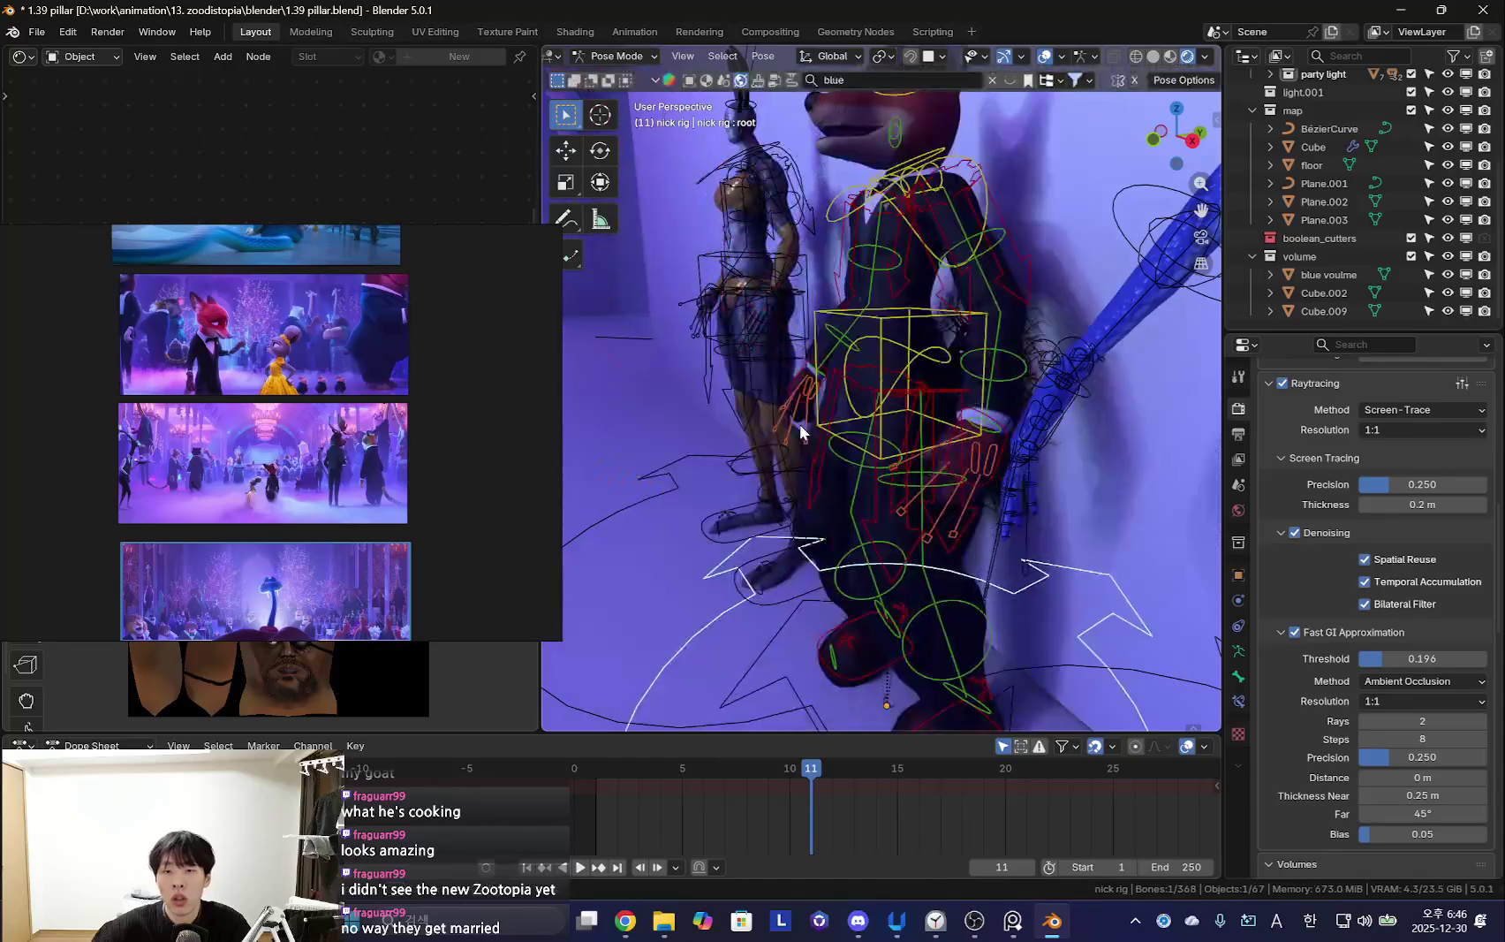
{"action": "key", "text": "ctrl+Tab"}
Select a nick tail rig bone in Pose Mode and show its Bone Constraints
{"action": "left_click", "coordinate": [1013, 346]}
{"action": "scroll", "coordinate": [1033, 395], "scroll_direction": "up", "scroll_amount": 3}
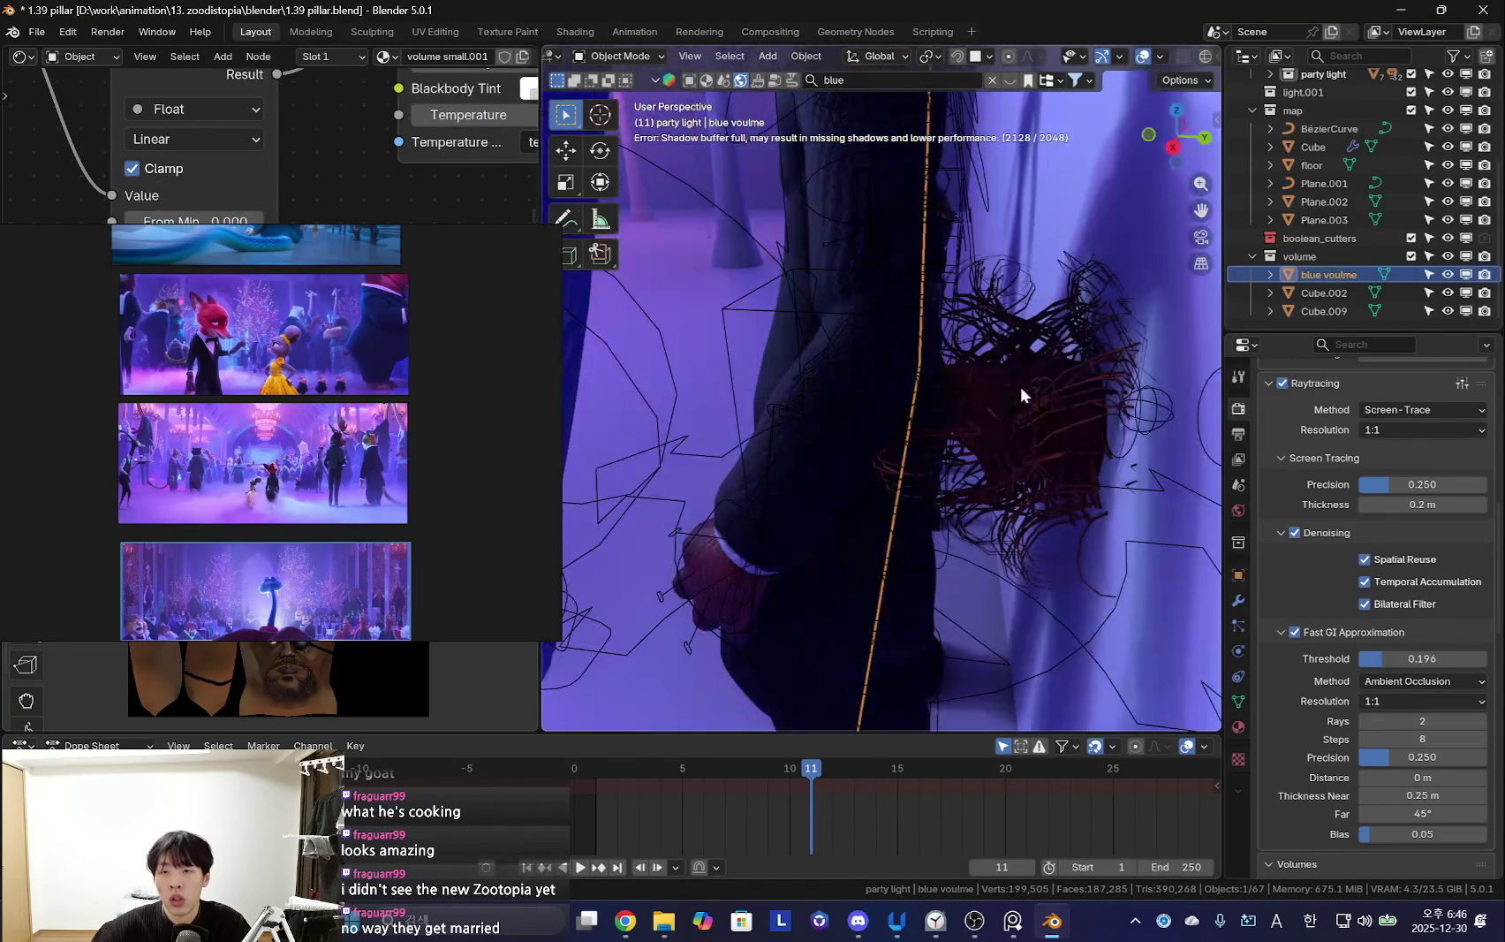
{"action": "left_click", "coordinate": [943, 382]}
{"action": "left_click", "coordinate": [958, 367]}
{"action": "left_click", "coordinate": [1048, 388]}
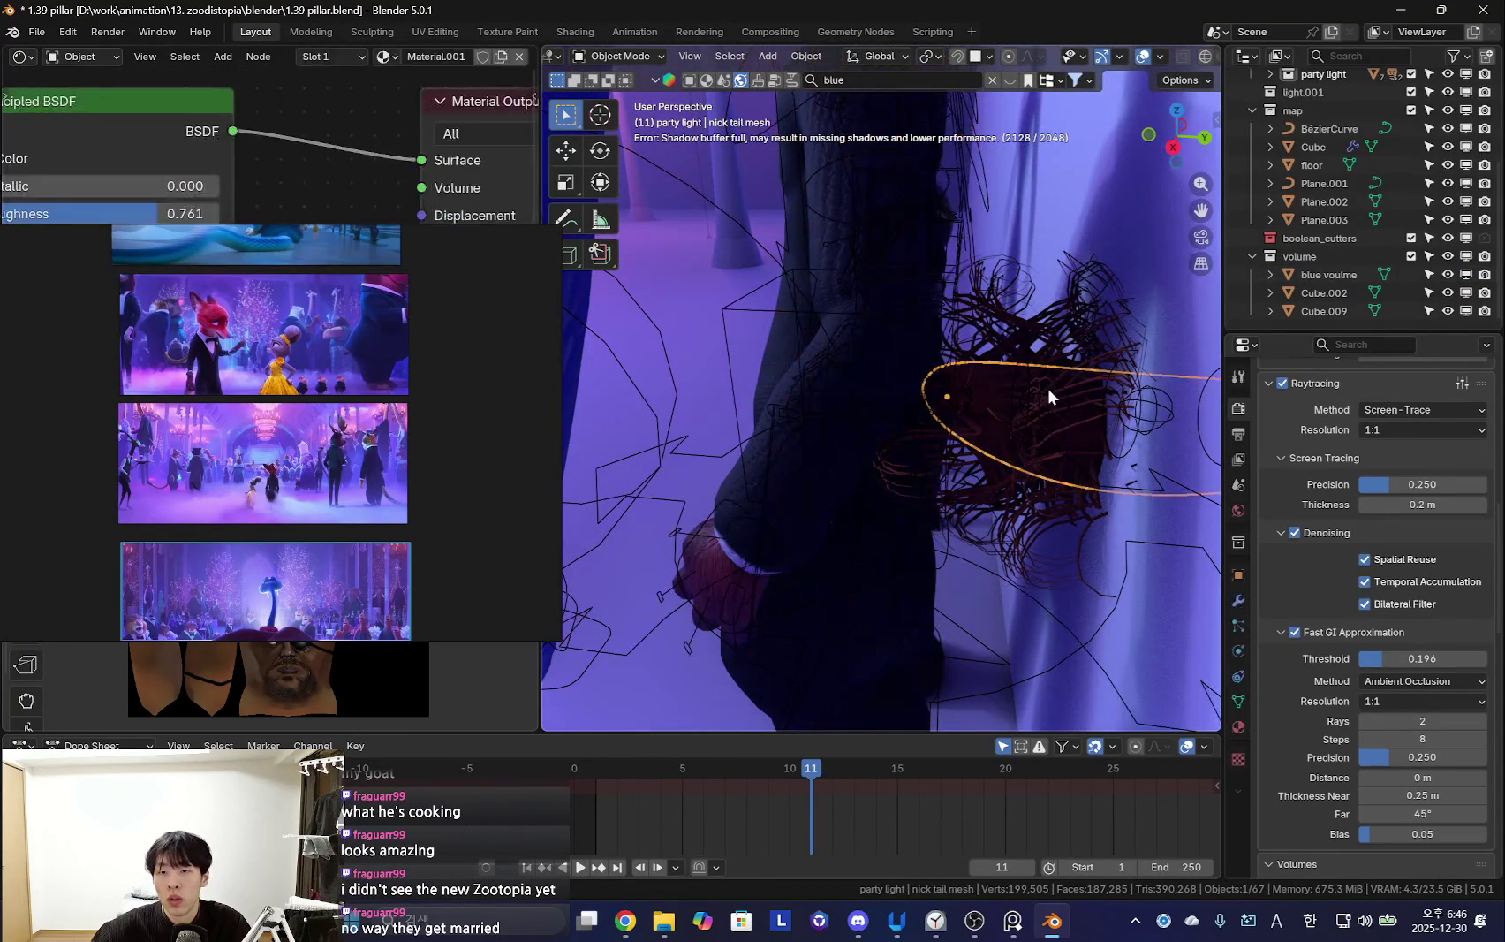
{"action": "key", "text": "ctrl+Tab"}
{"action": "middle_click_drag", "start_coordinate": [1047, 388], "coordinate": [921, 426]}
{"action": "left_click", "coordinate": [920, 426]}
{"action": "left_click", "coordinate": [1238, 700]}
{"action": "mouse_move", "coordinate": [1155, 668]}
{"action": "middle_mouse_down"}
{"action": "mouse_move", "coordinate": [902, 466]}
{"action": "mouse_move", "coordinate": [944, 430]}
{"action": "middle_mouse_up"}
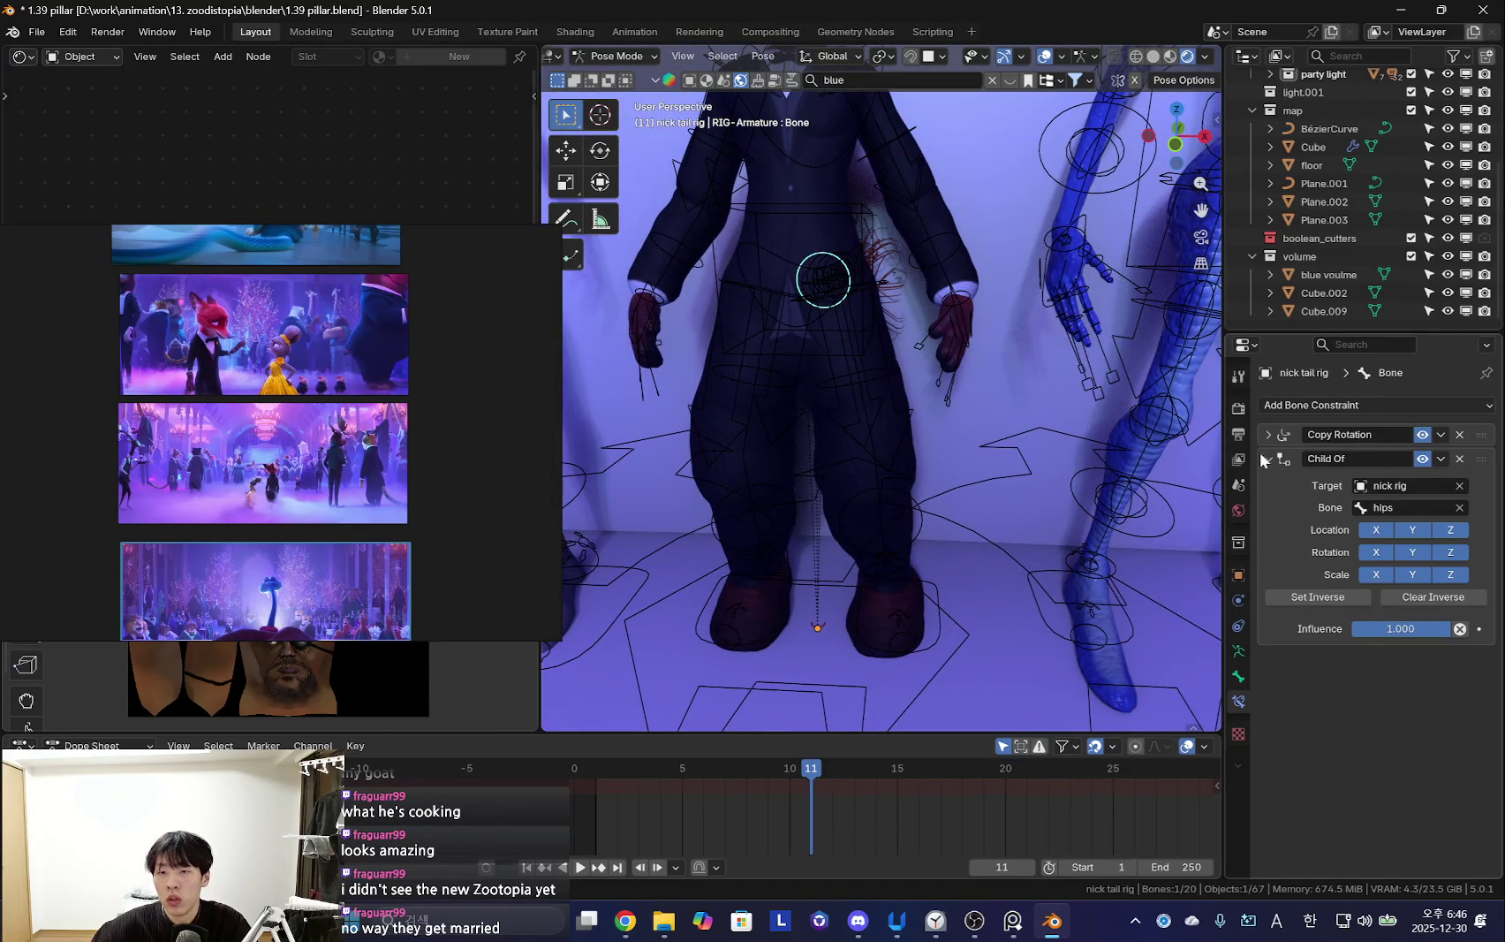
Delete the tail bone's Child Of, enable the Root layer in the N panel, and select the root bone
{"action": "left_click", "coordinate": [1460, 459]}
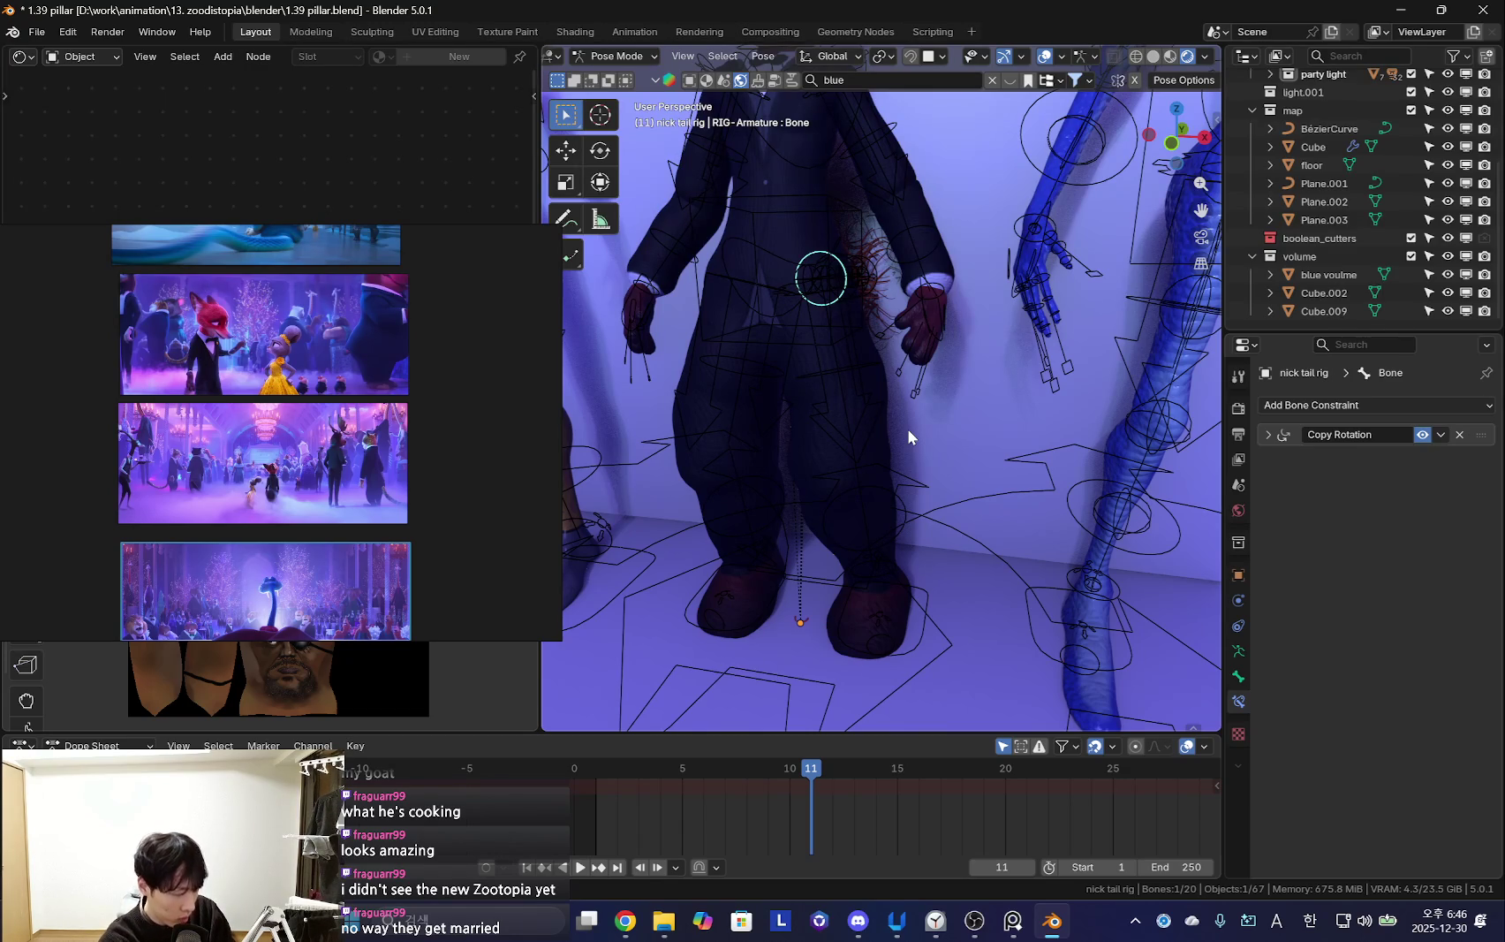
{"action": "middle_click_drag", "start_coordinate": [972, 384], "coordinate": [805, 446]}
{"action": "key", "text": "n"}
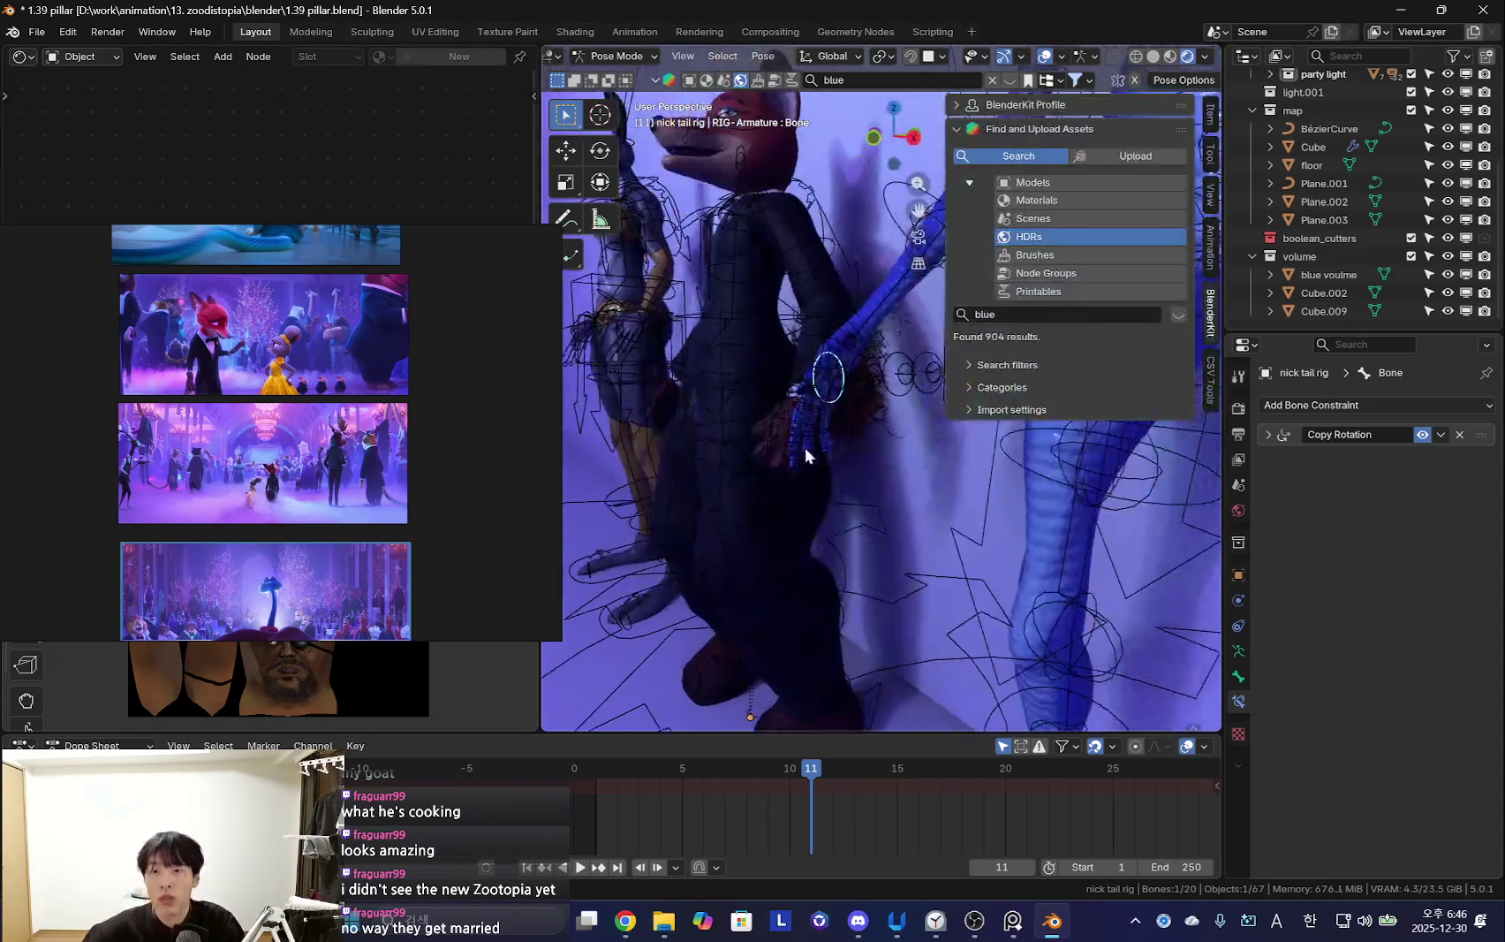
{"action": "left_click", "coordinate": [1210, 114]}
{"action": "left_click", "coordinate": [1083, 512]}
{"action": "middle_click_drag", "start_coordinate": [1043, 504], "coordinate": [806, 453]}
{"action": "scroll", "coordinate": [805, 453], "scroll_direction": "down", "scroll_amount": 3}
{"action": "middle_click_drag", "start_coordinate": [906, 527], "coordinate": [788, 534]}
{"action": "left_click", "coordinate": [787, 533]}
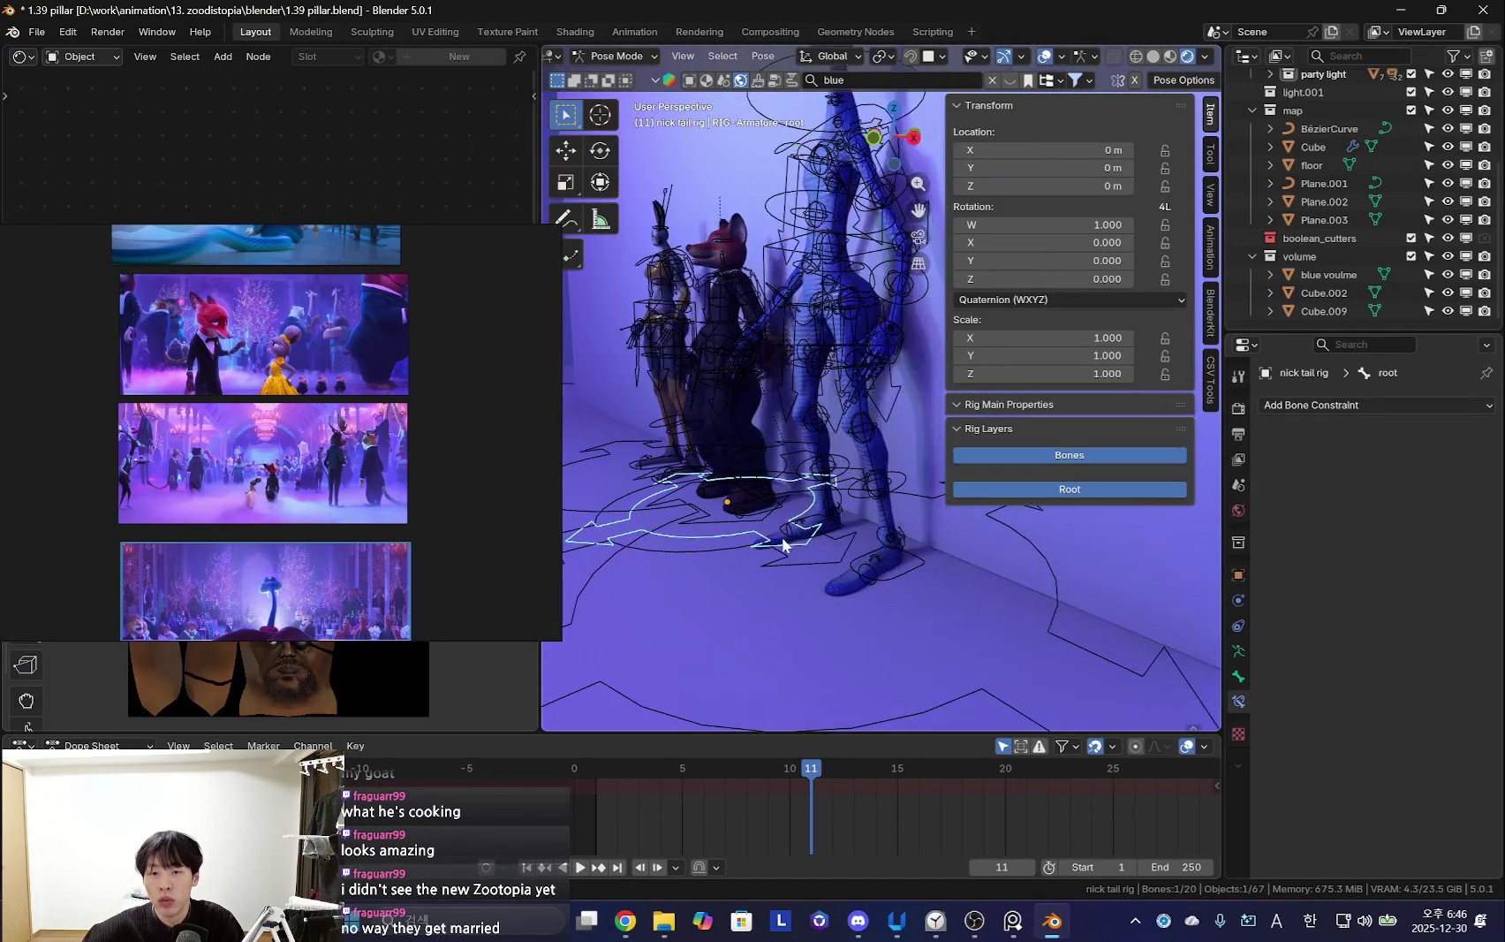
Give the root bone a Child Of constraint targeting nick rig with bone hips
{"action": "left_click", "coordinate": [1378, 405]}
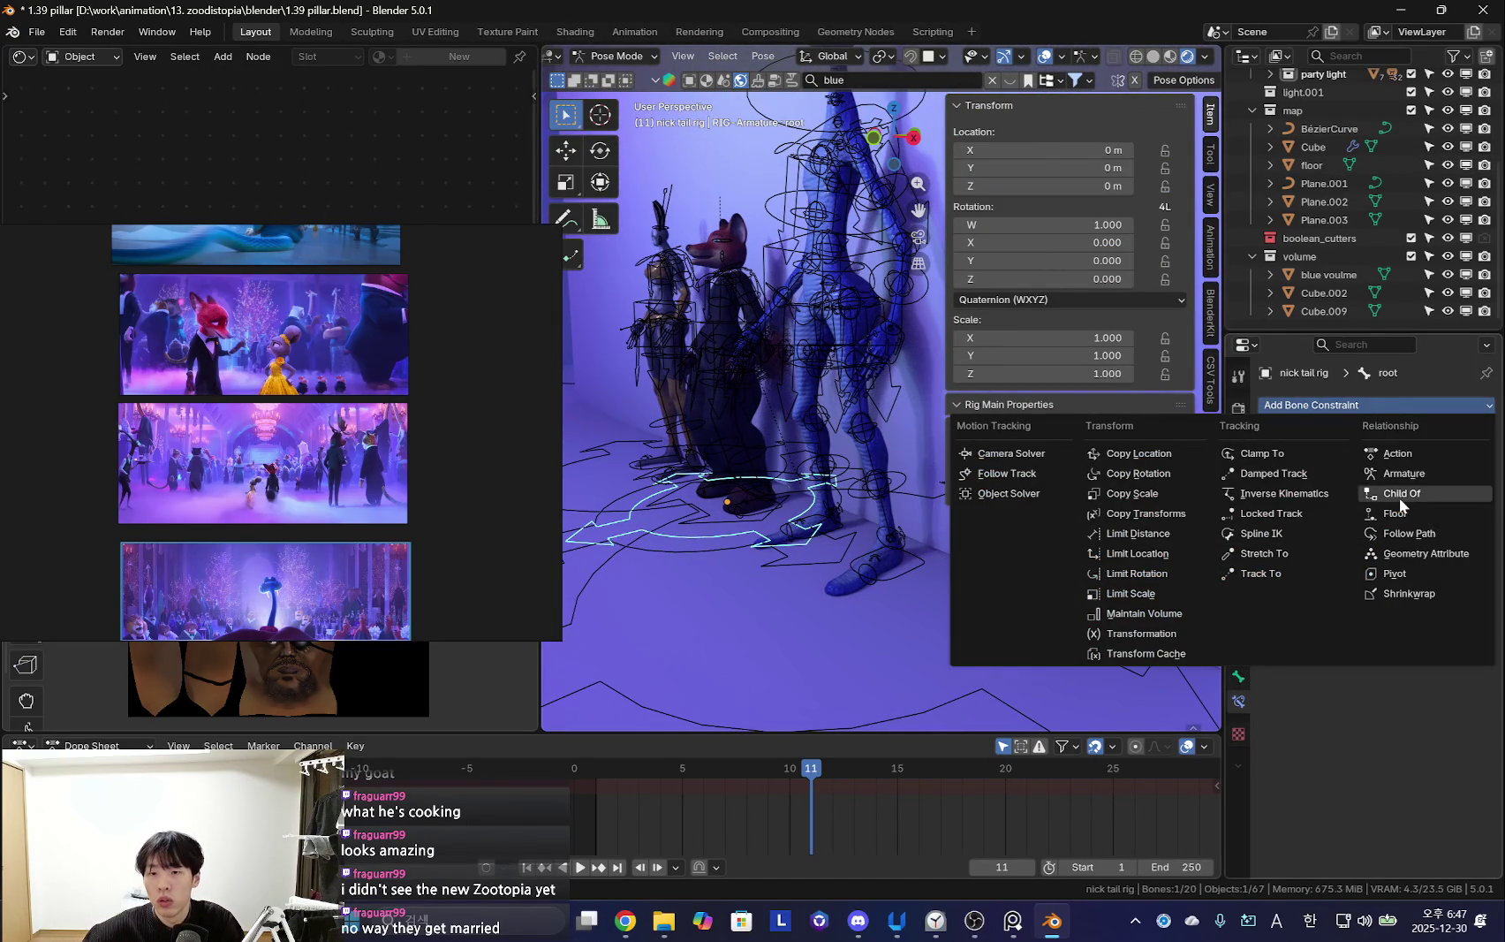
{"action": "left_click", "coordinate": [1399, 497]}
{"action": "middle_click_drag", "start_coordinate": [796, 503], "coordinate": [883, 495]}
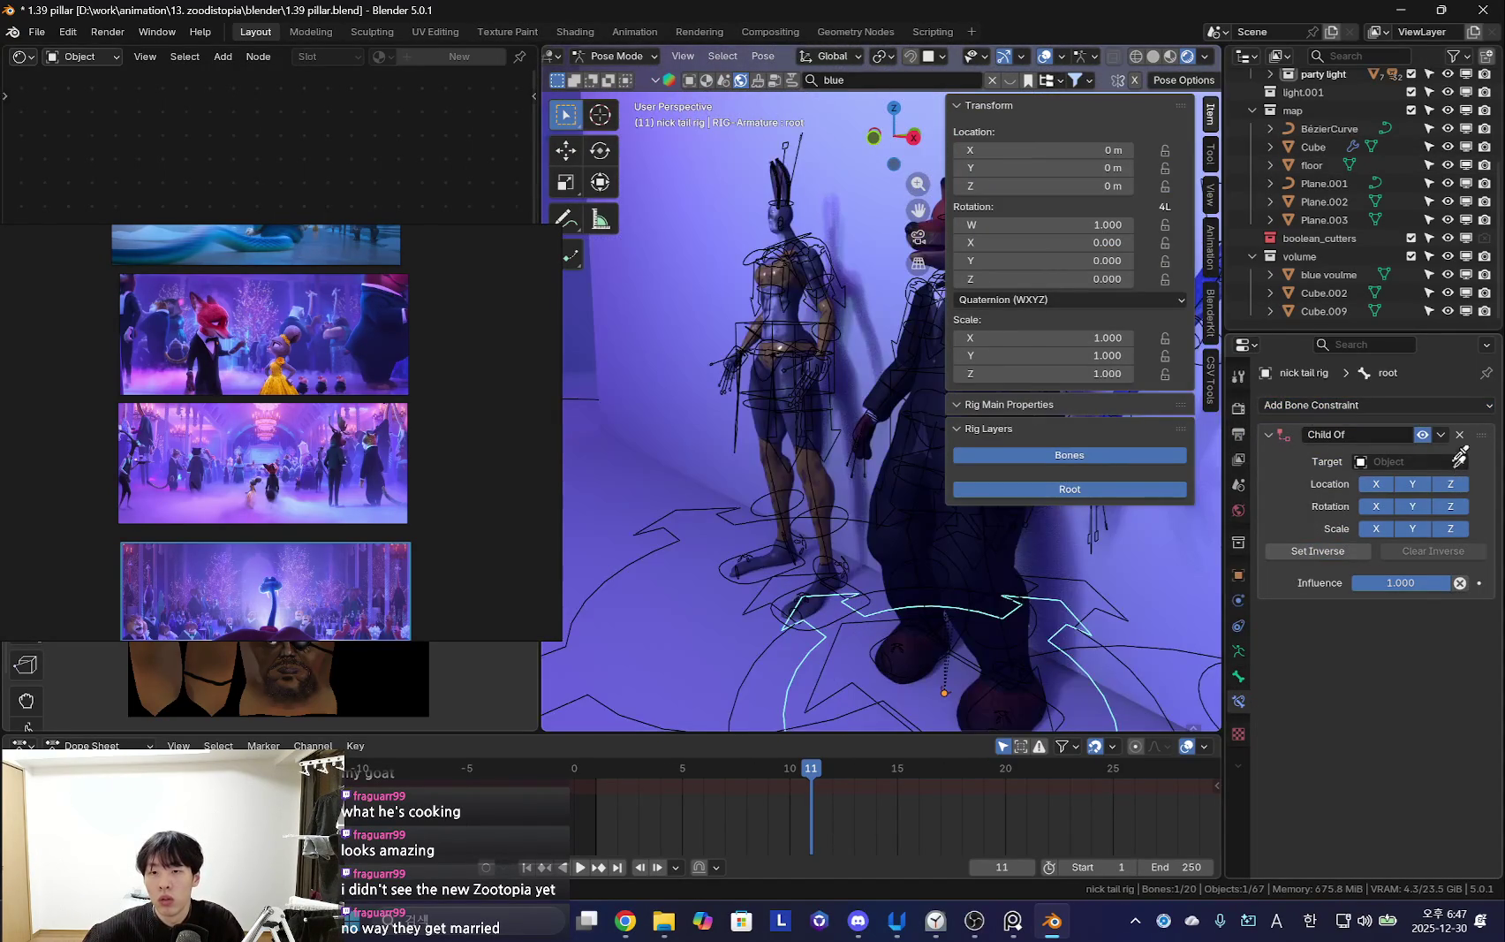
{"action": "left_click", "coordinate": [909, 426]}
{"action": "left_click", "coordinate": [1372, 484]}
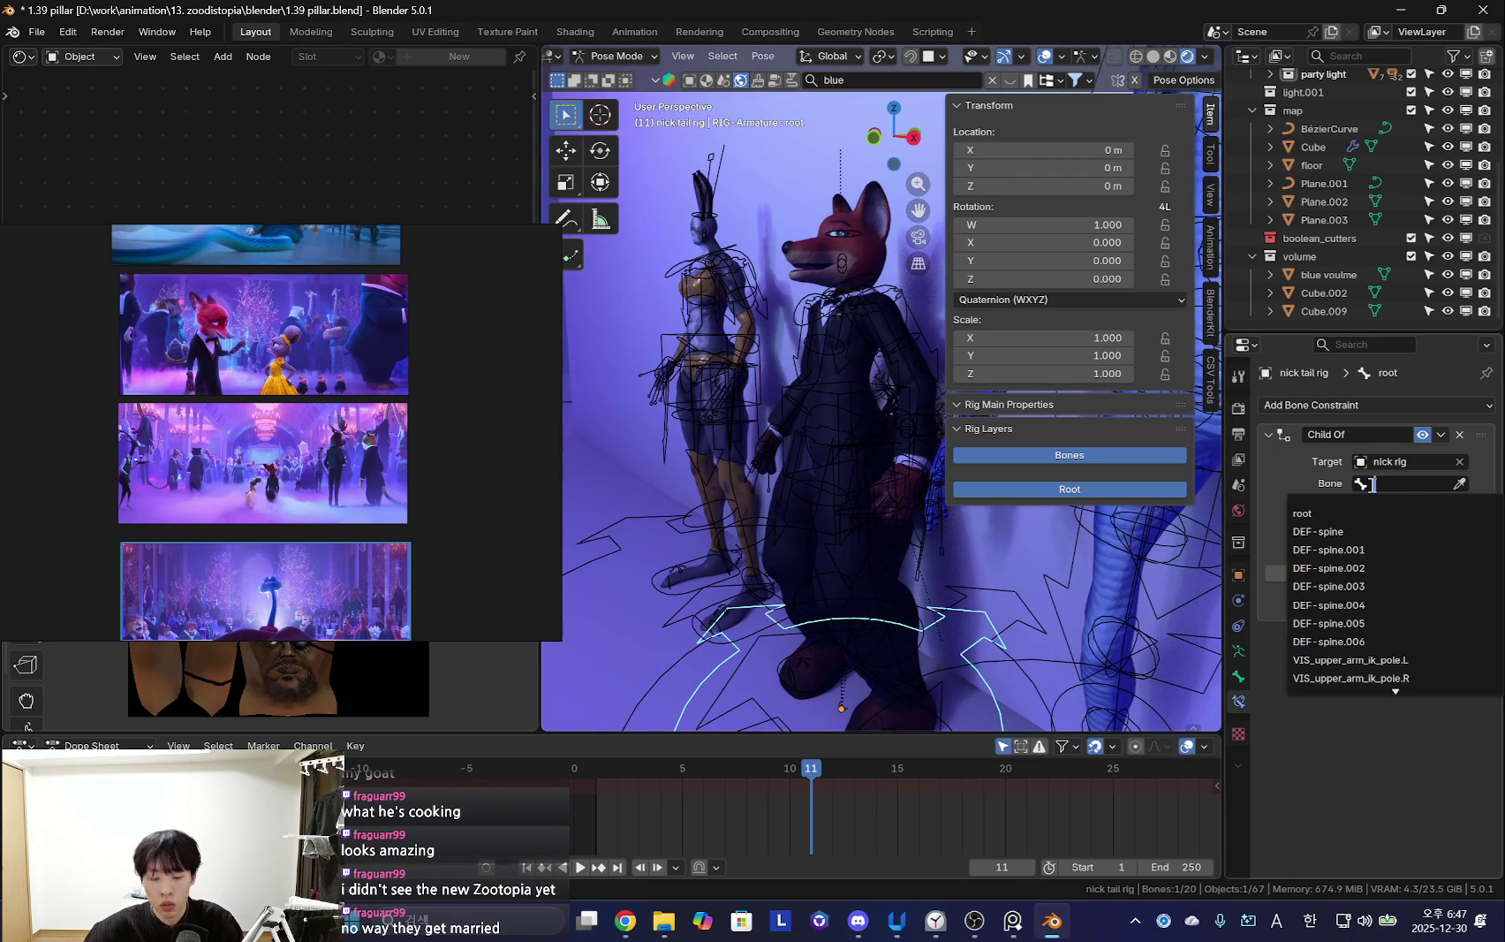
{"action": "type", "text": "h"}
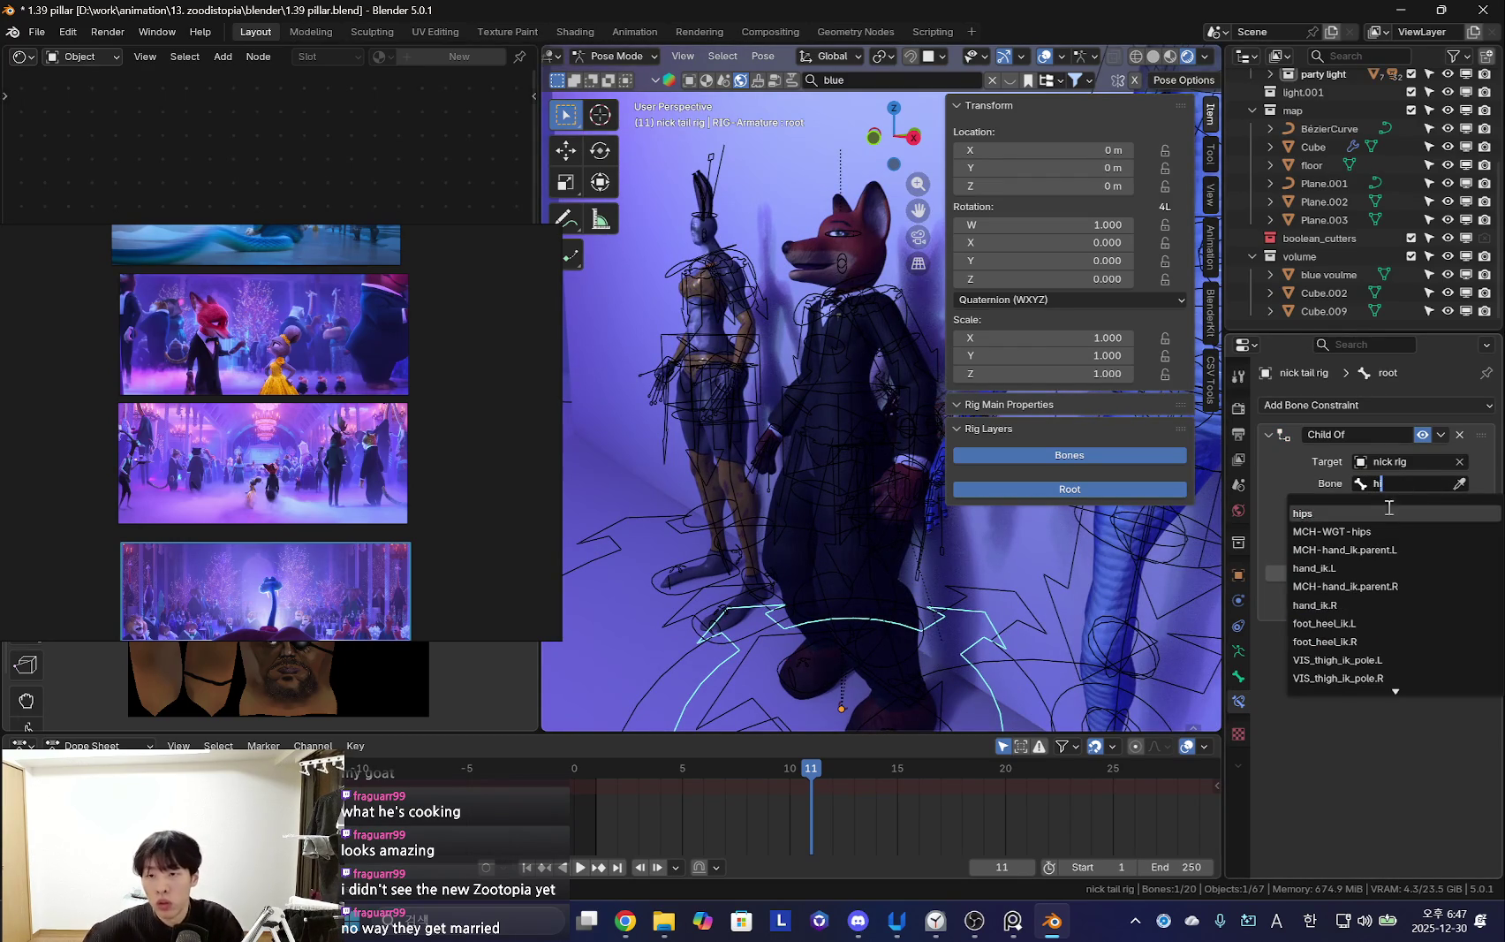
{"action": "left_click", "coordinate": [1326, 514]}
{"action": "scroll", "coordinate": [889, 532], "scroll_direction": "down", "scroll_amount": 3}
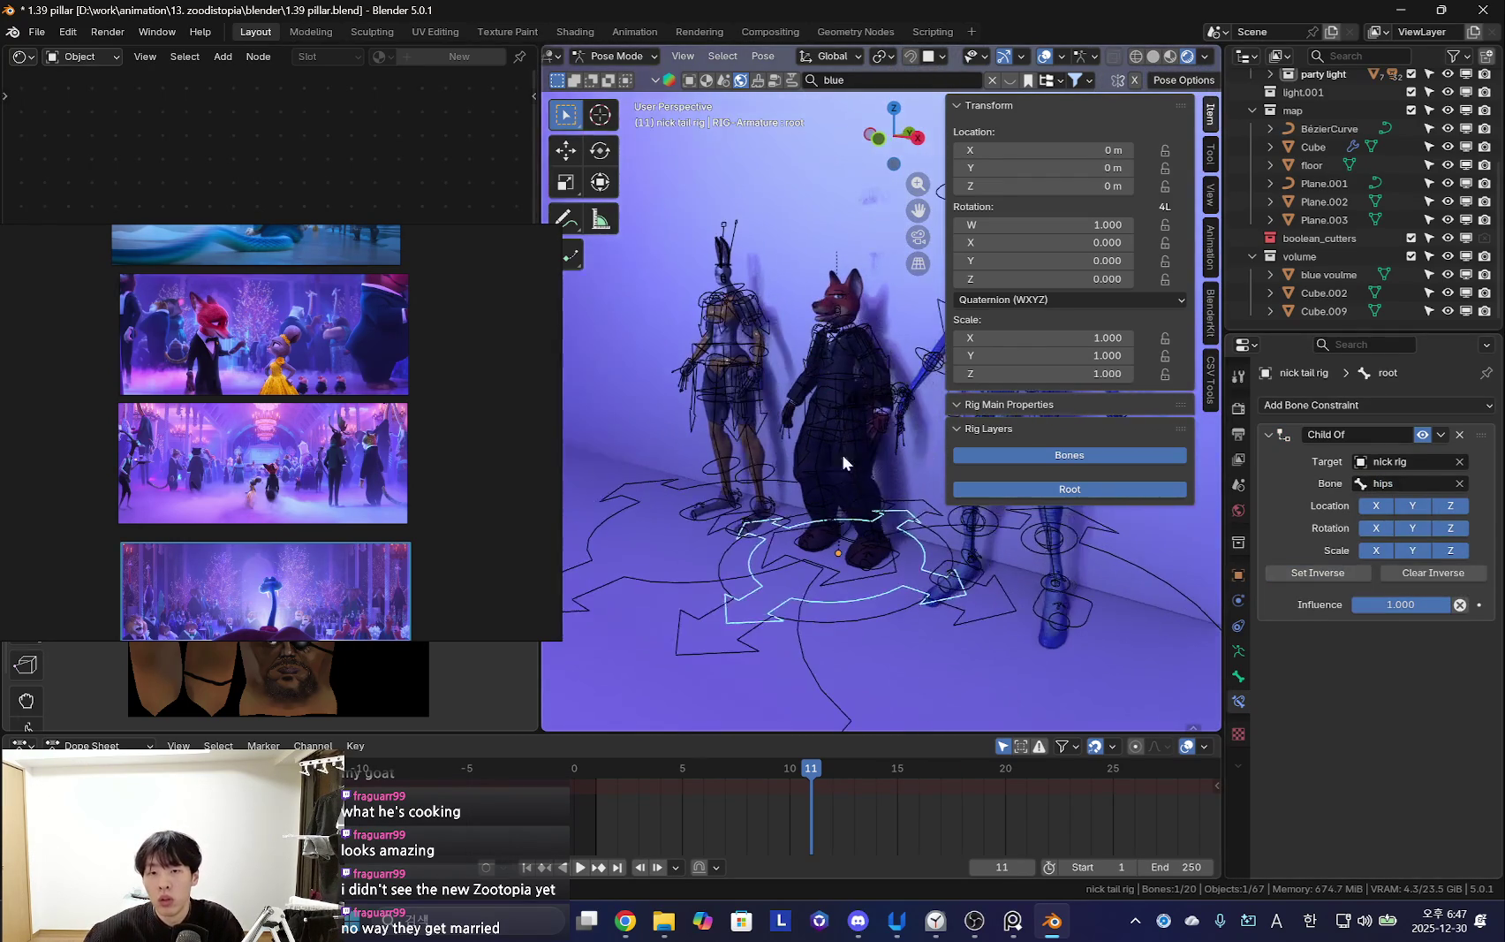
{"action": "left_click", "coordinate": [852, 397]}
Try rotating the fox's torso, then undo it back to rest
{"action": "key", "text": "r"}
{"action": "key", "text": "r"}
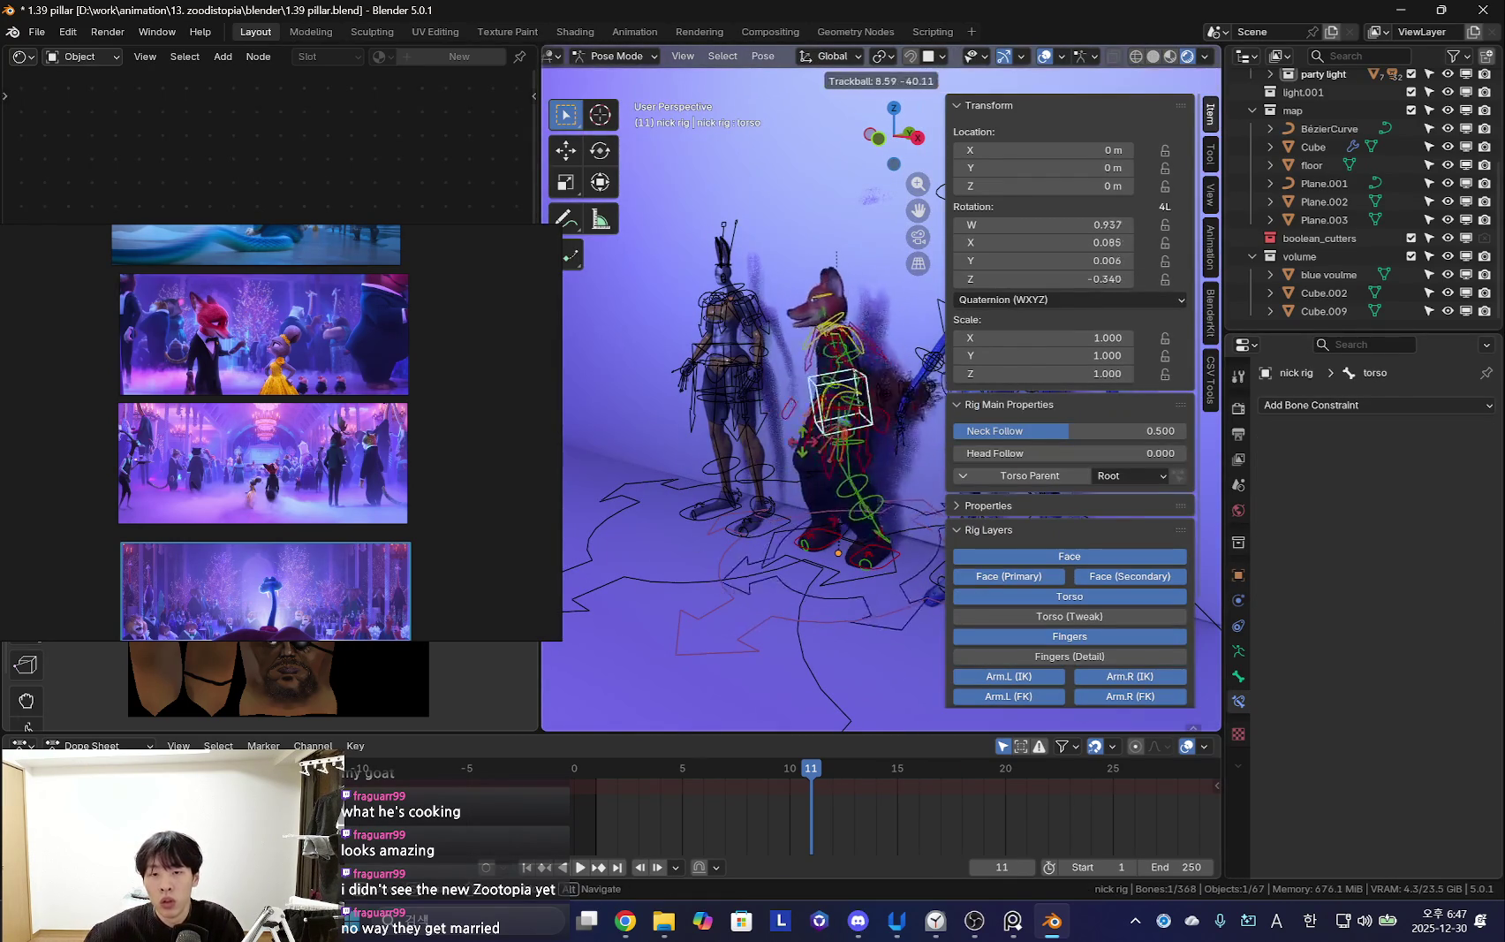
{"action": "key", "text": "Escape"}
{"action": "mouse_move", "coordinate": [854, 468]}
{"action": "middle_mouse_down"}
{"action": "mouse_move", "coordinate": [795, 497]}
{"action": "mouse_move", "coordinate": [849, 526]}
{"action": "middle_mouse_up"}
{"action": "key", "text": "r"}
{"action": "key", "text": "r"}
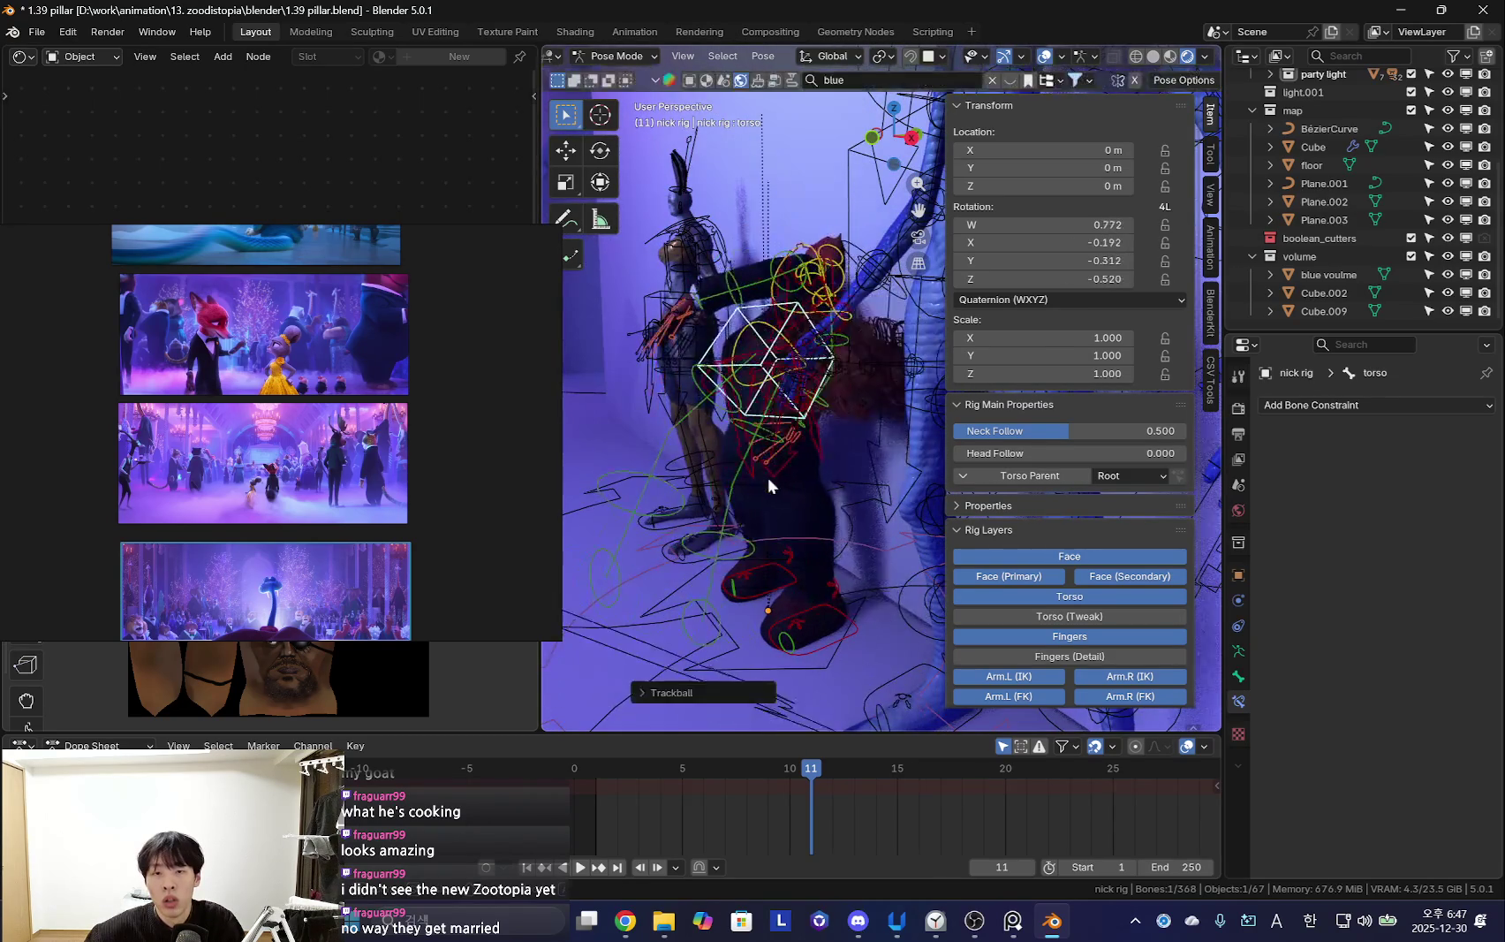
{"action": "left_click", "coordinate": [846, 529]}
{"action": "key", "text": "ctrl+z"}
{"action": "scroll", "coordinate": [866, 568], "scroll_direction": "down", "scroll_amount": 3}
{"action": "key", "text": "shift+alt+z"}
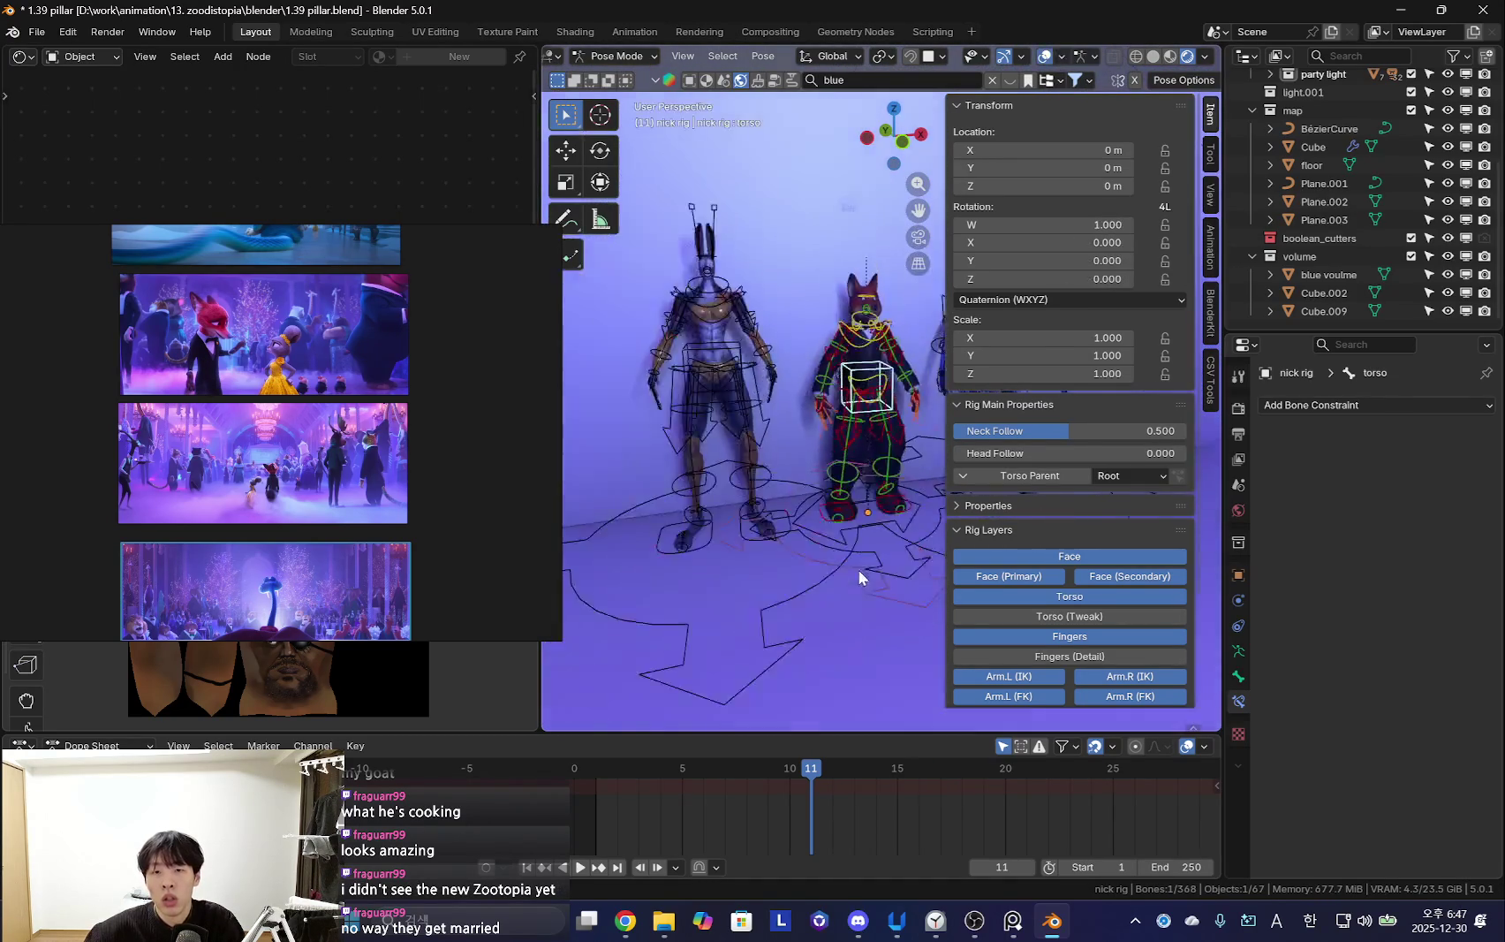
Move the nick rig root bone to a new spot and turn it 180 degrees about Z
{"action": "left_click", "coordinate": [861, 484]}
{"action": "key", "text": "g"}
{"action": "left_click", "coordinate": [839, 504]}
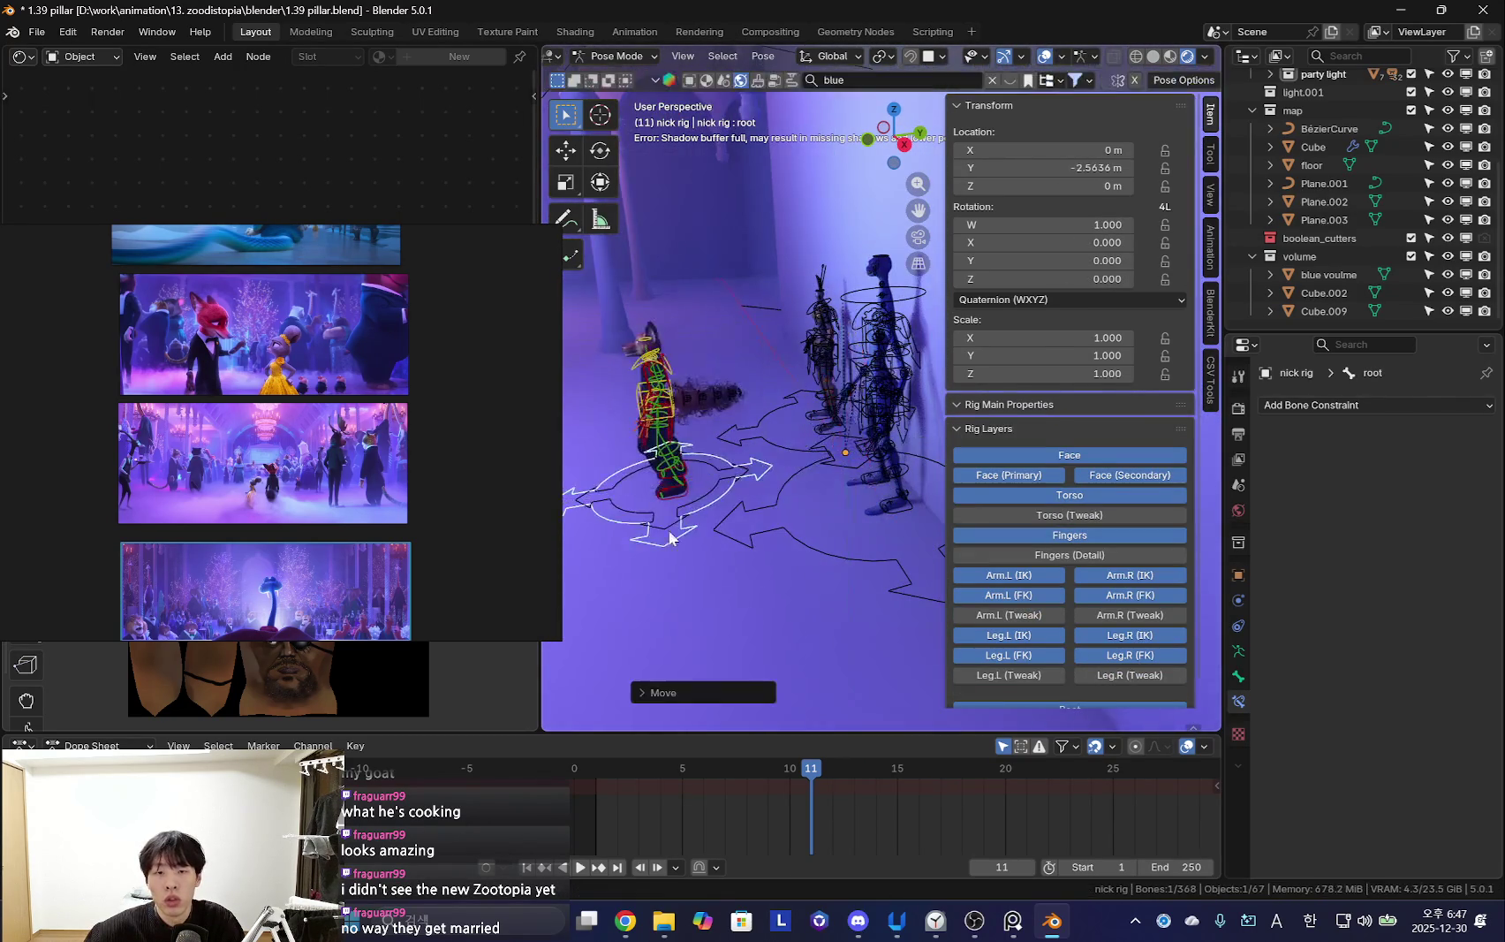
{"action": "key", "text": "r"}
{"action": "key", "text": "z"}
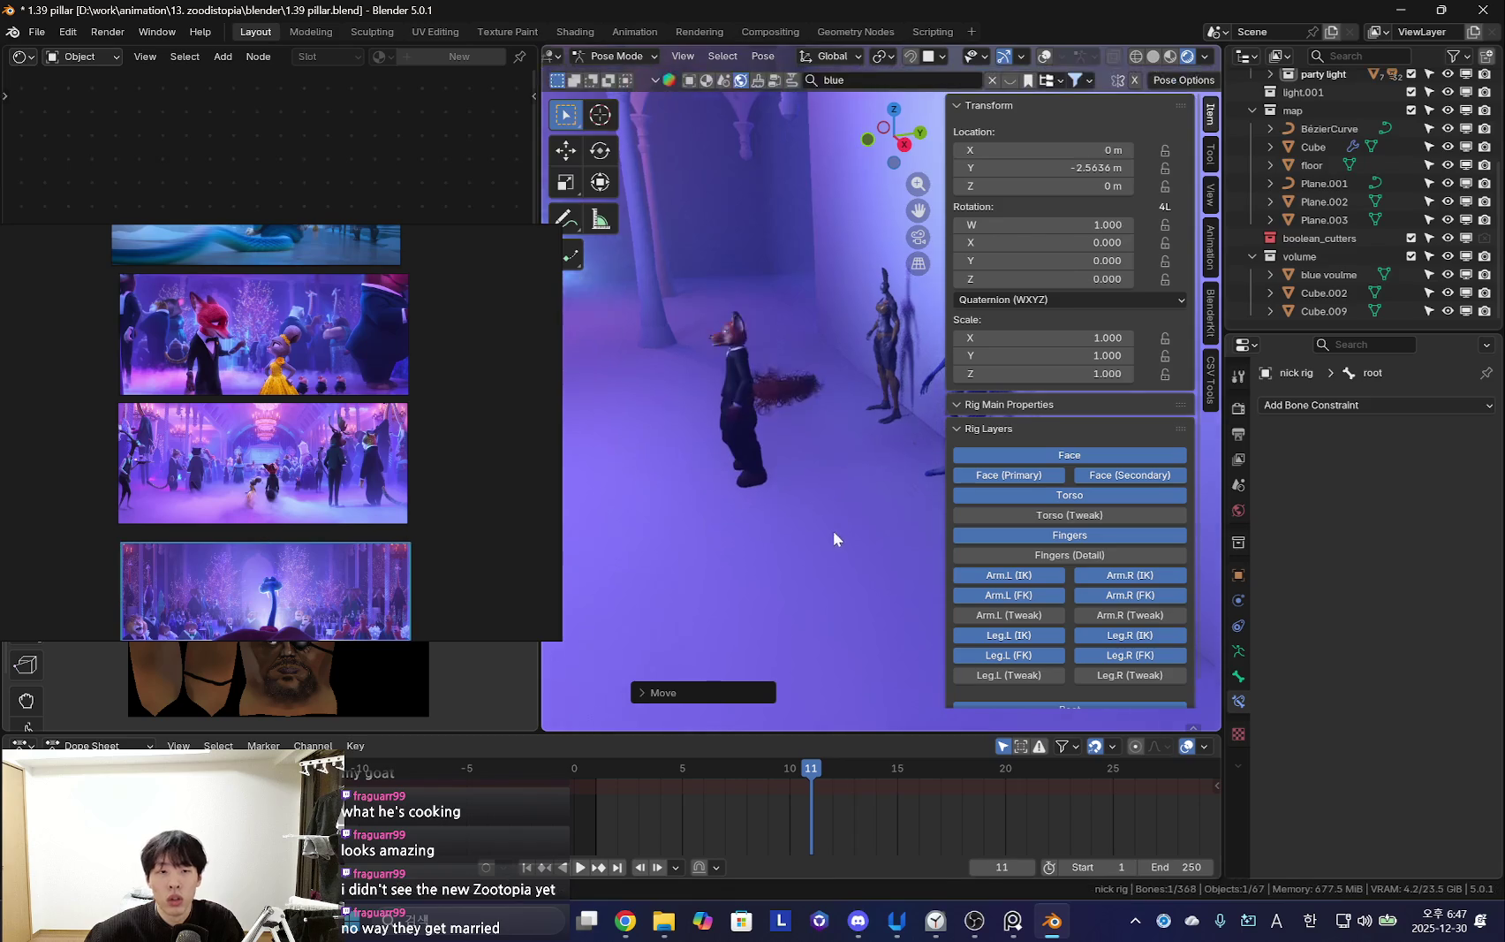
{"action": "key", "text": "r"}
{"action": "key", "text": "z"}
{"action": "key", "text": "Return"}
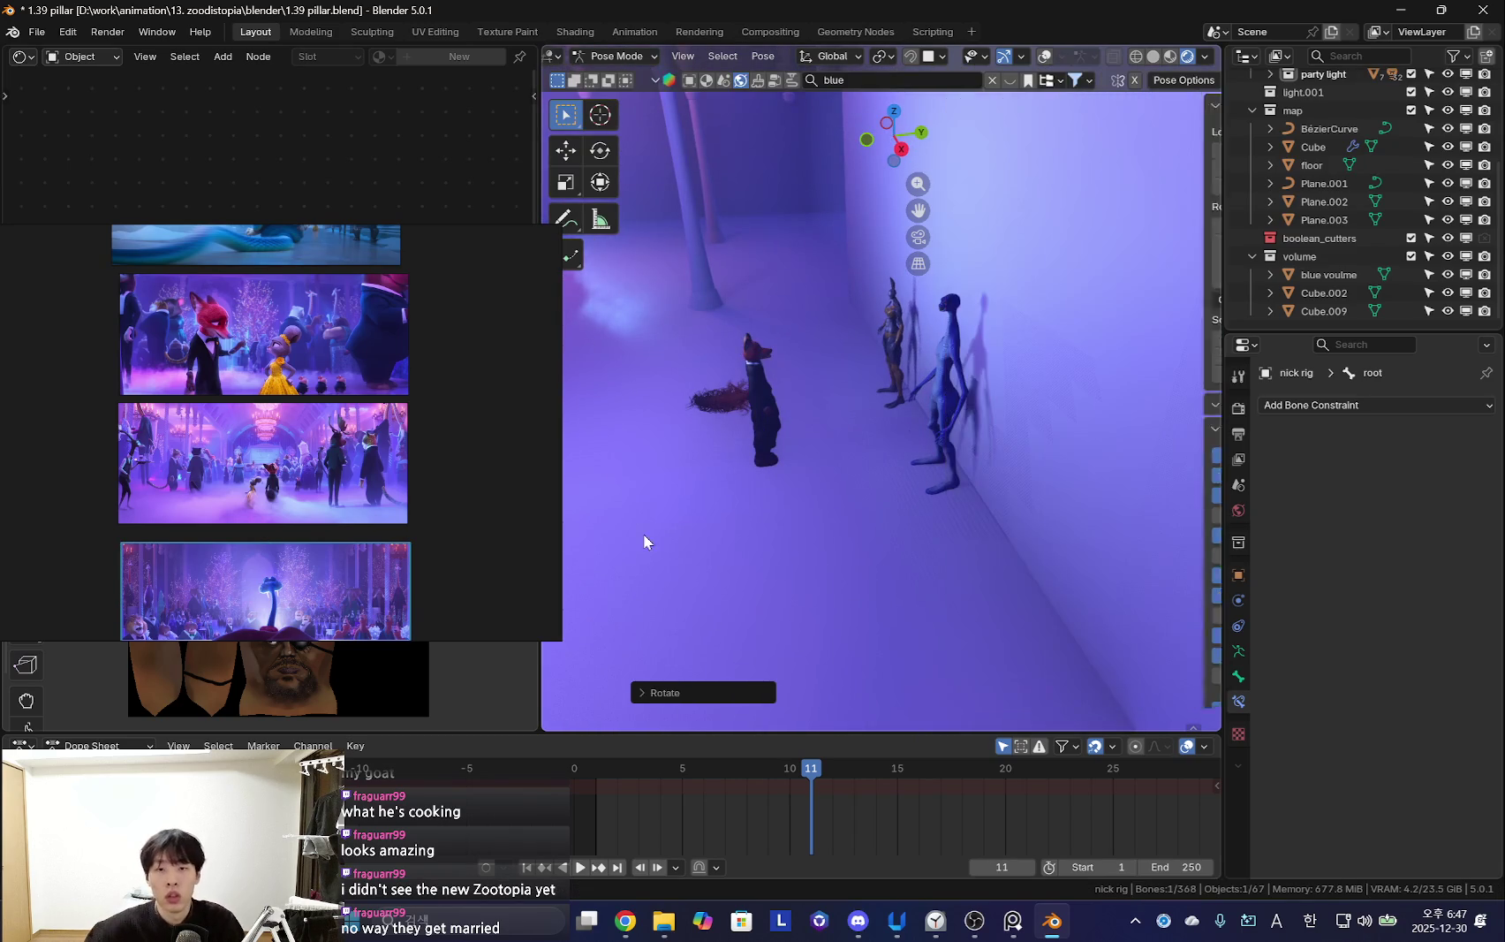
{"action": "key", "text": "n"}
Slide the fox along Y, then select the zoodi metarig and place it beside him
{"action": "middle_click_drag", "start_coordinate": [620, 541], "coordinate": [1149, 515]}
{"action": "key", "text": "g"}
{"action": "key", "text": "y"}
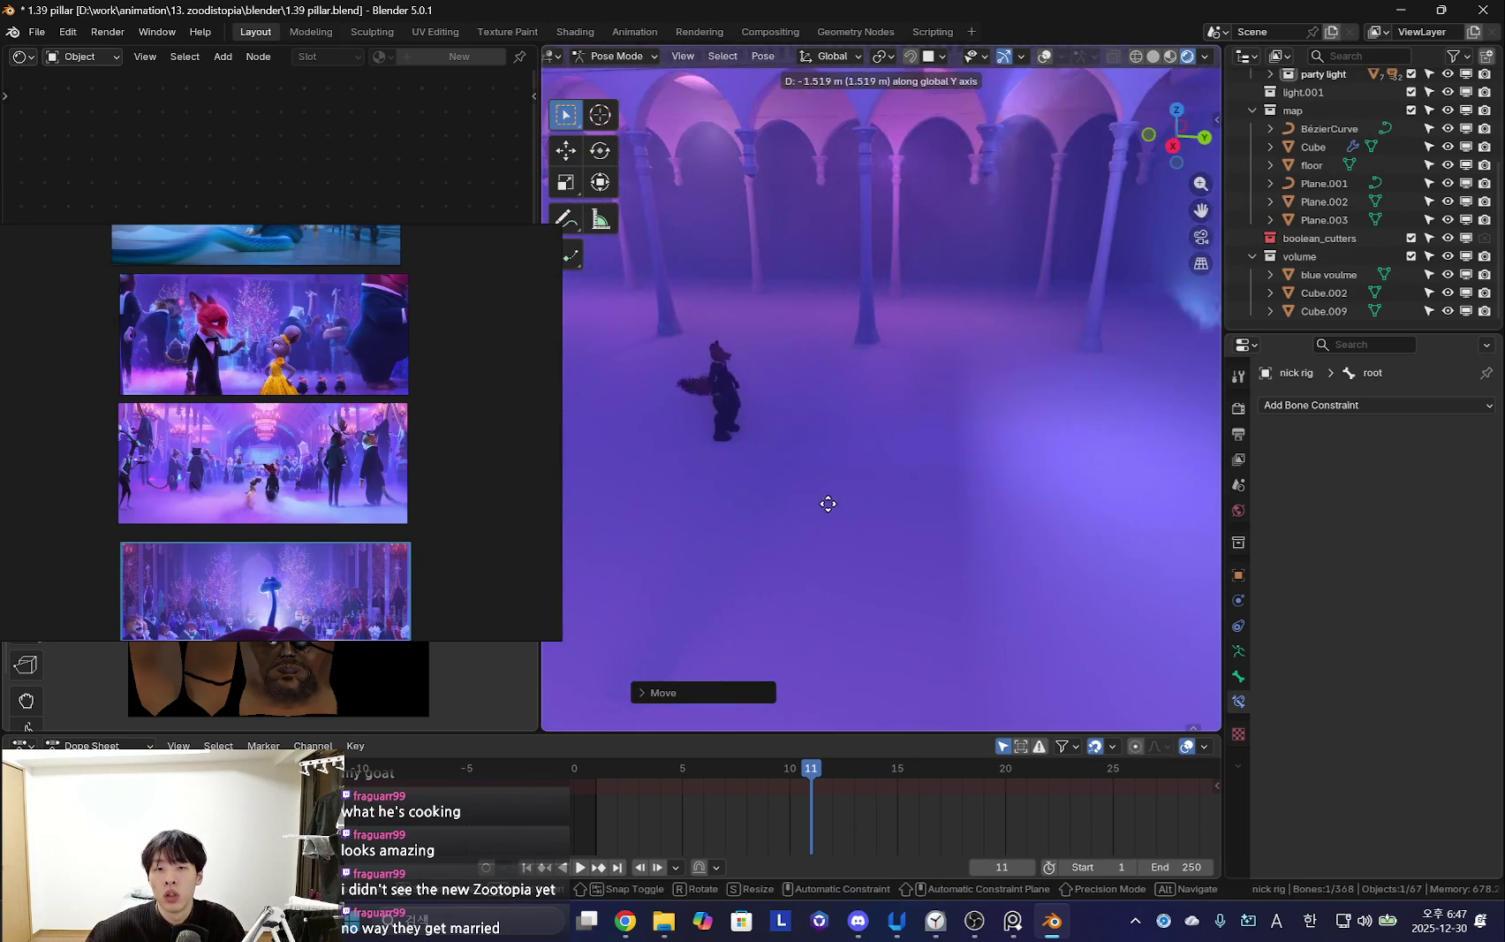
{"action": "middle_click_drag", "start_coordinate": [875, 504], "coordinate": [1046, 469]}
{"action": "left_click", "coordinate": [824, 398]}
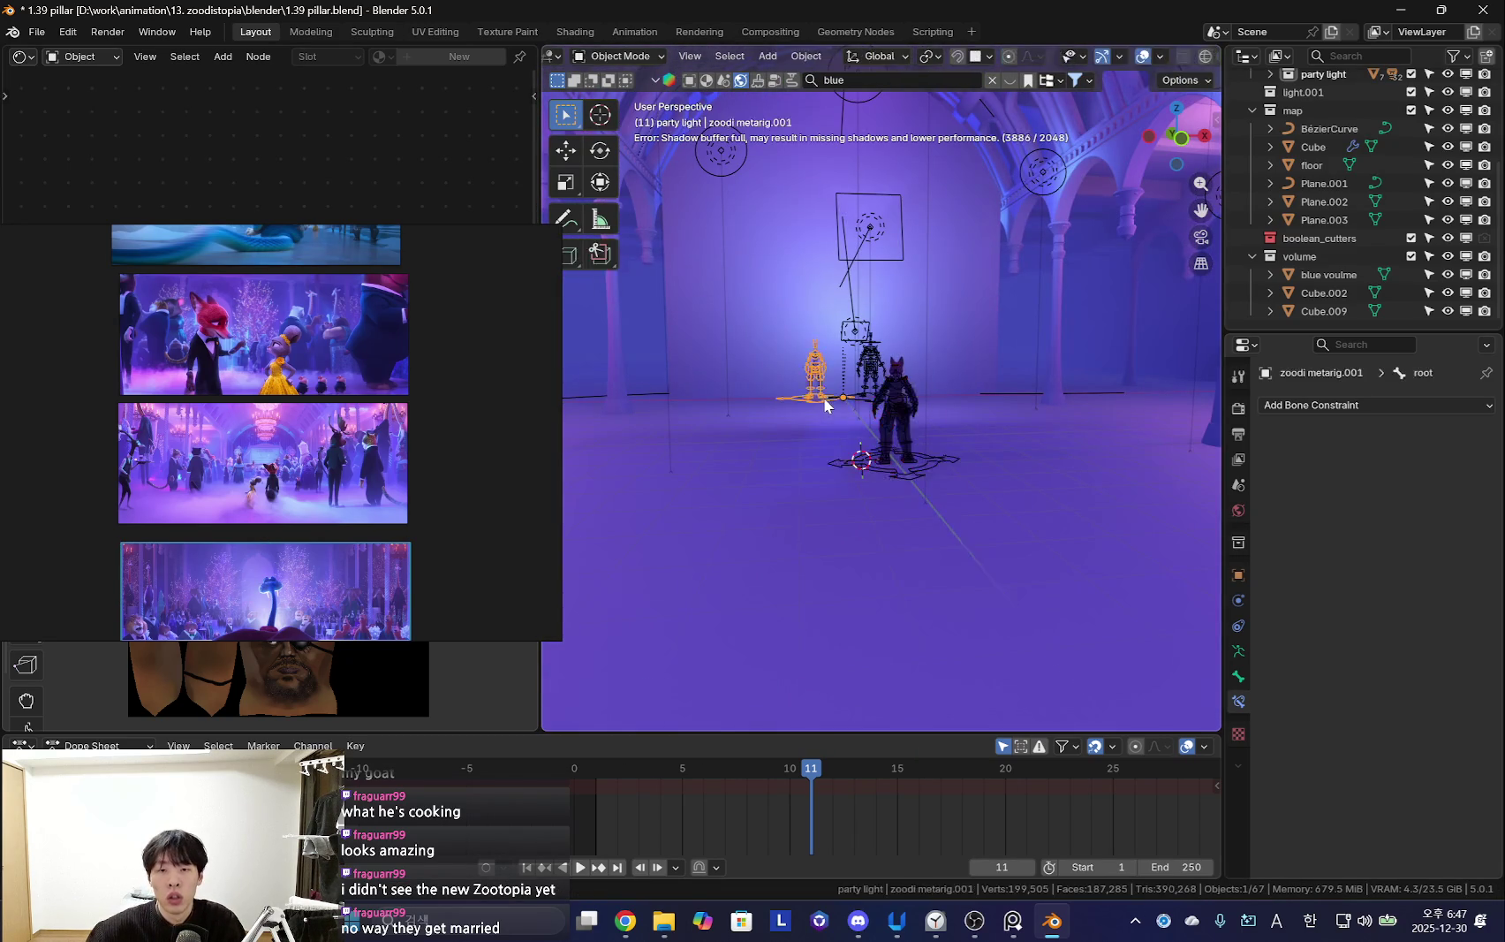
{"action": "key", "text": "shift+alt+z"}
{"action": "middle_click_drag", "start_coordinate": [823, 397], "coordinate": [717, 420]}
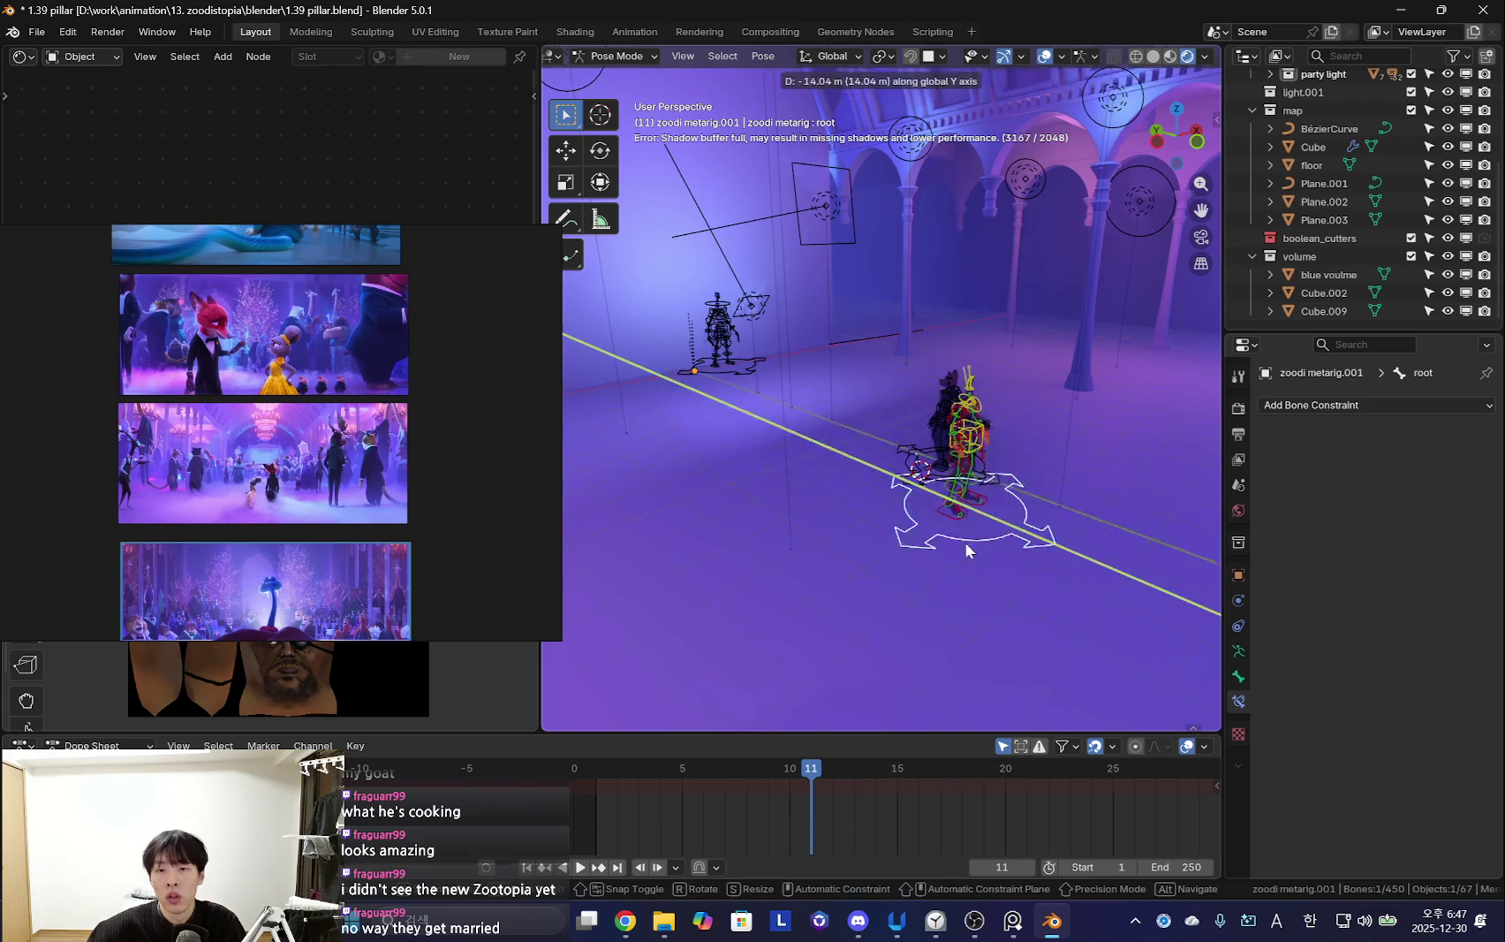
{"action": "mouse_move", "coordinate": [912, 249]}
{"action": "middle_mouse_down"}
{"action": "mouse_move", "coordinate": [994, 547]}
{"action": "mouse_move", "coordinate": [889, 570]}
{"action": "mouse_move", "coordinate": [998, 426]}
{"action": "middle_mouse_up"}
{"action": "key", "text": "Escape"}
Leave Pose Mode and preview the hall from behind the characters without overlays
{"action": "scroll", "coordinate": [958, 502], "scroll_direction": "up", "scroll_amount": 3}
{"action": "key", "text": "shift+alt+z"}
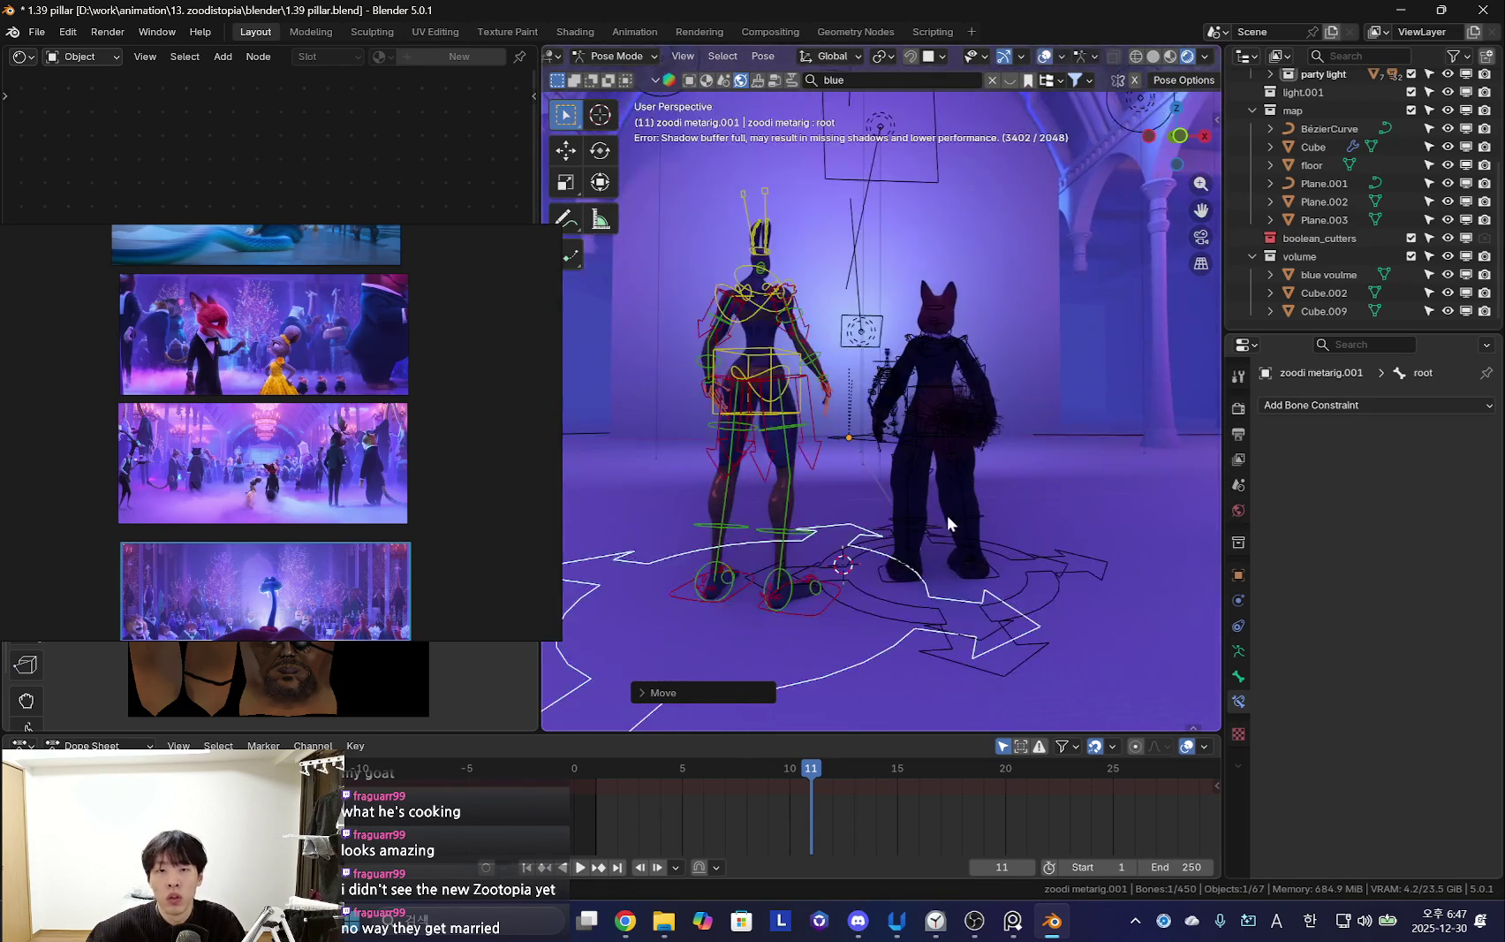
{"action": "key", "text": "ctrl+Tab"}
{"action": "key", "text": "shift+alt+z"}
{"action": "scroll", "coordinate": [374, 468], "scroll_direction": "up", "scroll_amount": 3}
{"action": "scroll", "coordinate": [314, 447], "scroll_direction": "up", "scroll_amount": 2}
{"action": "mouse_move", "coordinate": [637, 446]}
{"action": "middle_mouse_down"}
{"action": "mouse_move", "coordinate": [989, 470]}
{"action": "mouse_move", "coordinate": [924, 458]}
{"action": "mouse_move", "coordinate": [822, 306]}
{"action": "middle_mouse_up"}
{"action": "key", "text": "shift+alt+z"}
{"action": "key", "text": "shift+alt+z"}
{"action": "key", "text": "shift+alt+z"}
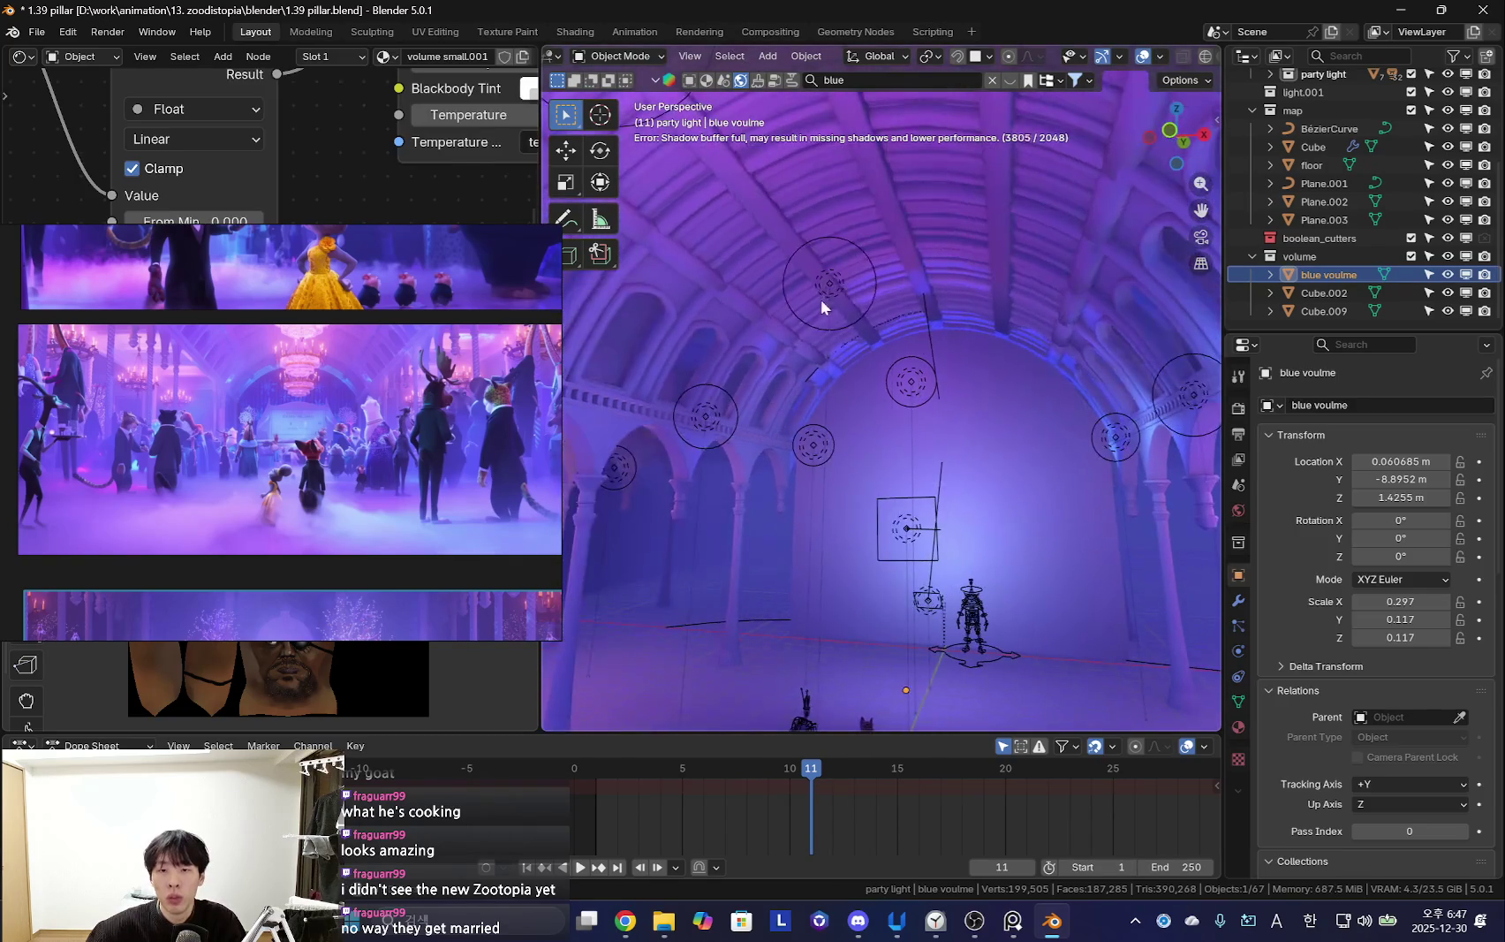
Add an area light near the ceiling, raise it up and set its power to 550
{"action": "left_click", "coordinate": [828, 290]}
{"action": "key", "text": "shift+a"}
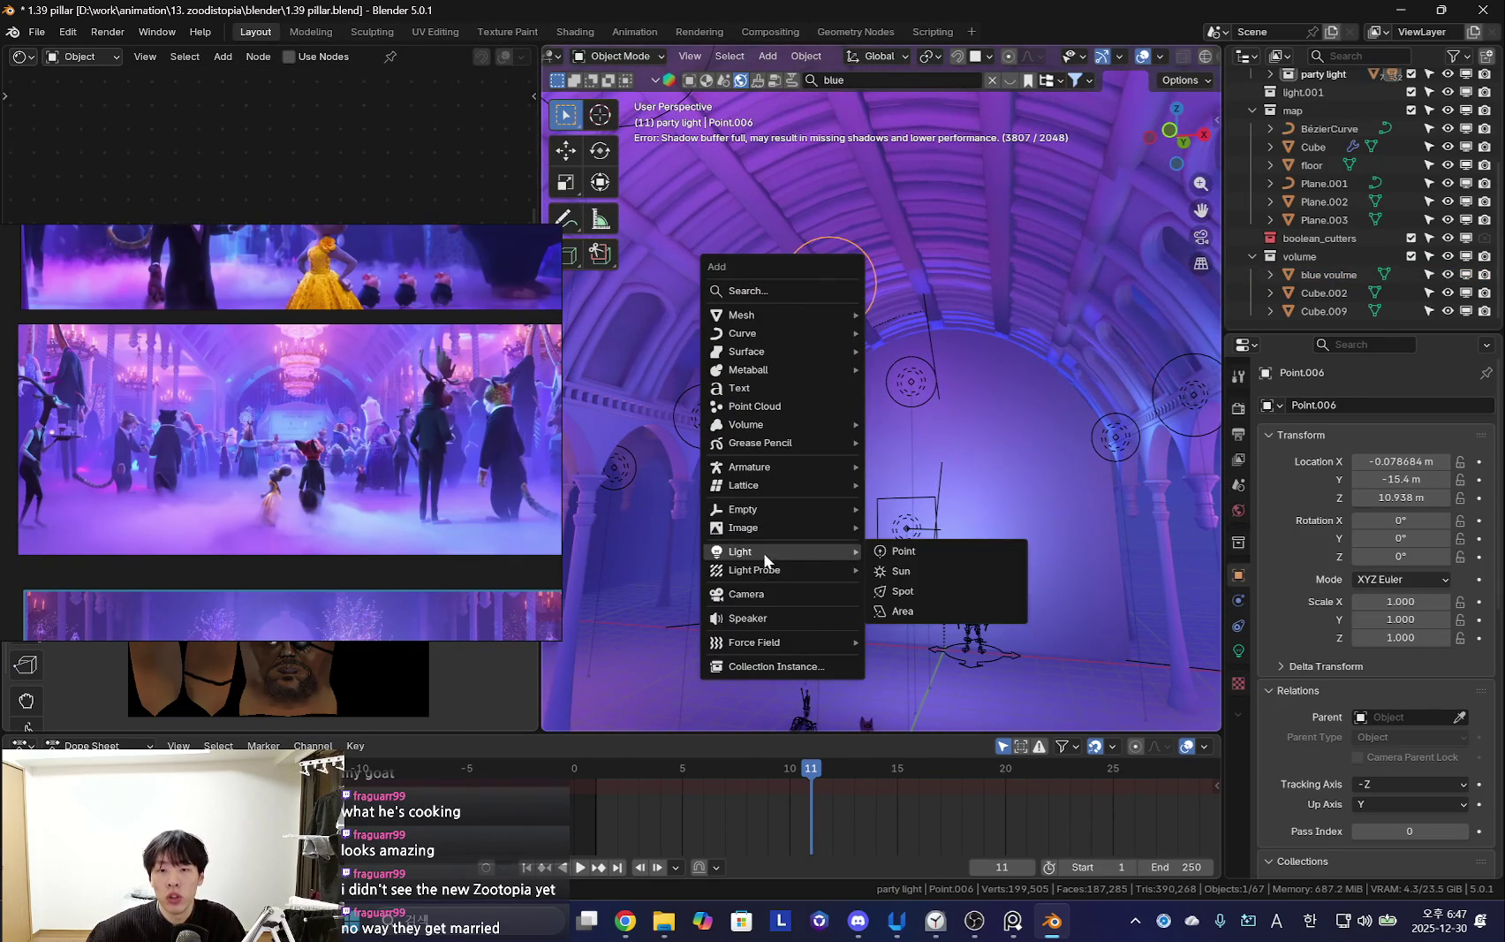
{"action": "left_click", "coordinate": [945, 610]}
{"action": "mouse_move", "coordinate": [945, 610]}
{"action": "middle_mouse_down"}
{"action": "mouse_move", "coordinate": [957, 512]}
{"action": "mouse_move", "coordinate": [940, 547]}
{"action": "mouse_move", "coordinate": [1005, 490]}
{"action": "middle_mouse_up"}
{"action": "left_click", "coordinate": [949, 565]}
{"action": "key", "text": "shift+alt+z"}
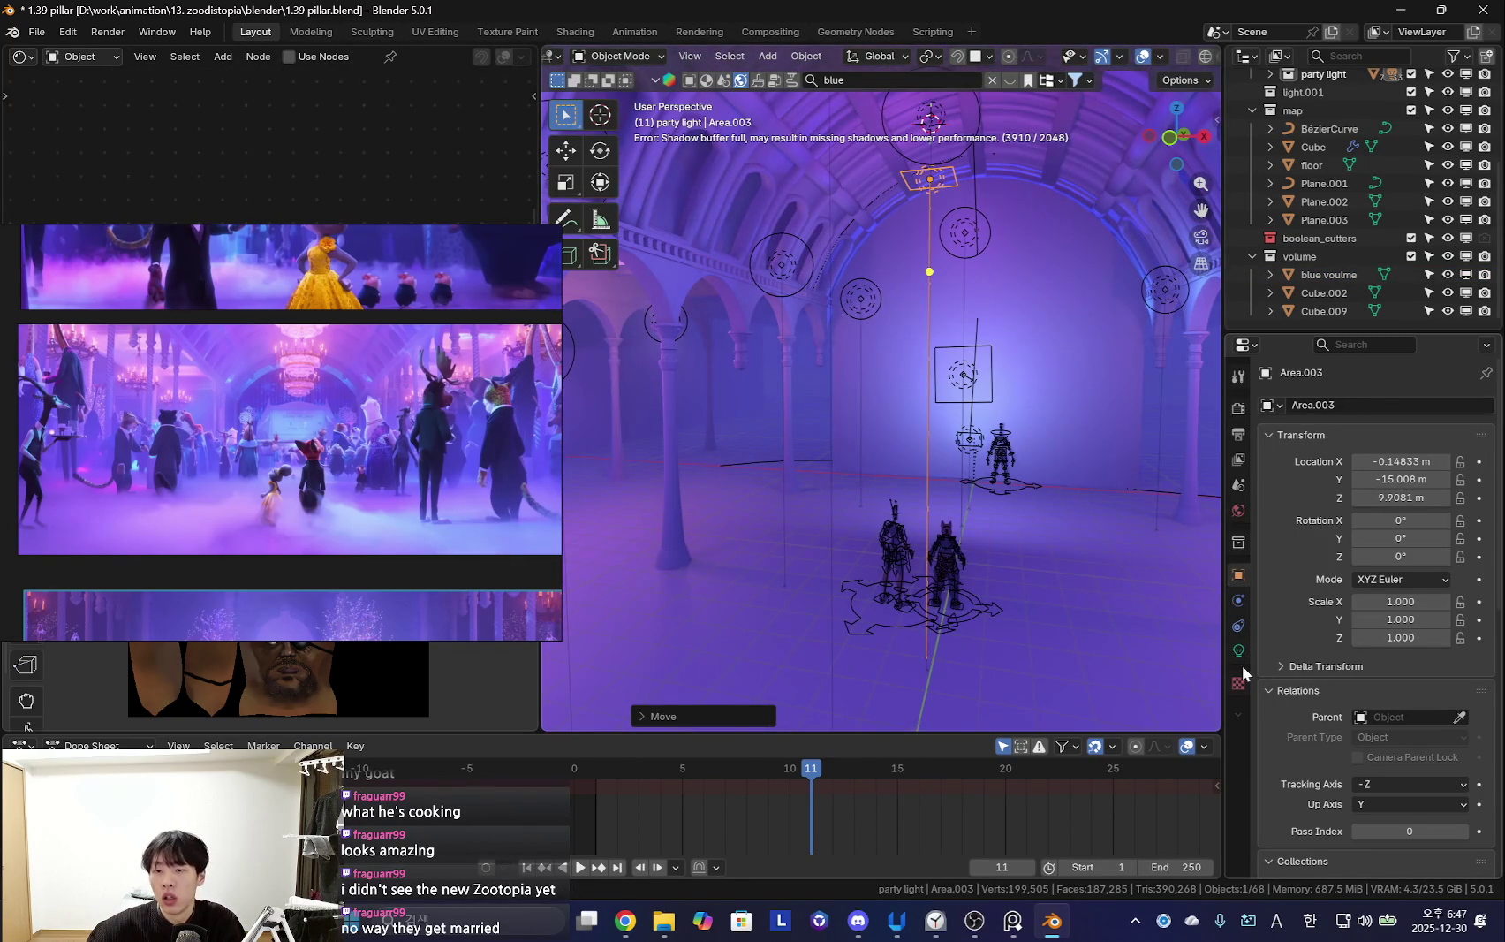
{"action": "left_click", "coordinate": [1239, 652]}
{"action": "middle_click_drag", "start_coordinate": [1007, 460], "coordinate": [945, 583]}
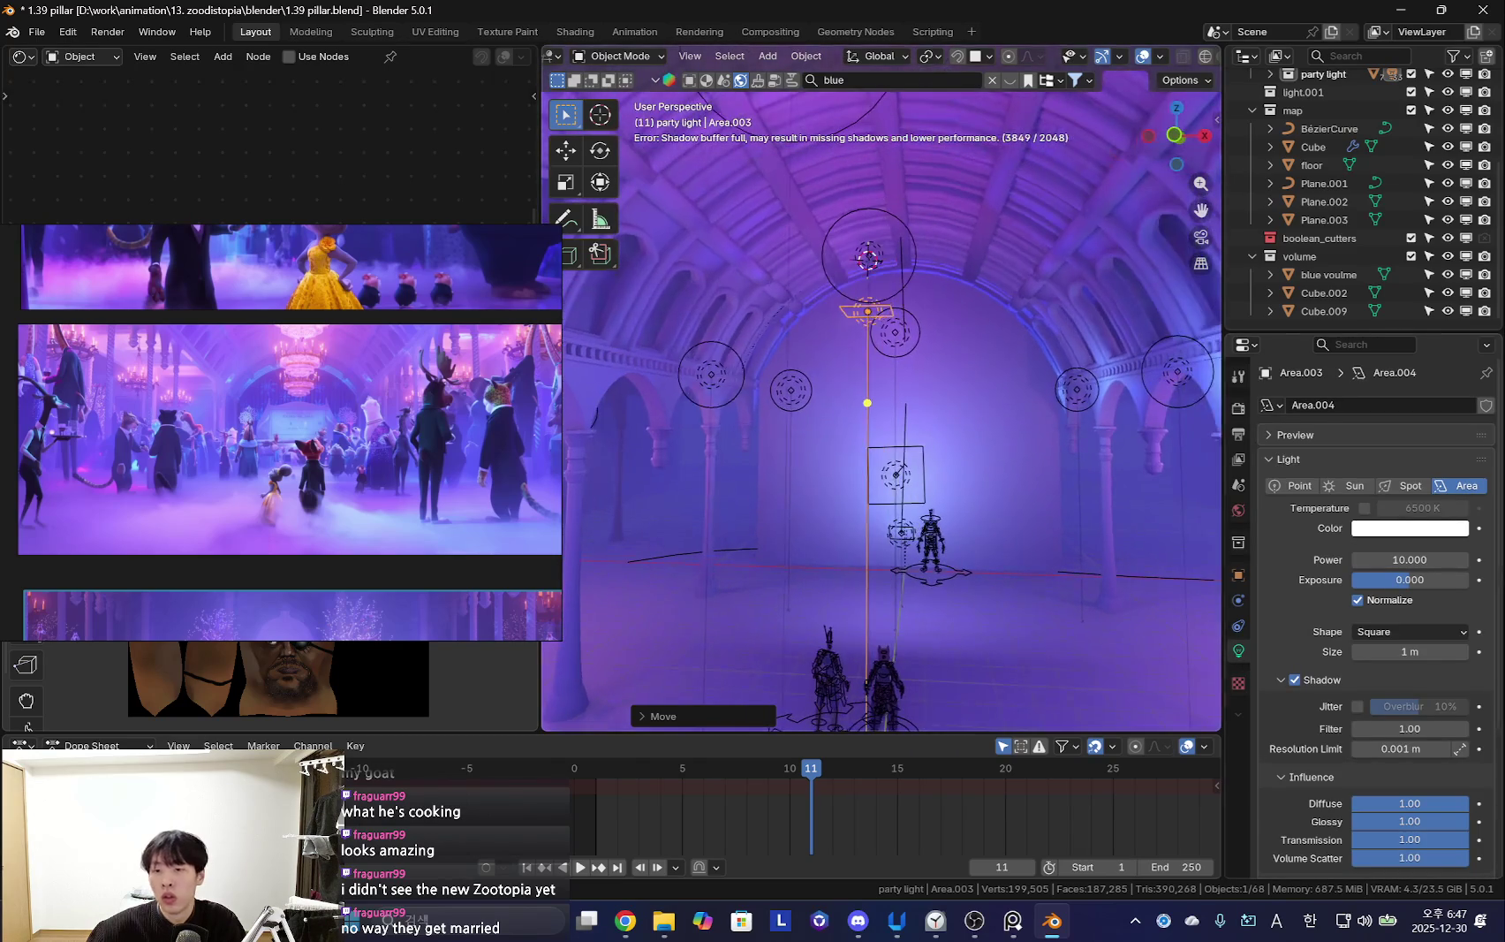
{"action": "scroll", "coordinate": [1401, 847], "scroll_direction": "down", "scroll_amount": 3}
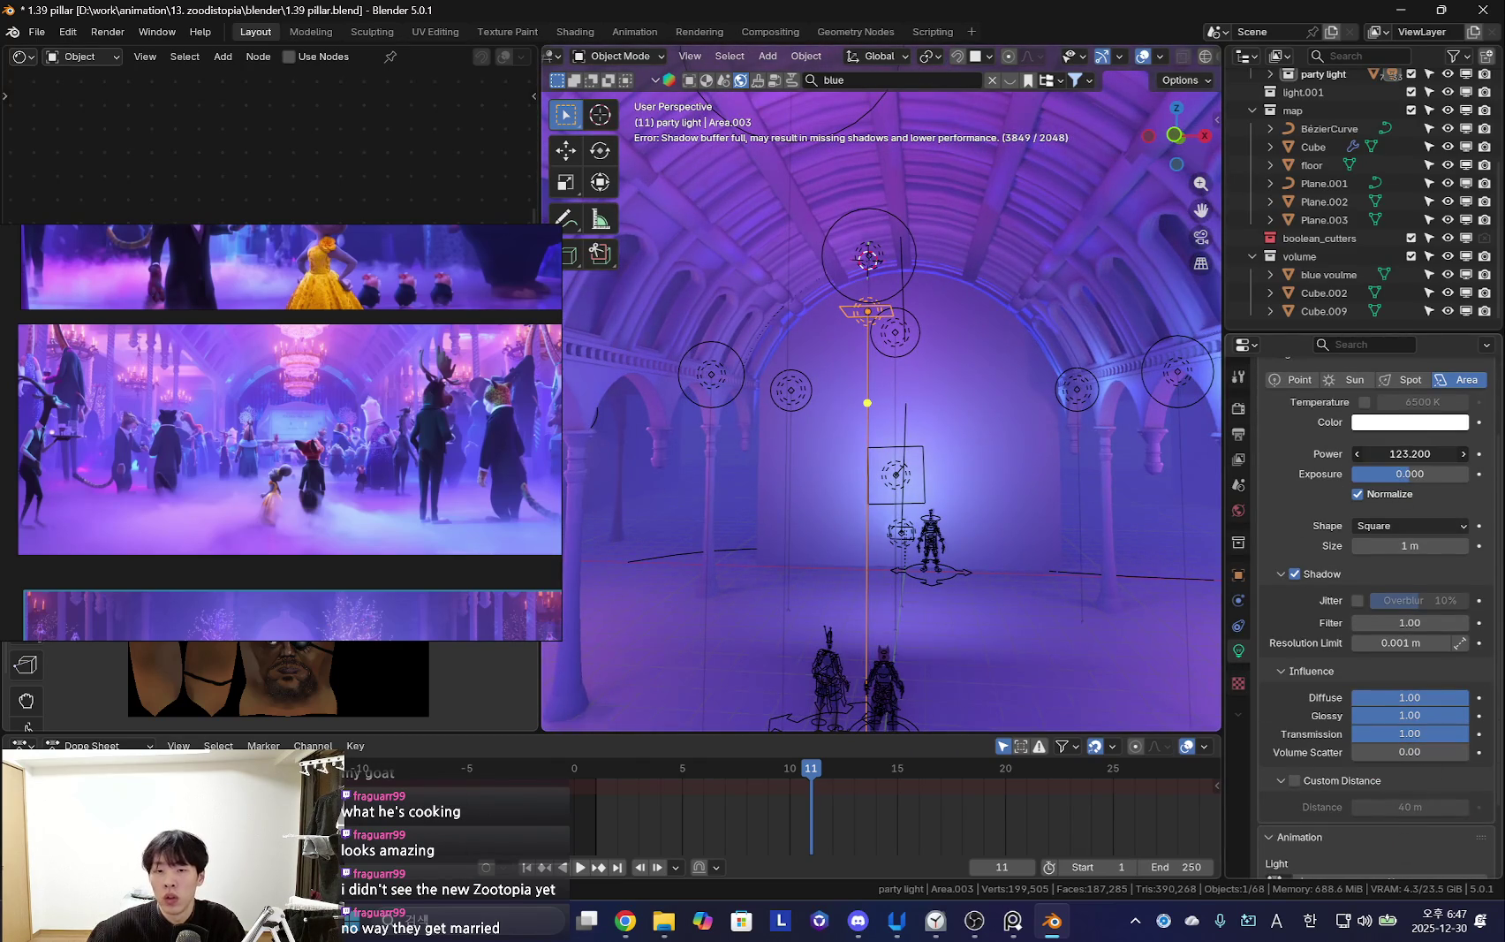
{"action": "left_click_drag", "start_coordinate": [1410, 454], "coordinate": [1458, 453]}
{"action": "key", "text": "shift+alt+z"}
{"action": "mouse_move", "coordinate": [827, 581]}
{"action": "middle_mouse_down"}
{"action": "mouse_move", "coordinate": [951, 488]}
{"action": "mouse_move", "coordinate": [910, 493]}
{"action": "mouse_move", "coordinate": [874, 457]}
{"action": "mouse_move", "coordinate": [842, 484]}
{"action": "mouse_move", "coordinate": [829, 442]}
{"action": "middle_mouse_up"}
{"action": "key", "text": "shift+alt+z"}
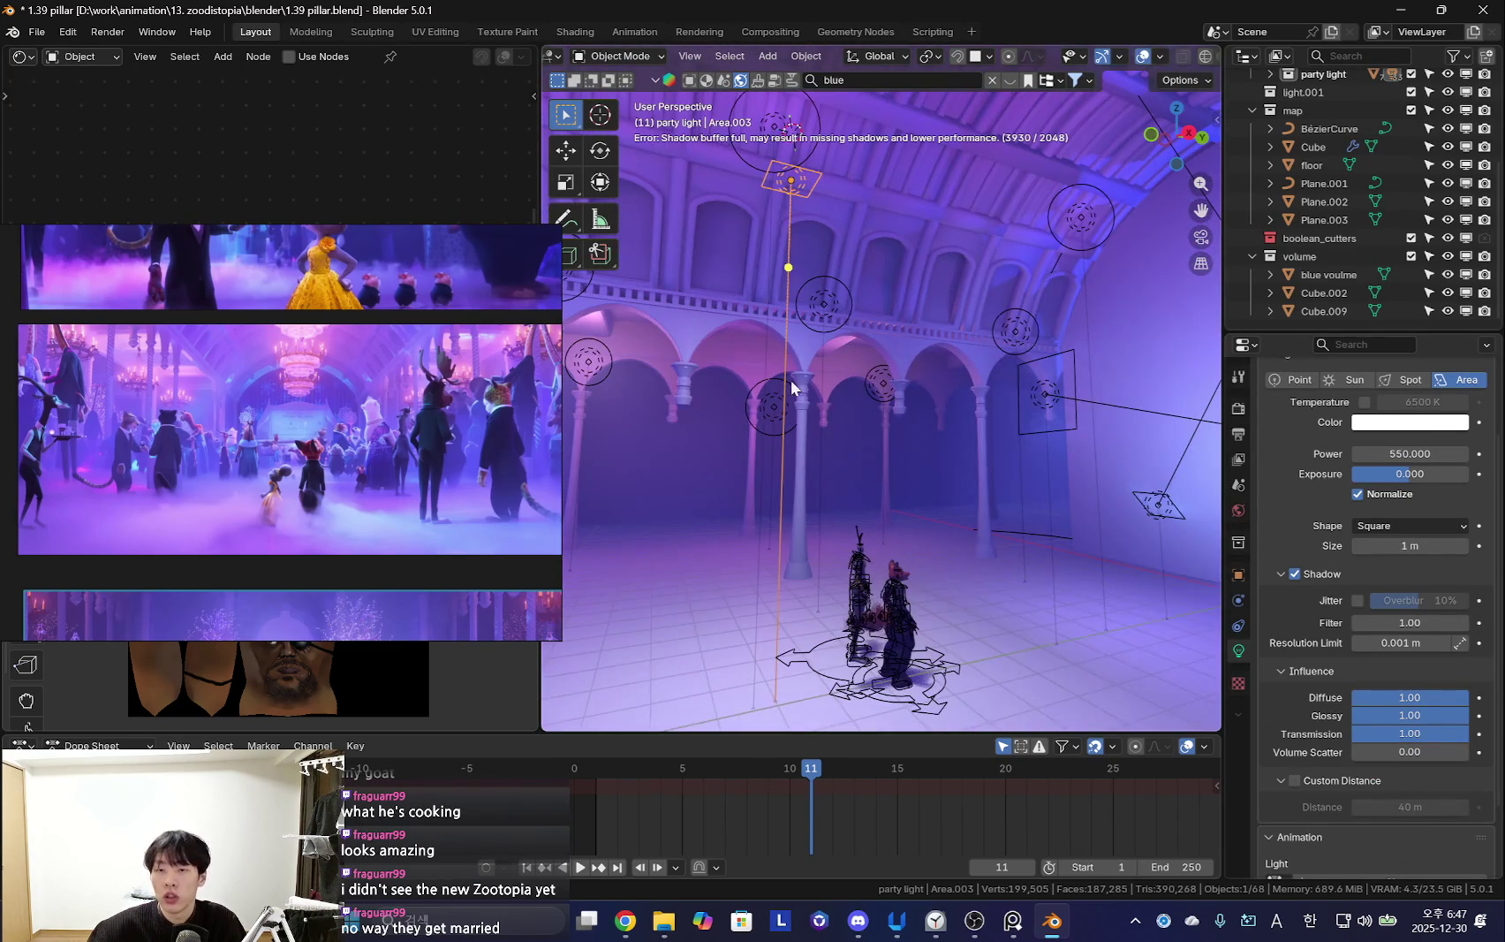
{"action": "middle_click_drag", "start_coordinate": [787, 380], "coordinate": [830, 426]}
Move the light into a new collection named 'to floor white'
{"action": "key", "text": "m"}
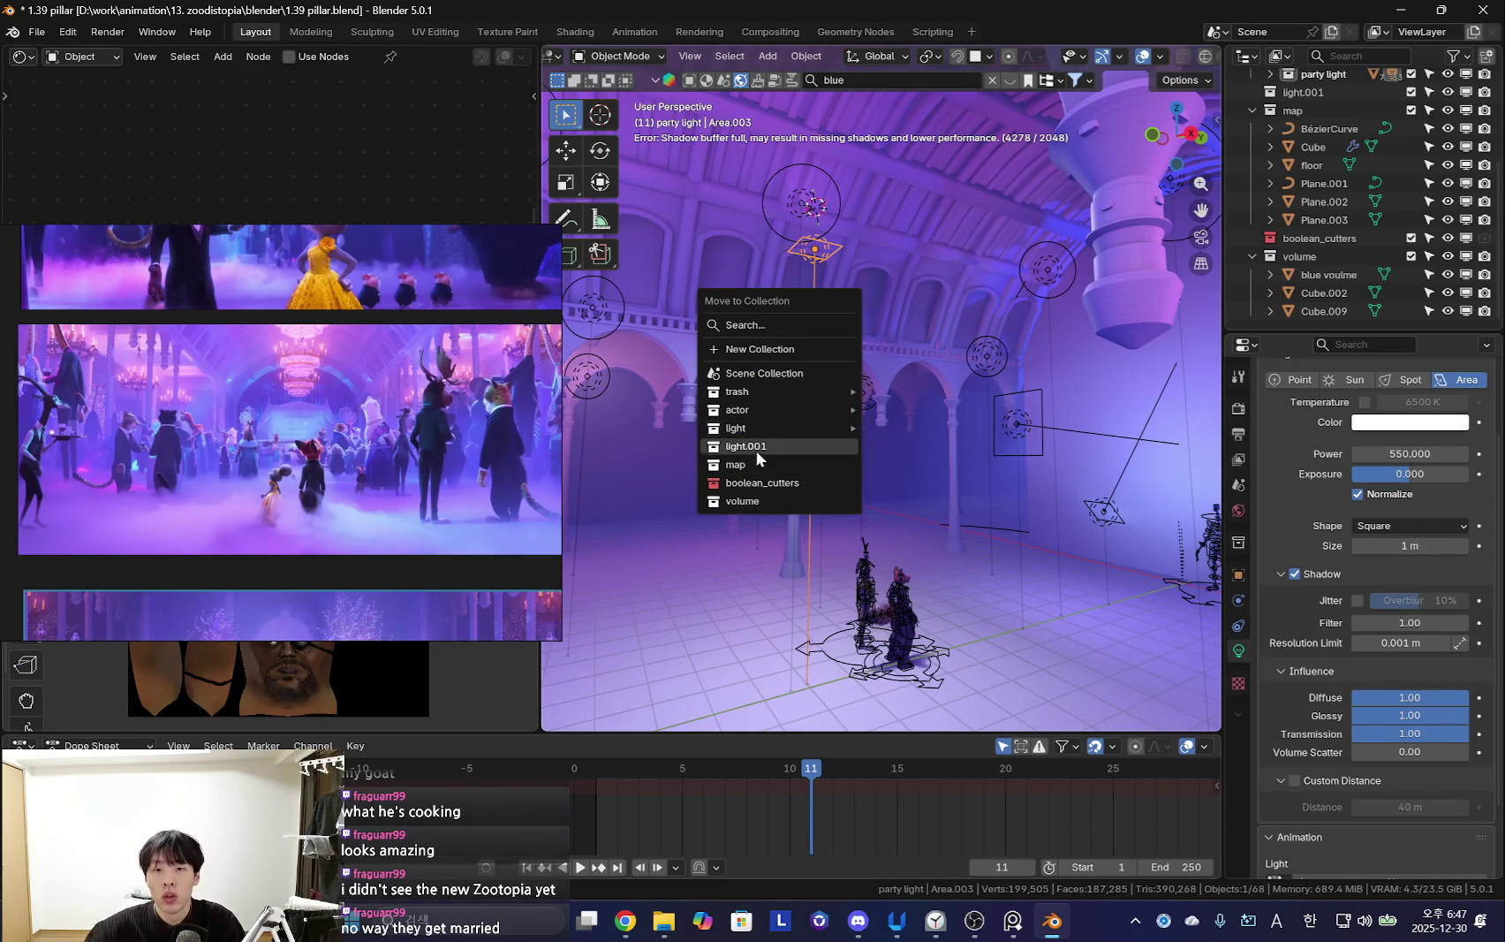
{"action": "mouse_move", "coordinate": [736, 428]}
{"action": "left_click", "coordinate": [915, 433]}
{"action": "type", "text": "floor w"}
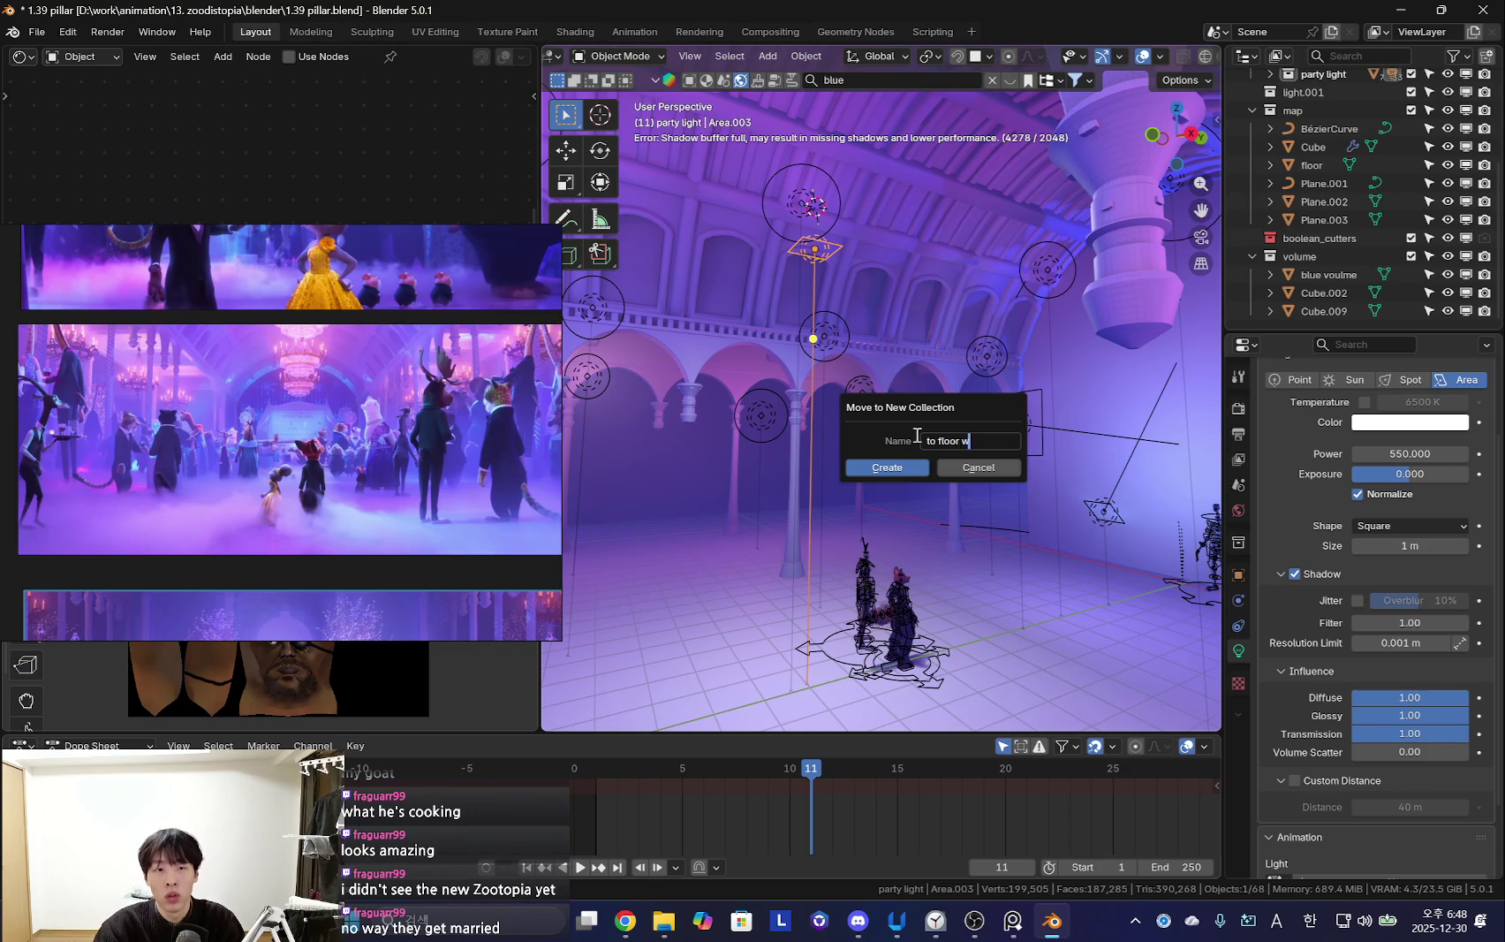
{"action": "key", "text": "Return"}
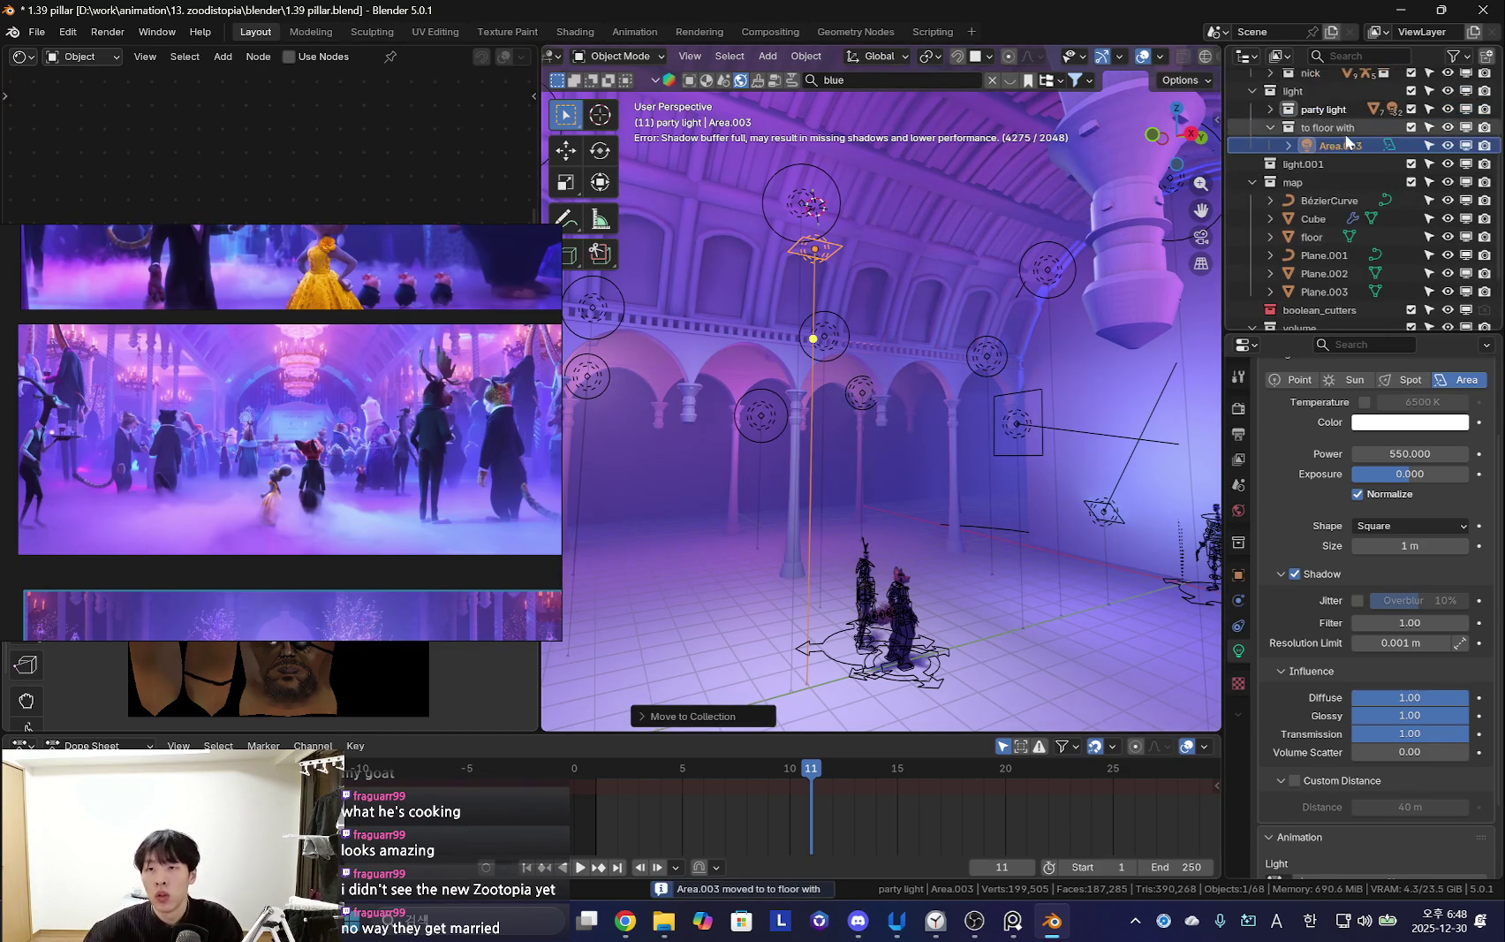
{"action": "double_click", "coordinate": [1346, 131]}
{"action": "scroll", "coordinate": [1351, 137], "scroll_direction": "up", "scroll_amount": 3}
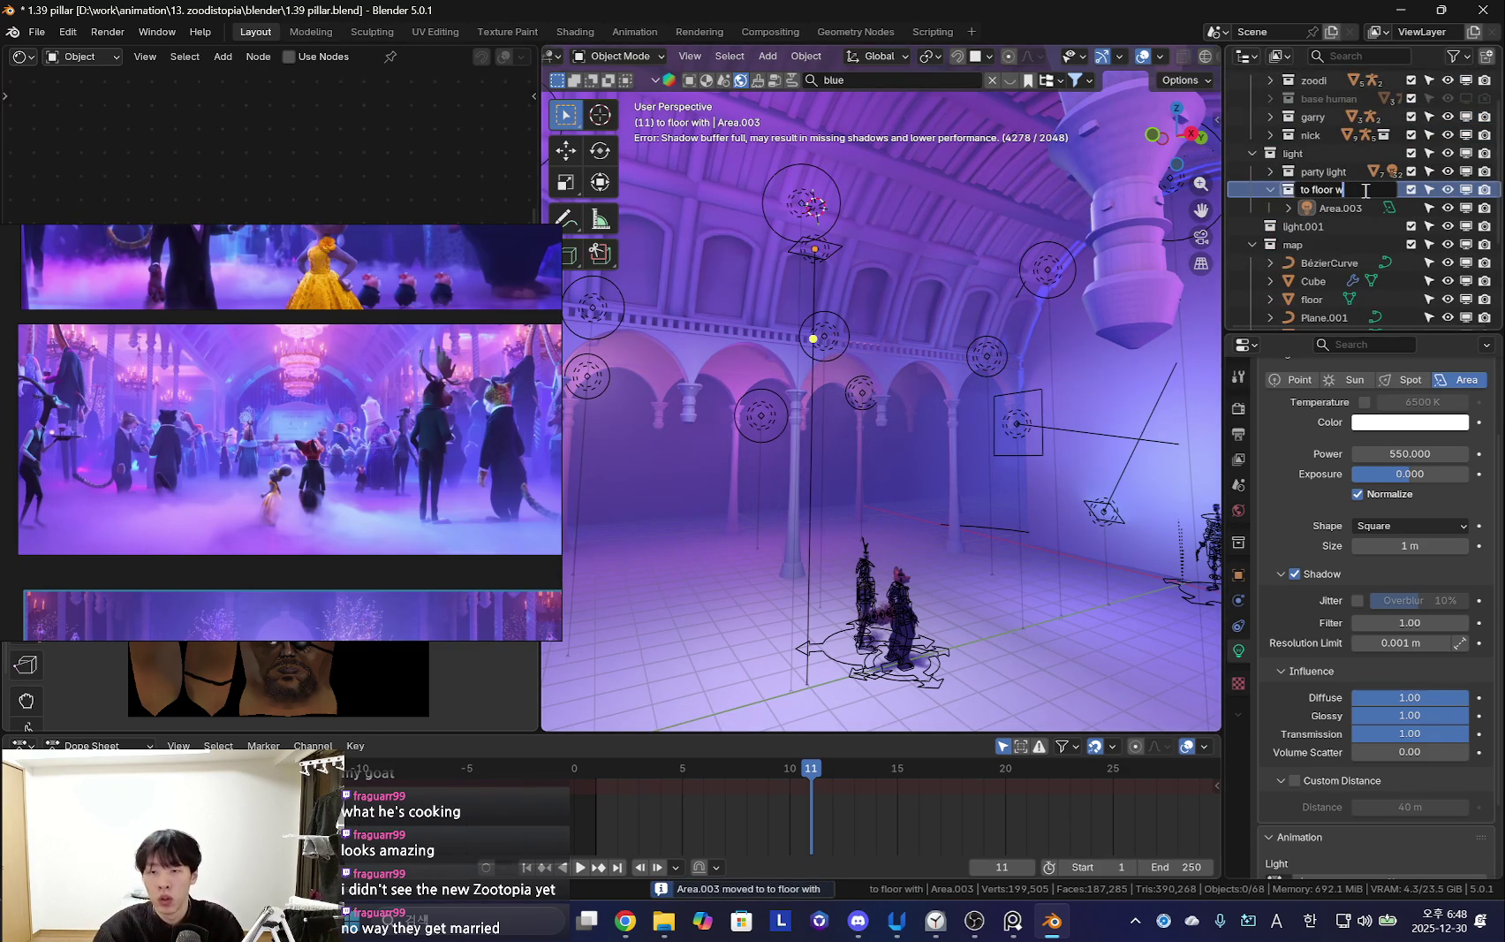
Preview the hall lighting on the fox and rabbit with overlays hidden
{"action": "mouse_move", "coordinate": [1205, 271]}
{"action": "middle_mouse_down"}
{"action": "mouse_move", "coordinate": [993, 404]}
{"action": "mouse_move", "coordinate": [856, 280]}
{"action": "middle_mouse_up"}
{"action": "key", "text": "shift+alt+z"}
{"action": "scroll", "coordinate": [919, 436], "scroll_direction": "up", "scroll_amount": 5}
{"action": "middle_click_drag", "start_coordinate": [931, 383], "coordinate": [998, 455]}
{"action": "scroll", "coordinate": [955, 512], "scroll_direction": "up", "scroll_amount": 3}
{"action": "mouse_move", "coordinate": [955, 513]}
{"action": "middle_mouse_down"}
{"action": "mouse_move", "coordinate": [1032, 488]}
{"action": "mouse_move", "coordinate": [1058, 505]}
{"action": "mouse_move", "coordinate": [962, 519]}
{"action": "middle_mouse_up"}
{"action": "scroll", "coordinate": [1025, 503], "scroll_direction": "down", "scroll_amount": 4}
{"action": "key", "text": "n"}
{"action": "key", "text": "n"}
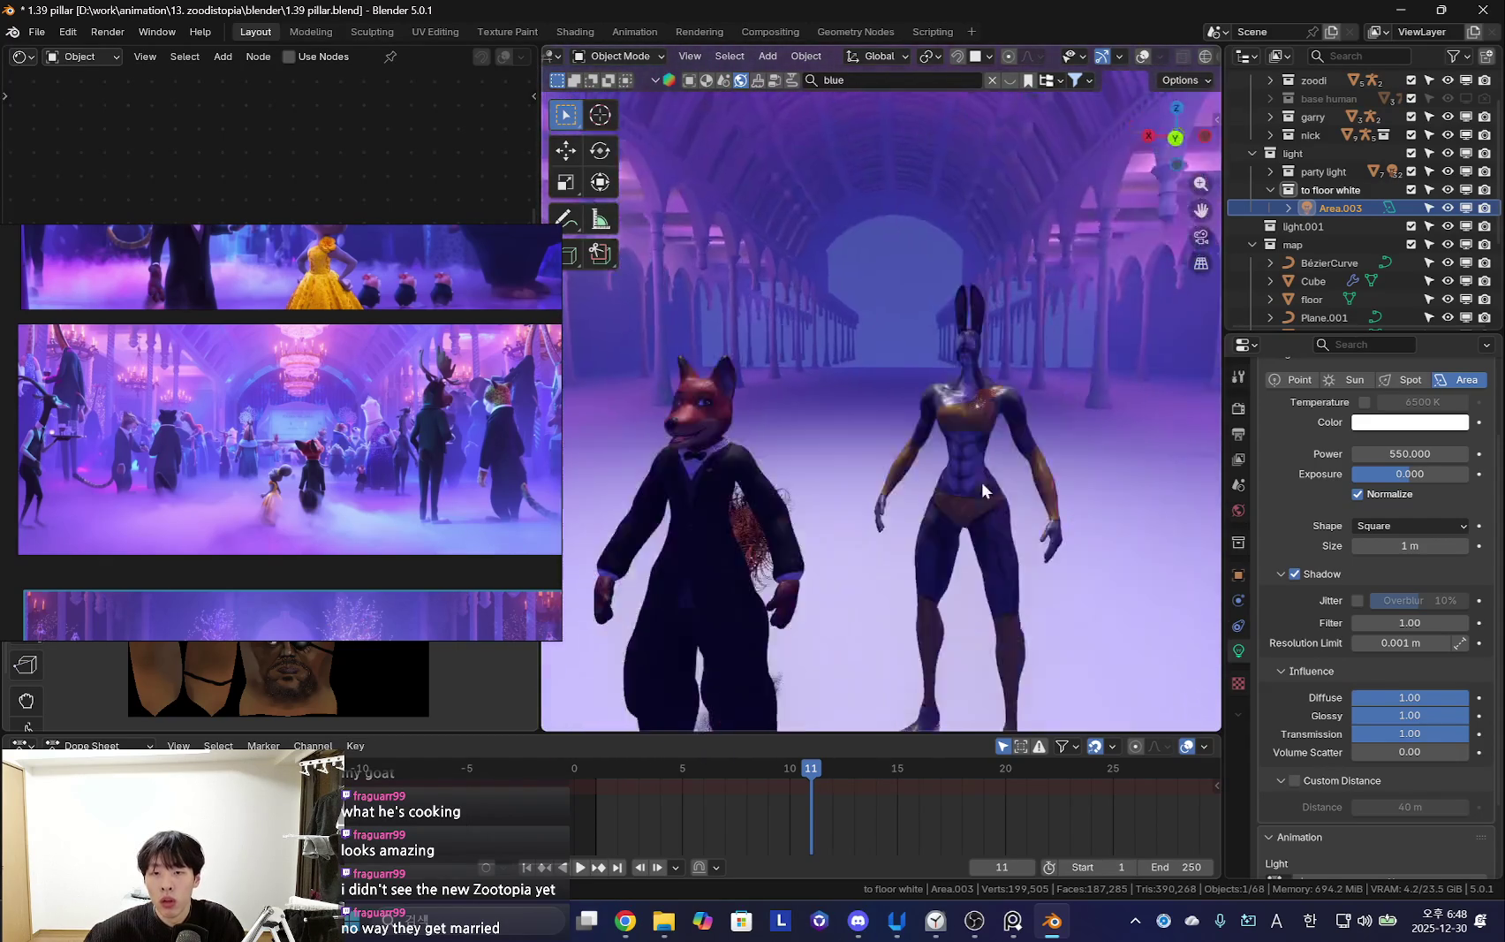
{"action": "scroll", "coordinate": [983, 484], "scroll_direction": "up", "scroll_amount": 5}
{"action": "scroll", "coordinate": [991, 525], "scroll_direction": "down", "scroll_amount": 2}
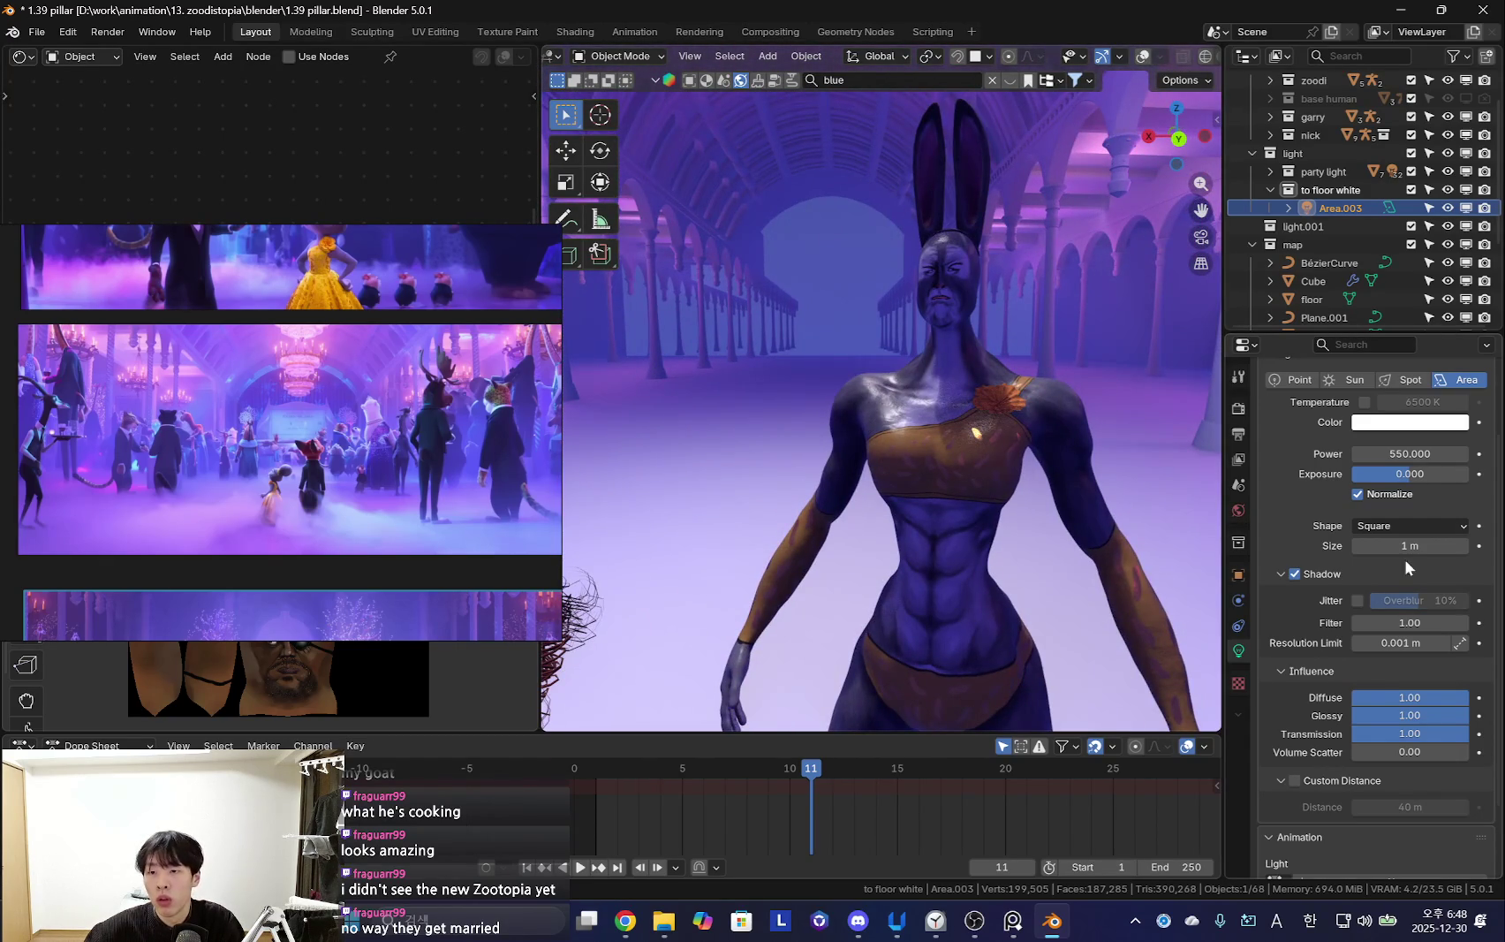
Enlarge the area light to 6.64 m and raise its power to 1071.5
{"action": "left_click_drag", "start_coordinate": [1410, 545], "coordinate": [1378, 545]}
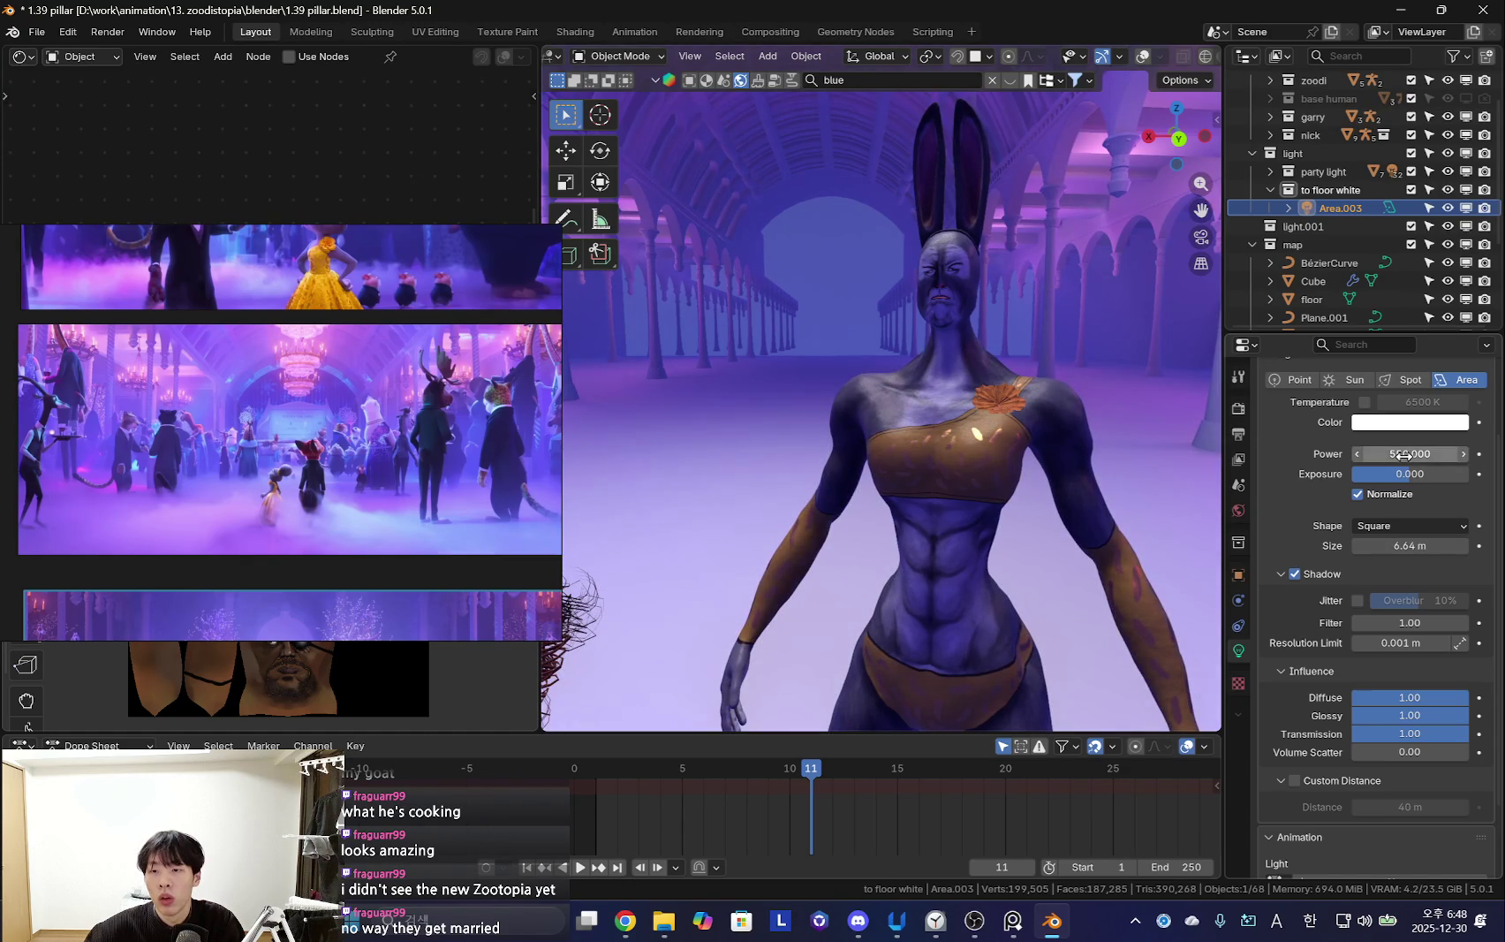
{"action": "left_click_drag", "start_coordinate": [1403, 456], "coordinate": [1449, 455]}
{"action": "scroll", "coordinate": [795, 530], "scroll_direction": "down", "scroll_amount": 4}
{"action": "mouse_move", "coordinate": [866, 495]}
{"action": "middle_mouse_down"}
{"action": "mouse_move", "coordinate": [947, 477]}
{"action": "mouse_move", "coordinate": [914, 470]}
{"action": "mouse_move", "coordinate": [1016, 482]}
{"action": "middle_mouse_up"}
{"action": "scroll", "coordinate": [1033, 480], "scroll_direction": "up", "scroll_amount": 2}
{"action": "key", "text": "shift+alt+z"}
Browse the reference images and pick the snake scene reference
{"action": "middle_click_drag", "start_coordinate": [891, 448], "coordinate": [865, 441]}
{"action": "scroll", "coordinate": [225, 282], "scroll_direction": "down", "scroll_amount": 3}
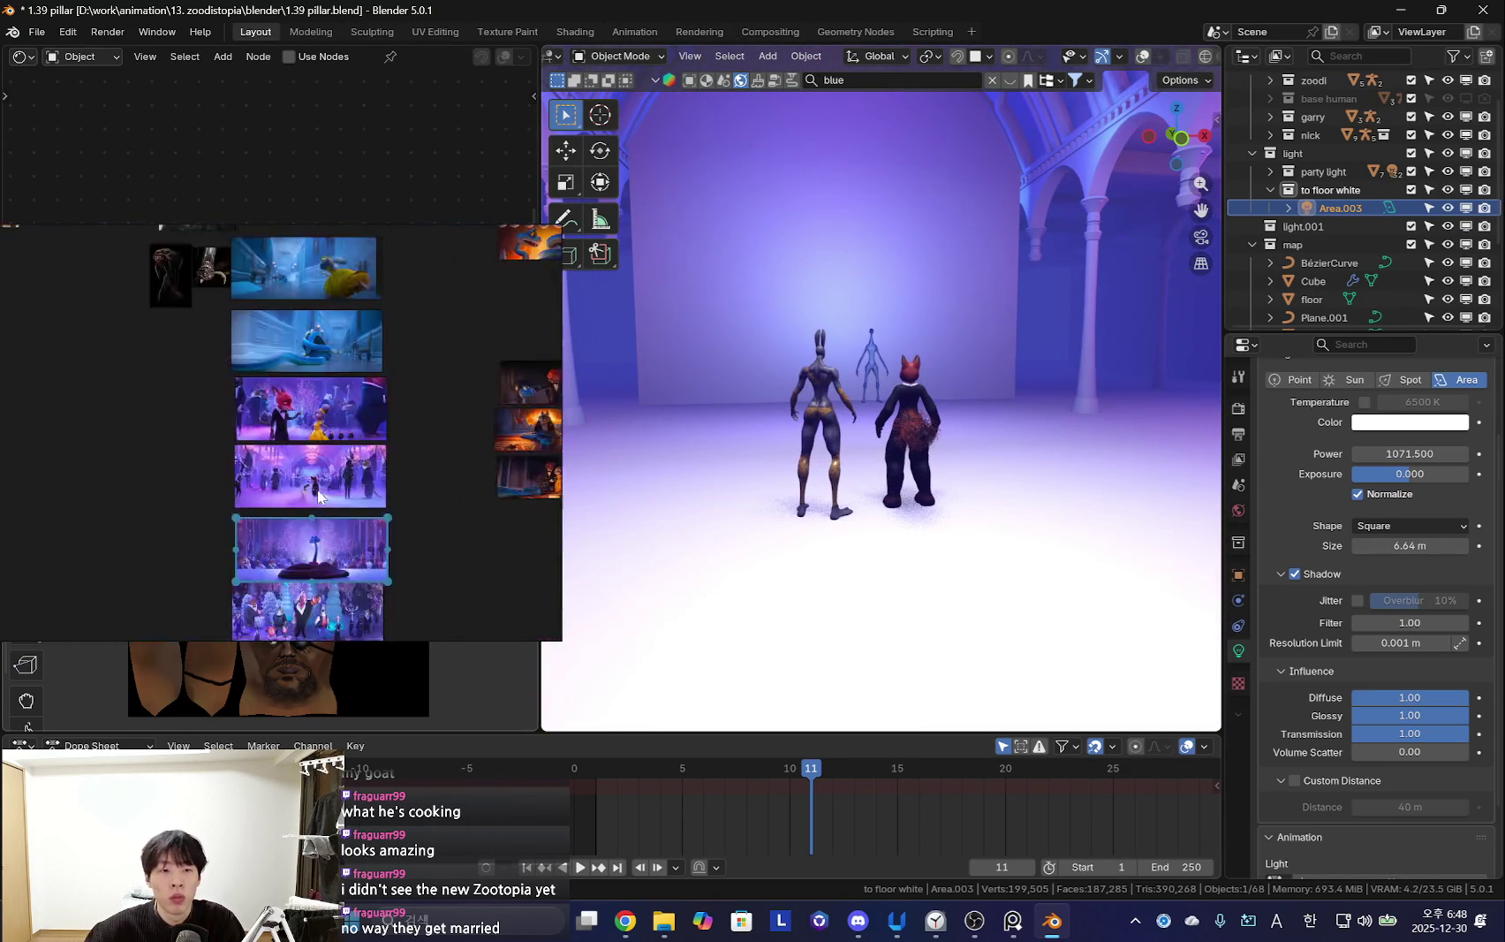
{"action": "scroll", "coordinate": [400, 394], "scroll_direction": "up", "scroll_amount": 5}
{"action": "scroll", "coordinate": [400, 394], "scroll_direction": "down", "scroll_amount": 3}
{"action": "mouse_move", "coordinate": [262, 490]}
{"action": "middle_mouse_down"}
{"action": "mouse_move", "coordinate": [292, 443]}
{"action": "mouse_move", "coordinate": [324, 433]}
{"action": "middle_mouse_up"}
{"action": "scroll", "coordinate": [319, 481], "scroll_direction": "up", "scroll_amount": 3}
{"action": "scroll", "coordinate": [319, 480], "scroll_direction": "down", "scroll_amount": 2}
{"action": "scroll", "coordinate": [366, 477], "scroll_direction": "down", "scroll_amount": 2}
{"action": "middle_click_drag", "start_coordinate": [266, 479], "coordinate": [317, 328]}
{"action": "left_click", "coordinate": [317, 327]}
{"action": "scroll", "coordinate": [324, 490], "scroll_direction": "up", "scroll_amount": 4}
{"action": "scroll", "coordinate": [353, 495], "scroll_direction": "up", "scroll_amount": 3}
Give the floor a new material with a darker grey base colour
{"action": "key", "text": "shift+alt+z"}
{"action": "mouse_move", "coordinate": [958, 419]}
{"action": "middle_mouse_down"}
{"action": "mouse_move", "coordinate": [974, 427]}
{"action": "mouse_move", "coordinate": [1023, 557]}
{"action": "middle_mouse_up"}
{"action": "left_click", "coordinate": [1023, 556]}
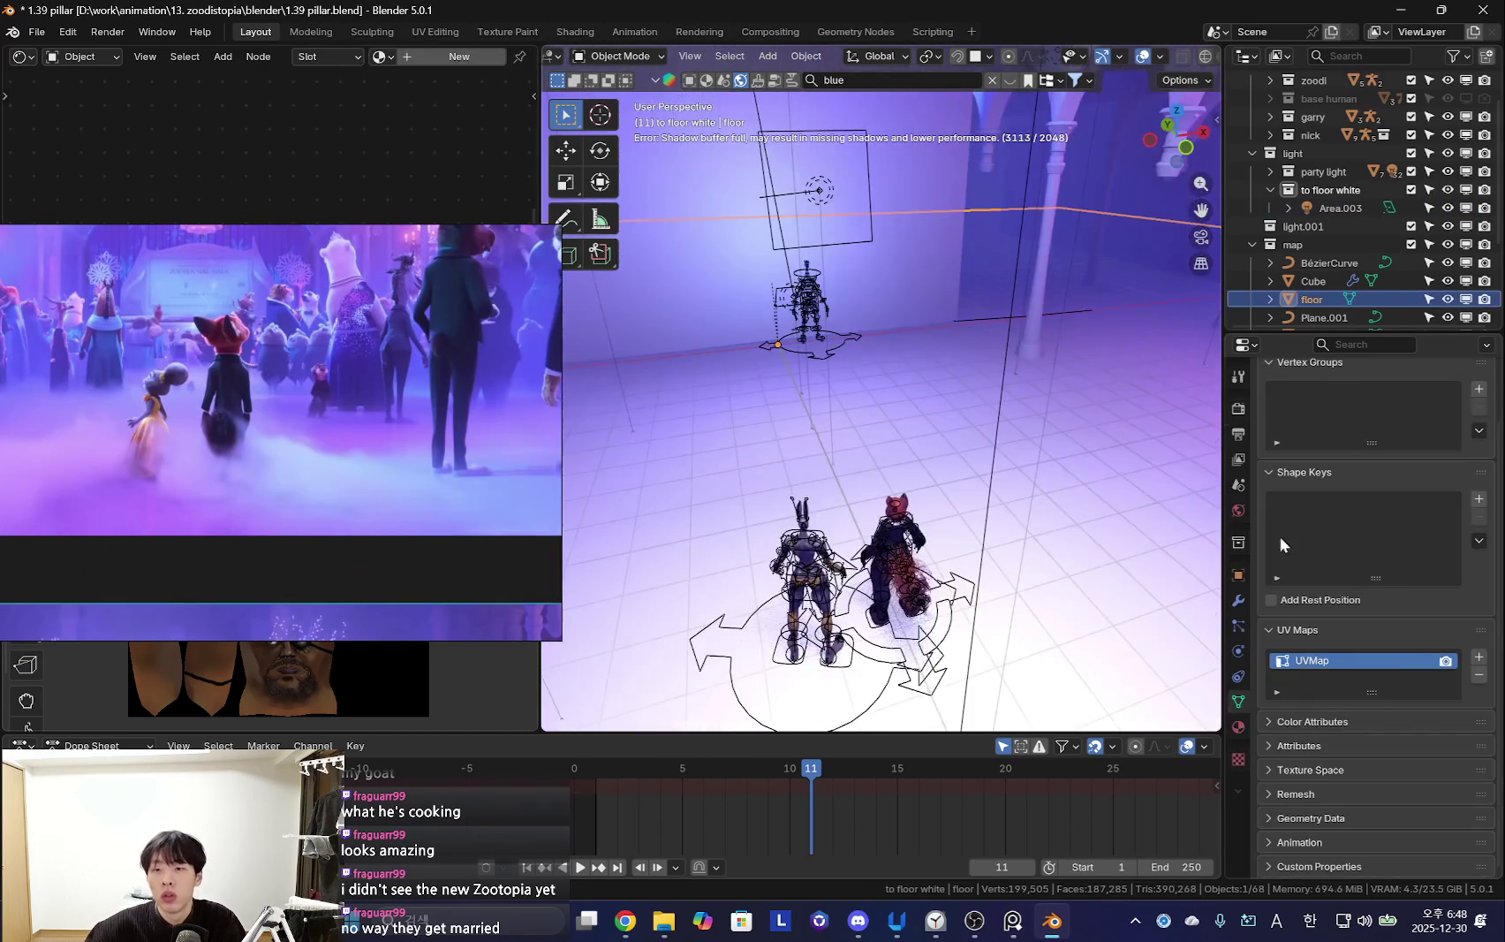
{"action": "left_click", "coordinate": [1237, 725]}
{"action": "left_click", "coordinate": [1378, 488]}
{"action": "left_click", "coordinate": [1414, 594]}
{"action": "left_click_drag", "start_coordinate": [1383, 521], "coordinate": [1325, 522]}
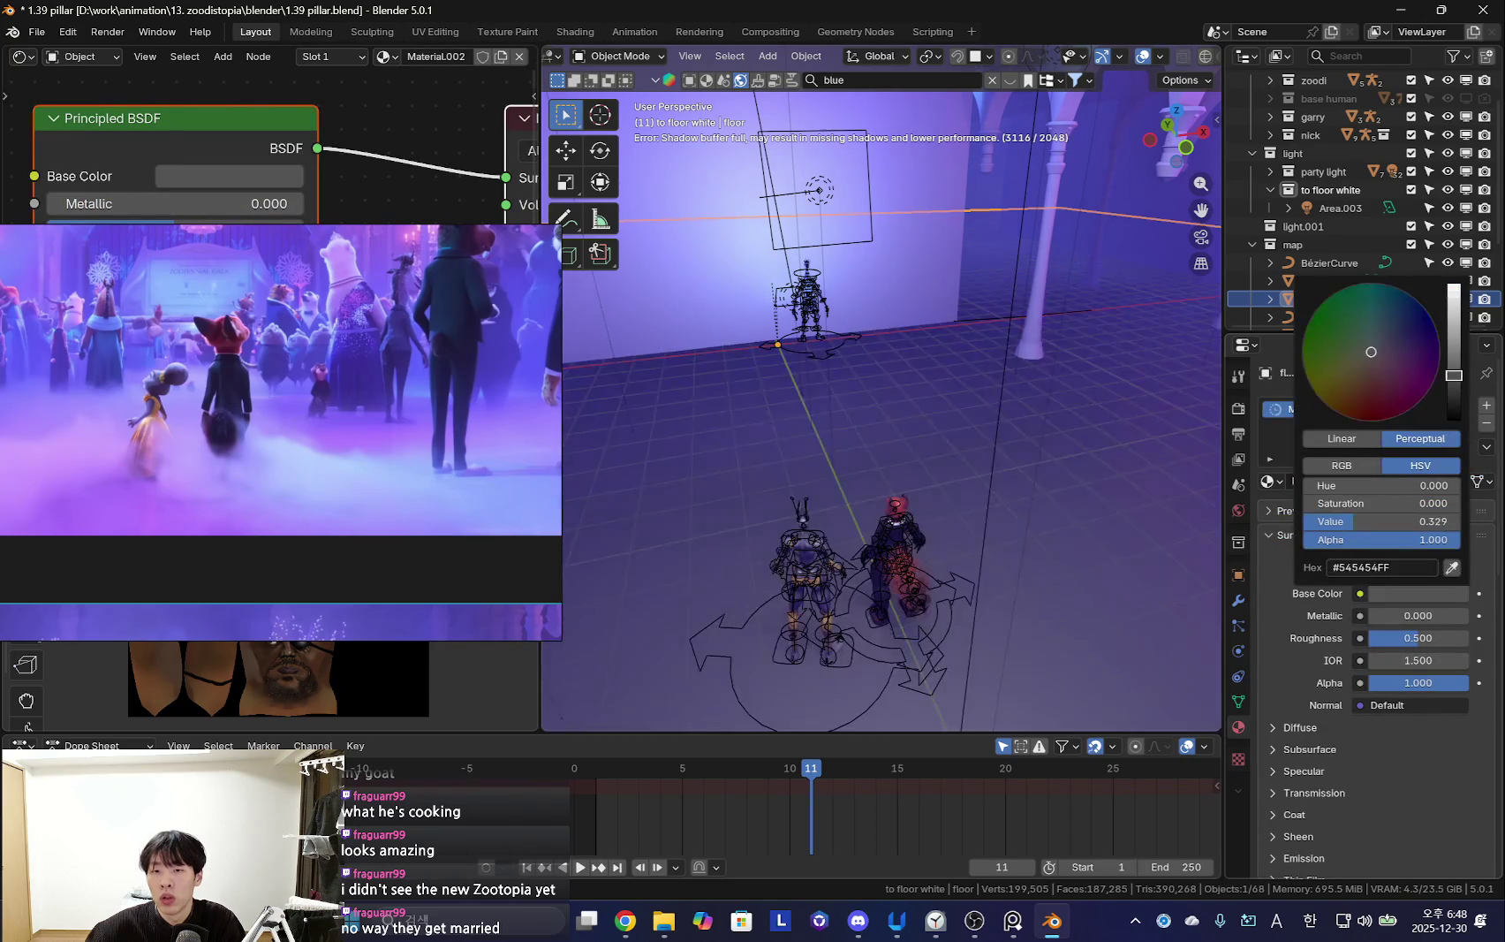
{"action": "key", "text": "shift+alt+z"}
{"action": "mouse_move", "coordinate": [934, 553]}
{"action": "middle_mouse_down"}
{"action": "mouse_move", "coordinate": [672, 575]}
{"action": "mouse_move", "coordinate": [812, 557]}
{"action": "mouse_move", "coordinate": [939, 578]}
{"action": "mouse_move", "coordinate": [887, 578]}
{"action": "mouse_move", "coordinate": [972, 555]}
{"action": "mouse_move", "coordinate": [1016, 518]}
{"action": "middle_mouse_up"}
{"action": "key", "text": "shift+alt+z"}
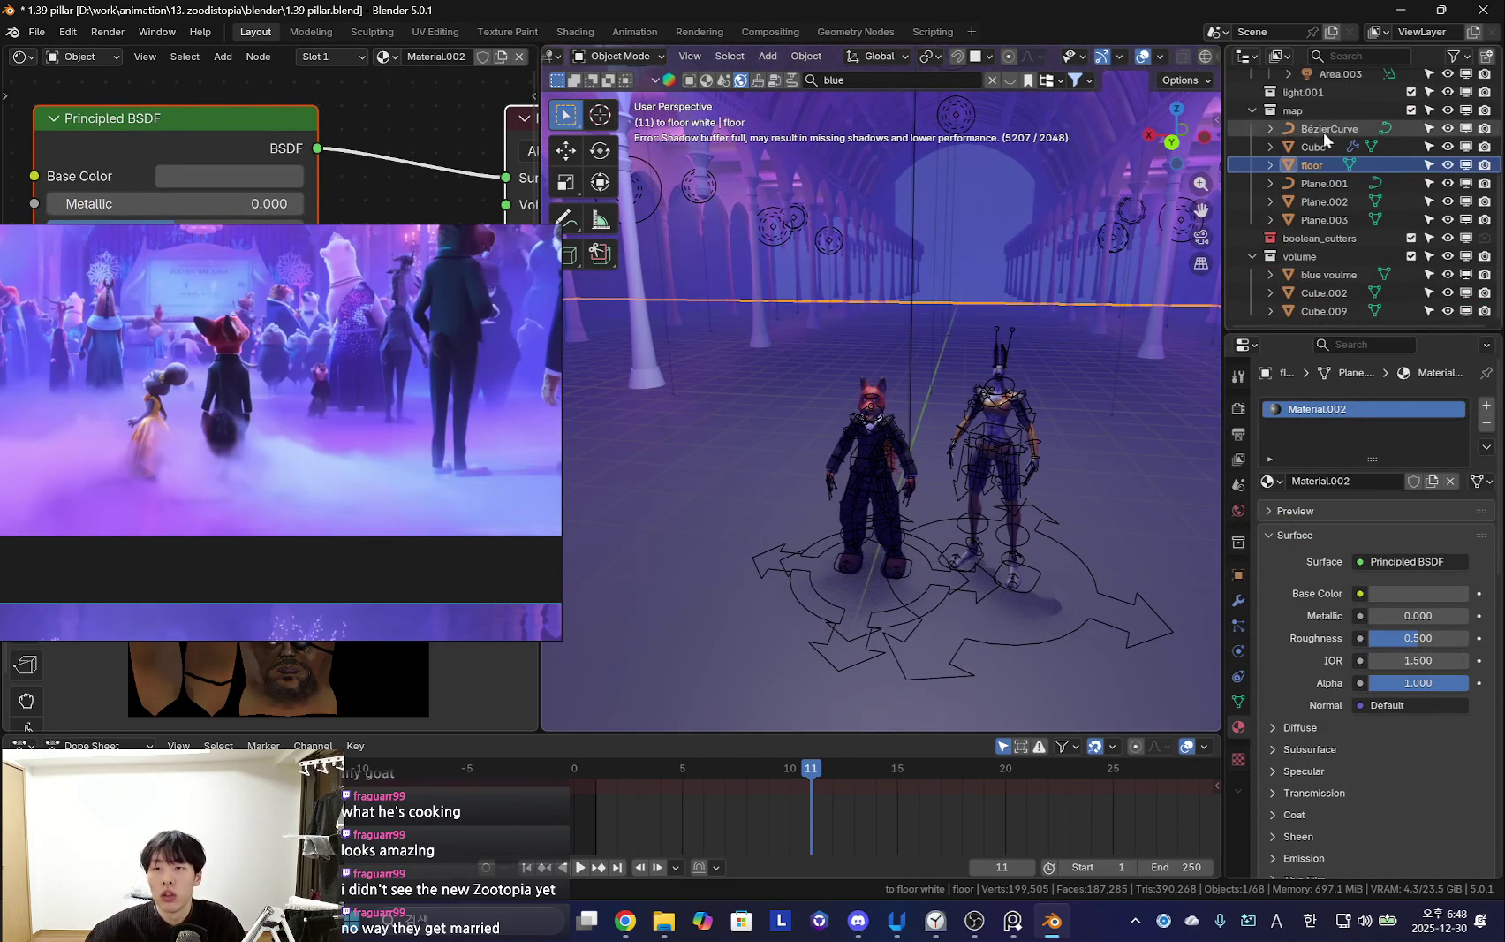
Delete the unused Bézier curve from the set
{"action": "left_click", "coordinate": [1330, 129]}
{"action": "scroll", "coordinate": [950, 347], "scroll_direction": "down", "scroll_amount": 3}
{"action": "mouse_move", "coordinate": [951, 347]}
{"action": "middle_mouse_down"}
{"action": "mouse_move", "coordinate": [801, 469]}
{"action": "mouse_move", "coordinate": [893, 495]}
{"action": "mouse_move", "coordinate": [904, 417]}
{"action": "mouse_move", "coordinate": [928, 477]}
{"action": "mouse_move", "coordinate": [1044, 576]}
{"action": "middle_mouse_up"}
{"action": "scroll", "coordinate": [904, 417], "scroll_direction": "up", "scroll_amount": 3}
{"action": "key", "text": "g"}
{"action": "left_click", "coordinate": [978, 478]}
Rename the Cube object to 'ceiling arch'
{"action": "left_click", "coordinate": [1314, 147]}
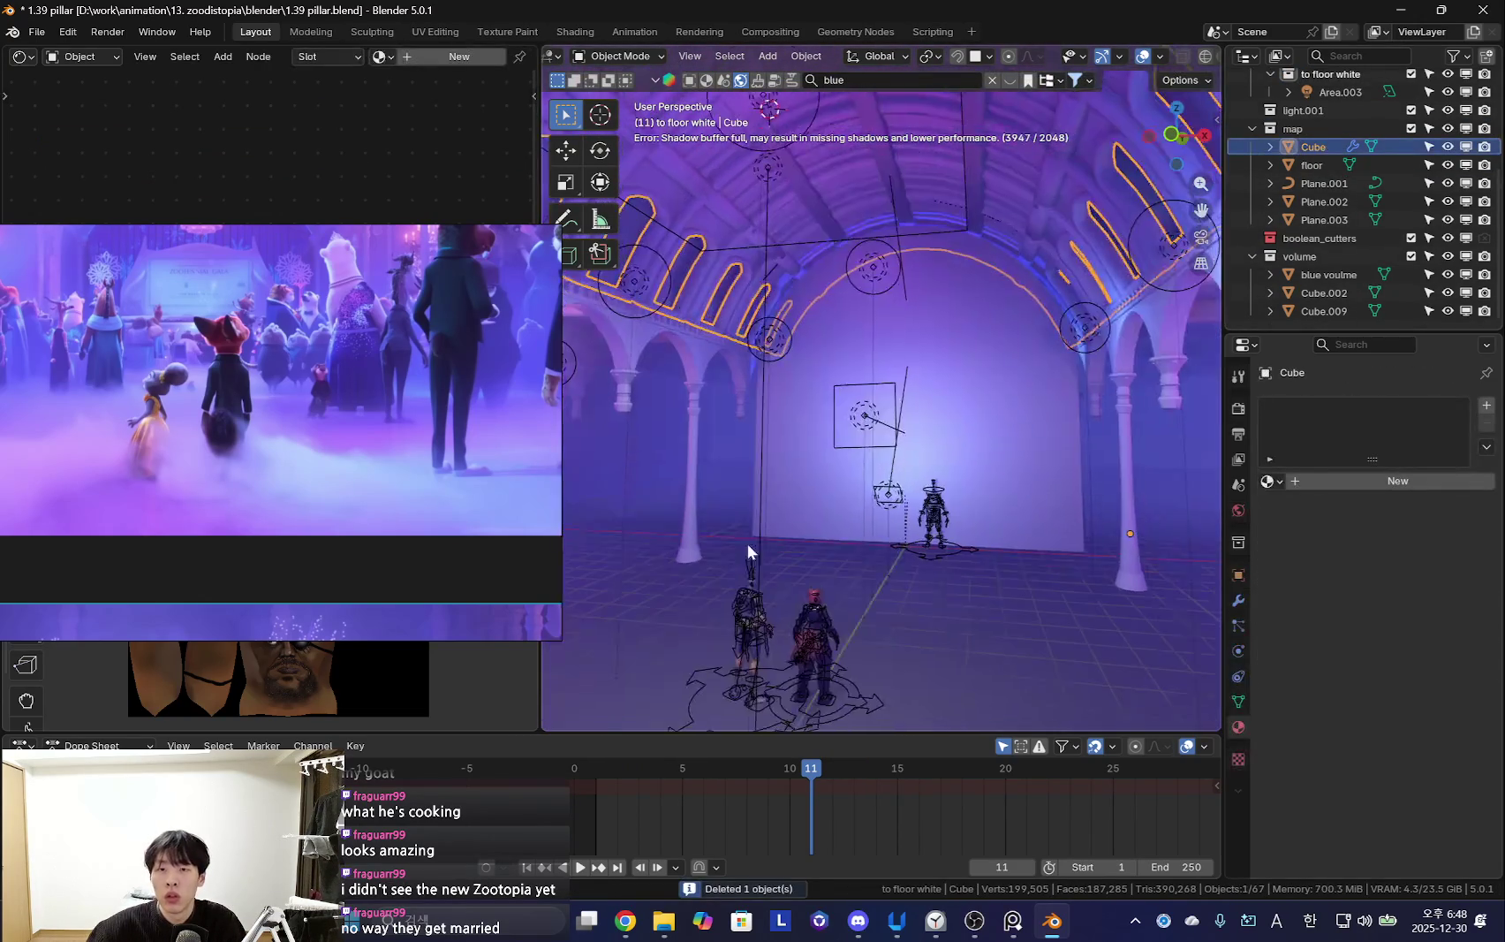
{"action": "double_click", "coordinate": [1313, 147]}
{"action": "scroll", "coordinate": [1321, 150], "scroll_direction": "up", "scroll_amount": 2}
{"action": "type", "text": "ceiling arch"}
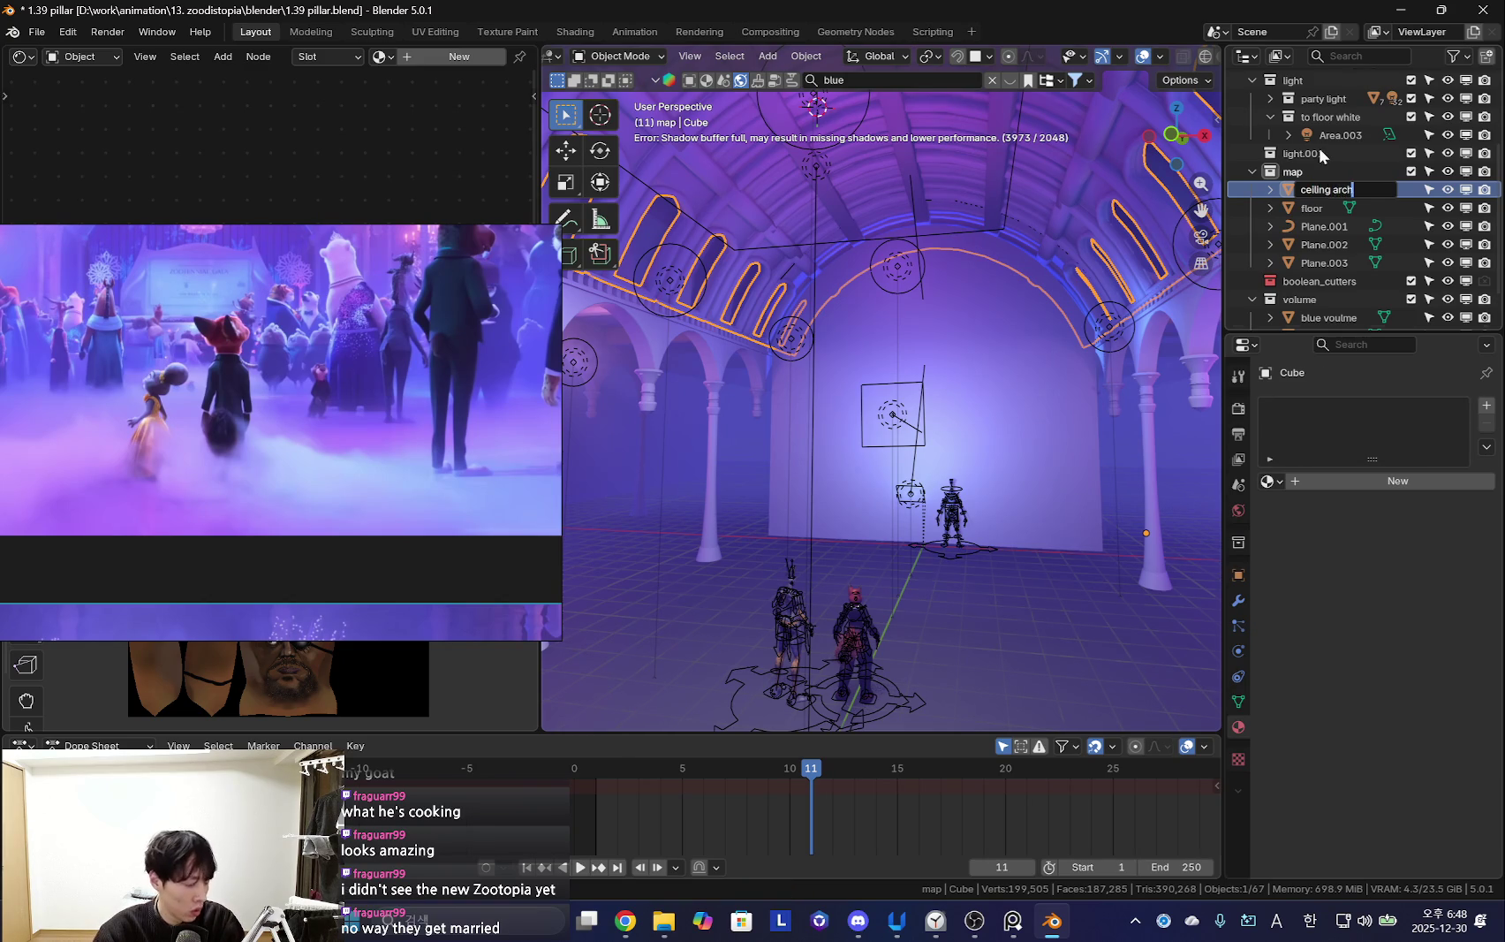
{"action": "key", "text": "Return"}
Rename Plane.001 to 'arch bend curve'
{"action": "left_click", "coordinate": [1020, 420]}
{"action": "key", "text": "shift+alt+z"}
{"action": "key", "text": "KP_0"}
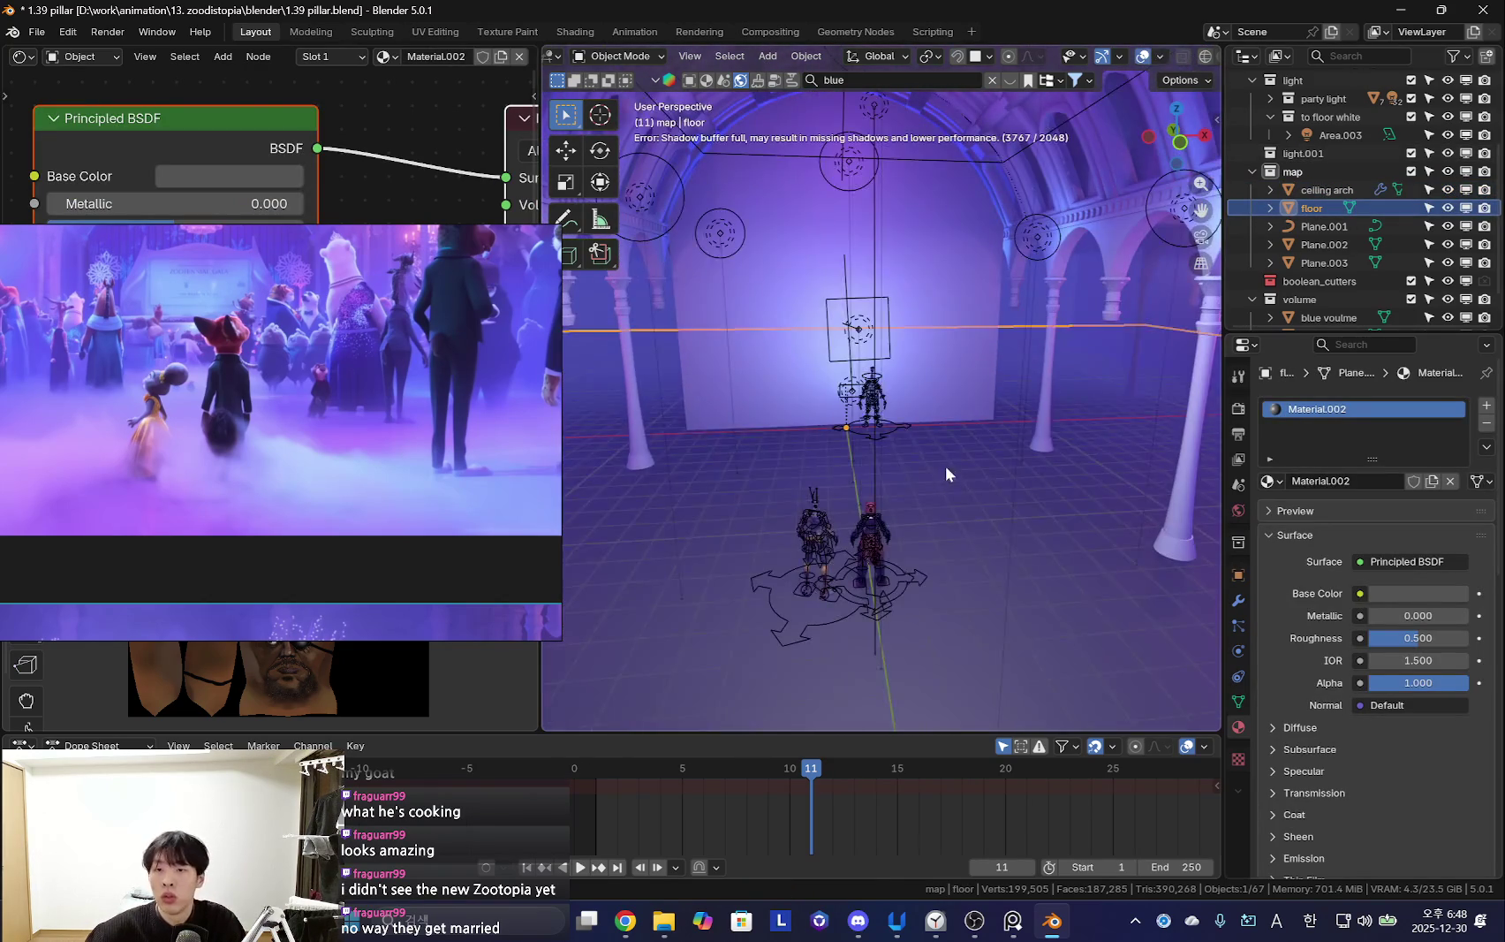
{"action": "middle_click_drag", "start_coordinate": [945, 474], "coordinate": [944, 451]}
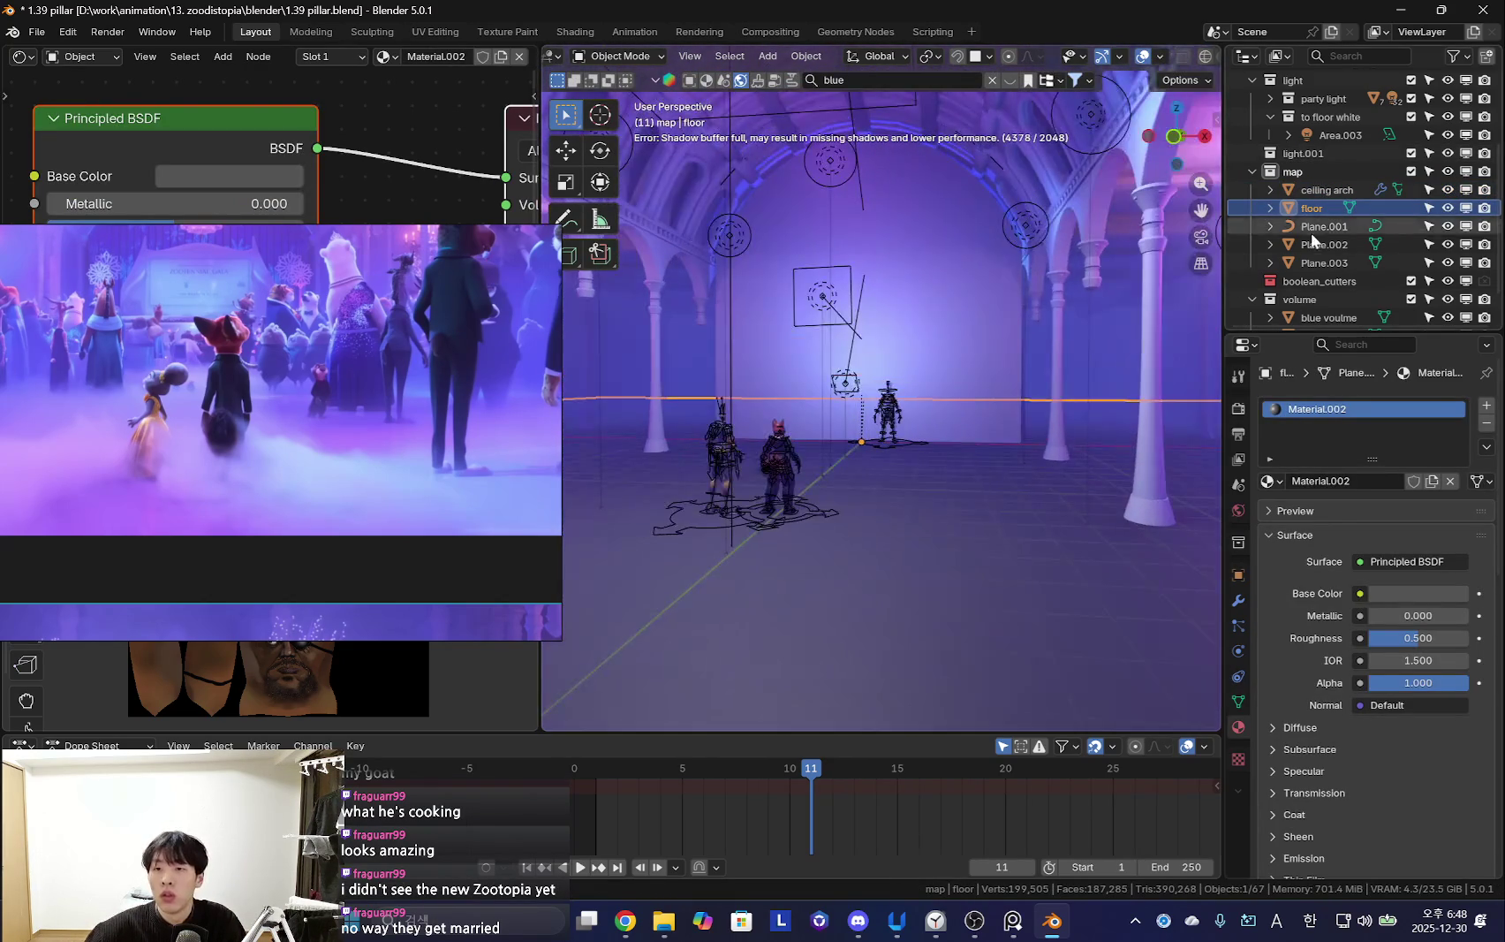
{"action": "left_click", "coordinate": [1316, 227]}
{"action": "double_click", "coordinate": [1320, 228]}
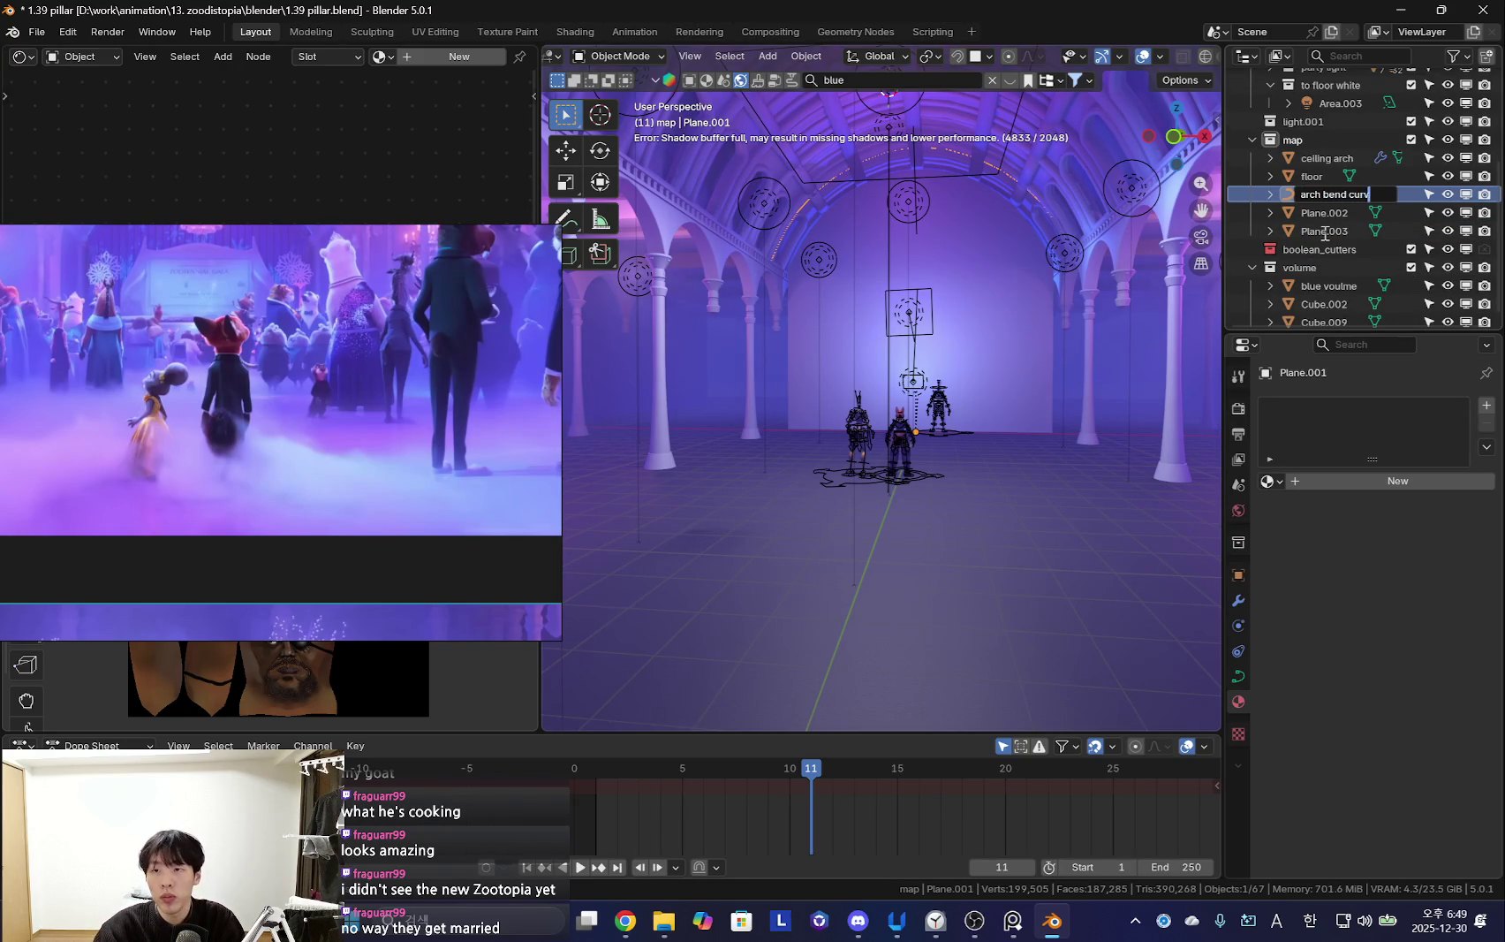
{"action": "type", "text": "e"}
{"action": "key", "text": "Return"}
Give Plane.002 a new material with a grey base colour (value 0.538)
{"action": "left_click", "coordinate": [1324, 213]}
{"action": "mouse_move", "coordinate": [919, 402]}
{"action": "middle_mouse_down"}
{"action": "mouse_move", "coordinate": [914, 425]}
{"action": "mouse_move", "coordinate": [987, 498]}
{"action": "mouse_move", "coordinate": [933, 616]}
{"action": "mouse_move", "coordinate": [879, 551]}
{"action": "mouse_move", "coordinate": [912, 400]}
{"action": "mouse_move", "coordinate": [1019, 474]}
{"action": "mouse_move", "coordinate": [1113, 495]}
{"action": "middle_mouse_up"}
{"action": "left_click", "coordinate": [1312, 482]}
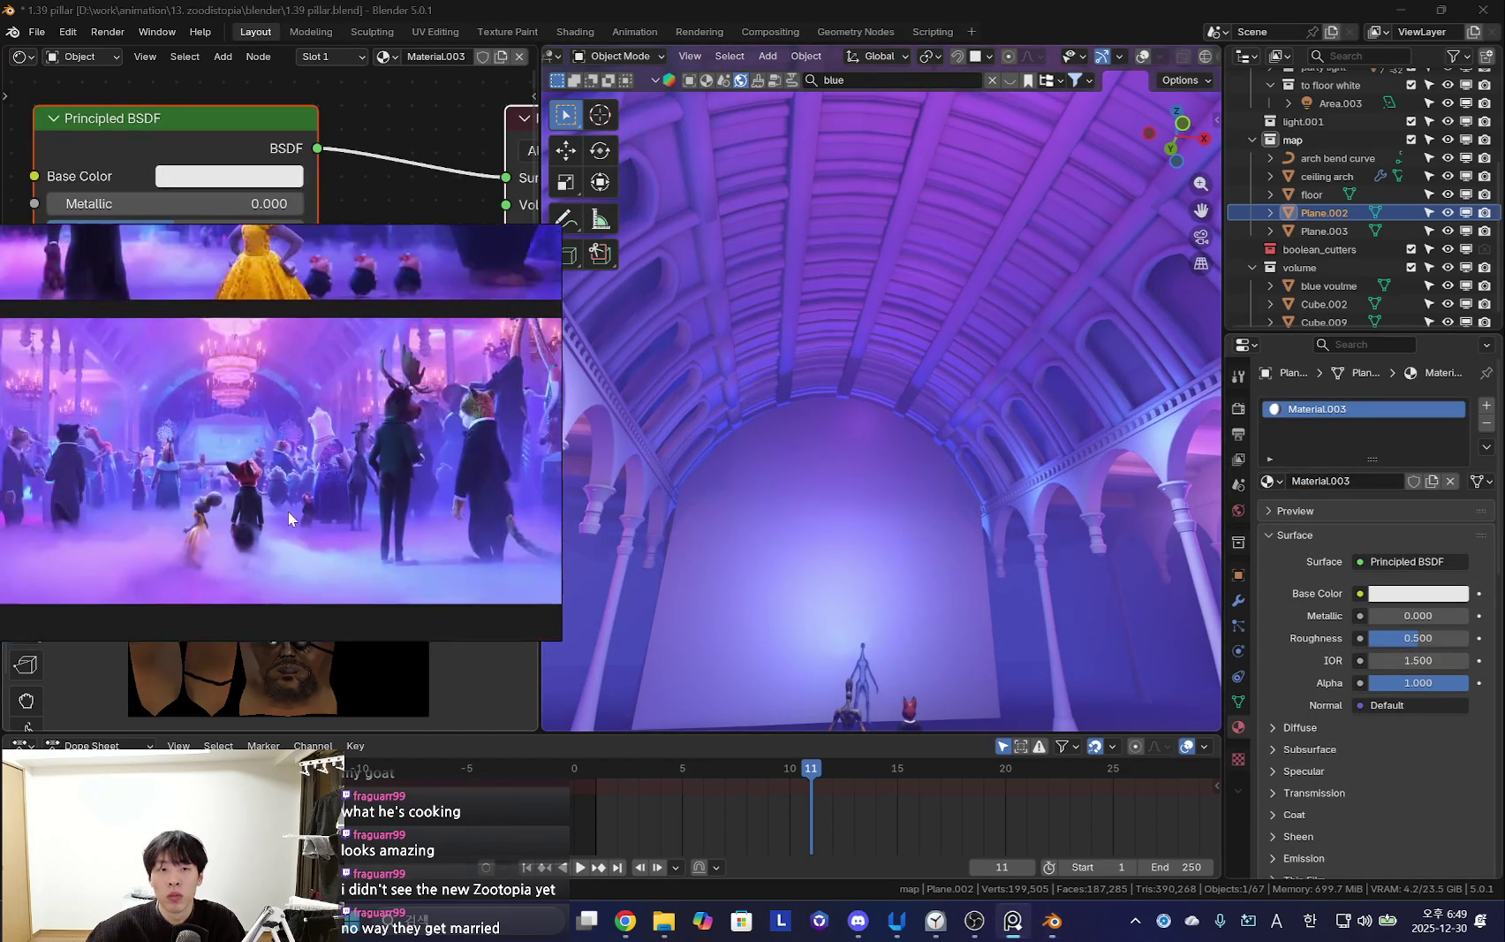
{"action": "left_click", "coordinate": [1394, 596]}
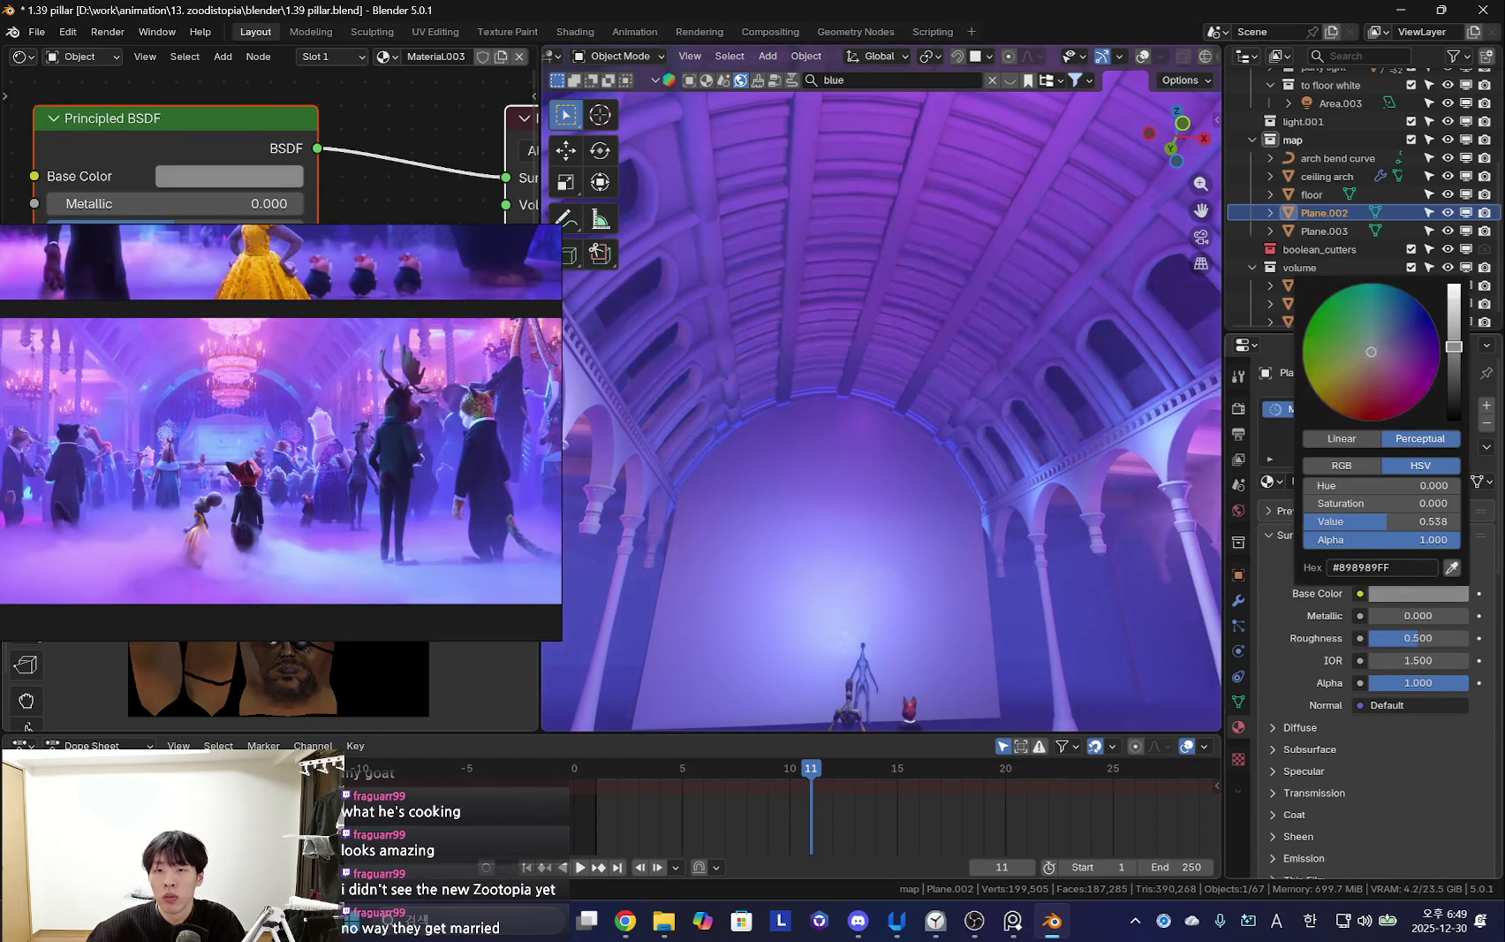
{"action": "middle_click_drag", "start_coordinate": [1106, 474], "coordinate": [944, 495]}
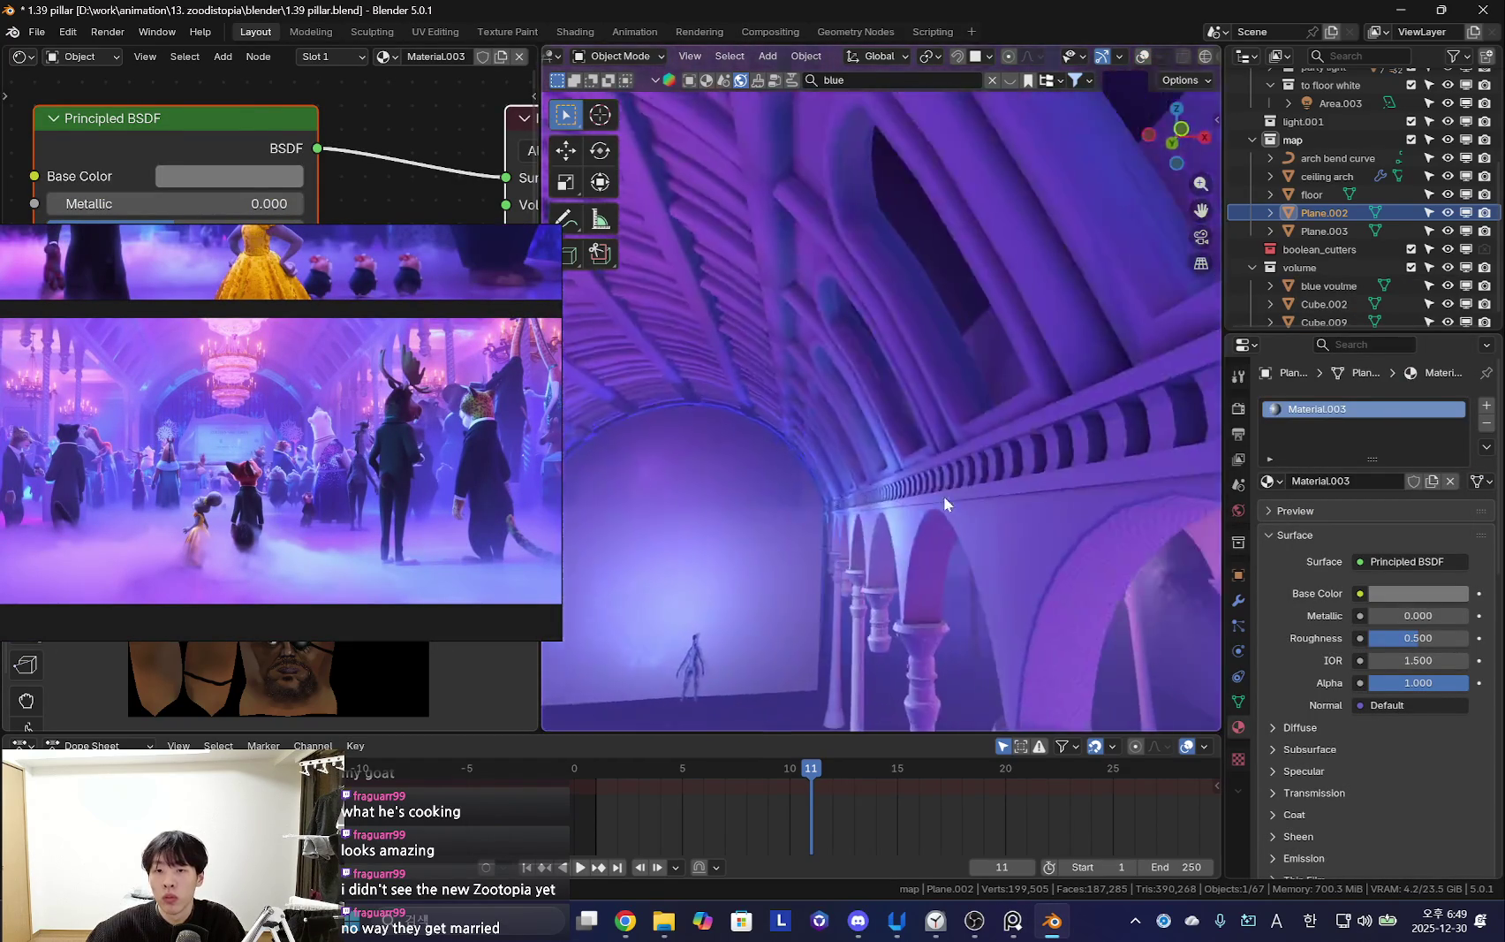
{"action": "key", "text": "shift+alt+z"}
Select Cube.007, frame it in view and enter Edit Mode
{"action": "left_click", "coordinate": [1142, 384]}
{"action": "middle_click_drag", "start_coordinate": [1129, 423], "coordinate": [1088, 426]}
{"action": "key", "text": "KP_Decimal"}
{"action": "key", "text": "Tab"}
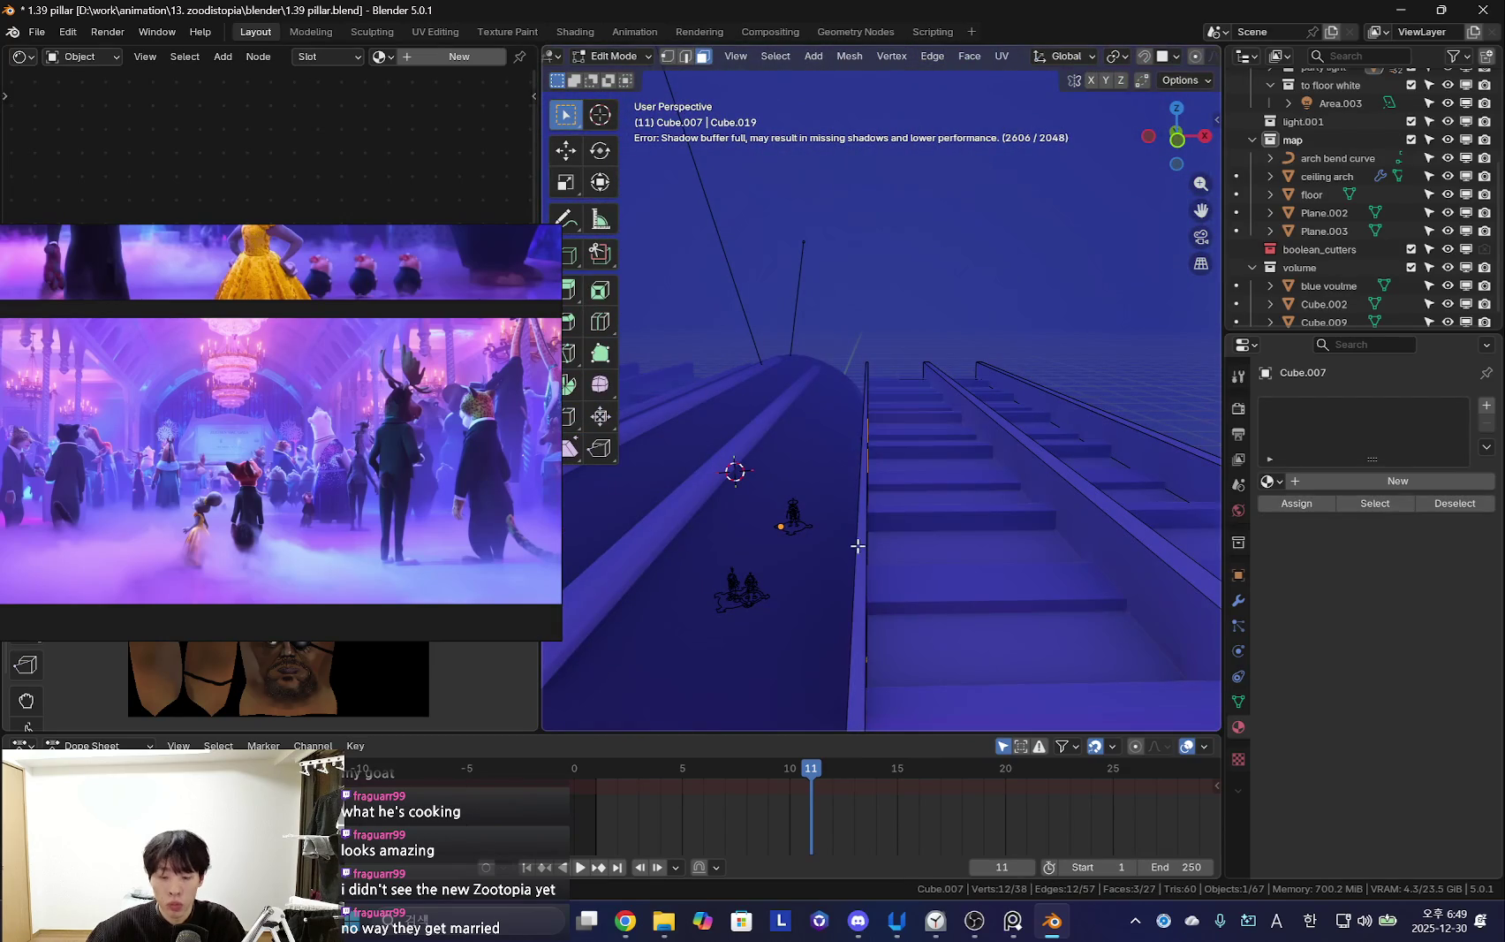
Slide the selected Cube.007 geometry sideways along the X axis
{"action": "key", "text": "g"}
{"action": "key", "text": "x"}
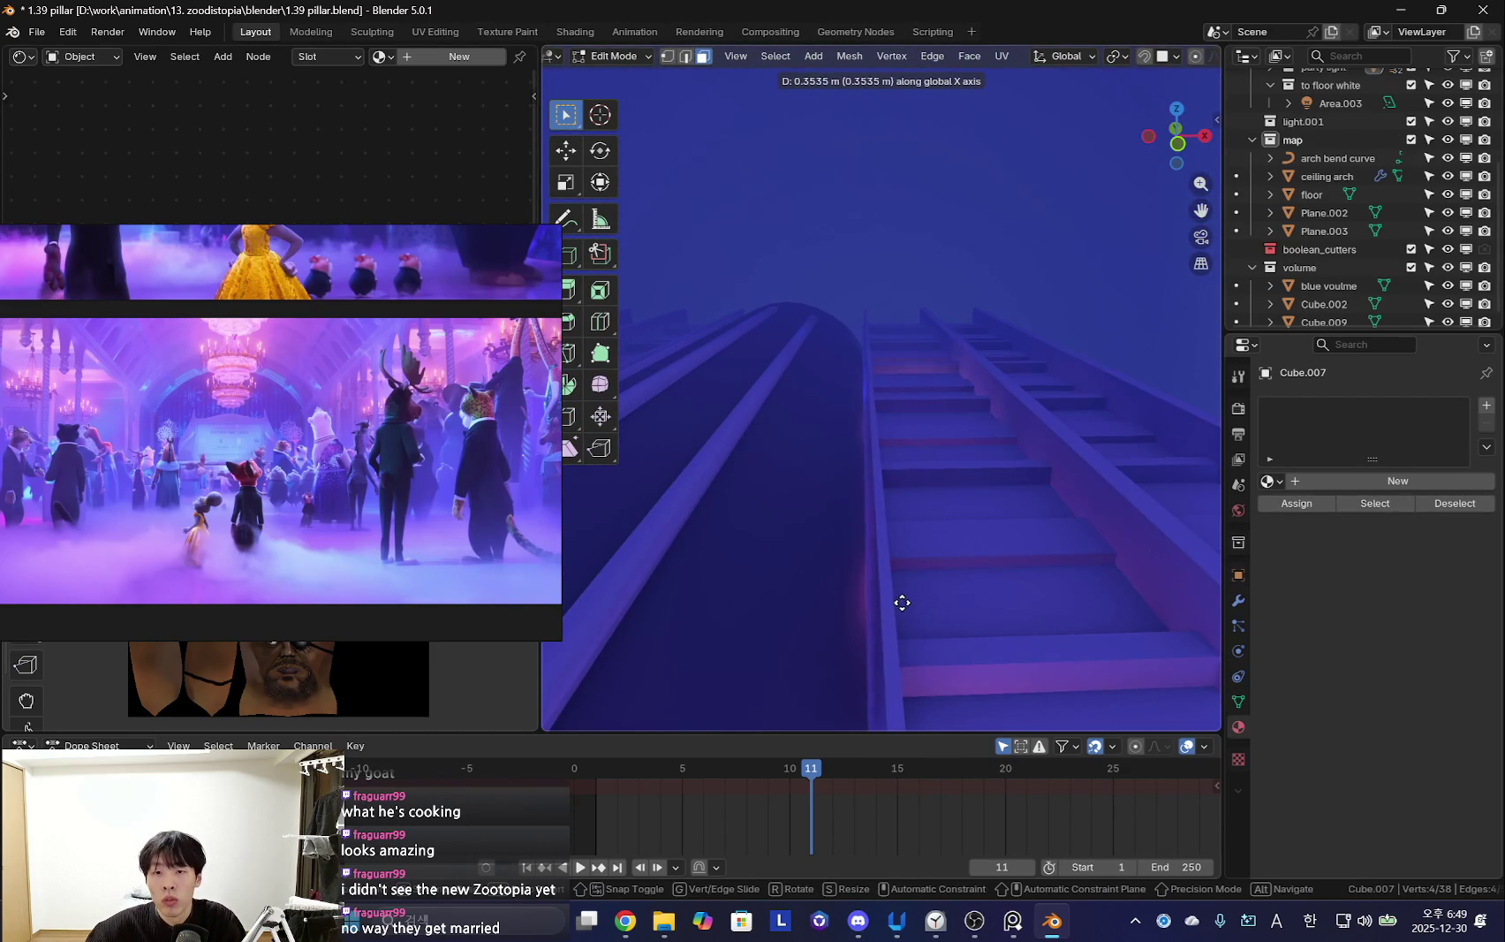
{"action": "left_click", "coordinate": [903, 603]}
{"action": "mouse_move", "coordinate": [957, 510]}
{"action": "middle_mouse_down"}
{"action": "mouse_move", "coordinate": [905, 467]}
{"action": "mouse_move", "coordinate": [979, 492]}
{"action": "middle_mouse_up"}
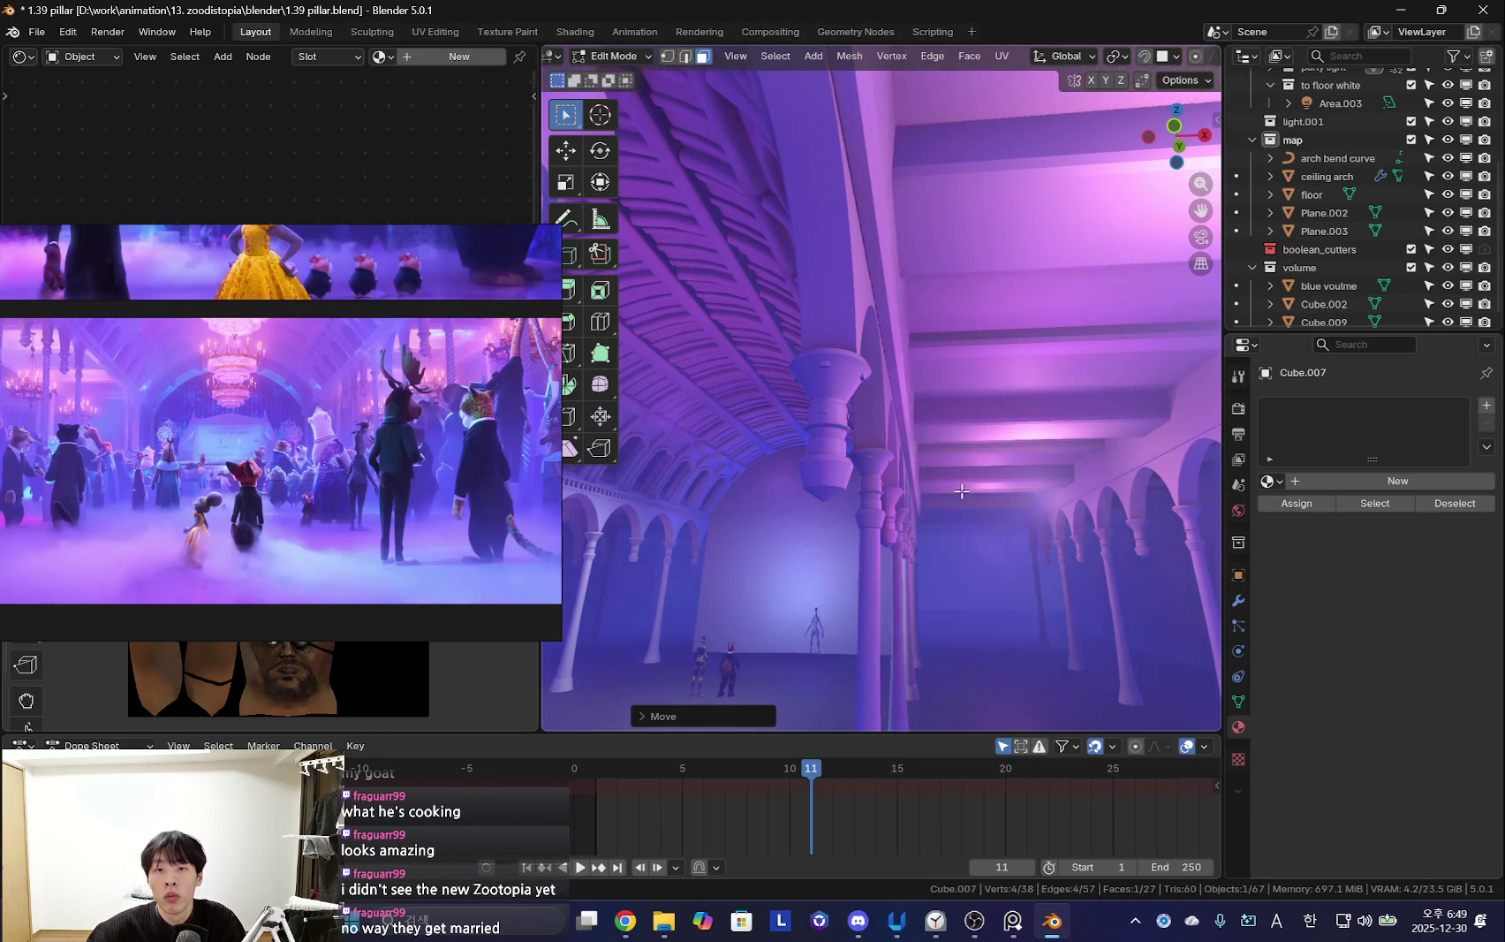
{"action": "key", "text": "shift+alt+z"}
Select all linked geometry and slide it along X as well
{"action": "key", "text": "ctrl+l"}
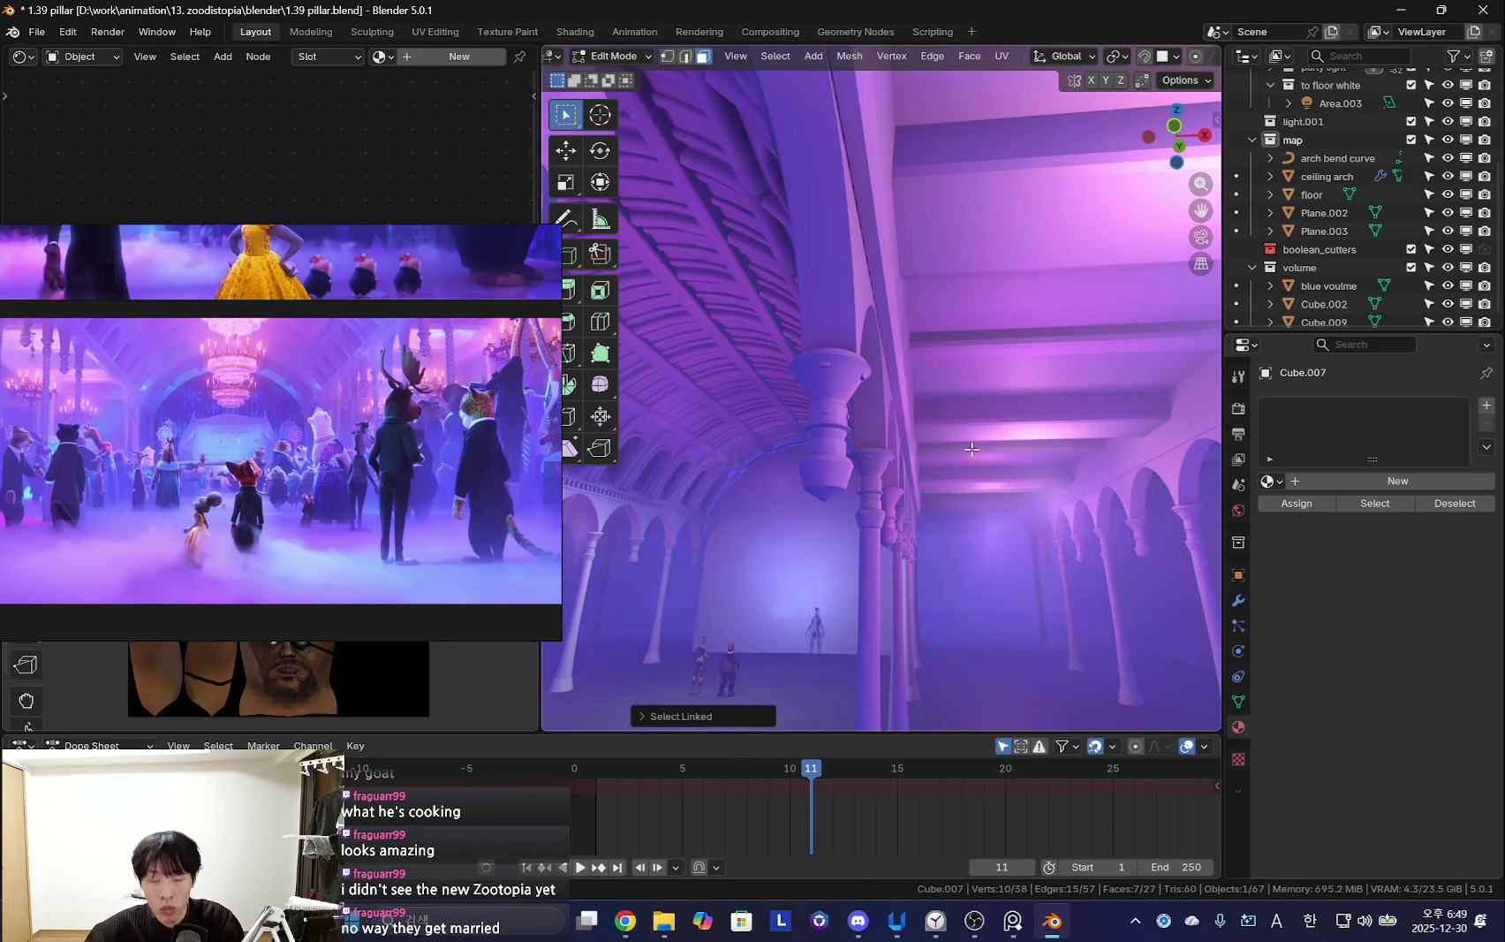
{"action": "key", "text": "g"}
{"action": "key", "text": "x"}
{"action": "mouse_move", "coordinate": [962, 421]}
{"action": "middle_mouse_down"}
{"action": "mouse_move", "coordinate": [978, 454]}
{"action": "mouse_move", "coordinate": [926, 408]}
{"action": "mouse_move", "coordinate": [891, 410]}
{"action": "mouse_move", "coordinate": [957, 545]}
{"action": "mouse_move", "coordinate": [905, 545]}
{"action": "mouse_move", "coordinate": [978, 585]}
{"action": "mouse_move", "coordinate": [966, 588]}
{"action": "mouse_move", "coordinate": [979, 555]}
{"action": "middle_mouse_up"}
{"action": "left_click", "coordinate": [926, 407]}
{"action": "key", "text": "shift+alt+z"}
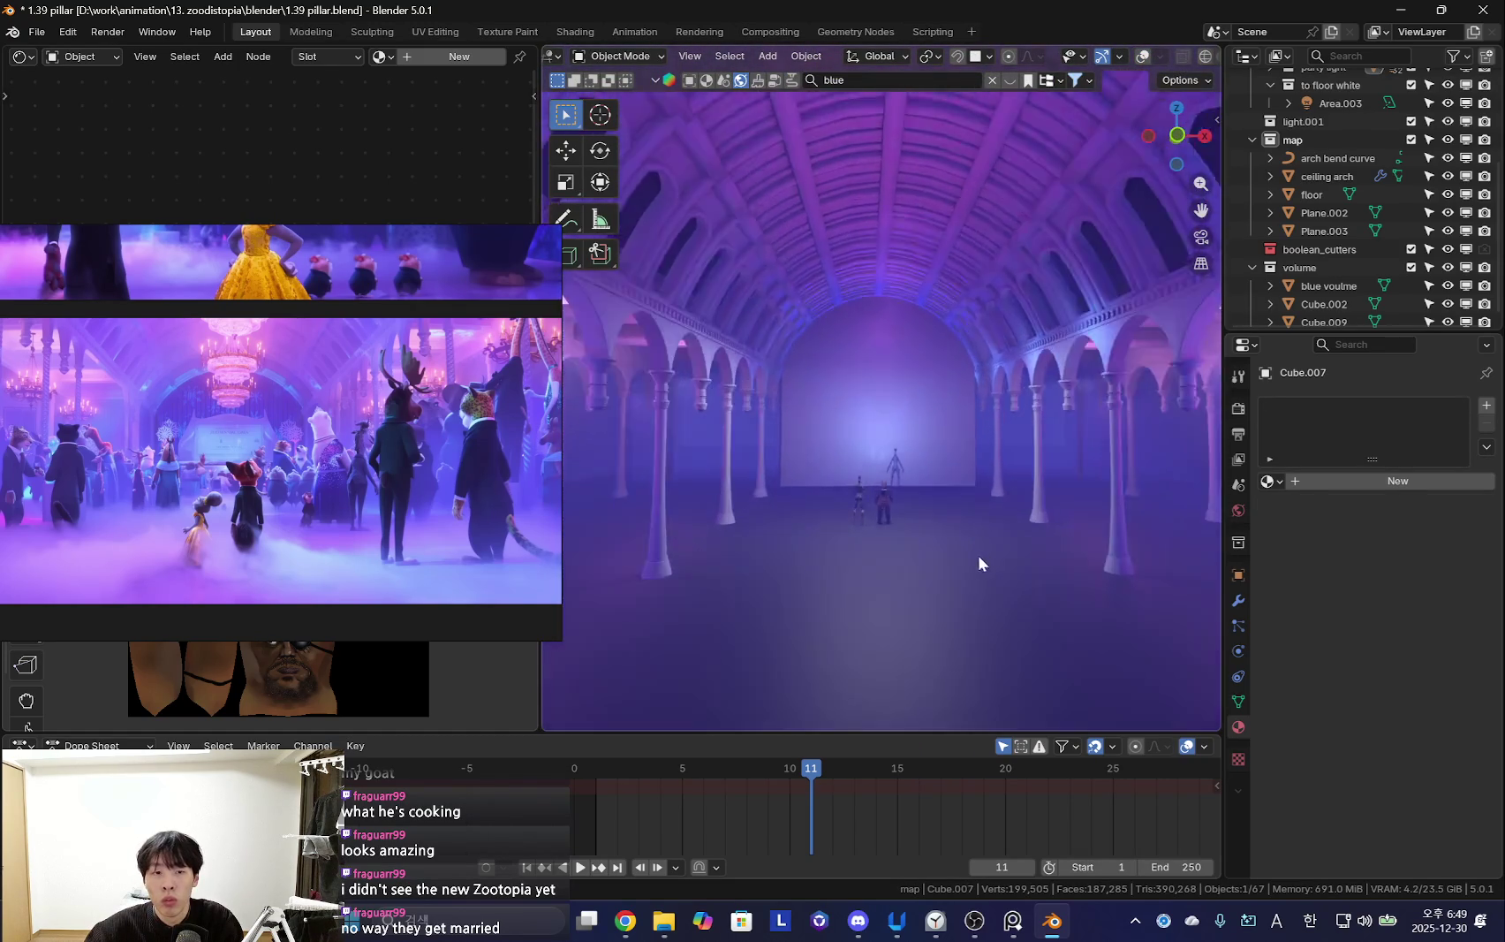
Orbit and zoom around the characters and hall toward the ceiling arch
{"action": "scroll", "coordinate": [975, 542], "scroll_direction": "up", "scroll_amount": 2}
{"action": "scroll", "coordinate": [941, 549], "scroll_direction": "up", "scroll_amount": 3}
{"action": "scroll", "coordinate": [908, 548], "scroll_direction": "up", "scroll_amount": 3}
{"action": "scroll", "coordinate": [902, 520], "scroll_direction": "up", "scroll_amount": 4}
{"action": "scroll", "coordinate": [897, 512], "scroll_direction": "up", "scroll_amount": 2}
{"action": "scroll", "coordinate": [971, 607], "scroll_direction": "up", "scroll_amount": 4}
{"action": "middle_click_drag", "start_coordinate": [971, 608], "coordinate": [900, 470]}
{"action": "scroll", "coordinate": [877, 460], "scroll_direction": "down", "scroll_amount": 3}
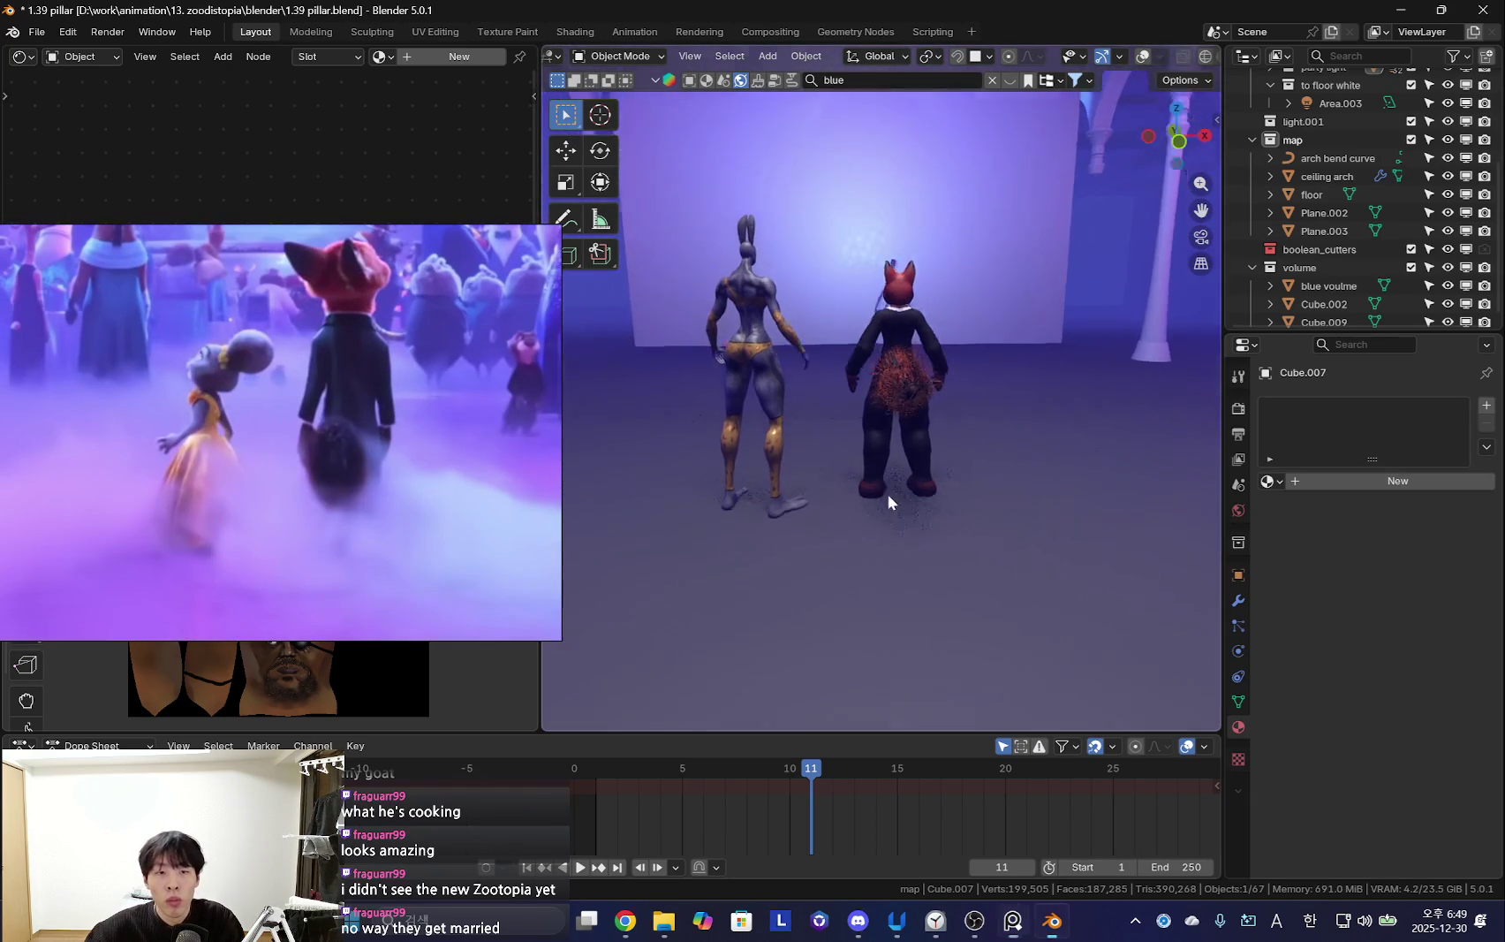
{"action": "scroll", "coordinate": [884, 473], "scroll_direction": "down", "scroll_amount": 3}
{"action": "middle_click_drag", "start_coordinate": [902, 522], "coordinate": [830, 514]}
{"action": "scroll", "coordinate": [882, 462], "scroll_direction": "down", "scroll_amount": 4}
{"action": "key", "text": "shift+alt+z"}
{"action": "middle_click_drag", "start_coordinate": [919, 408], "coordinate": [855, 401]}
Reposition the Area.003 light lower along the Z axis
{"action": "left_click", "coordinate": [828, 302]}
{"action": "middle_click_drag", "start_coordinate": [877, 290], "coordinate": [791, 352]}
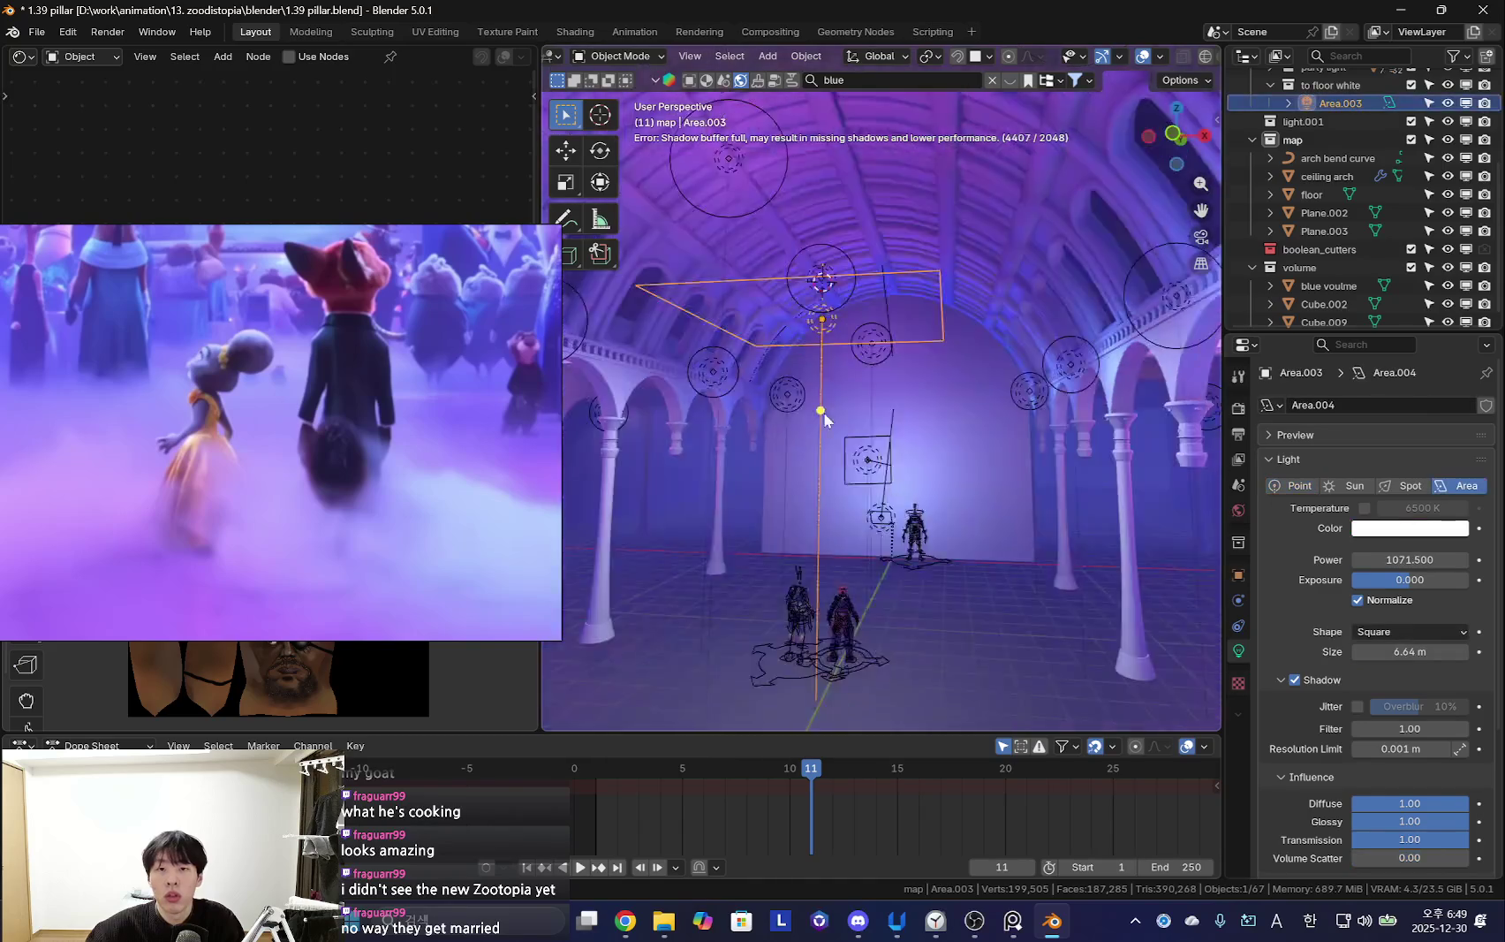
{"action": "key", "text": "shift+alt+z"}
{"action": "key", "text": "g"}
{"action": "key", "text": "z"}
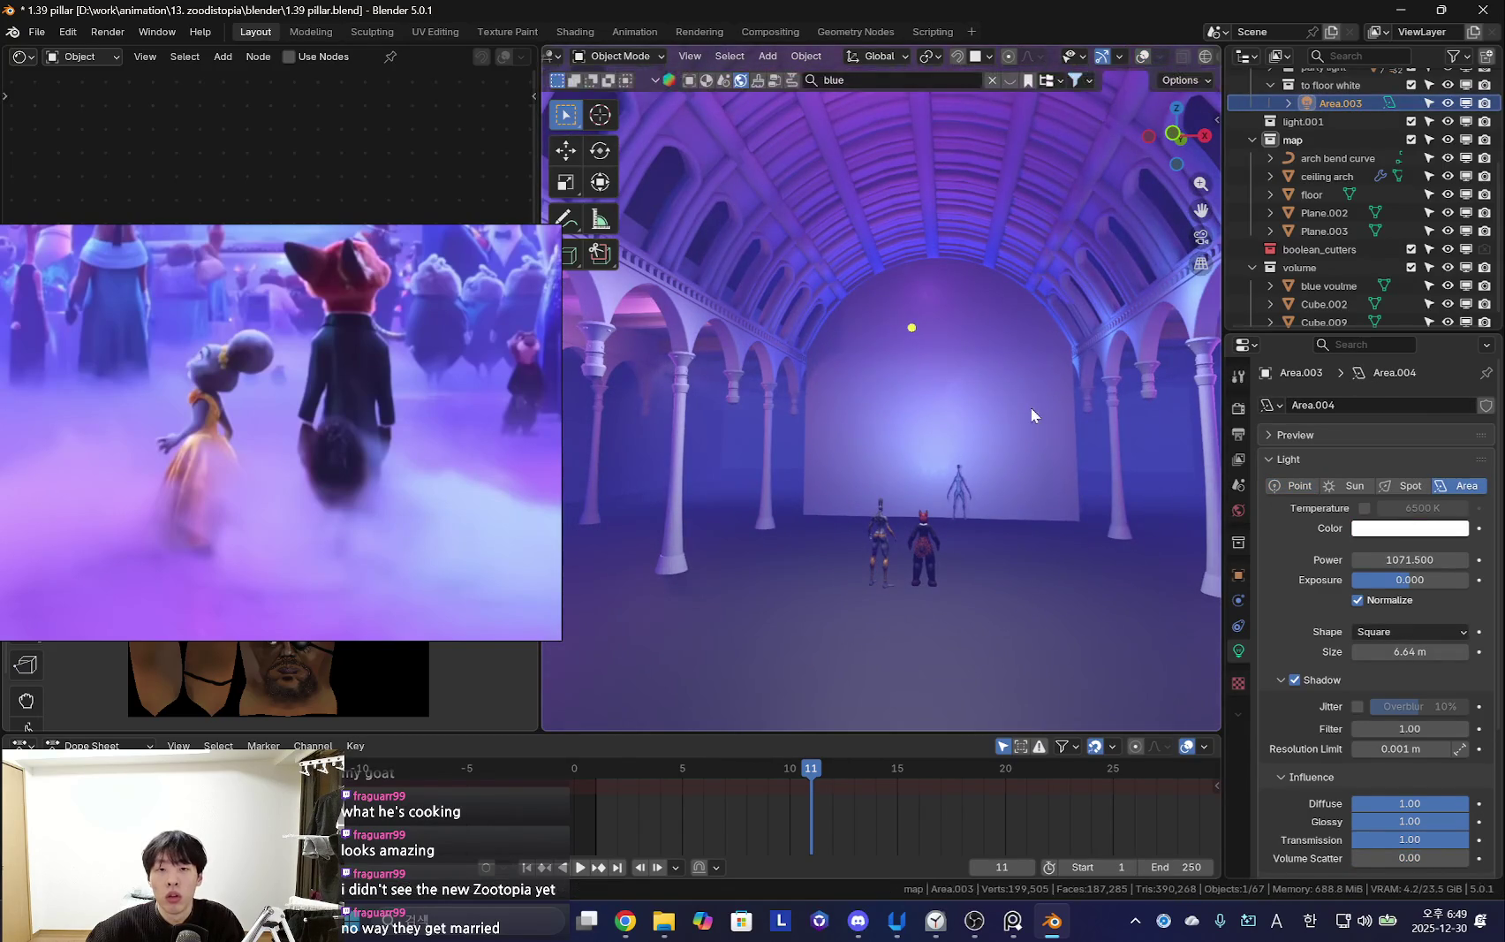
{"action": "left_click", "coordinate": [990, 438]}
{"action": "left_click", "coordinate": [989, 307]}
{"action": "key", "text": "shift+alt+z"}
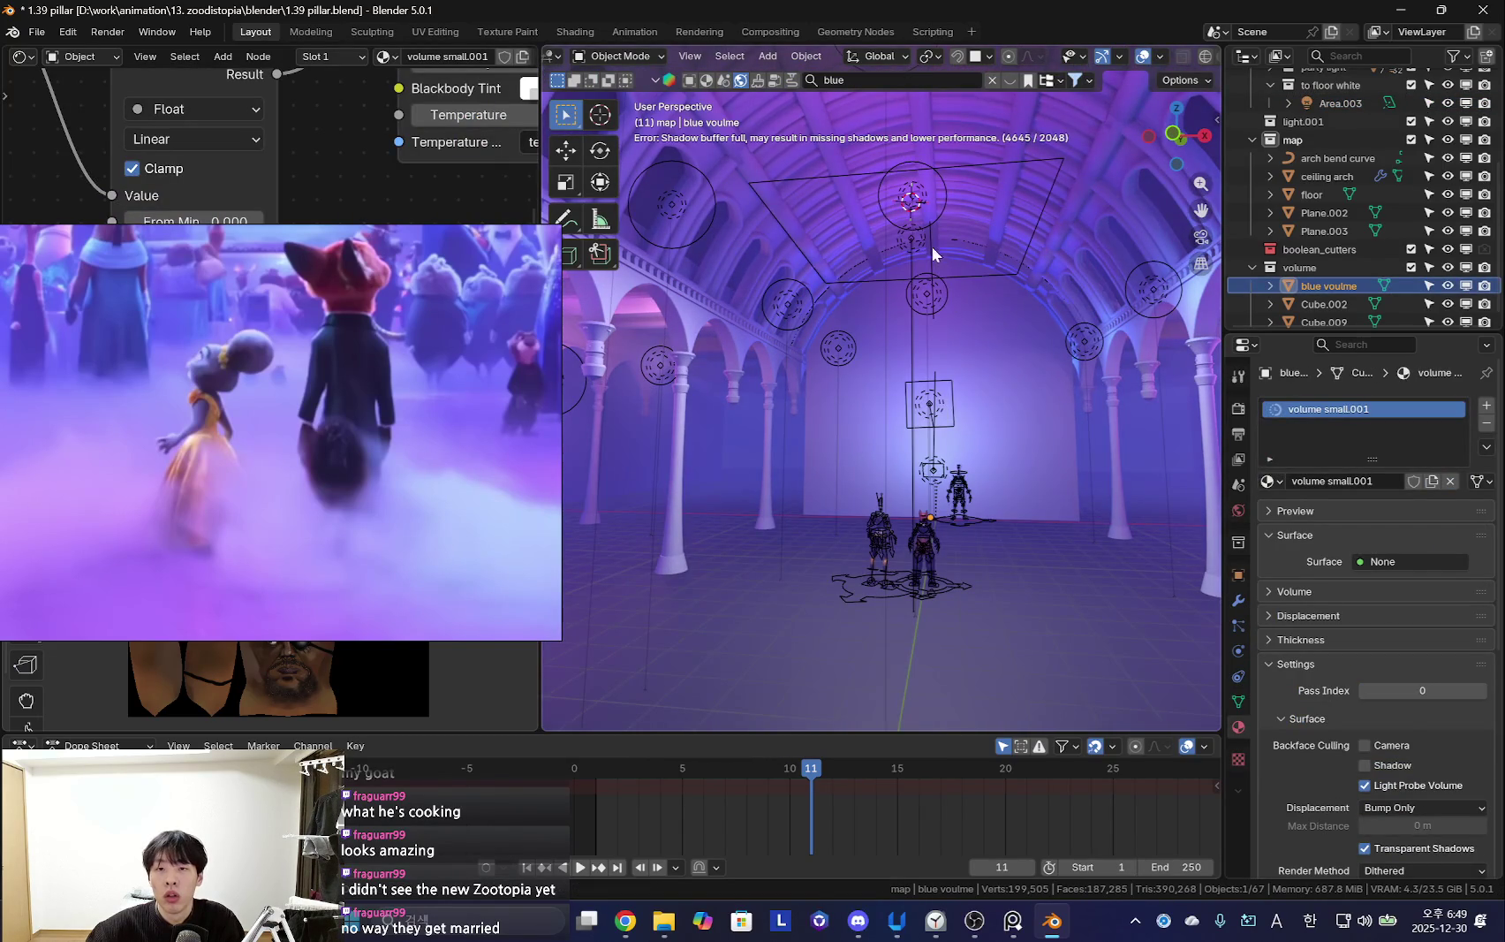
{"action": "left_click", "coordinate": [915, 240]}
{"action": "key", "text": "g"}
{"action": "key", "text": "z"}
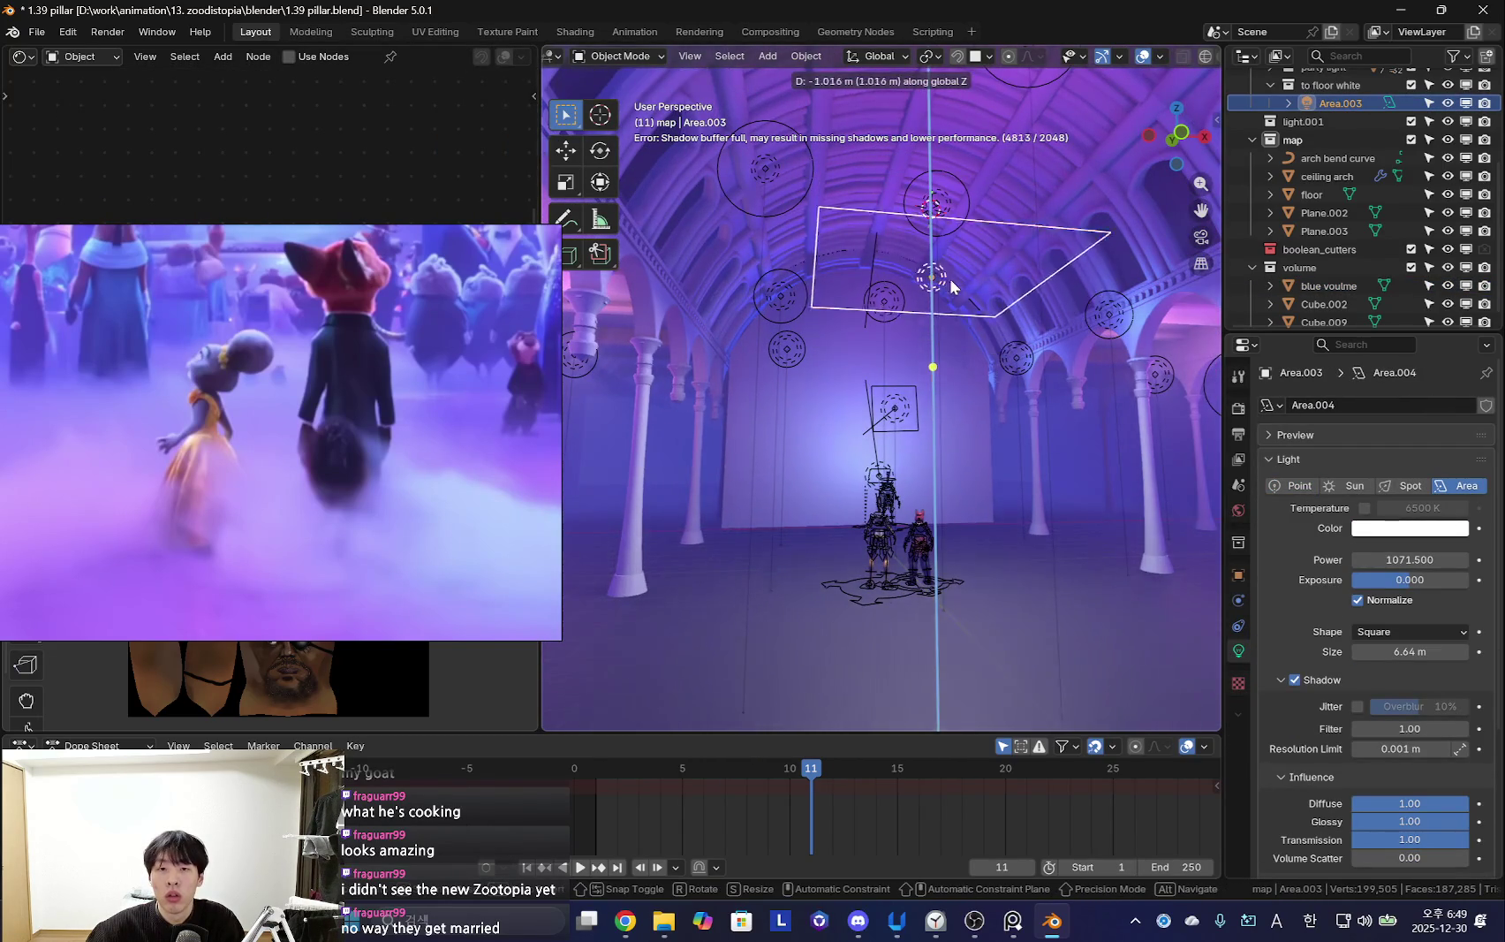
{"action": "left_click", "coordinate": [951, 282]}
Shrink the area light to about 0.09 m and check the characters' crisp shadows
{"action": "key", "text": "shift+alt+z"}
{"action": "mouse_move", "coordinate": [952, 281]}
{"action": "middle_mouse_down"}
{"action": "mouse_move", "coordinate": [966, 449]}
{"action": "mouse_move", "coordinate": [706, 478]}
{"action": "mouse_move", "coordinate": [787, 404]}
{"action": "mouse_move", "coordinate": [890, 464]}
{"action": "middle_mouse_up"}
{"action": "scroll", "coordinate": [961, 540], "scroll_direction": "up", "scroll_amount": 3}
{"action": "mouse_move", "coordinate": [961, 541]}
{"action": "middle_mouse_down"}
{"action": "mouse_move", "coordinate": [878, 449]}
{"action": "mouse_move", "coordinate": [950, 529]}
{"action": "mouse_move", "coordinate": [993, 518]}
{"action": "mouse_move", "coordinate": [1060, 539]}
{"action": "middle_mouse_up"}
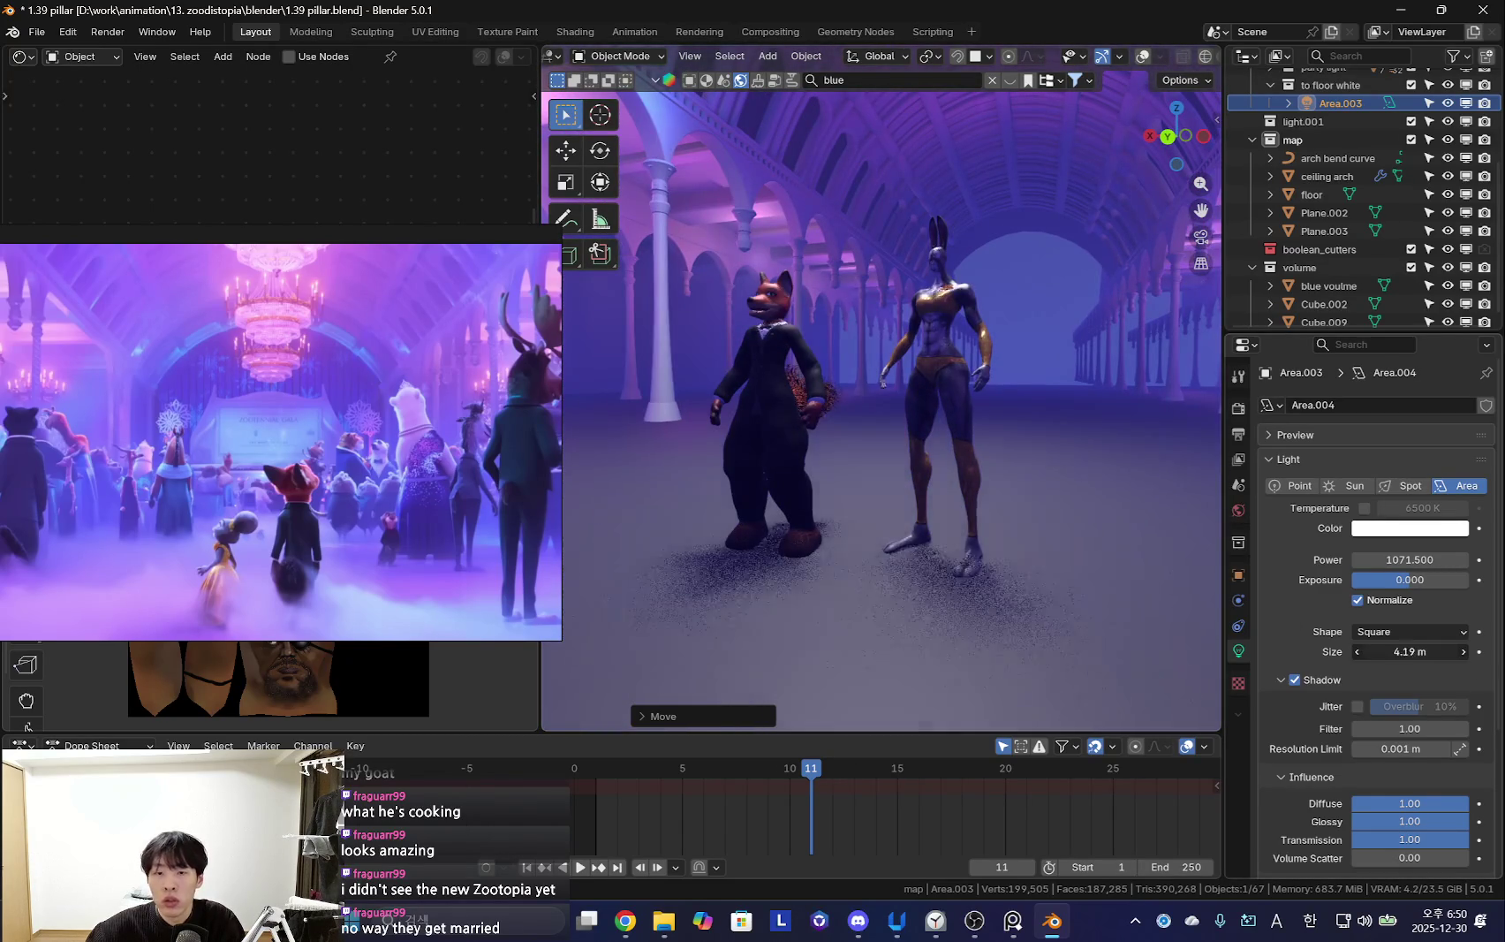
{"action": "left_click_drag", "start_coordinate": [1410, 651], "coordinate": [1370, 651]}
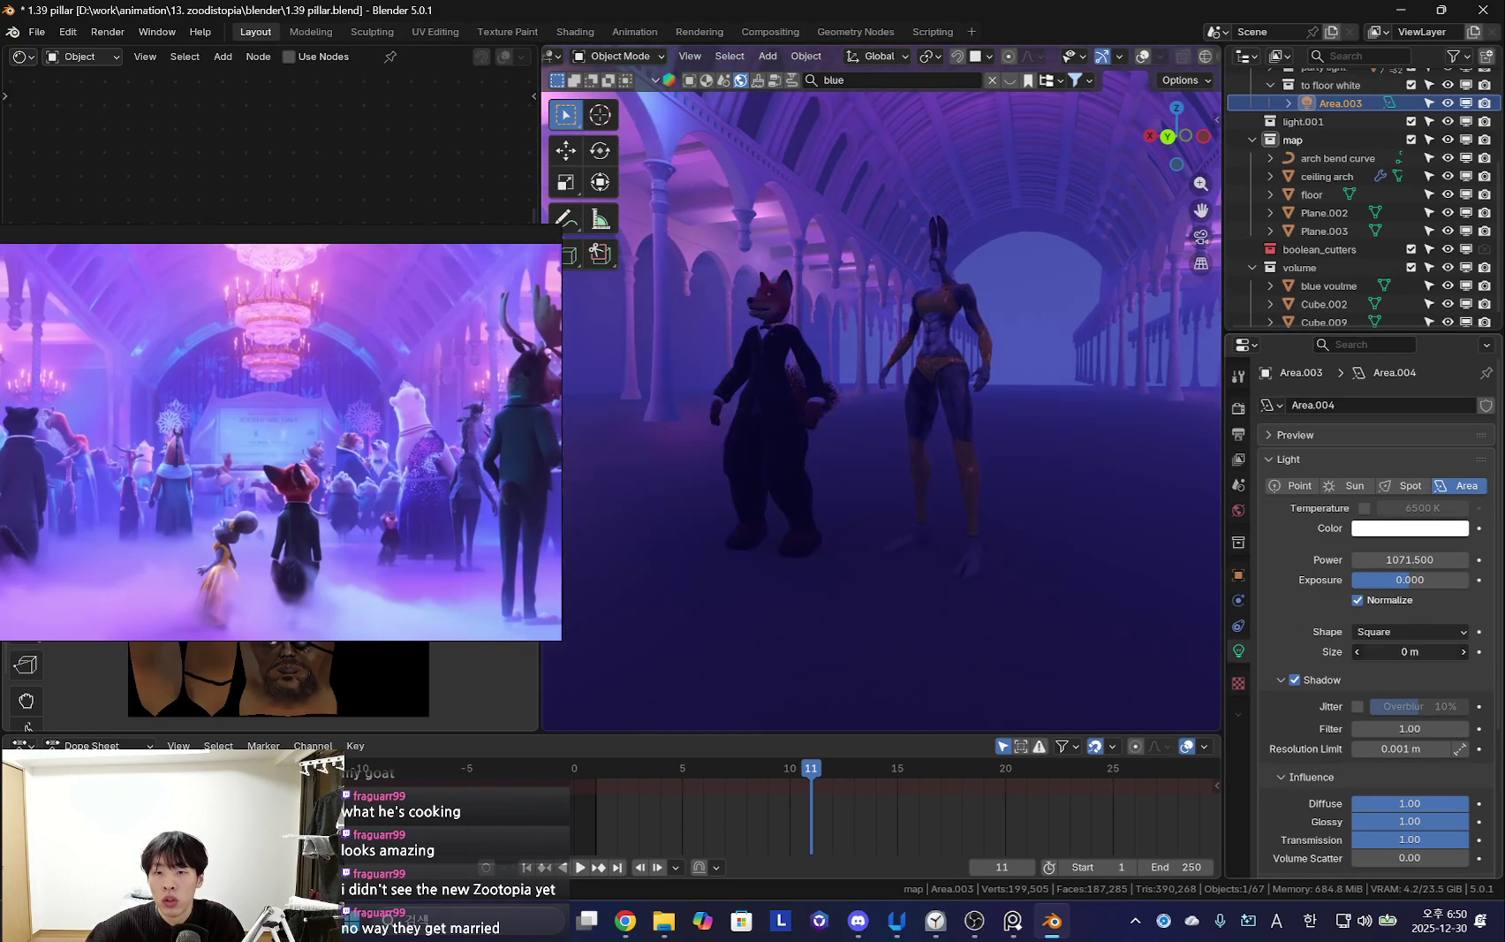
{"action": "left_click_drag", "start_coordinate": [1410, 651], "coordinate": [1379, 651]}
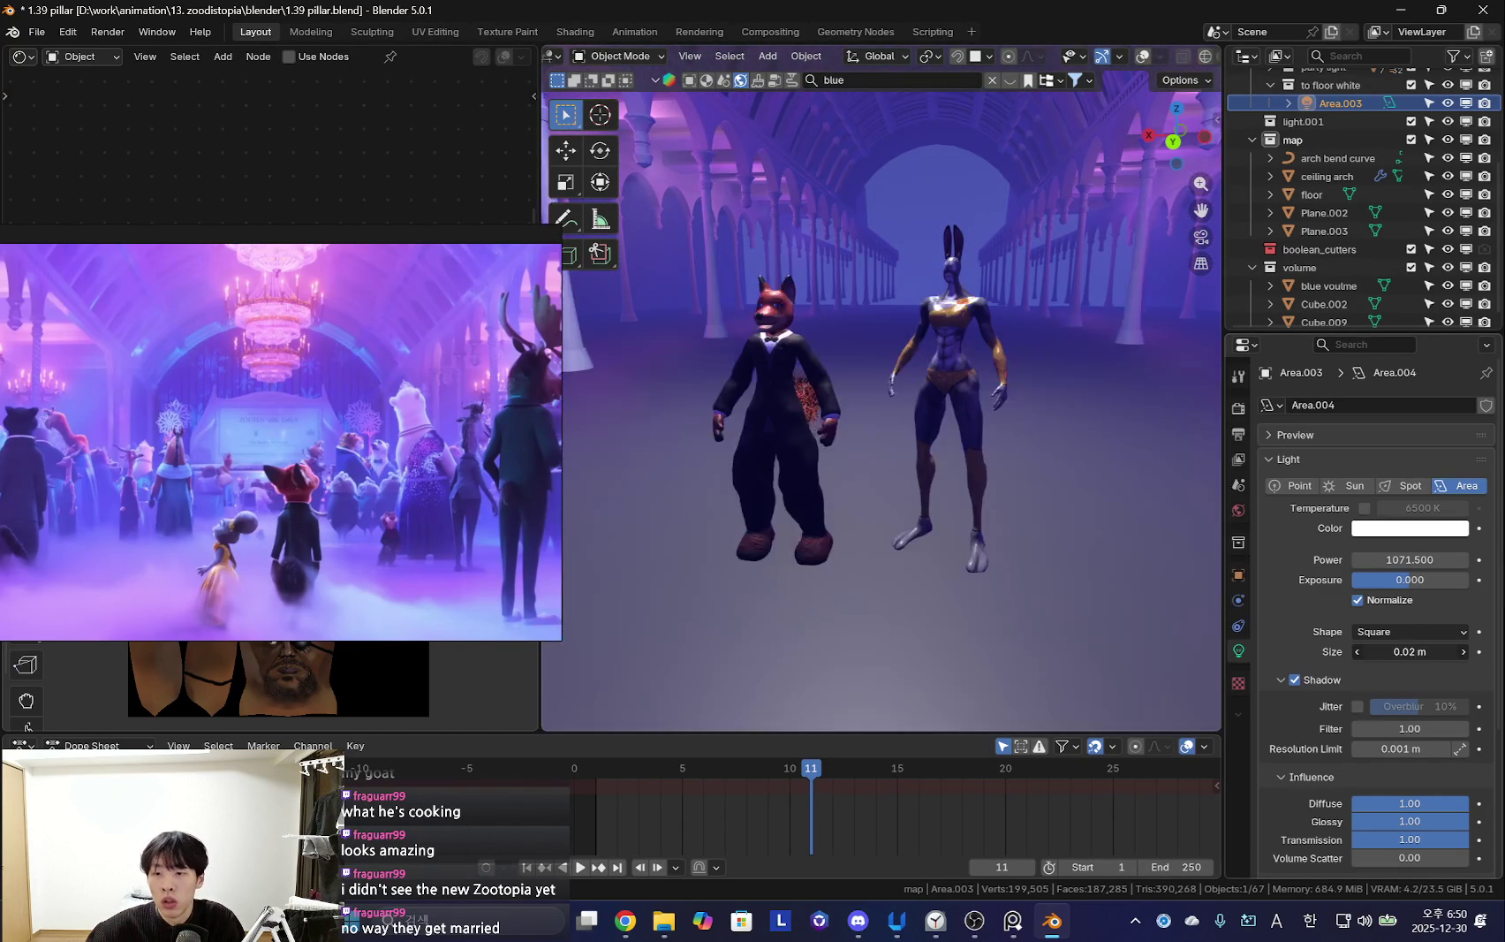
{"action": "mouse_move", "coordinate": [1157, 625]}
{"action": "middle_mouse_down"}
{"action": "mouse_move", "coordinate": [1014, 656]}
{"action": "mouse_move", "coordinate": [1108, 502]}
{"action": "mouse_move", "coordinate": [982, 603]}
{"action": "mouse_move", "coordinate": [1032, 526]}
{"action": "mouse_move", "coordinate": [1037, 602]}
{"action": "mouse_move", "coordinate": [938, 592]}
{"action": "mouse_move", "coordinate": [897, 537]}
{"action": "mouse_move", "coordinate": [1091, 562]}
{"action": "mouse_move", "coordinate": [849, 599]}
{"action": "mouse_move", "coordinate": [1083, 562]}
{"action": "mouse_move", "coordinate": [1167, 519]}
{"action": "mouse_move", "coordinate": [923, 569]}
{"action": "mouse_move", "coordinate": [998, 528]}
{"action": "mouse_move", "coordinate": [916, 491]}
{"action": "mouse_move", "coordinate": [830, 515]}
{"action": "mouse_move", "coordinate": [863, 625]}
{"action": "mouse_move", "coordinate": [934, 551]}
{"action": "mouse_move", "coordinate": [991, 554]}
{"action": "mouse_move", "coordinate": [873, 528]}
{"action": "middle_mouse_up"}
Move the floor along Z and rescale its geometry in Edit Mode
{"action": "left_click", "coordinate": [1007, 526]}
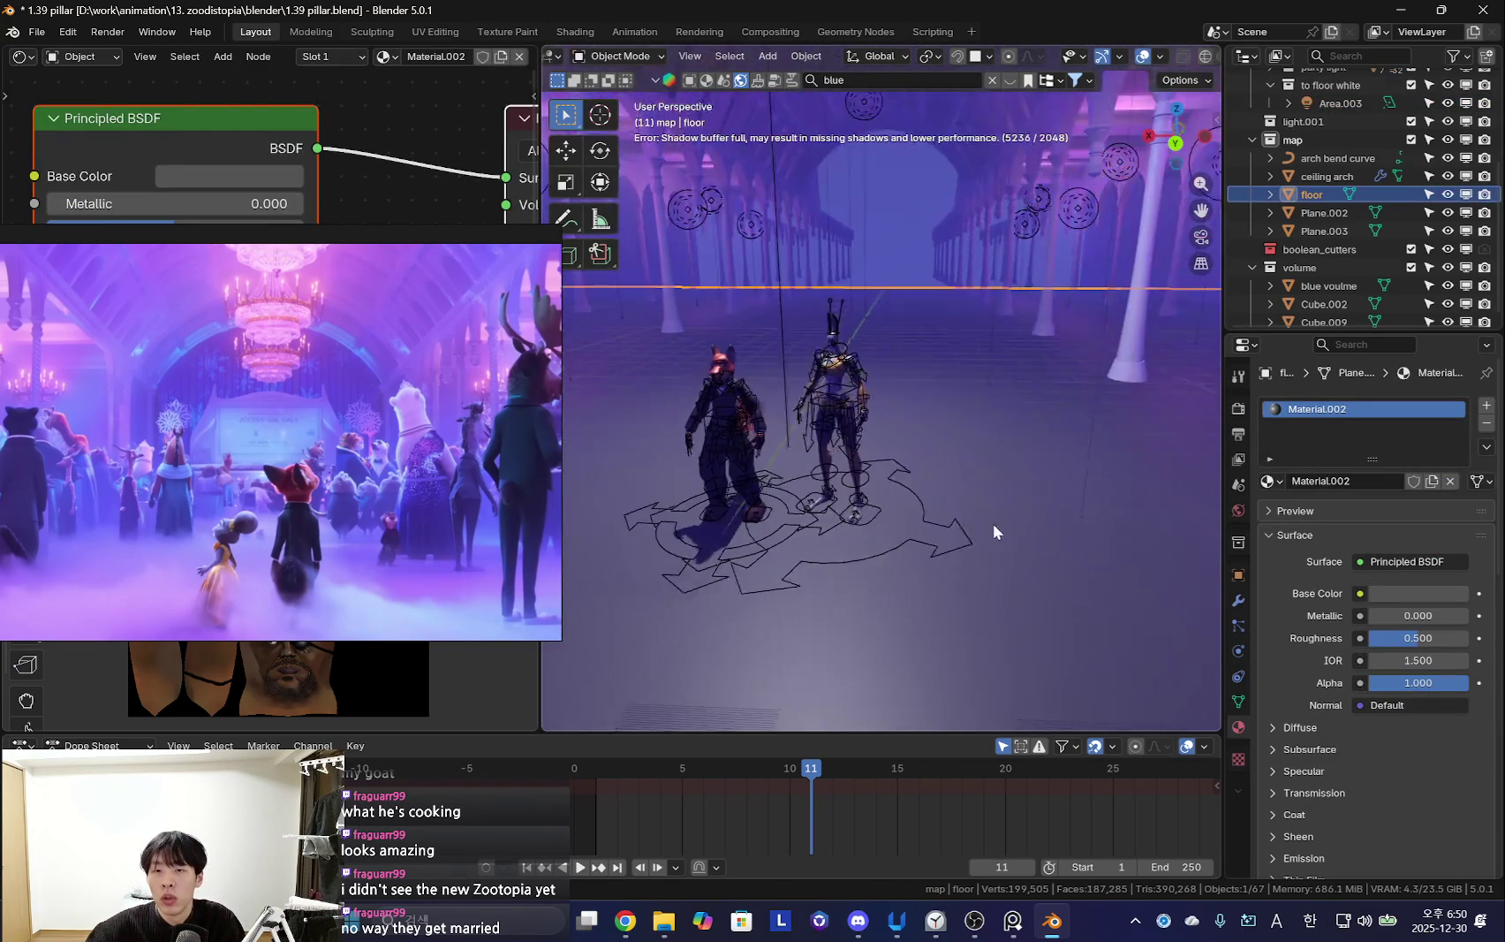
{"action": "key", "text": "g"}
{"action": "key", "text": "z"}
{"action": "left_click", "coordinate": [993, 276]}
{"action": "key", "text": "shift+alt+z"}
{"action": "mouse_move", "coordinate": [994, 277]}
{"action": "middle_mouse_down"}
{"action": "mouse_move", "coordinate": [975, 561]}
{"action": "mouse_move", "coordinate": [924, 460]}
{"action": "mouse_move", "coordinate": [952, 398]}
{"action": "mouse_move", "coordinate": [1025, 481]}
{"action": "middle_mouse_up"}
{"action": "key", "text": "shift+alt+z"}
{"action": "key", "text": "Tab"}
{"action": "key", "text": "s"}
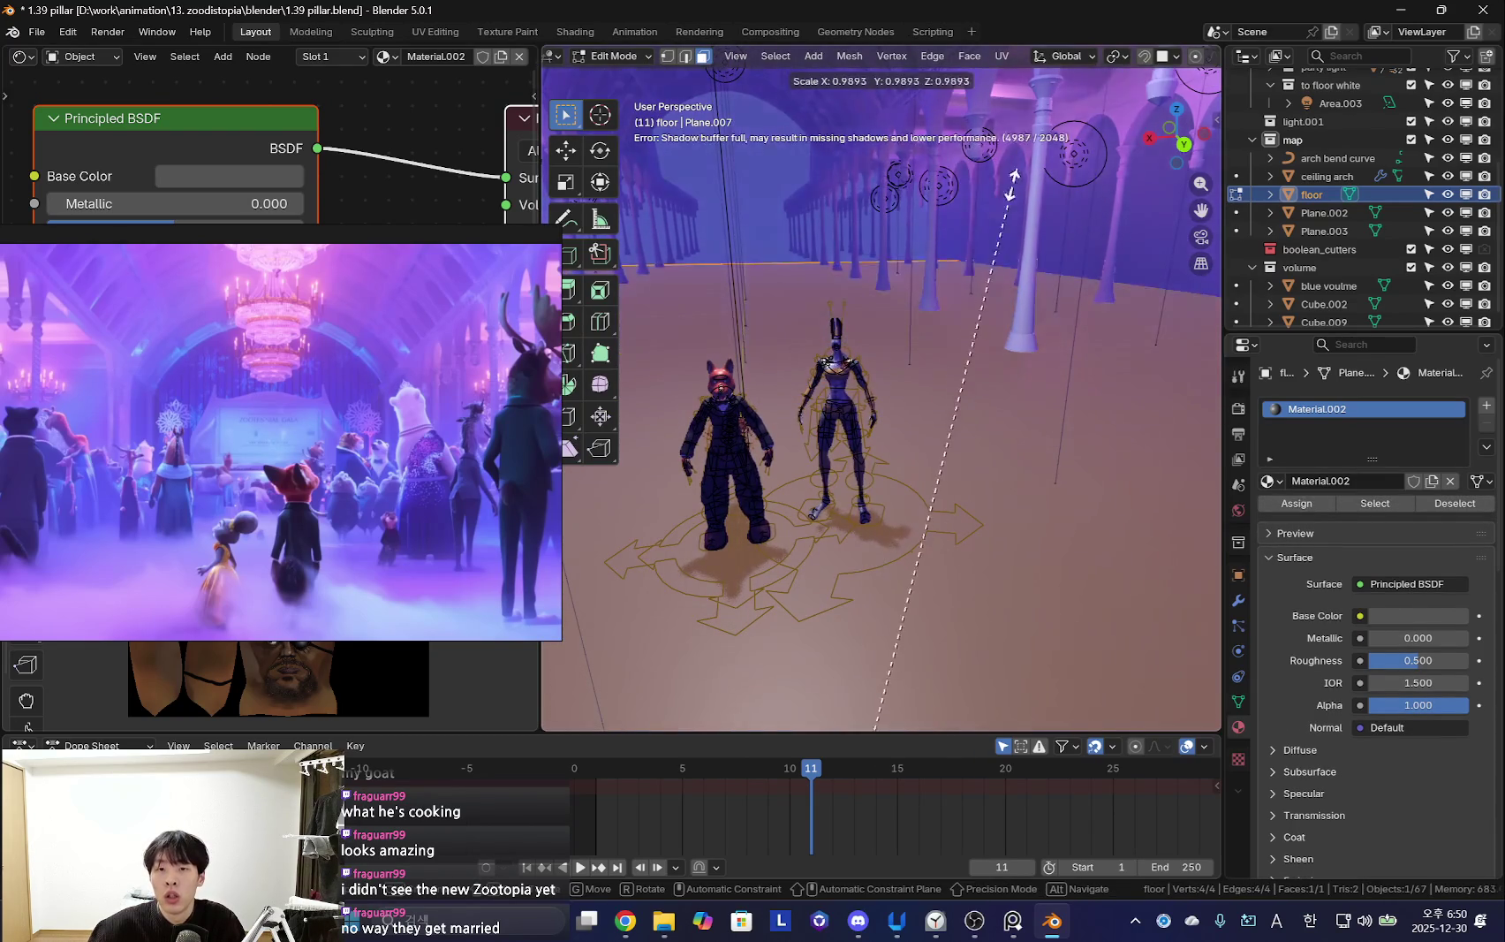
{"action": "left_click", "coordinate": [909, 561]}
{"action": "key", "text": "Tab"}
{"action": "key", "text": "shift+alt+z"}
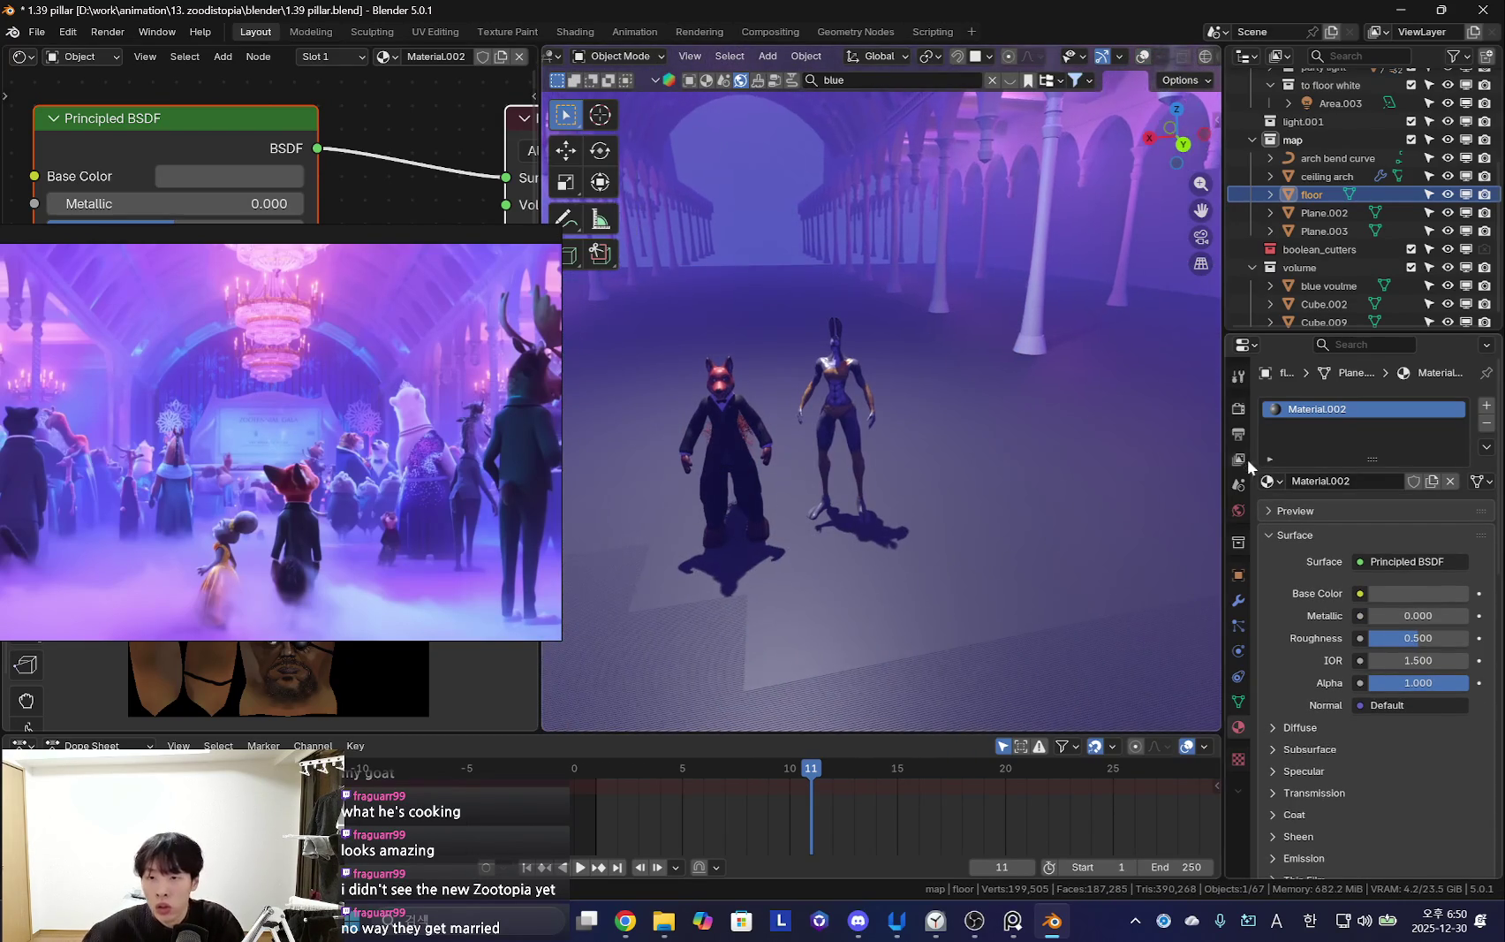
Turn off Volume Shadows in the Render properties
{"action": "left_click", "coordinate": [1239, 426]}
{"action": "left_click", "coordinate": [1240, 413]}
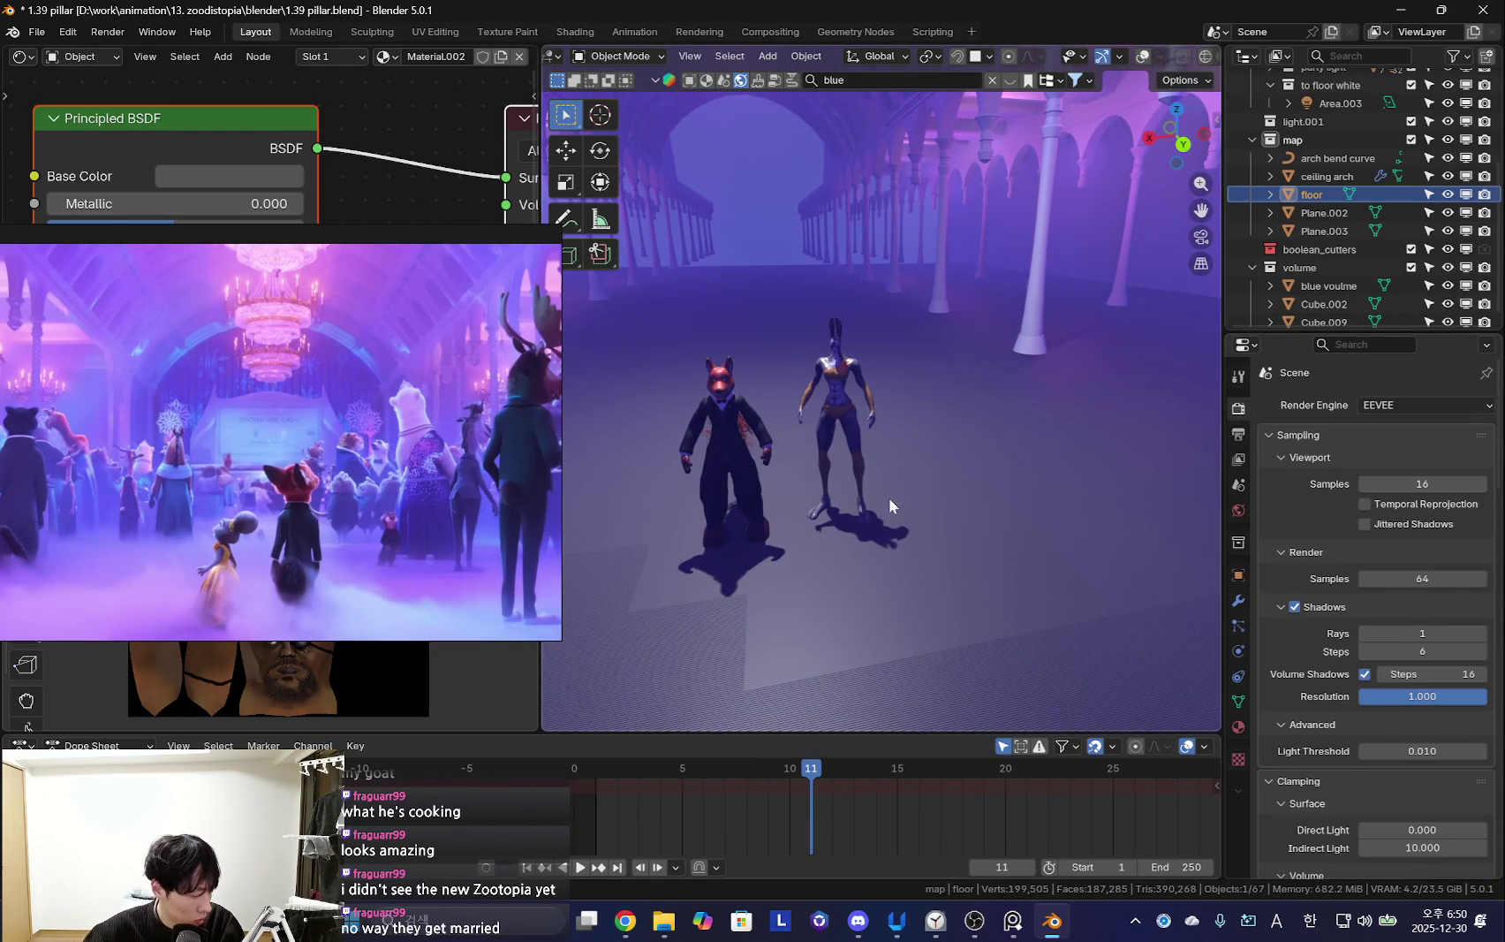
{"action": "scroll", "coordinate": [1460, 625], "scroll_direction": "down", "scroll_amount": 4}
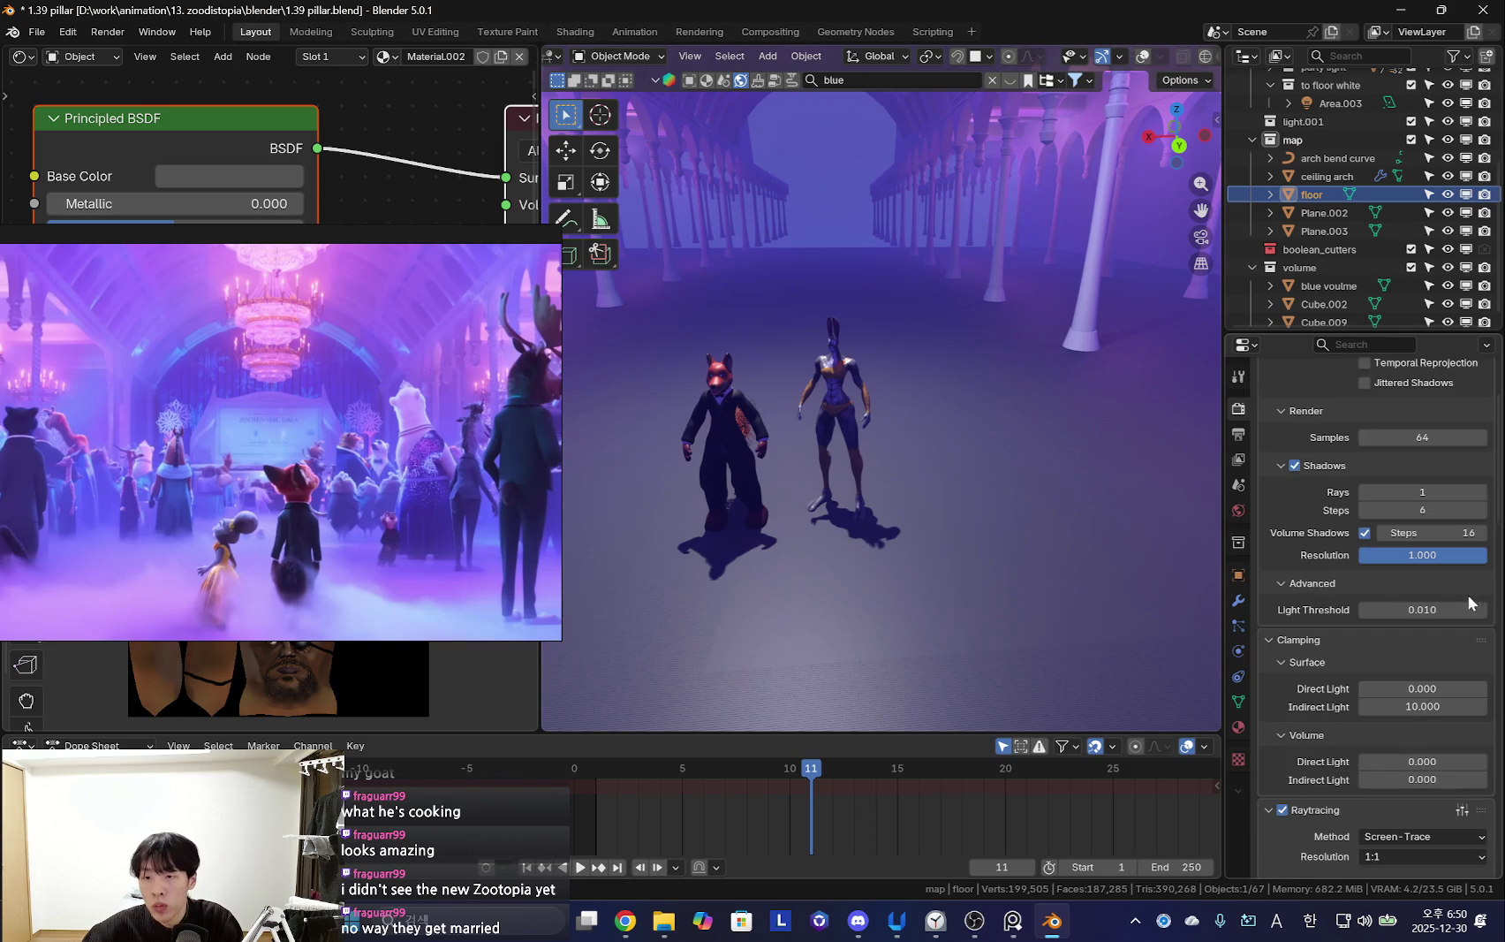
{"action": "left_click", "coordinate": [1366, 533]}
{"action": "mouse_move", "coordinate": [1184, 574]}
{"action": "middle_mouse_down"}
{"action": "mouse_move", "coordinate": [979, 620]}
{"action": "mouse_move", "coordinate": [1037, 547]}
{"action": "mouse_move", "coordinate": [1045, 483]}
{"action": "mouse_move", "coordinate": [809, 568]}
{"action": "mouse_move", "coordinate": [1095, 568]}
{"action": "mouse_move", "coordinate": [896, 397]}
{"action": "mouse_move", "coordinate": [945, 468]}
{"action": "middle_mouse_up"}
{"action": "scroll", "coordinate": [945, 468], "scroll_direction": "up", "scroll_amount": 2}
{"action": "scroll", "coordinate": [385, 482], "scroll_direction": "down", "scroll_amount": 1}
{"action": "scroll", "coordinate": [413, 502], "scroll_direction": "up", "scroll_amount": 3}
Lower the Shadows Resolution to 0.284 and check the characters' floor shadows
{"action": "mouse_move", "coordinate": [759, 486]}
{"action": "middle_mouse_down"}
{"action": "mouse_move", "coordinate": [979, 495]}
{"action": "mouse_move", "coordinate": [920, 548]}
{"action": "mouse_move", "coordinate": [1055, 582]}
{"action": "middle_mouse_up"}
{"action": "key", "text": "shift+alt+z"}
{"action": "mouse_move", "coordinate": [983, 628]}
{"action": "middle_mouse_down"}
{"action": "mouse_move", "coordinate": [1032, 553]}
{"action": "mouse_move", "coordinate": [856, 590]}
{"action": "middle_mouse_up"}
{"action": "scroll", "coordinate": [1299, 575], "scroll_direction": "up", "scroll_amount": 1}
{"action": "scroll", "coordinate": [1299, 574], "scroll_direction": "up", "scroll_amount": 2}
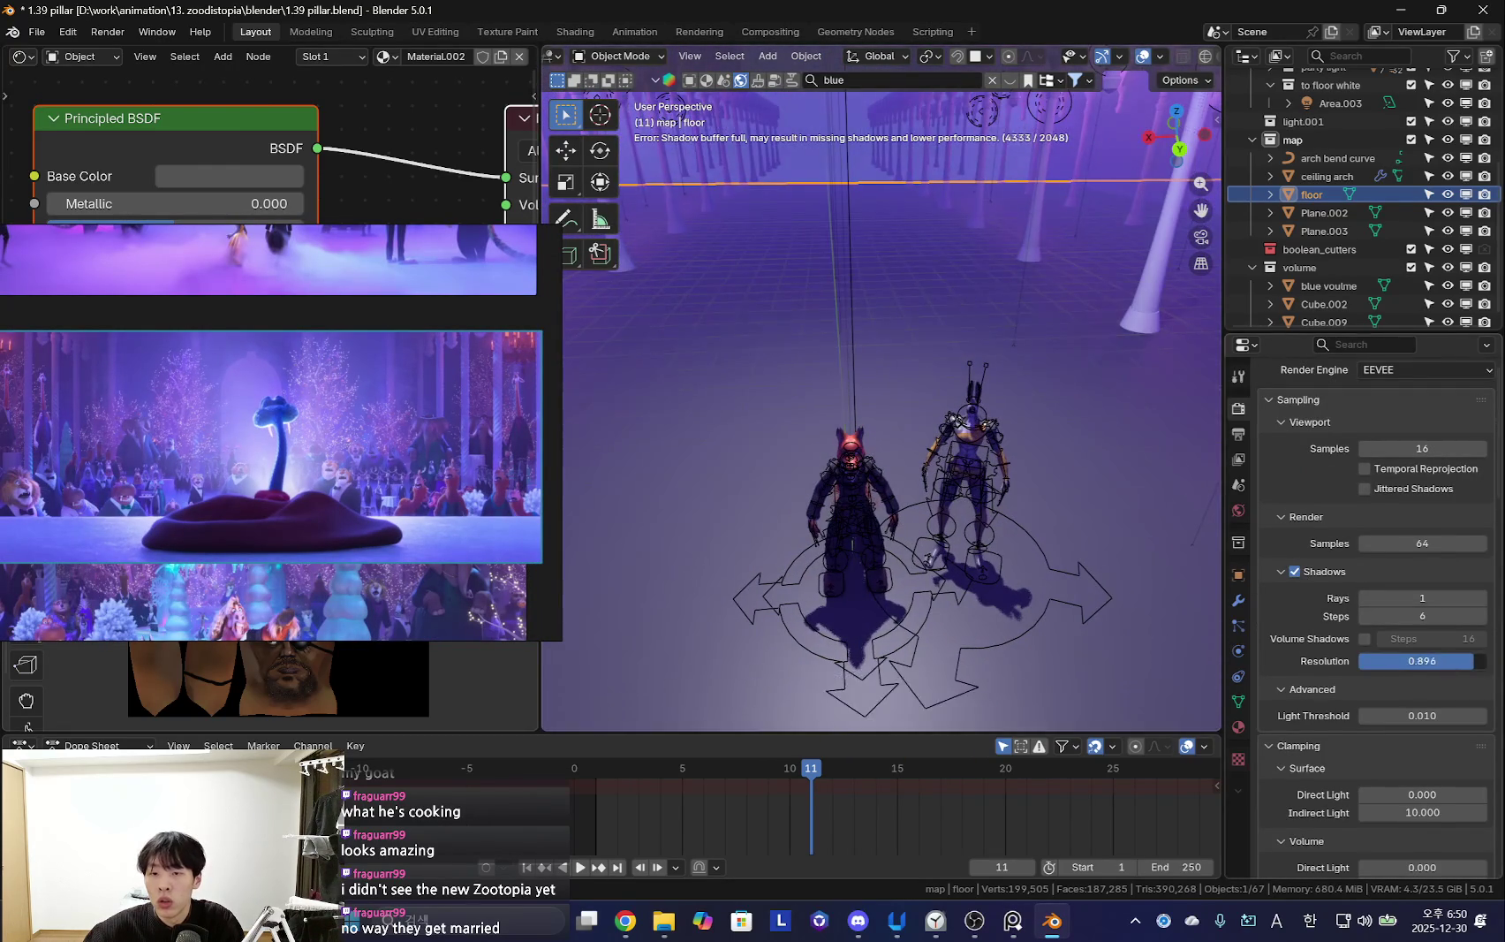
{"action": "left_click_drag", "start_coordinate": [1431, 661], "coordinate": [1396, 660]}
{"action": "key", "text": "shift+alt+z"}
{"action": "mouse_move", "coordinate": [921, 427]}
{"action": "middle_mouse_down"}
{"action": "mouse_move", "coordinate": [1041, 510]}
{"action": "mouse_move", "coordinate": [962, 522]}
{"action": "mouse_move", "coordinate": [1022, 393]}
{"action": "mouse_move", "coordinate": [1035, 516]}
{"action": "mouse_move", "coordinate": [694, 505]}
{"action": "mouse_move", "coordinate": [863, 561]}
{"action": "mouse_move", "coordinate": [821, 390]}
{"action": "mouse_move", "coordinate": [880, 377]}
{"action": "mouse_move", "coordinate": [963, 400]}
{"action": "mouse_move", "coordinate": [888, 375]}
{"action": "mouse_move", "coordinate": [913, 387]}
{"action": "mouse_move", "coordinate": [833, 225]}
{"action": "mouse_move", "coordinate": [965, 503]}
{"action": "mouse_move", "coordinate": [714, 410]}
{"action": "middle_mouse_up"}
{"action": "key", "text": "shift+alt+z"}
Select the Area.003 light and give it a first free move
{"action": "left_click", "coordinate": [833, 225]}
{"action": "left_click", "coordinate": [765, 355]}
{"action": "mouse_move", "coordinate": [765, 355]}
{"action": "middle_mouse_down"}
{"action": "mouse_move", "coordinate": [857, 393]}
{"action": "mouse_move", "coordinate": [882, 298]}
{"action": "mouse_move", "coordinate": [886, 402]}
{"action": "mouse_move", "coordinate": [795, 369]}
{"action": "mouse_move", "coordinate": [848, 416]}
{"action": "mouse_move", "coordinate": [883, 477]}
{"action": "middle_mouse_up"}
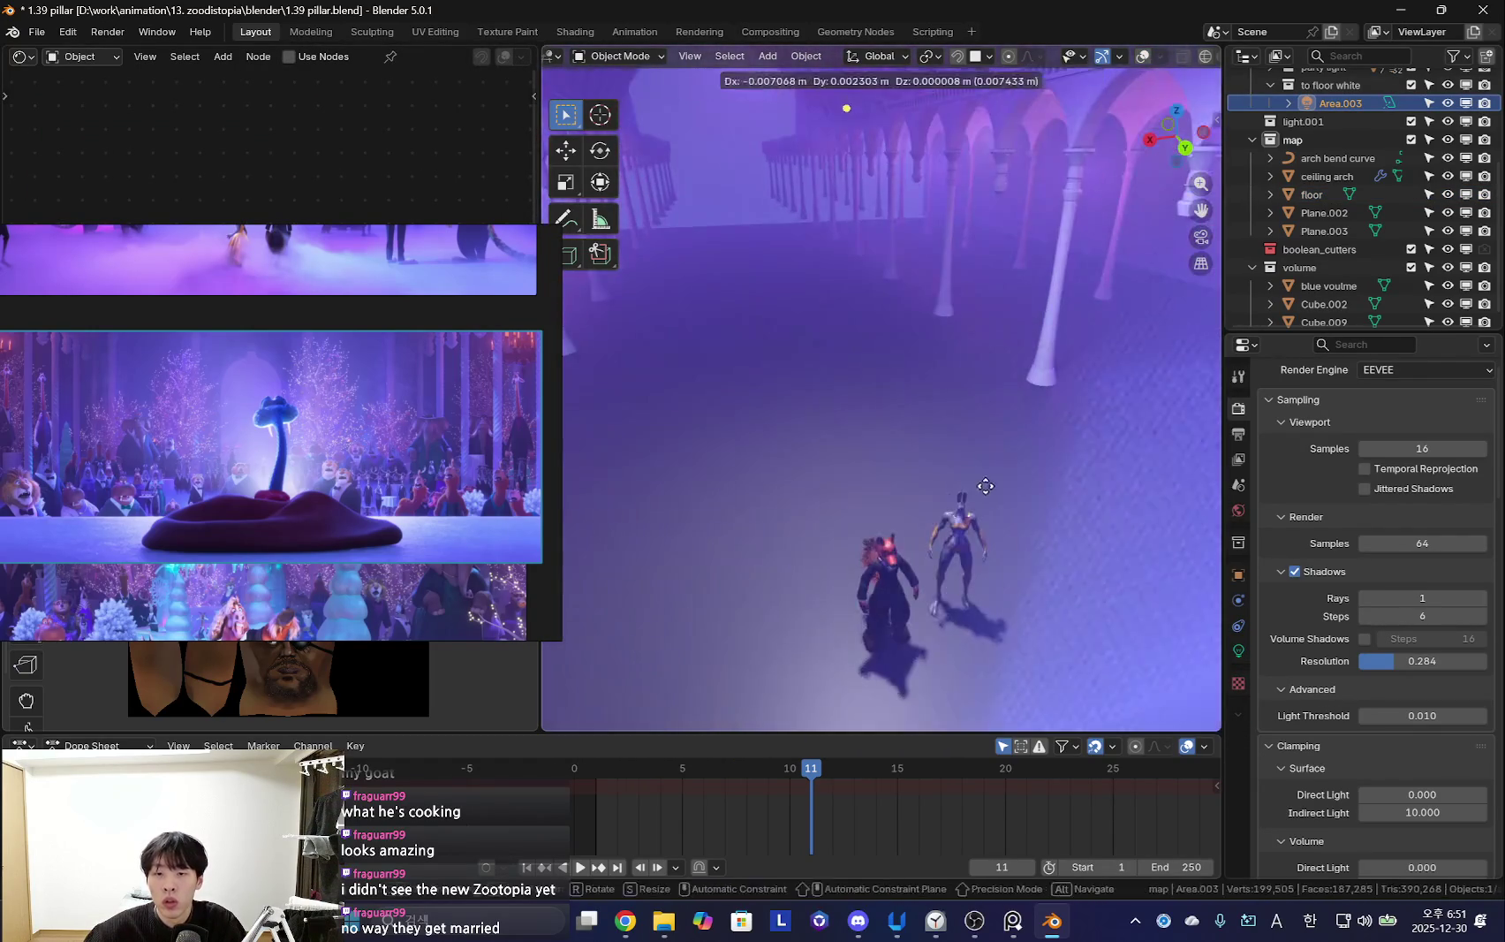
{"action": "key", "text": "g"}
{"action": "left_click", "coordinate": [920, 530]}
{"action": "key", "text": "shift+alt+z"}
{"action": "middle_click_drag", "start_coordinate": [919, 535], "coordinate": [1081, 497]}
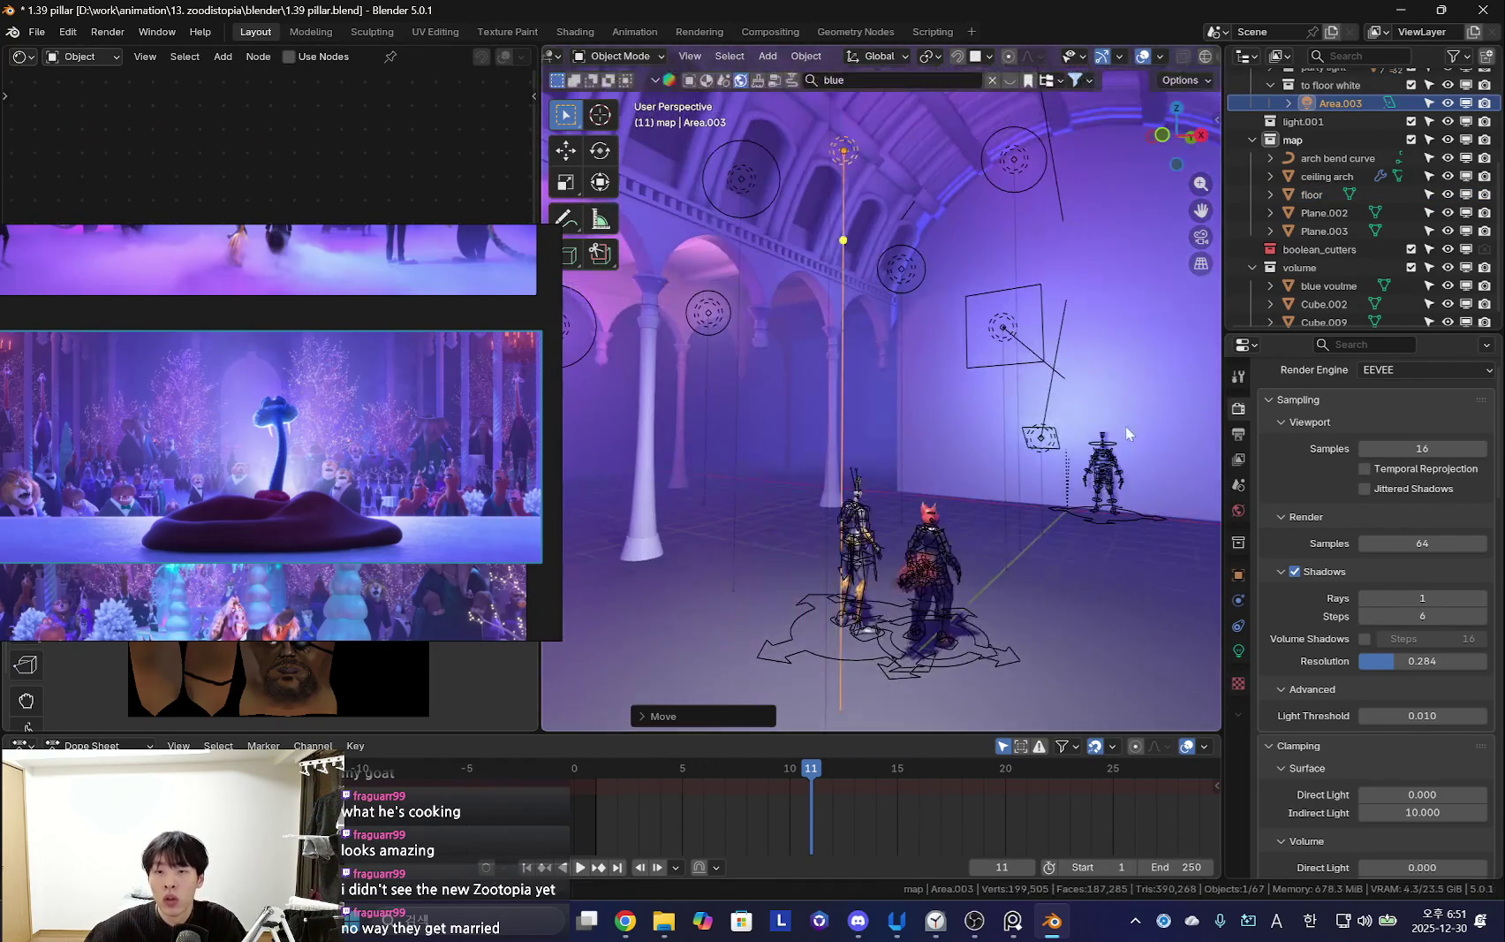
Enlarge the Area.003 light's size to 0.92 m
{"action": "left_click", "coordinate": [1239, 651]}
{"action": "key", "text": "shift+alt+z"}
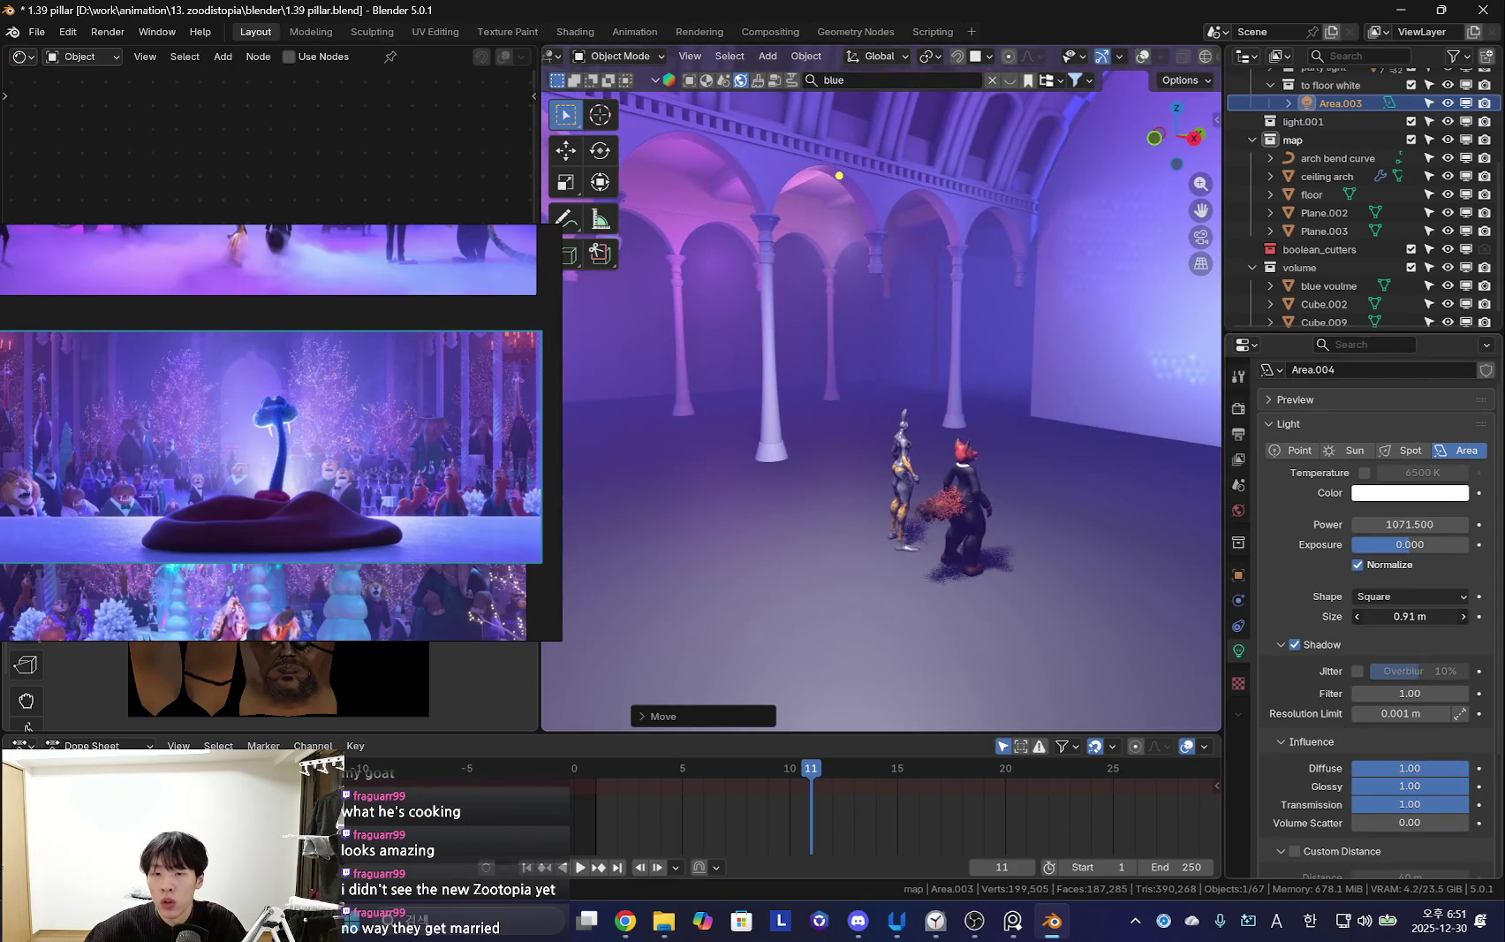
{"action": "left_click_drag", "start_coordinate": [1411, 615], "coordinate": [1425, 616]}
{"action": "middle_click_drag", "start_coordinate": [883, 460], "coordinate": [917, 565]}
Move Area.003 along Y toward the back of the hall, then try a Z move
{"action": "key", "text": "g"}
{"action": "key", "text": "y"}
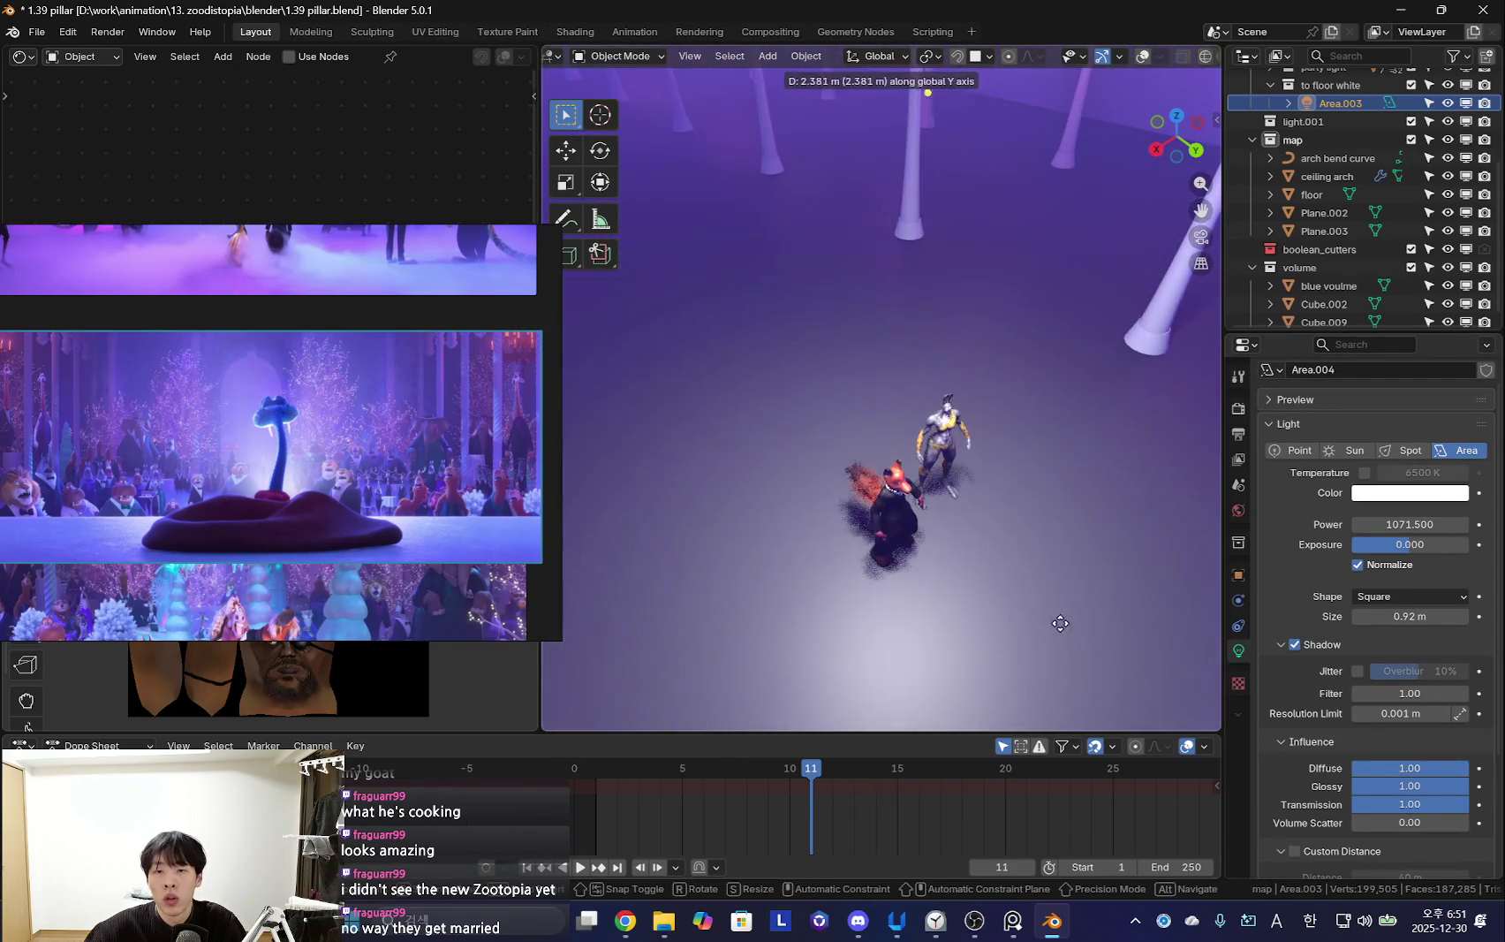
{"action": "left_click", "coordinate": [1061, 624]}
{"action": "middle_click_drag", "start_coordinate": [1061, 625], "coordinate": [1016, 495]}
{"action": "scroll", "coordinate": [984, 522], "scroll_direction": "up", "scroll_amount": 3}
{"action": "scroll", "coordinate": [983, 523], "scroll_direction": "up", "scroll_amount": 3}
{"action": "scroll", "coordinate": [984, 522], "scroll_direction": "down", "scroll_amount": 3}
{"action": "scroll", "coordinate": [984, 522], "scroll_direction": "down", "scroll_amount": 4}
{"action": "key", "text": "g"}
{"action": "key", "text": "z"}
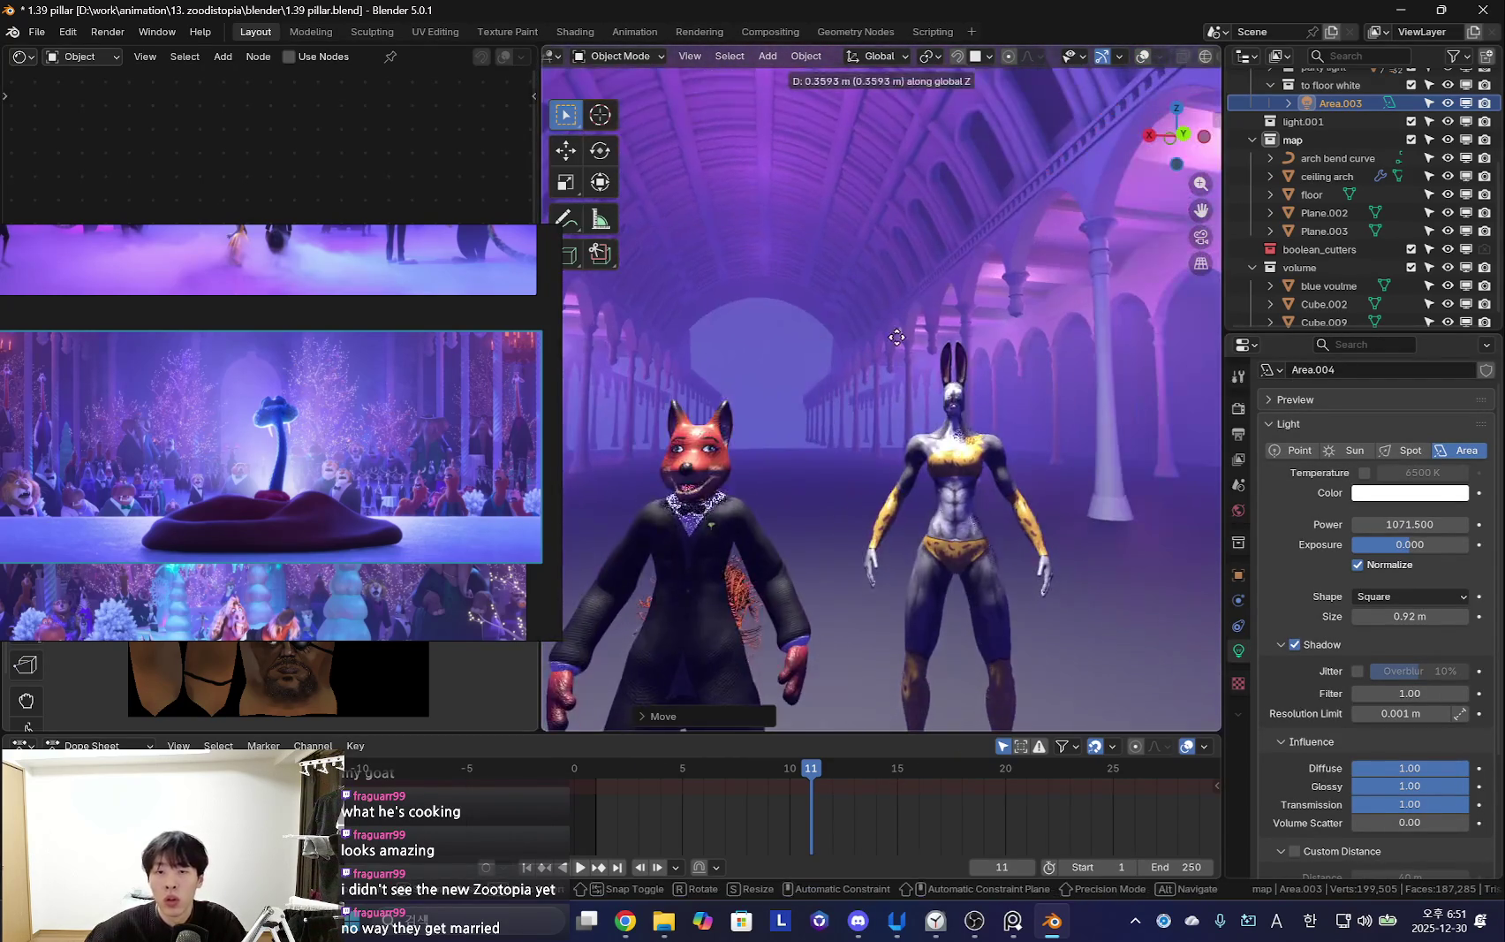
{"action": "right_click", "coordinate": [929, 617]}
Orbit behind the characters toward the back wall and ceiling, selecting the blue volume object
{"action": "scroll", "coordinate": [994, 686], "scroll_direction": "down", "scroll_amount": 3}
{"action": "mouse_move", "coordinate": [954, 590]}
{"action": "middle_mouse_down"}
{"action": "mouse_move", "coordinate": [892, 575]}
{"action": "mouse_move", "coordinate": [1017, 437]}
{"action": "mouse_move", "coordinate": [988, 539]}
{"action": "mouse_move", "coordinate": [885, 610]}
{"action": "mouse_move", "coordinate": [975, 481]}
{"action": "mouse_move", "coordinate": [878, 638]}
{"action": "mouse_move", "coordinate": [822, 623]}
{"action": "middle_mouse_up"}
{"action": "mouse_move", "coordinate": [943, 547]}
{"action": "middle_mouse_down"}
{"action": "mouse_move", "coordinate": [989, 473]}
{"action": "mouse_move", "coordinate": [970, 481]}
{"action": "mouse_move", "coordinate": [962, 576]}
{"action": "middle_mouse_up"}
{"action": "scroll", "coordinate": [962, 576], "scroll_direction": "down", "scroll_amount": 3}
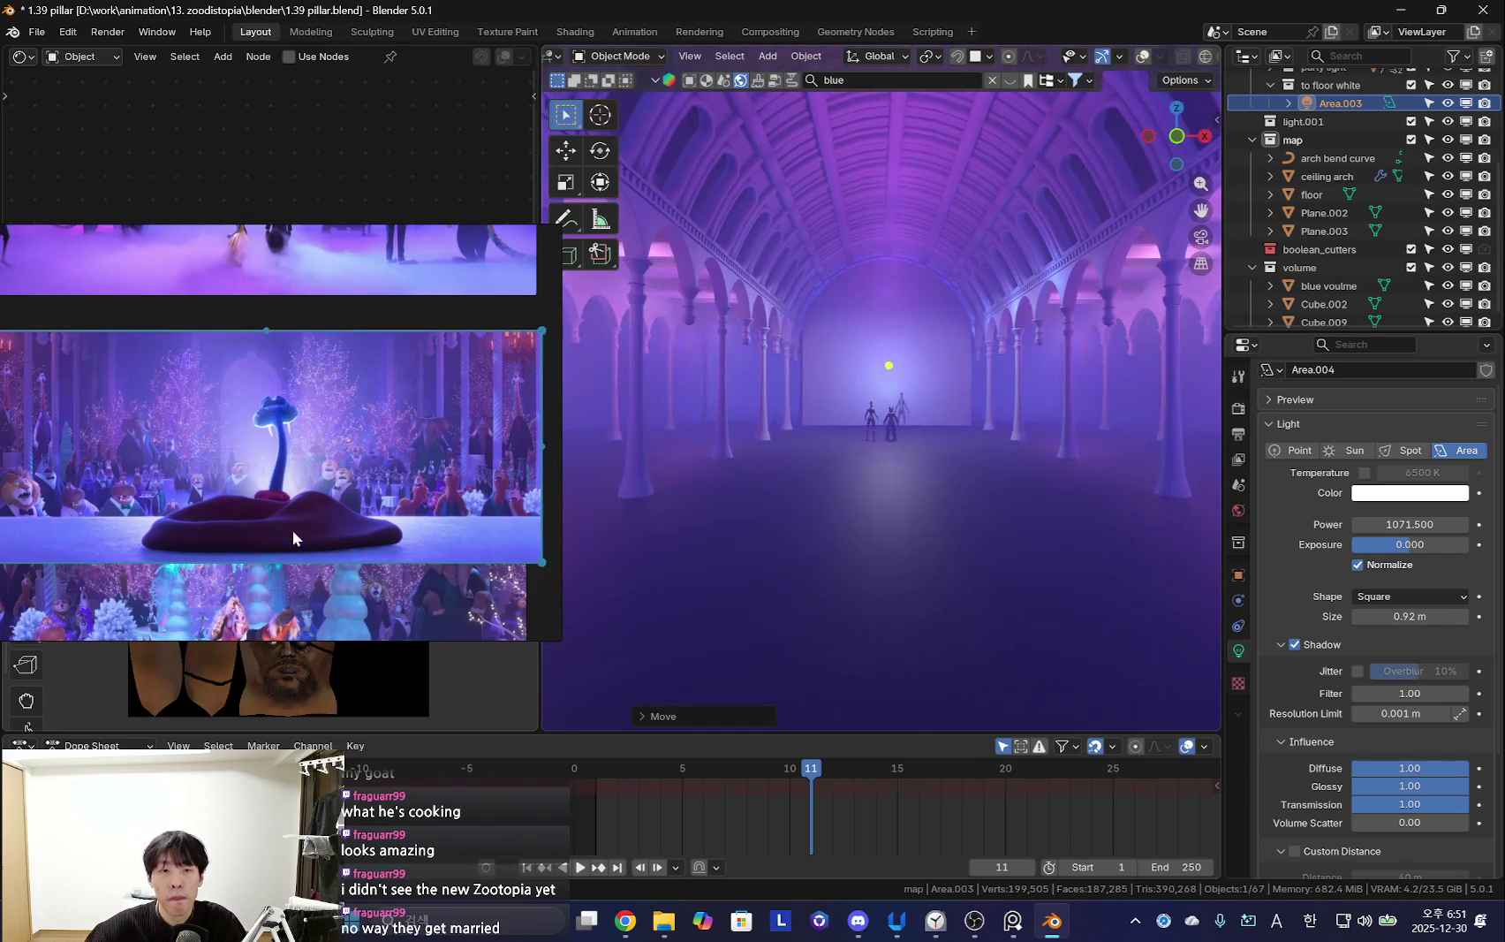
{"action": "scroll", "coordinate": [306, 527], "scroll_direction": "down", "scroll_amount": 2}
{"action": "scroll", "coordinate": [301, 473], "scroll_direction": "up", "scroll_amount": 3}
{"action": "scroll", "coordinate": [344, 544], "scroll_direction": "up", "scroll_amount": 2}
{"action": "scroll", "coordinate": [402, 557], "scroll_direction": "up", "scroll_amount": 2}
{"action": "middle_click_drag", "start_coordinate": [963, 432], "coordinate": [980, 500]}
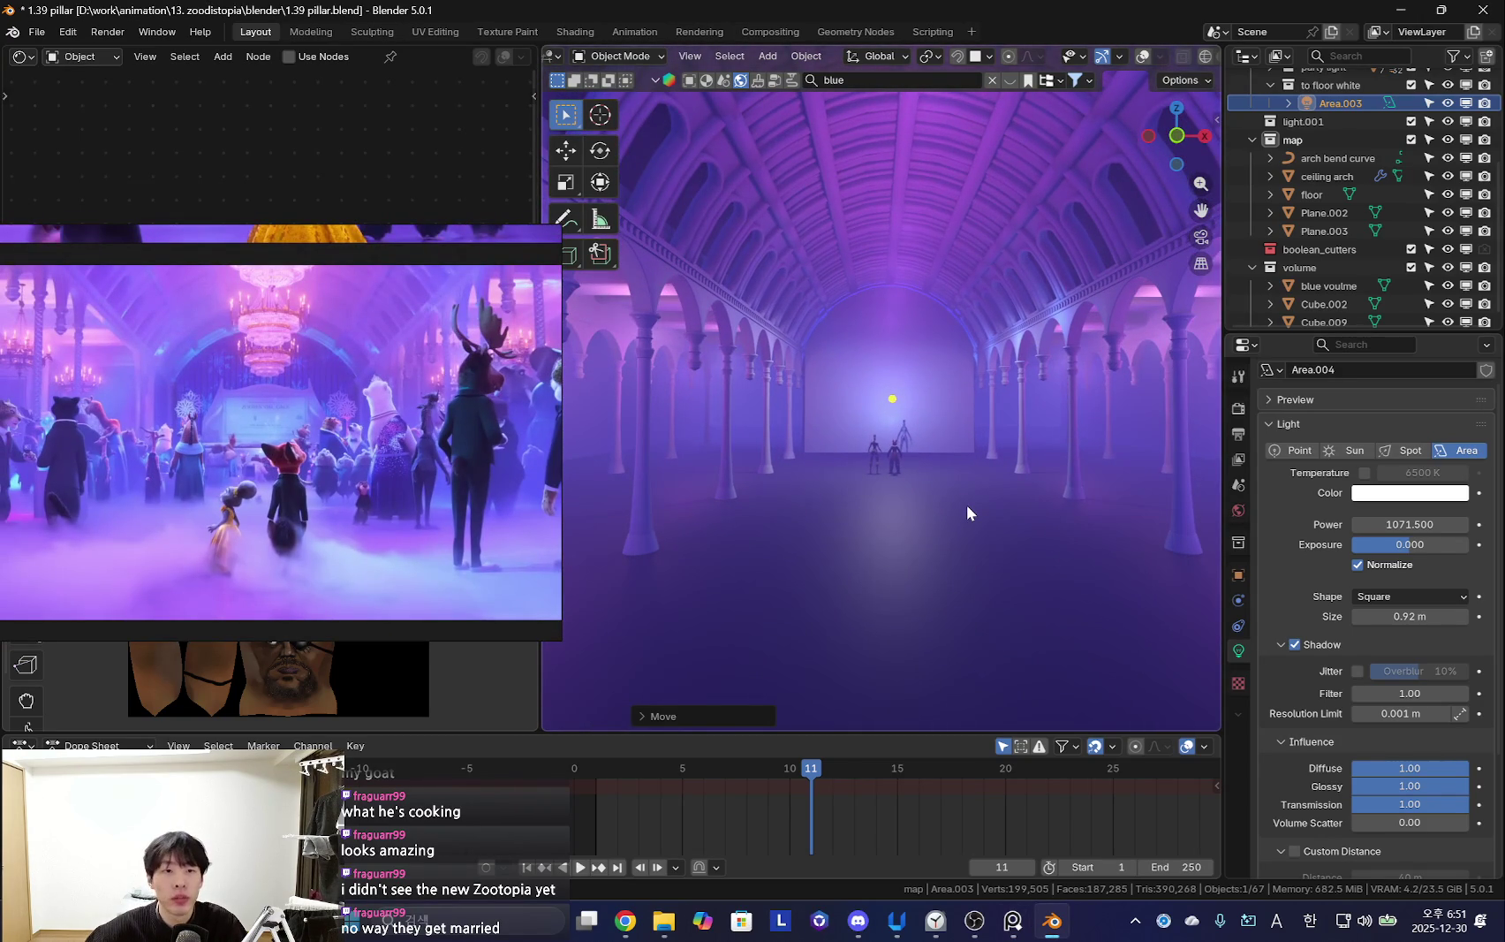
{"action": "left_click", "coordinate": [944, 383]}
{"action": "key", "text": "shift+alt+z"}
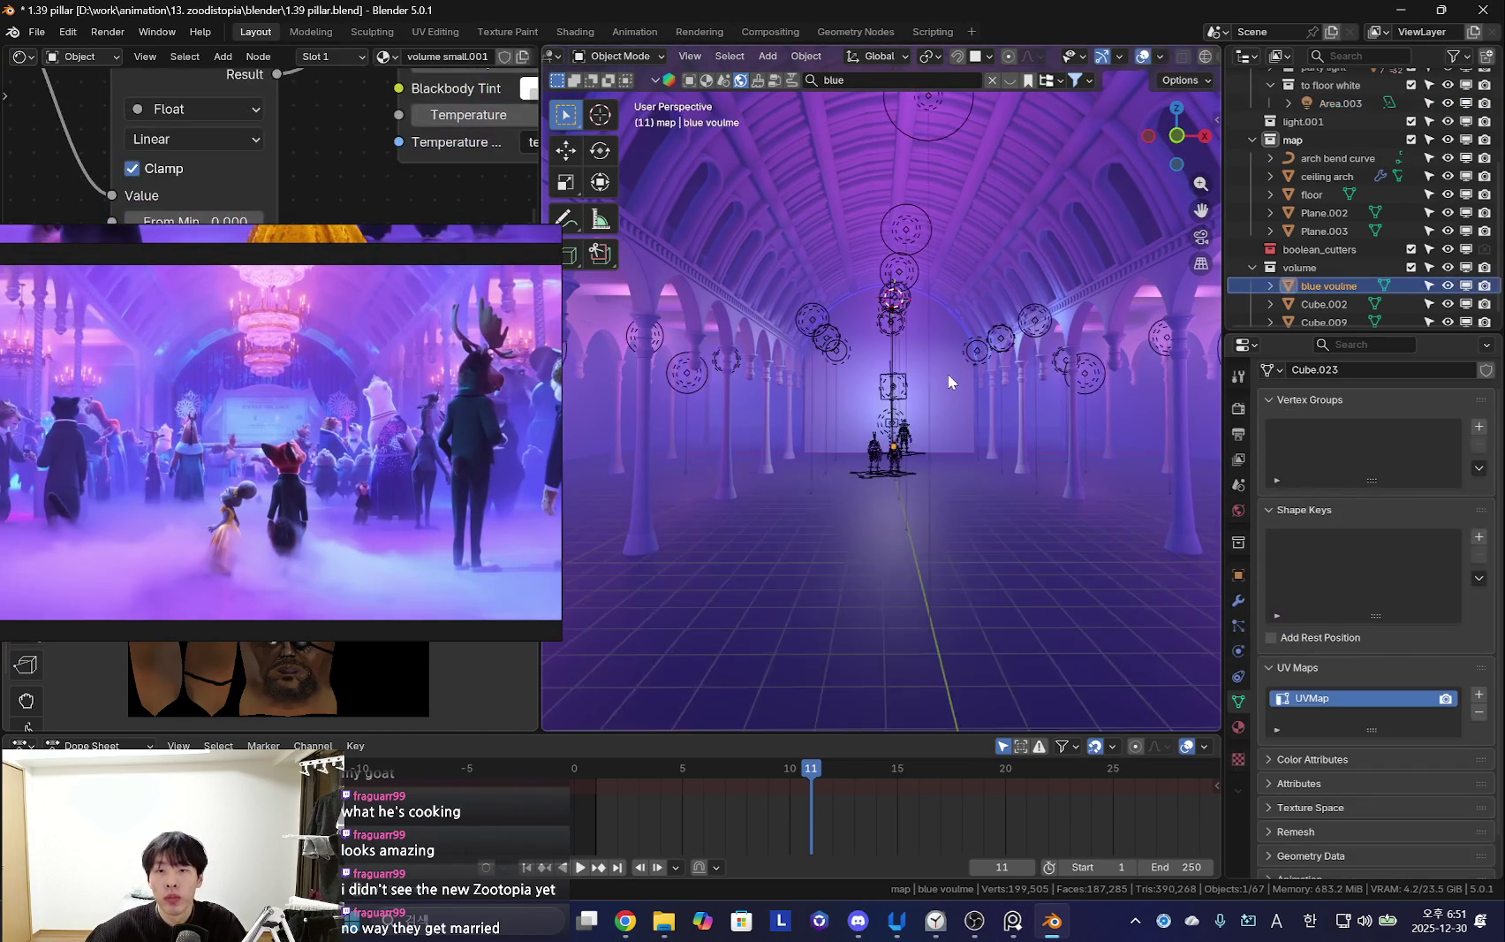
Select Plane.003, make the volume collection unselectable, and begin a Z scale in Edit Mode
{"action": "left_click", "coordinate": [962, 393]}
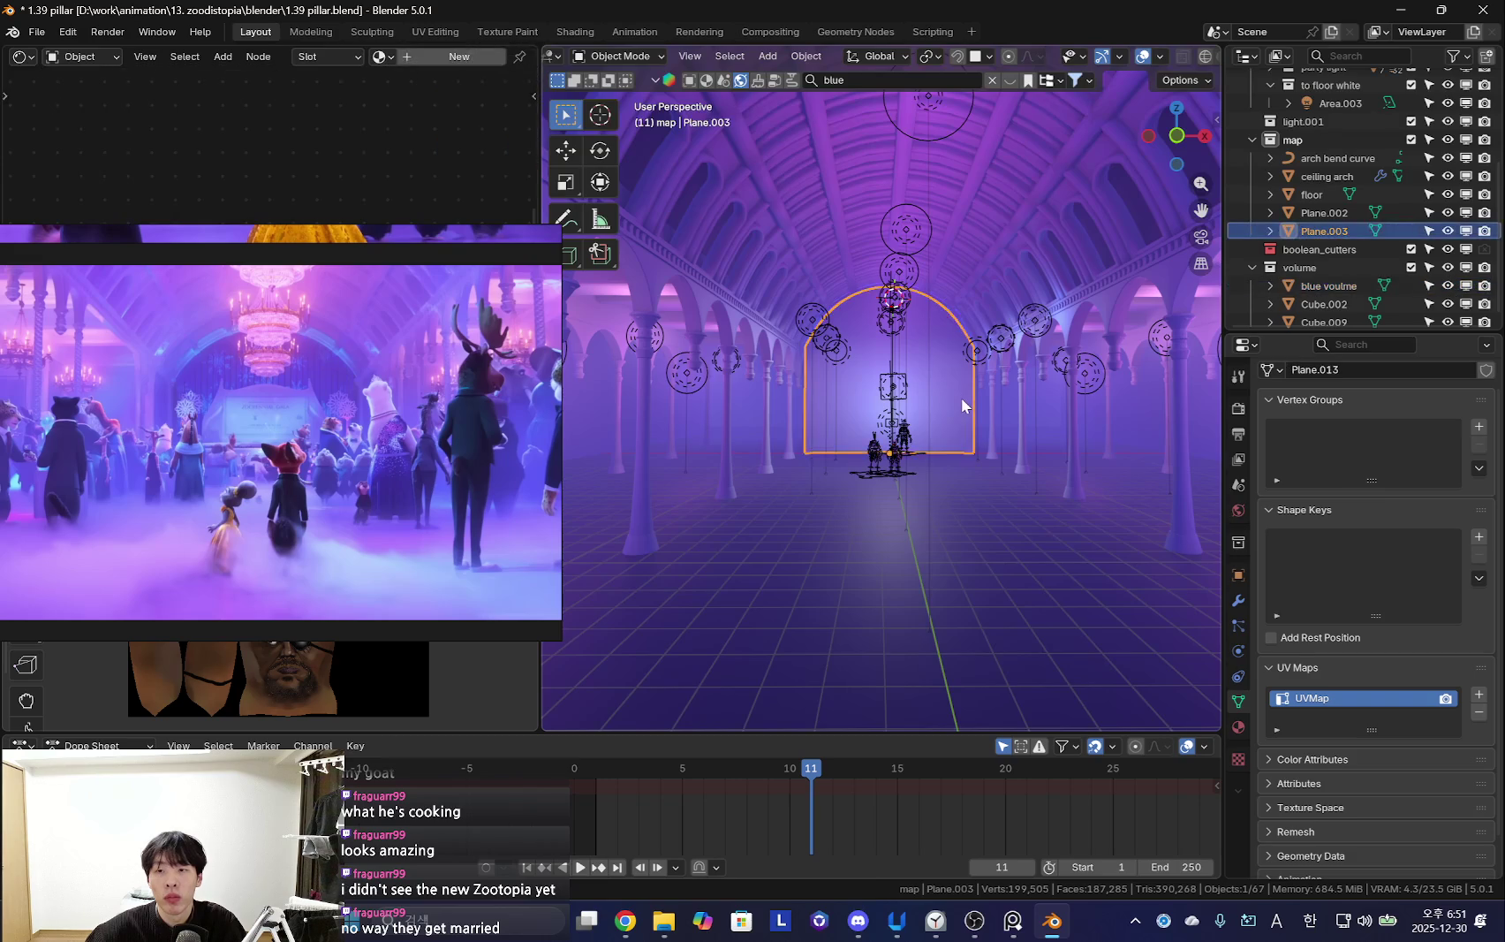
{"action": "left_click", "coordinate": [1422, 268]}
{"action": "left_click", "coordinate": [1436, 275]}
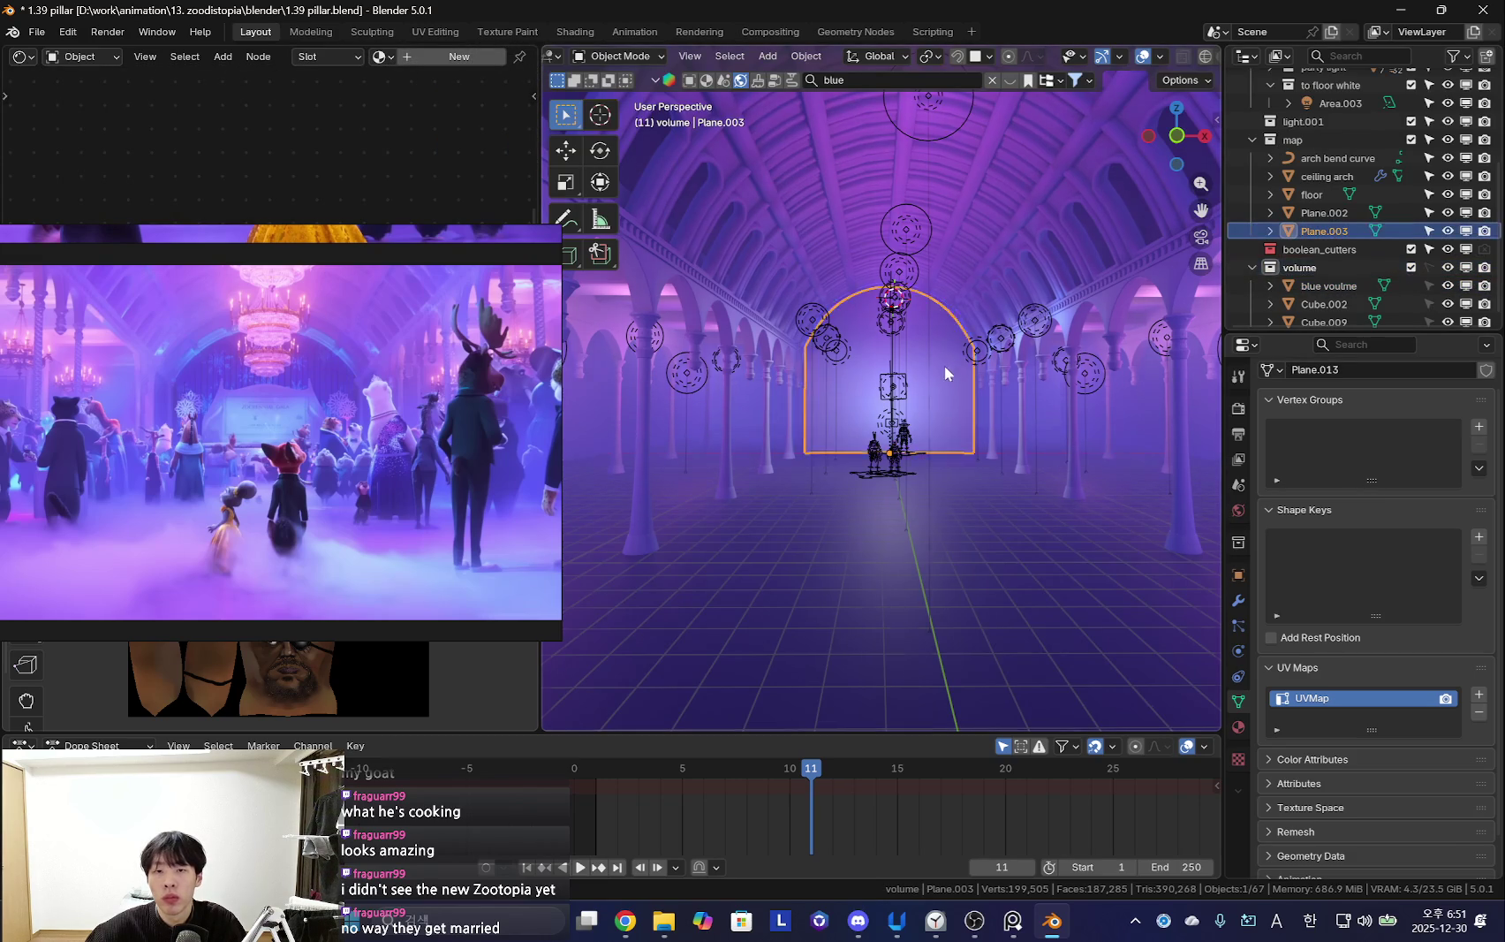
{"action": "key", "text": "Tab"}
{"action": "key", "text": "shift+alt+z"}
{"action": "key", "text": "s"}
{"action": "key", "text": "z"}
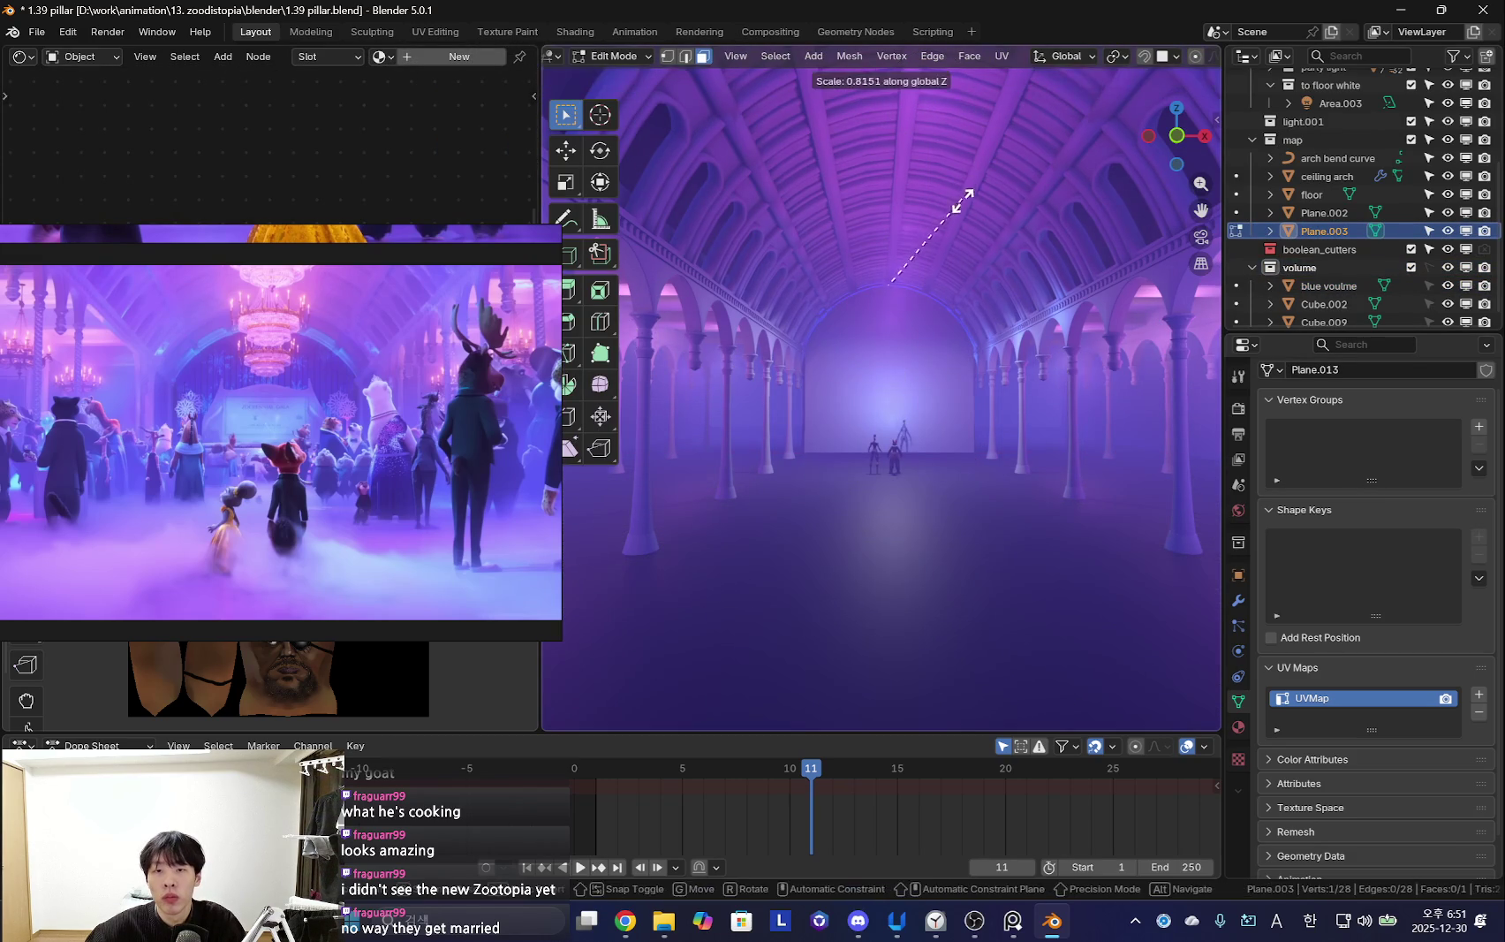
{"action": "key", "text": "shift+alt+z"}
Squash all of Plane.003's vertices vertically and lower it along Z
{"action": "key", "text": "Tab"}
{"action": "key", "text": "Tab"}
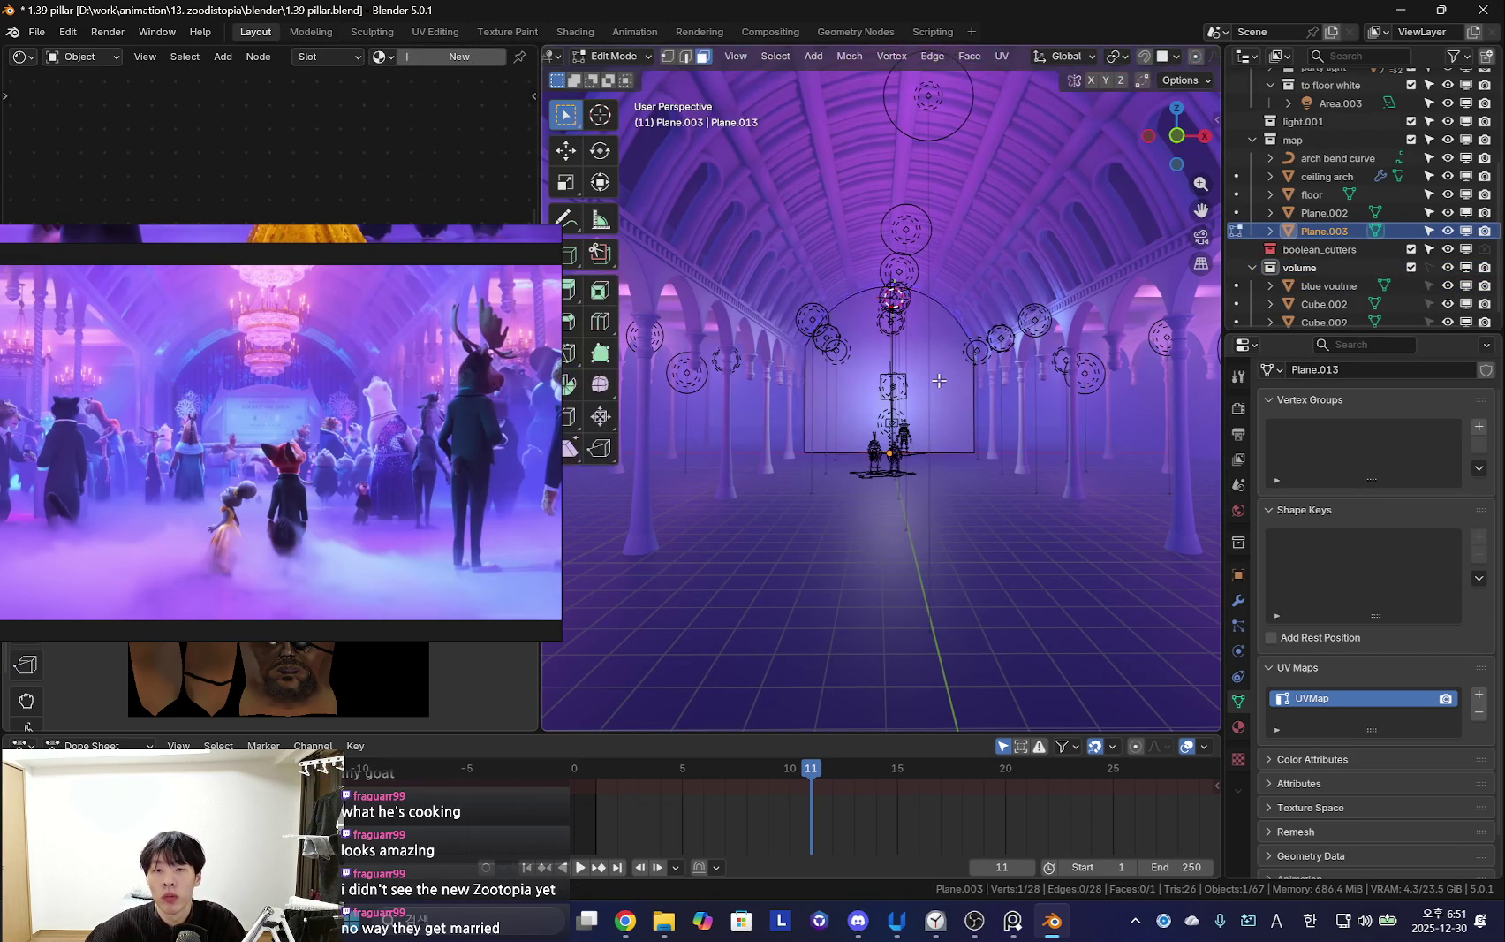
{"action": "key", "text": "a"}
{"action": "key", "text": "g"}
{"action": "key", "text": "z"}
{"action": "key", "text": "shift+alt+z"}
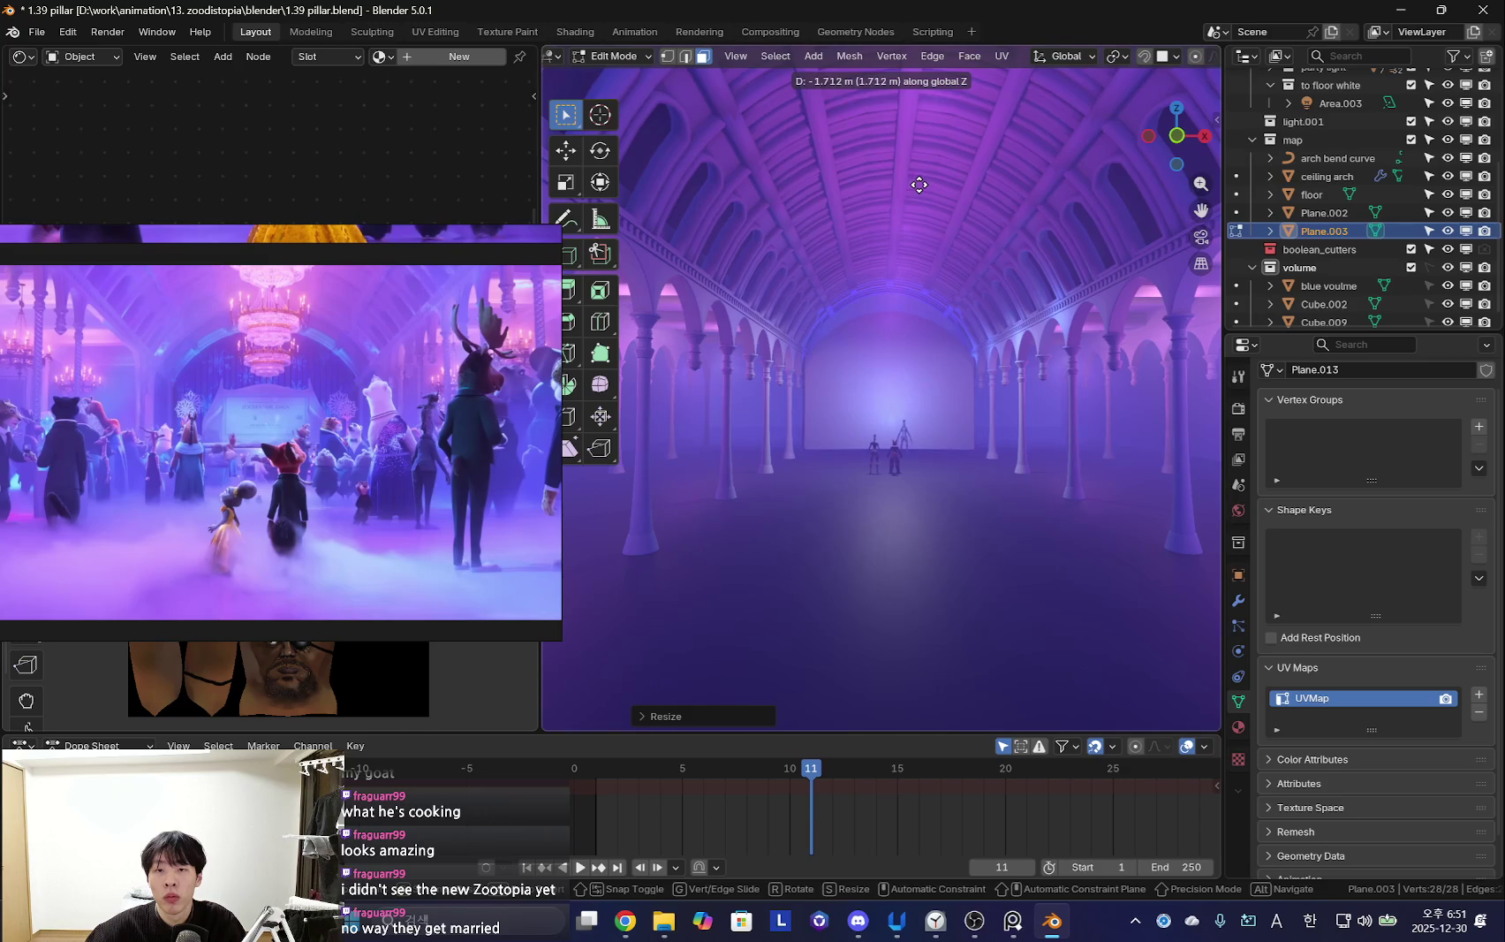
{"action": "left_click", "coordinate": [924, 170]}
{"action": "key", "text": "g"}
{"action": "key", "text": "z"}
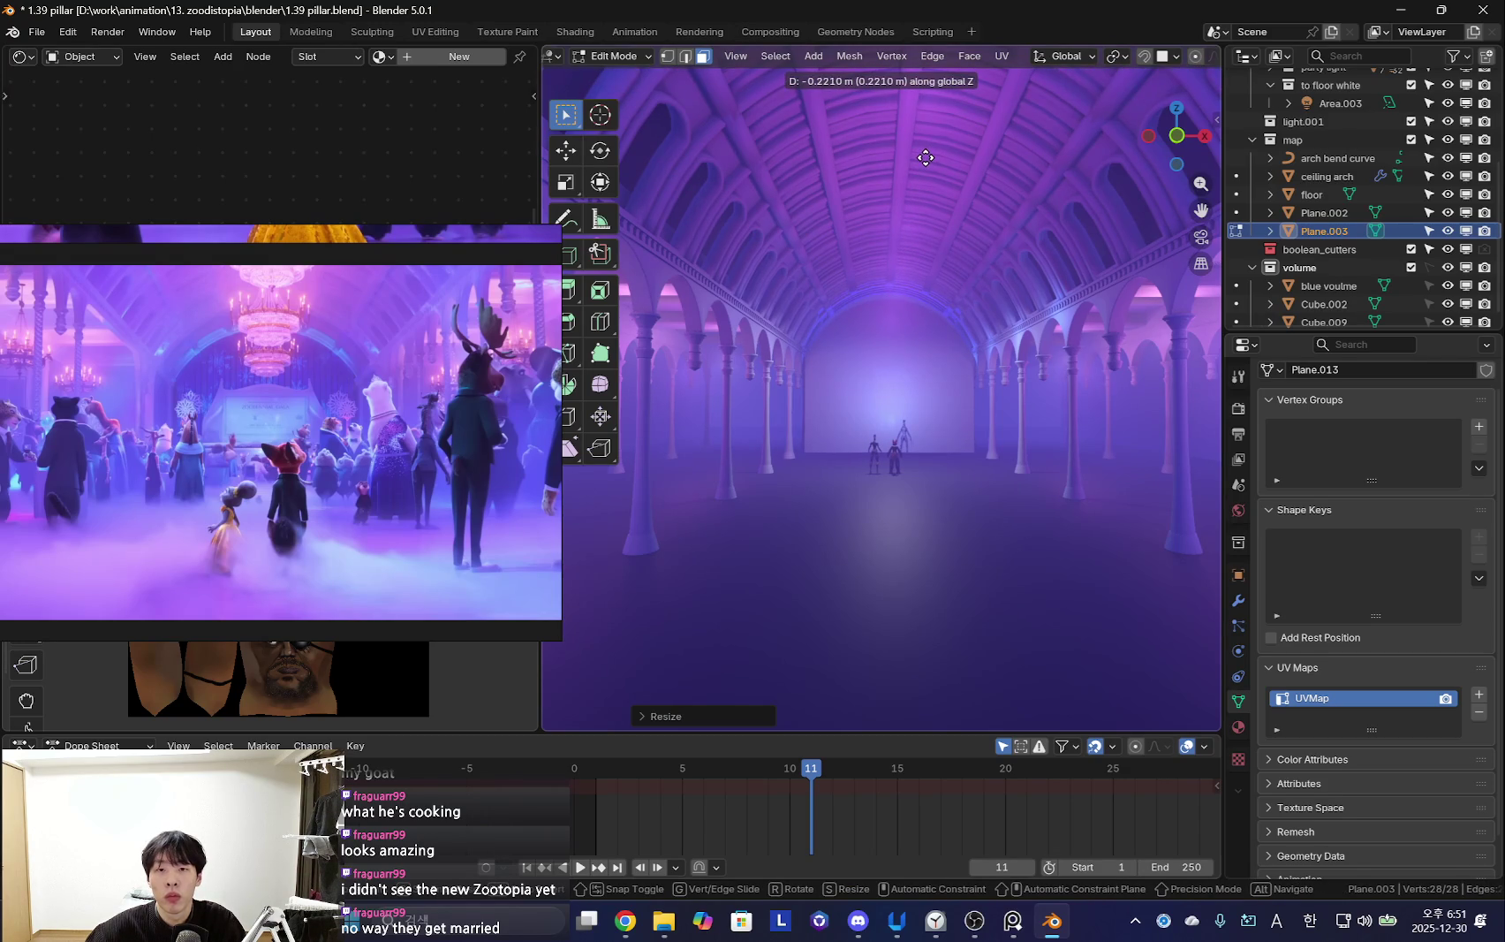
{"action": "left_click", "coordinate": [926, 157]}
Return to Object Mode and select the ceiling arch
{"action": "key", "text": "shift+alt+z"}
{"action": "scroll", "coordinate": [930, 410], "scroll_direction": "up", "scroll_amount": 5}
{"action": "mouse_move", "coordinate": [930, 410]}
{"action": "middle_mouse_down"}
{"action": "mouse_move", "coordinate": [878, 439]}
{"action": "mouse_move", "coordinate": [924, 326]}
{"action": "mouse_move", "coordinate": [915, 420]}
{"action": "mouse_move", "coordinate": [951, 405]}
{"action": "mouse_move", "coordinate": [813, 455]}
{"action": "mouse_move", "coordinate": [871, 487]}
{"action": "mouse_move", "coordinate": [789, 527]}
{"action": "mouse_move", "coordinate": [909, 455]}
{"action": "middle_mouse_up"}
{"action": "key", "text": "Tab"}
{"action": "left_click", "coordinate": [931, 346]}
{"action": "key", "text": "shift+alt+z"}
{"action": "key", "text": "shift+alt+z"}
{"action": "left_click", "coordinate": [910, 340], "text": "shift"}
Select and frame the ceiling arch, then expand its Array modifier settings
{"action": "left_click", "coordinate": [982, 288]}
{"action": "key", "text": "KP_Decimal"}
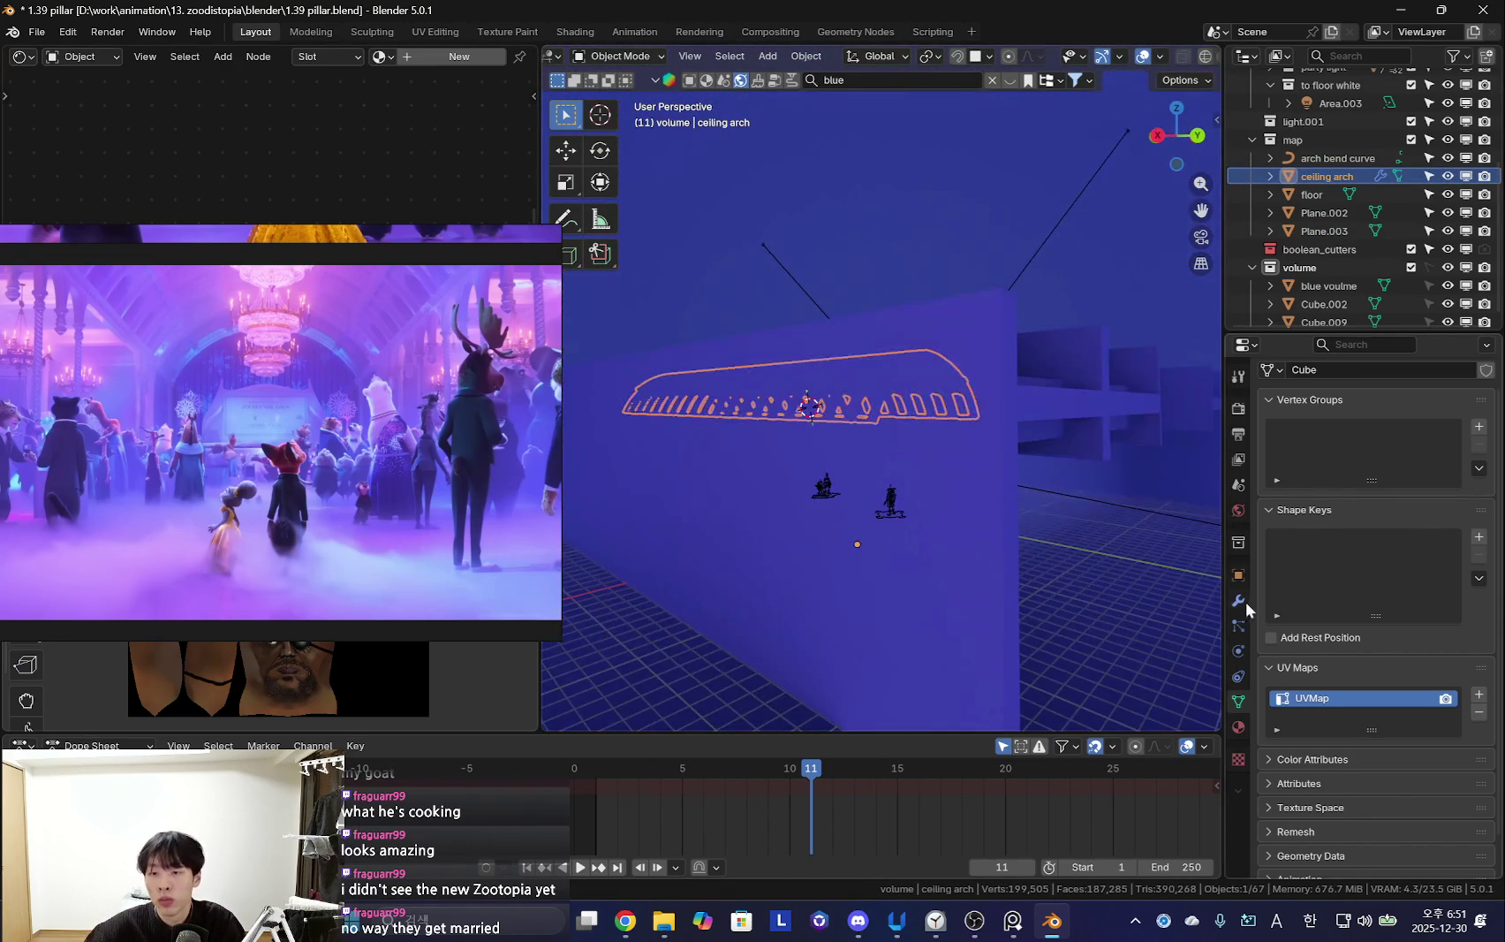
{"action": "left_click", "coordinate": [1239, 601]}
{"action": "left_click", "coordinate": [1272, 433]}
{"action": "left_click", "coordinate": [1347, 458]}
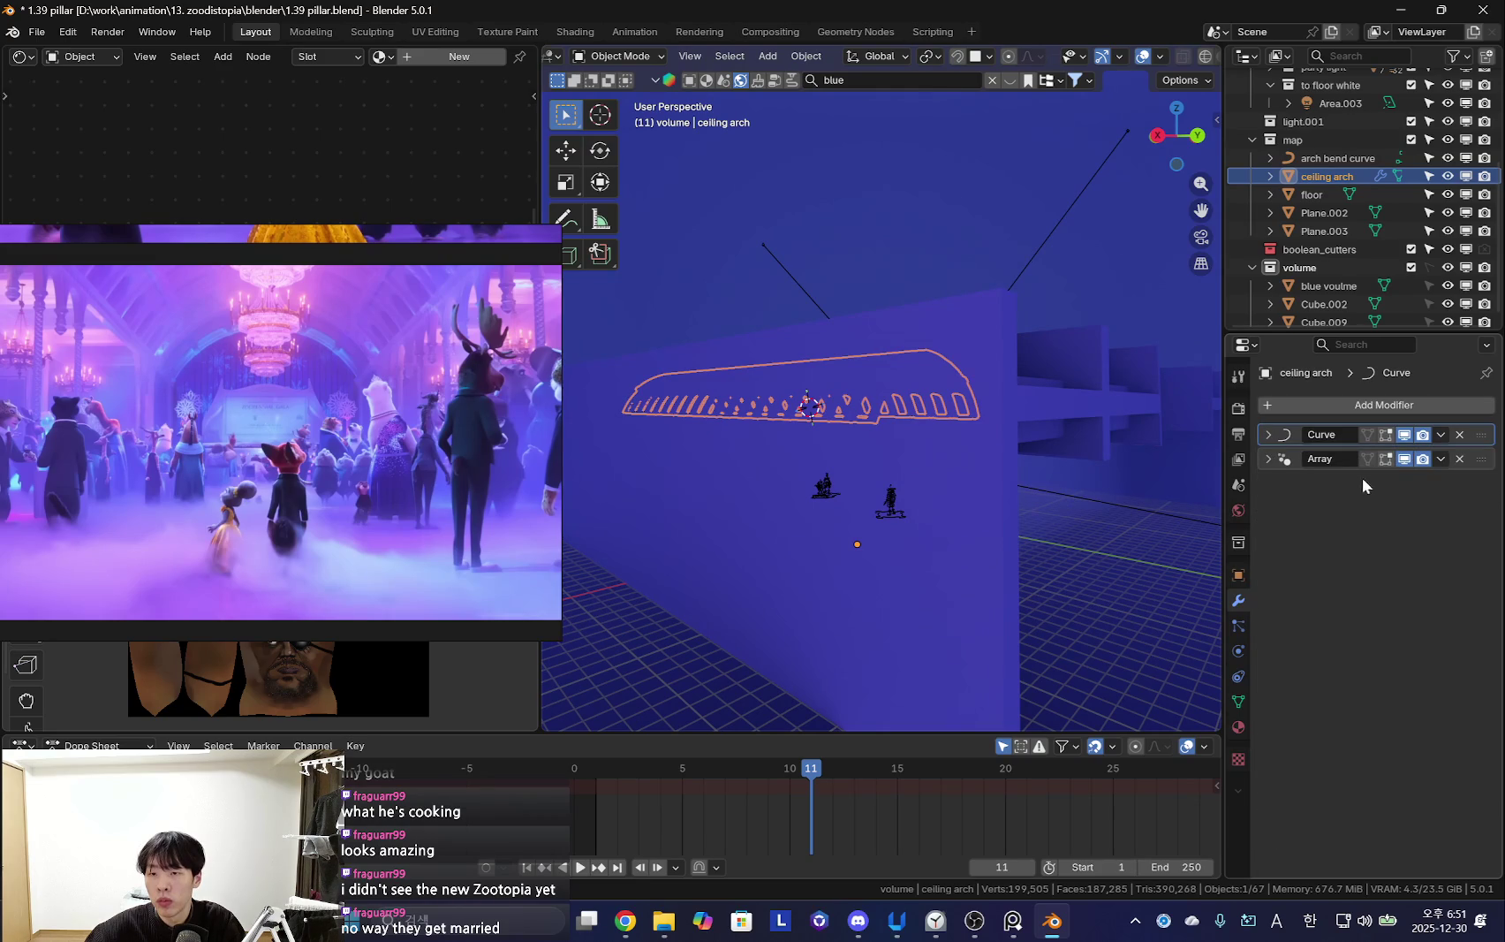
{"action": "left_click", "coordinate": [1268, 458]}
{"action": "mouse_move", "coordinate": [829, 523]}
{"action": "middle_mouse_down"}
{"action": "mouse_move", "coordinate": [875, 376]}
{"action": "mouse_move", "coordinate": [1043, 407]}
{"action": "mouse_move", "coordinate": [937, 465]}
{"action": "mouse_move", "coordinate": [833, 486]}
{"action": "middle_mouse_up"}
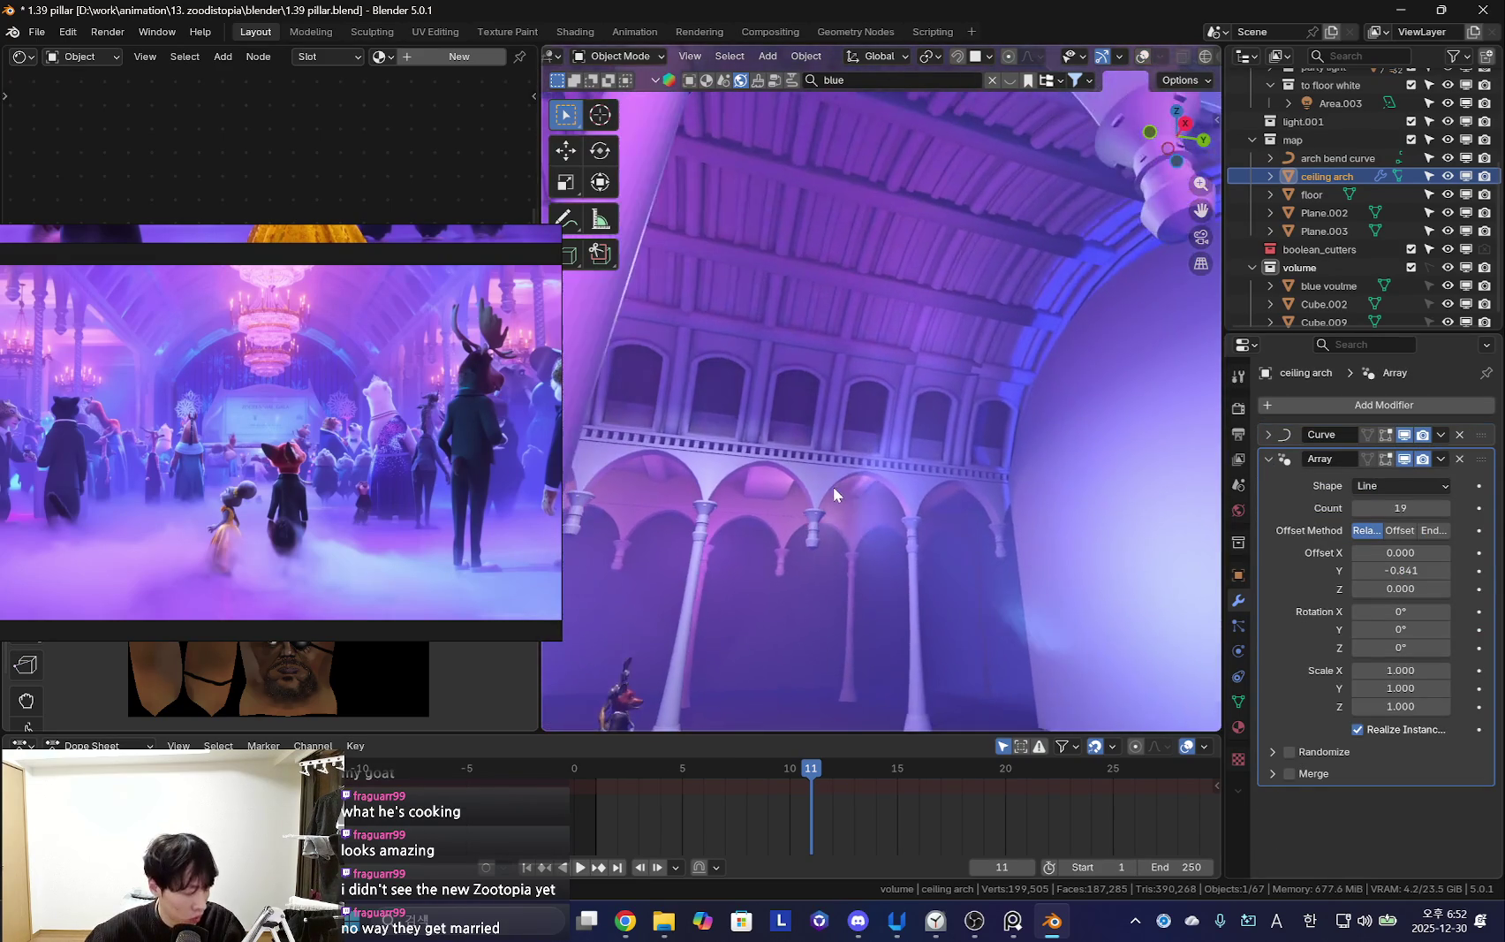
Raise the ceiling arch's Array count from 19 to 24
{"action": "left_click", "coordinate": [1446, 508]}
{"action": "left_click", "coordinate": [1445, 508]}
{"action": "left_click", "coordinate": [1445, 508]}
{"action": "left_click", "coordinate": [1445, 508]}
{"action": "left_click", "coordinate": [1445, 508]}
{"action": "mouse_move", "coordinate": [944, 474]}
{"action": "middle_mouse_down"}
{"action": "mouse_move", "coordinate": [871, 483]}
{"action": "mouse_move", "coordinate": [864, 559]}
{"action": "mouse_move", "coordinate": [905, 502]}
{"action": "mouse_move", "coordinate": [870, 512]}
{"action": "middle_mouse_up"}
{"action": "key", "text": "shift+alt+z"}
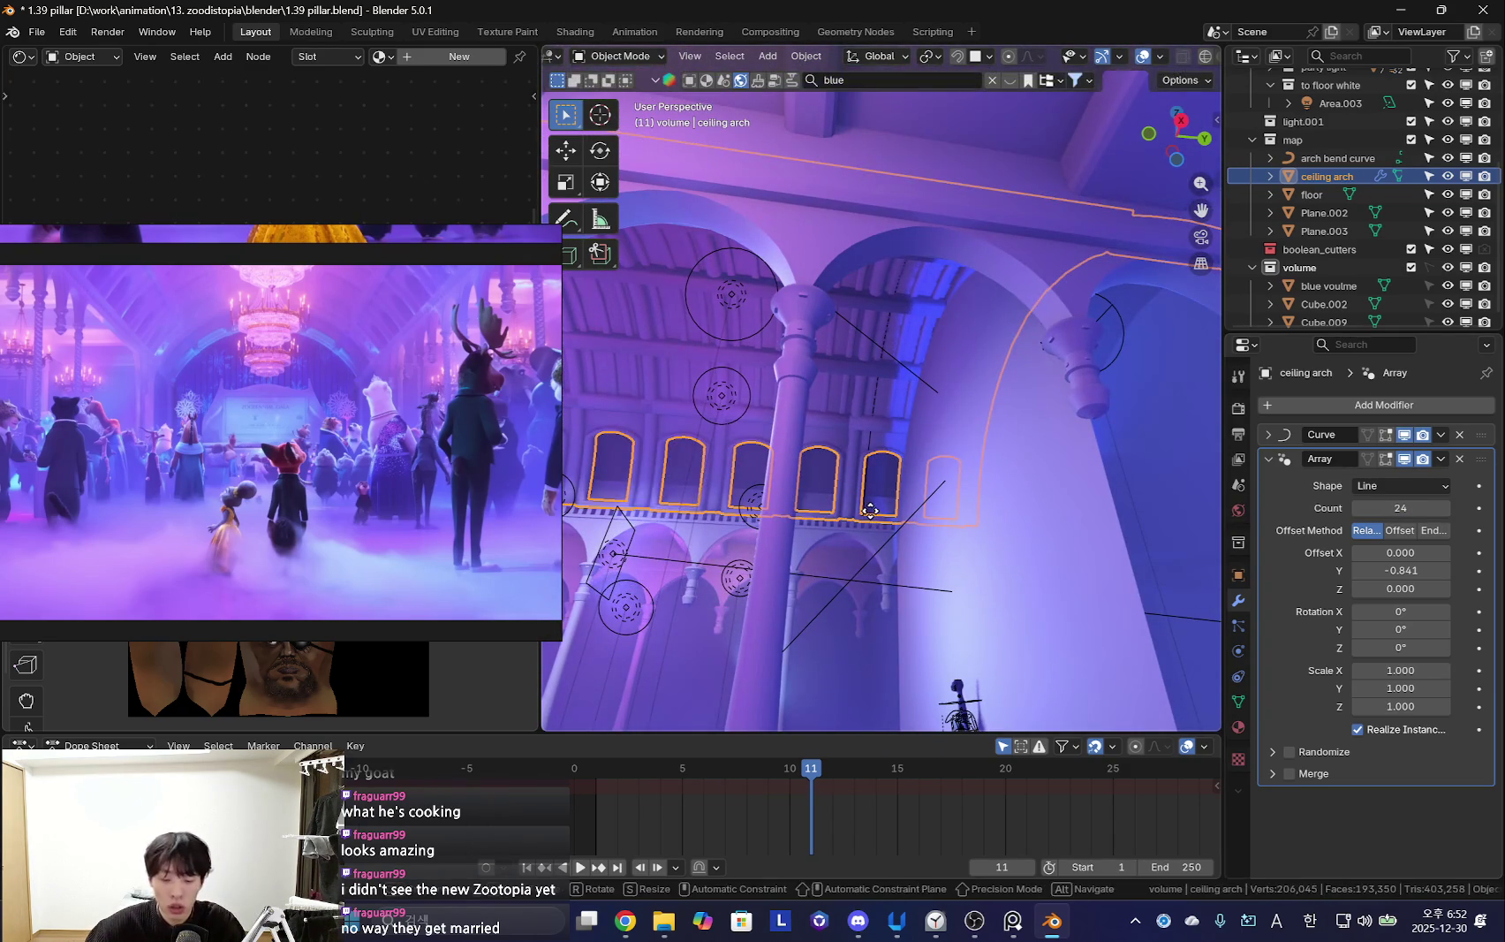
Move the ceiling arch into place, inspect the arches, and select Plane.003
{"action": "key", "text": "g"}
{"action": "left_click", "coordinate": [1140, 574]}
{"action": "mouse_move", "coordinate": [1139, 575]}
{"action": "middle_mouse_down"}
{"action": "mouse_move", "coordinate": [745, 627]}
{"action": "mouse_move", "coordinate": [1132, 627]}
{"action": "middle_mouse_up"}
{"action": "key", "text": "shift+alt+z"}
{"action": "mouse_move", "coordinate": [909, 575]}
{"action": "middle_mouse_down"}
{"action": "mouse_move", "coordinate": [742, 520]}
{"action": "mouse_move", "coordinate": [921, 581]}
{"action": "mouse_move", "coordinate": [823, 527]}
{"action": "mouse_move", "coordinate": [954, 567]}
{"action": "mouse_move", "coordinate": [928, 548]}
{"action": "mouse_move", "coordinate": [959, 466]}
{"action": "mouse_move", "coordinate": [887, 437]}
{"action": "mouse_move", "coordinate": [1020, 486]}
{"action": "middle_mouse_up"}
{"action": "key", "text": "shift+alt+z"}
{"action": "left_click", "coordinate": [959, 466]}
{"action": "key", "text": "shift+alt+z"}
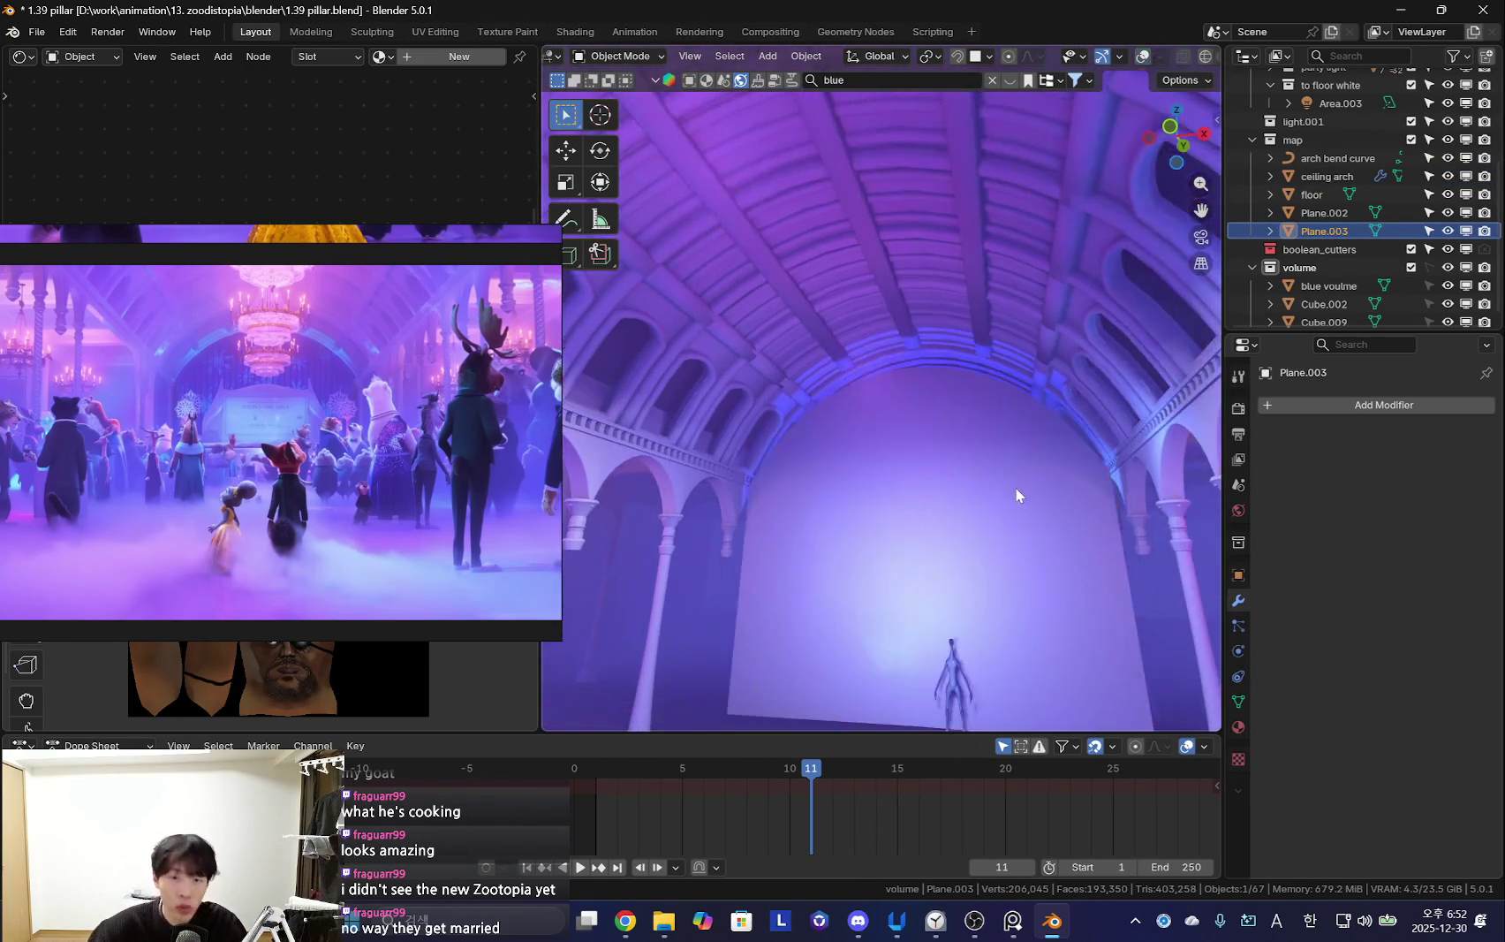
Scale the back-wall plane vertically and raise it along Z in edit mode
{"action": "key", "text": "shift+alt+z"}
{"action": "key", "text": "Tab"}
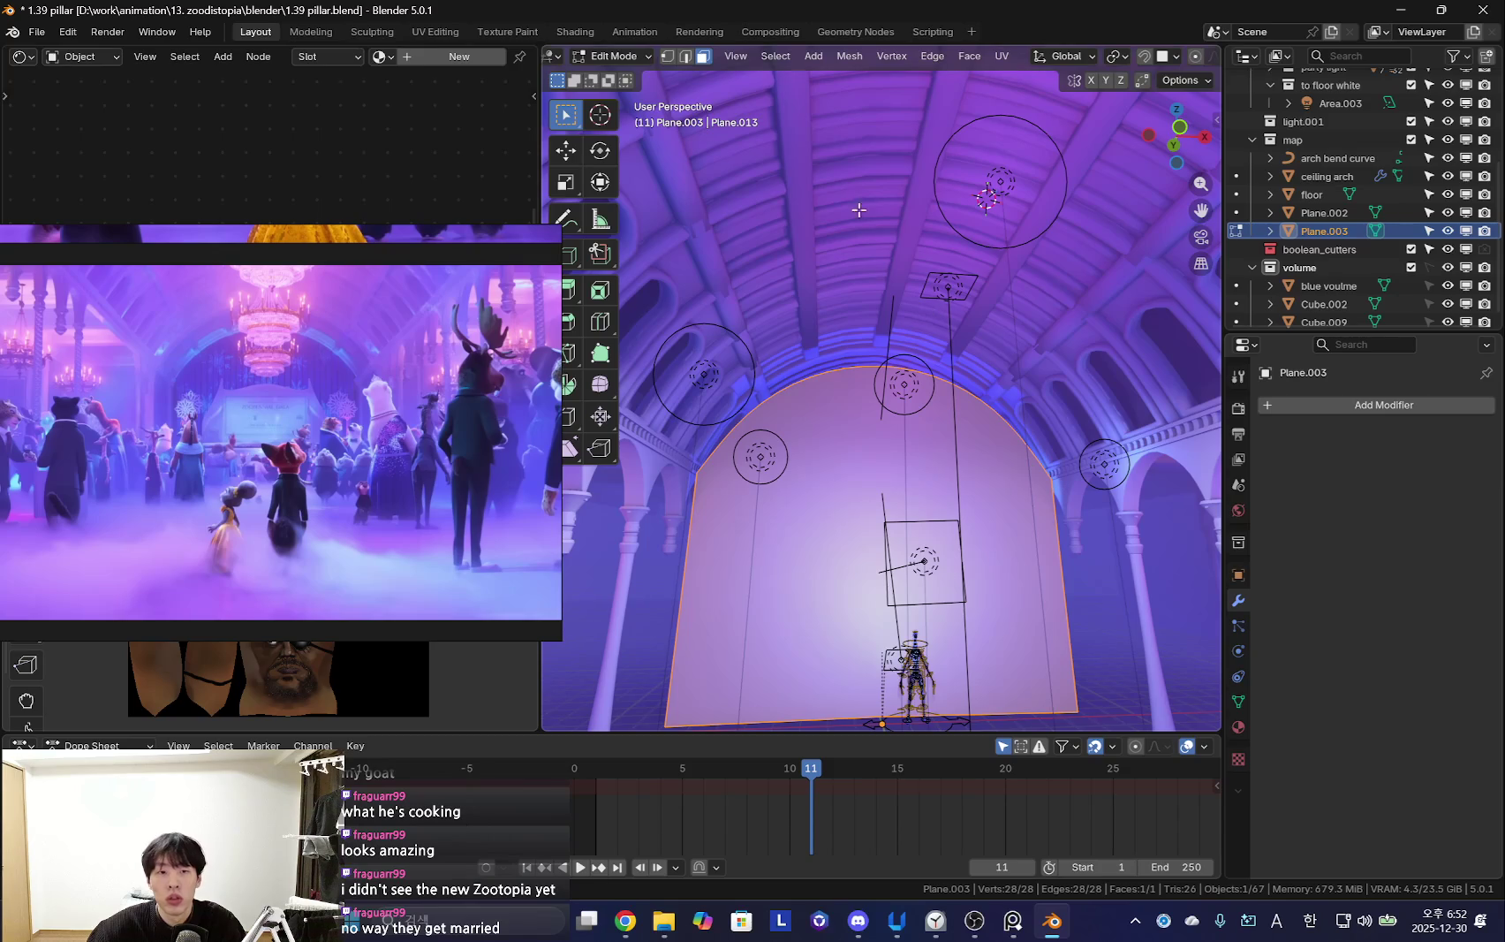
{"action": "key", "text": "shift+alt+z"}
{"action": "key", "text": "g"}
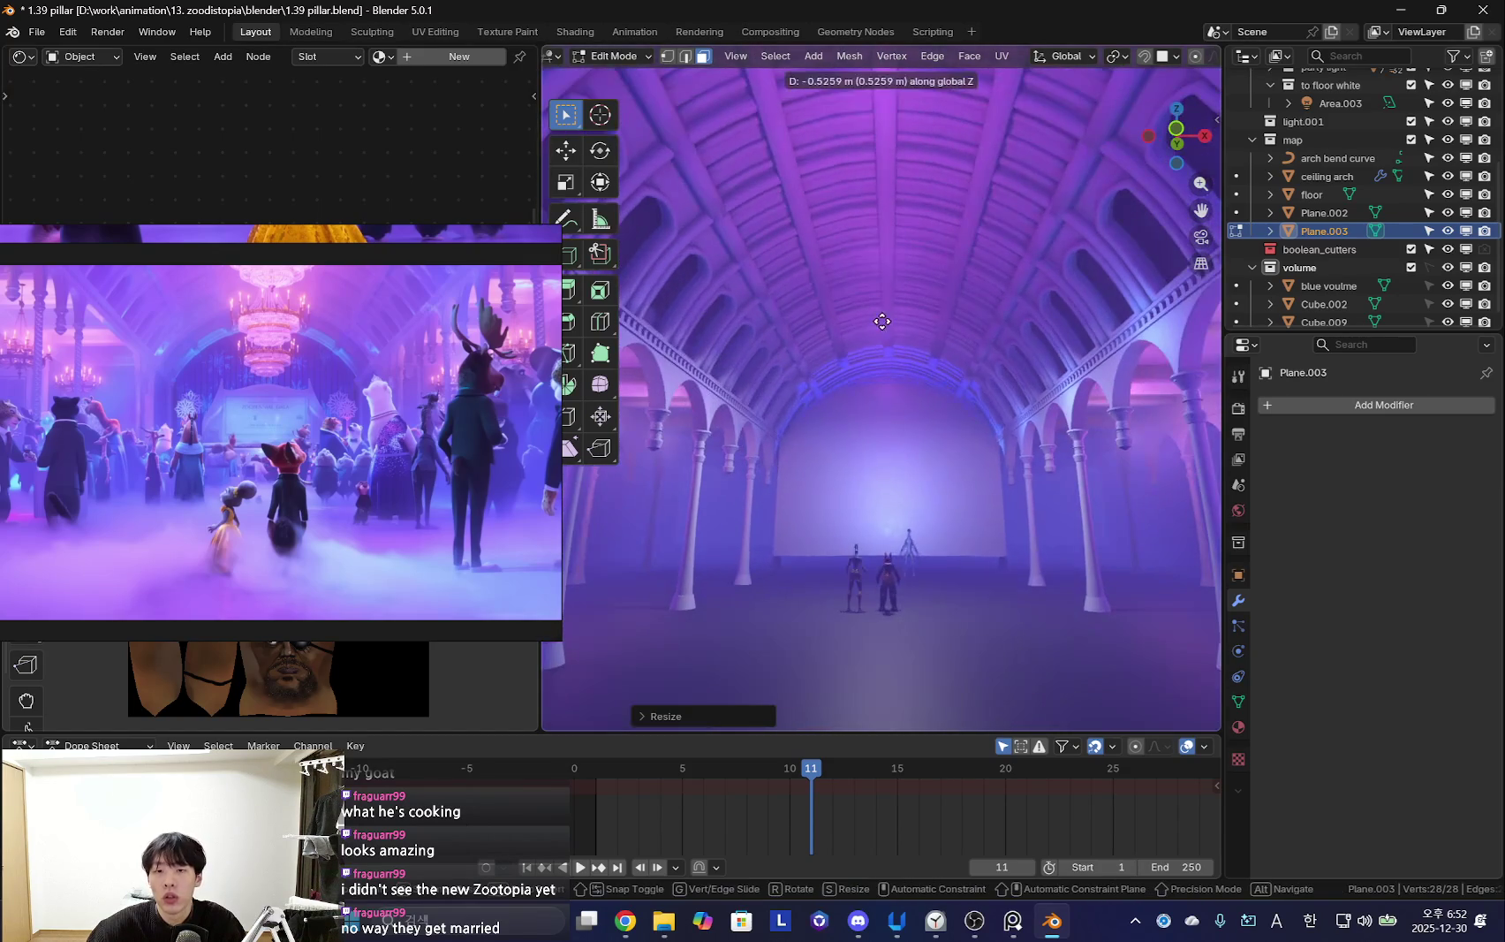
{"action": "left_click", "coordinate": [891, 316]}
{"action": "key", "text": "g"}
{"action": "key", "text": "z"}
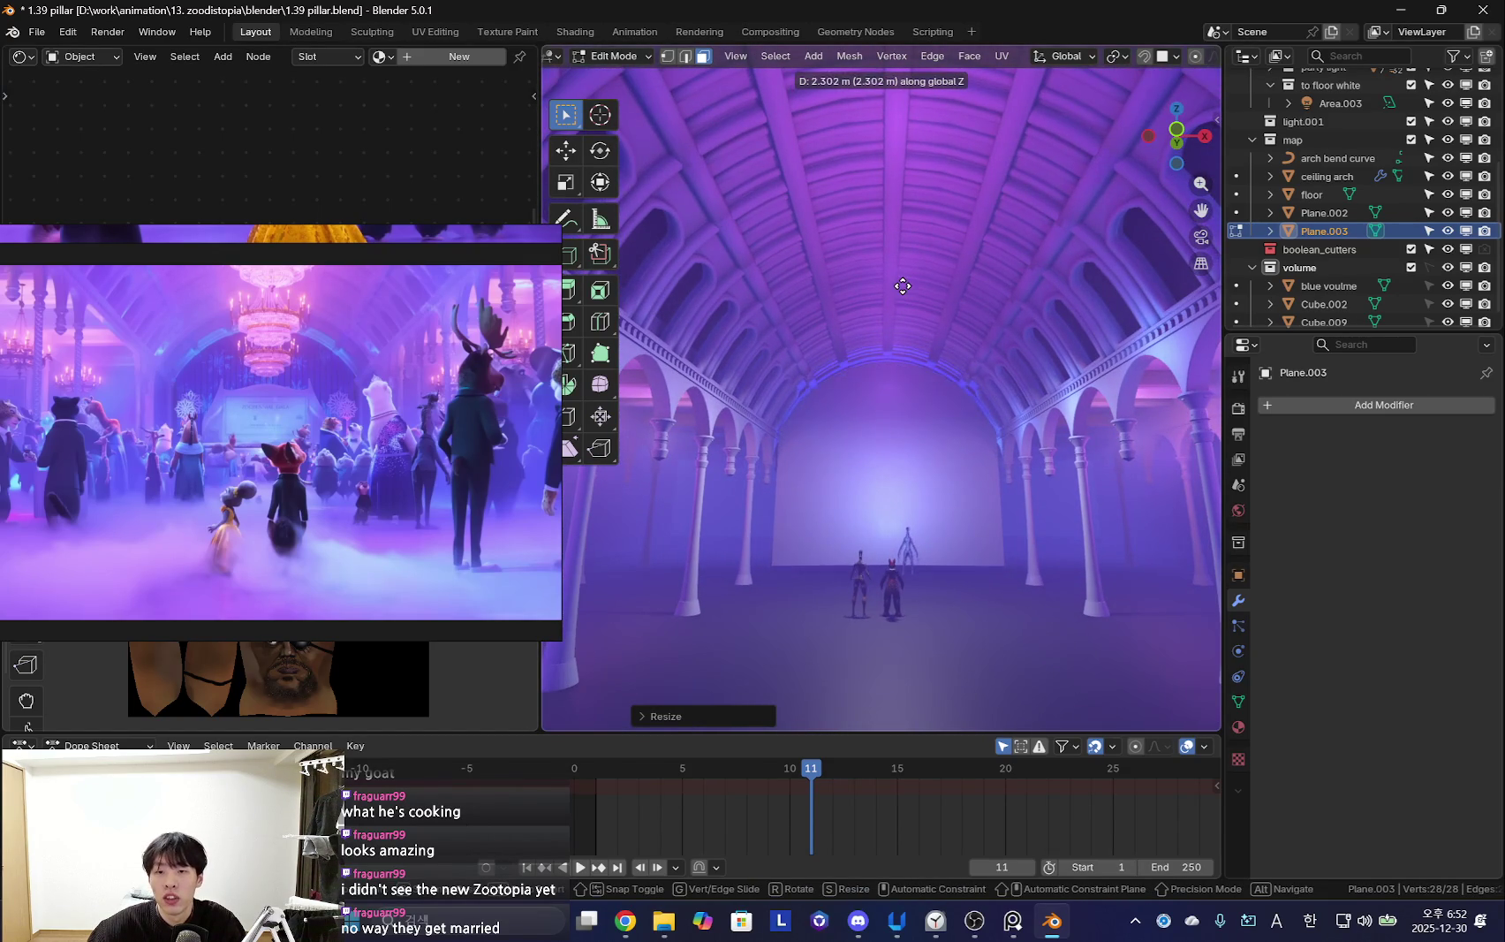
{"action": "left_click", "coordinate": [903, 296]}
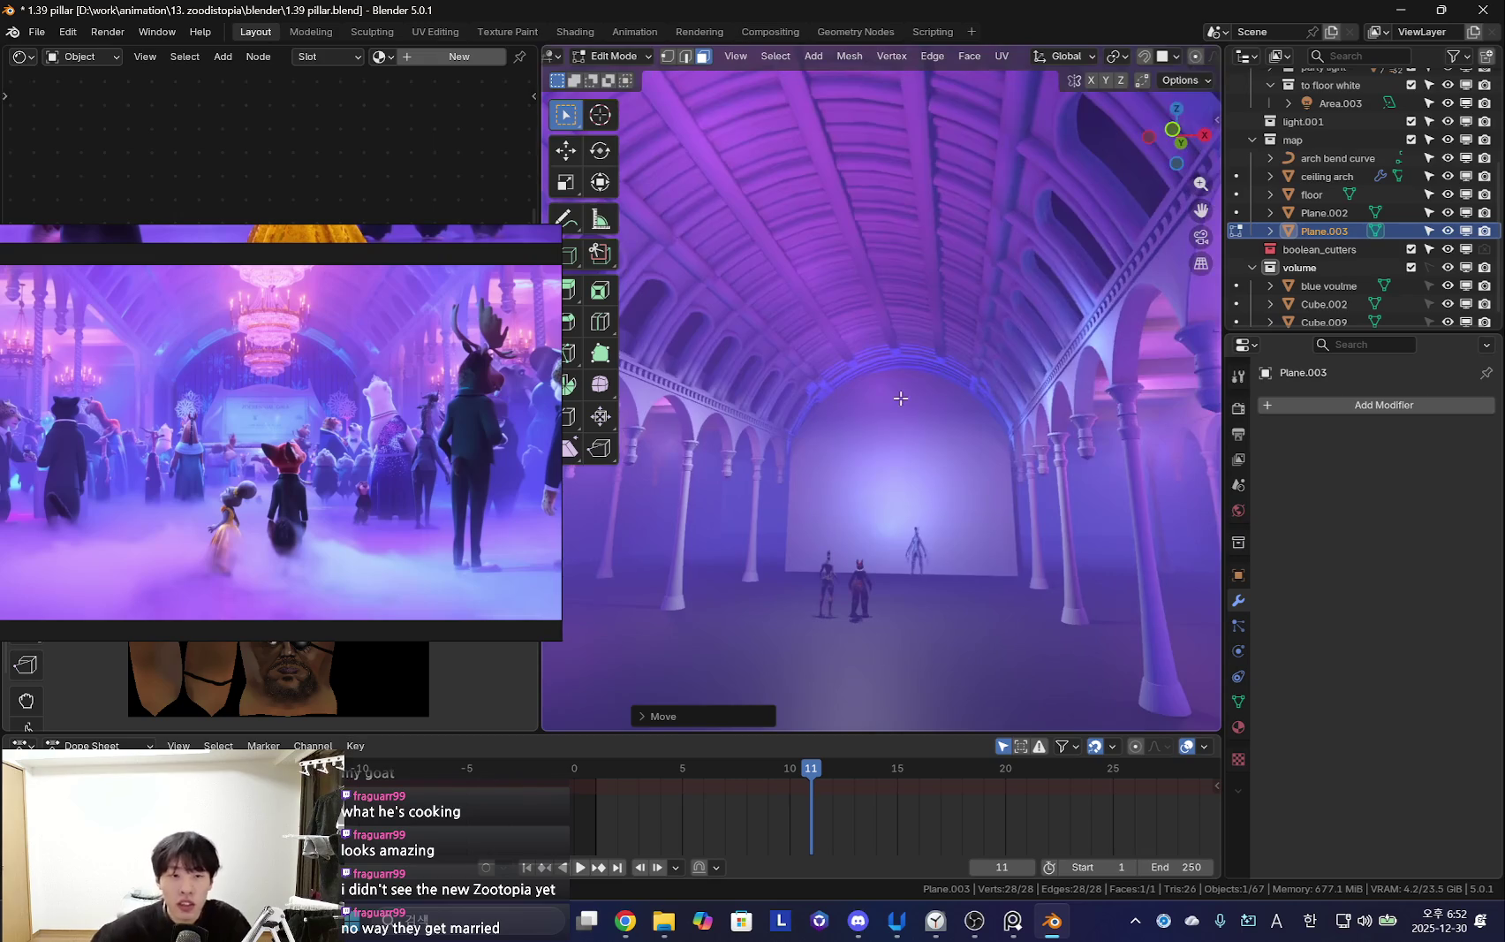
{"action": "key", "text": "Tab"}
{"action": "mouse_move", "coordinate": [903, 296]}
{"action": "middle_mouse_down"}
{"action": "mouse_move", "coordinate": [998, 477]}
{"action": "mouse_move", "coordinate": [942, 551]}
{"action": "mouse_move", "coordinate": [831, 508]}
{"action": "mouse_move", "coordinate": [906, 488]}
{"action": "mouse_move", "coordinate": [1128, 577]}
{"action": "mouse_move", "coordinate": [1075, 511]}
{"action": "mouse_move", "coordinate": [802, 552]}
{"action": "mouse_move", "coordinate": [1130, 569]}
{"action": "mouse_move", "coordinate": [881, 558]}
{"action": "mouse_move", "coordinate": [947, 482]}
{"action": "mouse_move", "coordinate": [888, 220]}
{"action": "mouse_move", "coordinate": [898, 411]}
{"action": "mouse_move", "coordinate": [777, 381]}
{"action": "mouse_move", "coordinate": [1002, 365]}
{"action": "middle_mouse_up"}
Select the area light Area.003 and scroll the render settings down to Color Management
{"action": "key", "text": "shift+alt+z"}
{"action": "left_click", "coordinate": [888, 220]}
{"action": "key", "text": "shift+alt+z"}
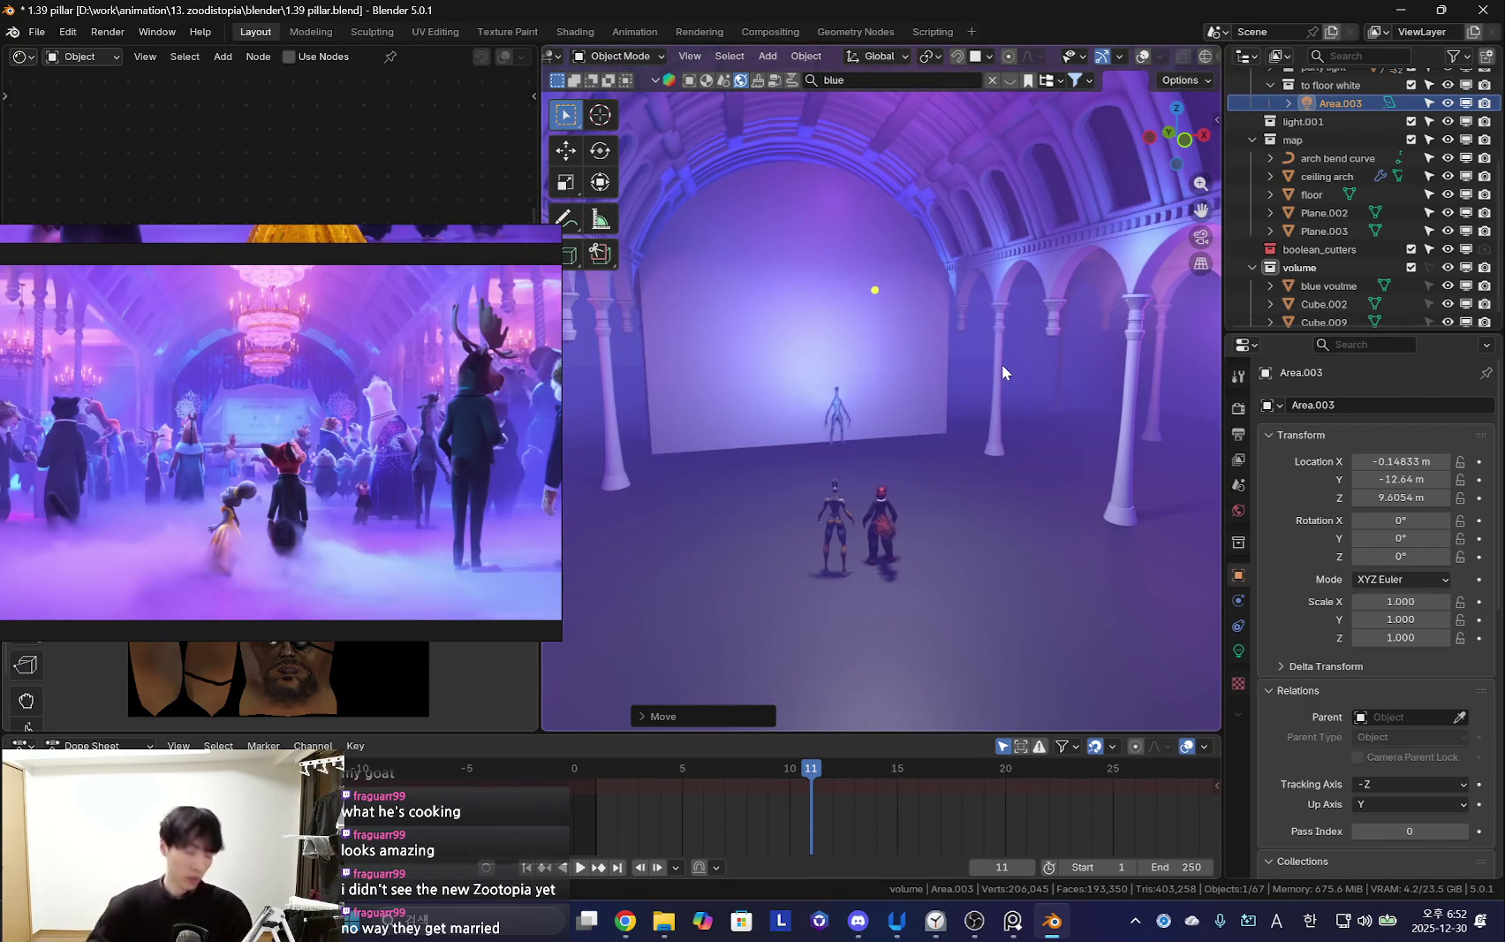
{"action": "left_click", "coordinate": [1238, 408]}
{"action": "scroll", "coordinate": [1386, 661], "scroll_direction": "down", "scroll_amount": 8}
{"action": "scroll", "coordinate": [1414, 701], "scroll_direction": "down", "scroll_amount": 5}
{"action": "scroll", "coordinate": [1324, 657], "scroll_direction": "down", "scroll_amount": 5}
{"action": "scroll", "coordinate": [1369, 680], "scroll_direction": "down", "scroll_amount": 5}
{"action": "scroll", "coordinate": [1414, 724], "scroll_direction": "down", "scroll_amount": 5}
{"action": "scroll", "coordinate": [1417, 730], "scroll_direction": "down", "scroll_amount": 5}
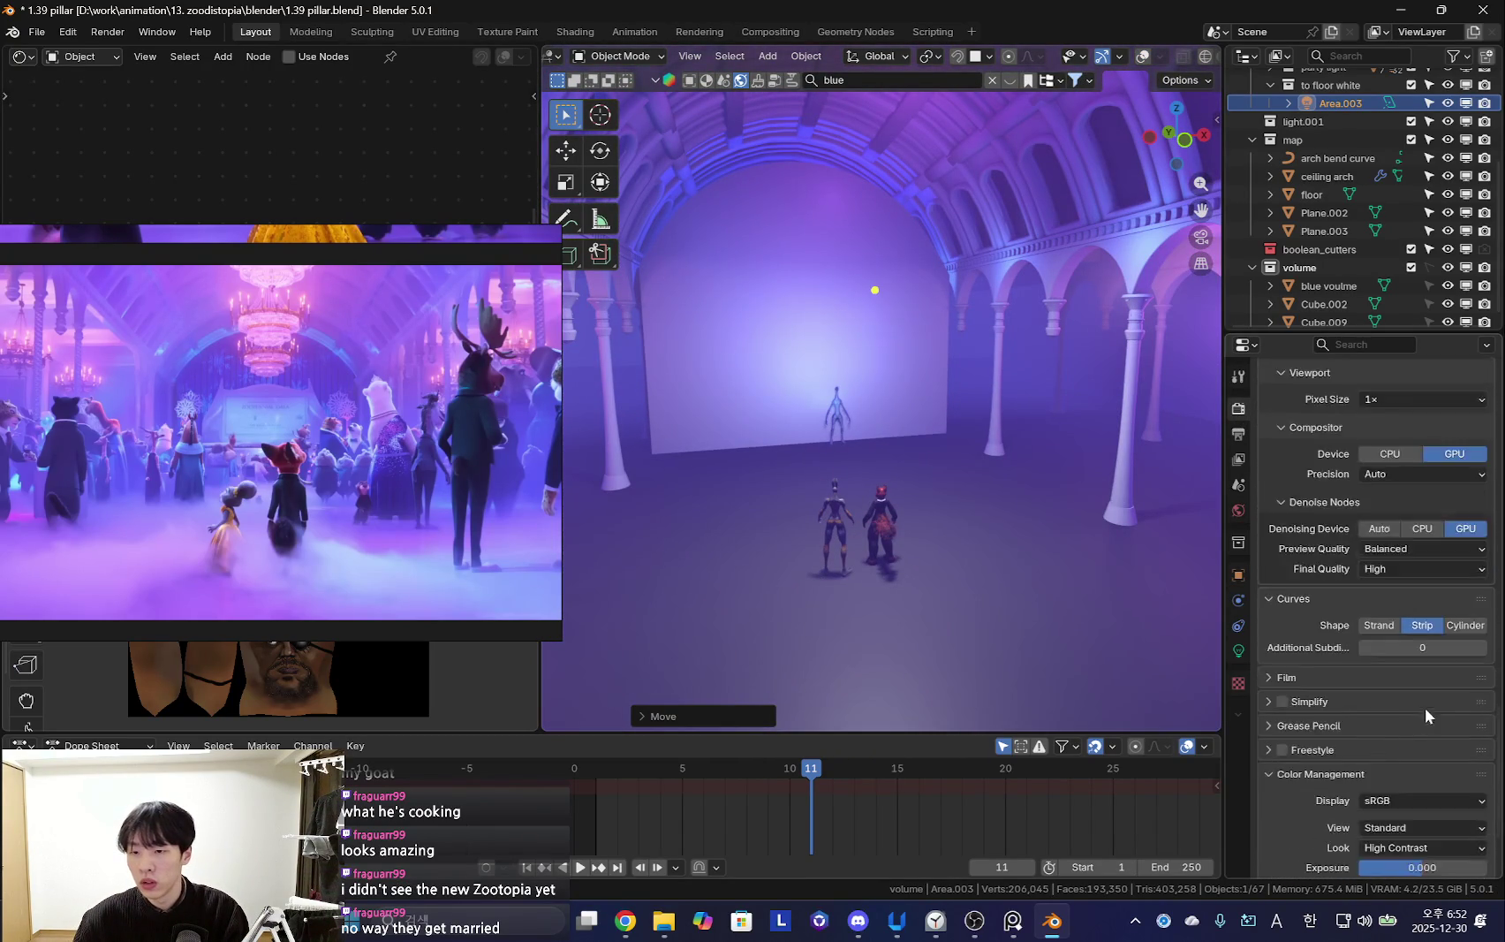
{"action": "scroll", "coordinate": [1407, 722], "scroll_direction": "down", "scroll_amount": 3}
Try the ACES 1.3 and ACES 2.0 view transforms, then revert to Standard
{"action": "left_click", "coordinate": [1413, 711]}
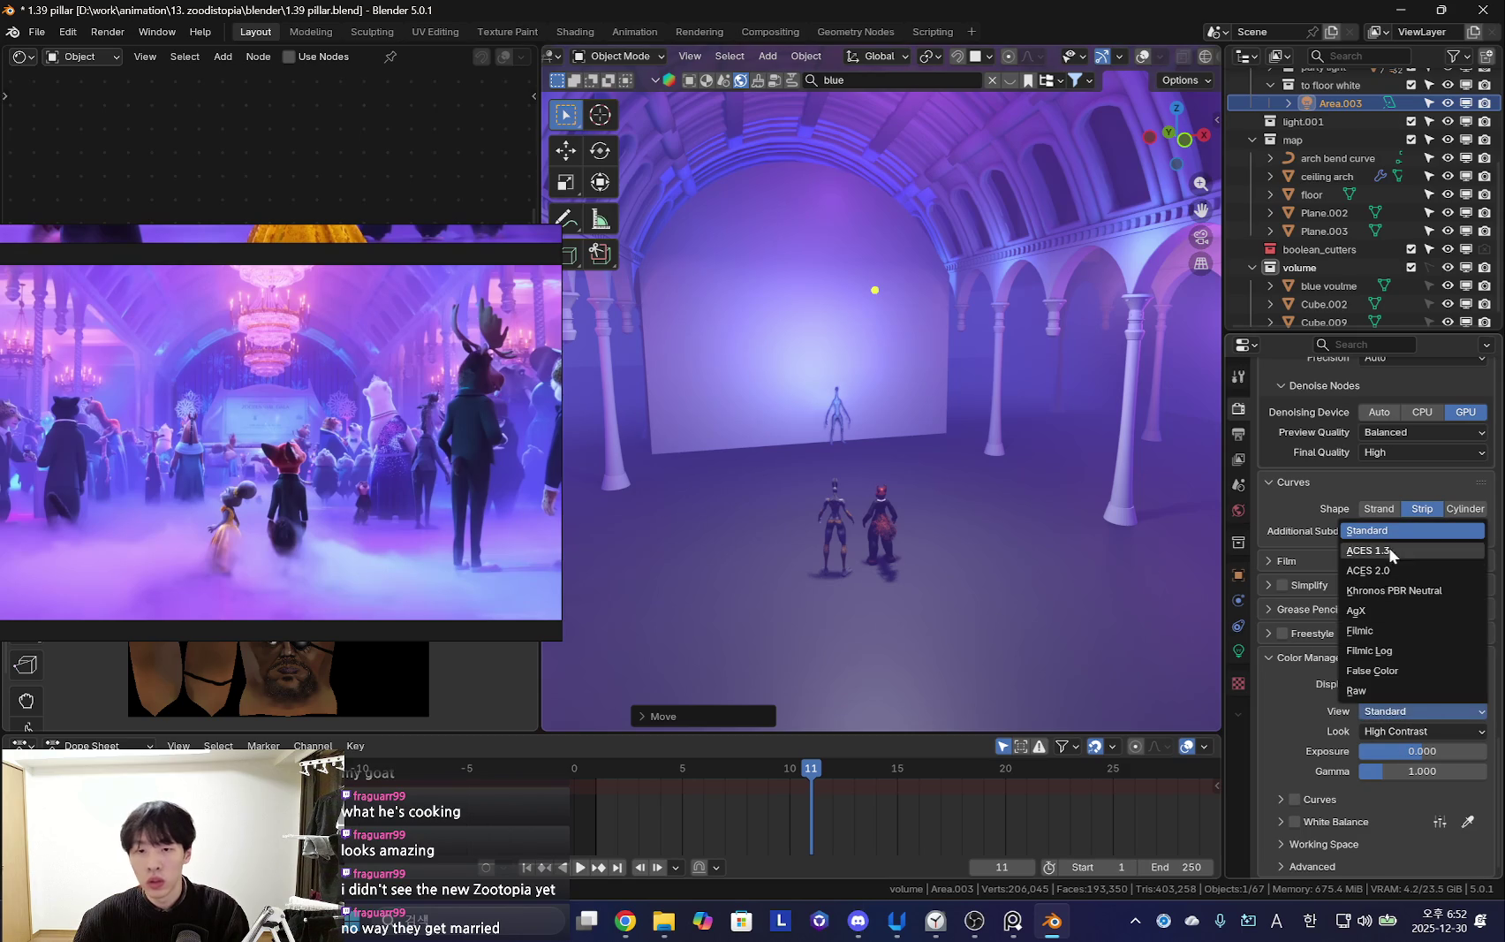
{"action": "left_click", "coordinate": [1391, 548]}
{"action": "middle_click_drag", "start_coordinate": [1076, 536], "coordinate": [1042, 527]}
{"action": "left_click", "coordinate": [1434, 712]}
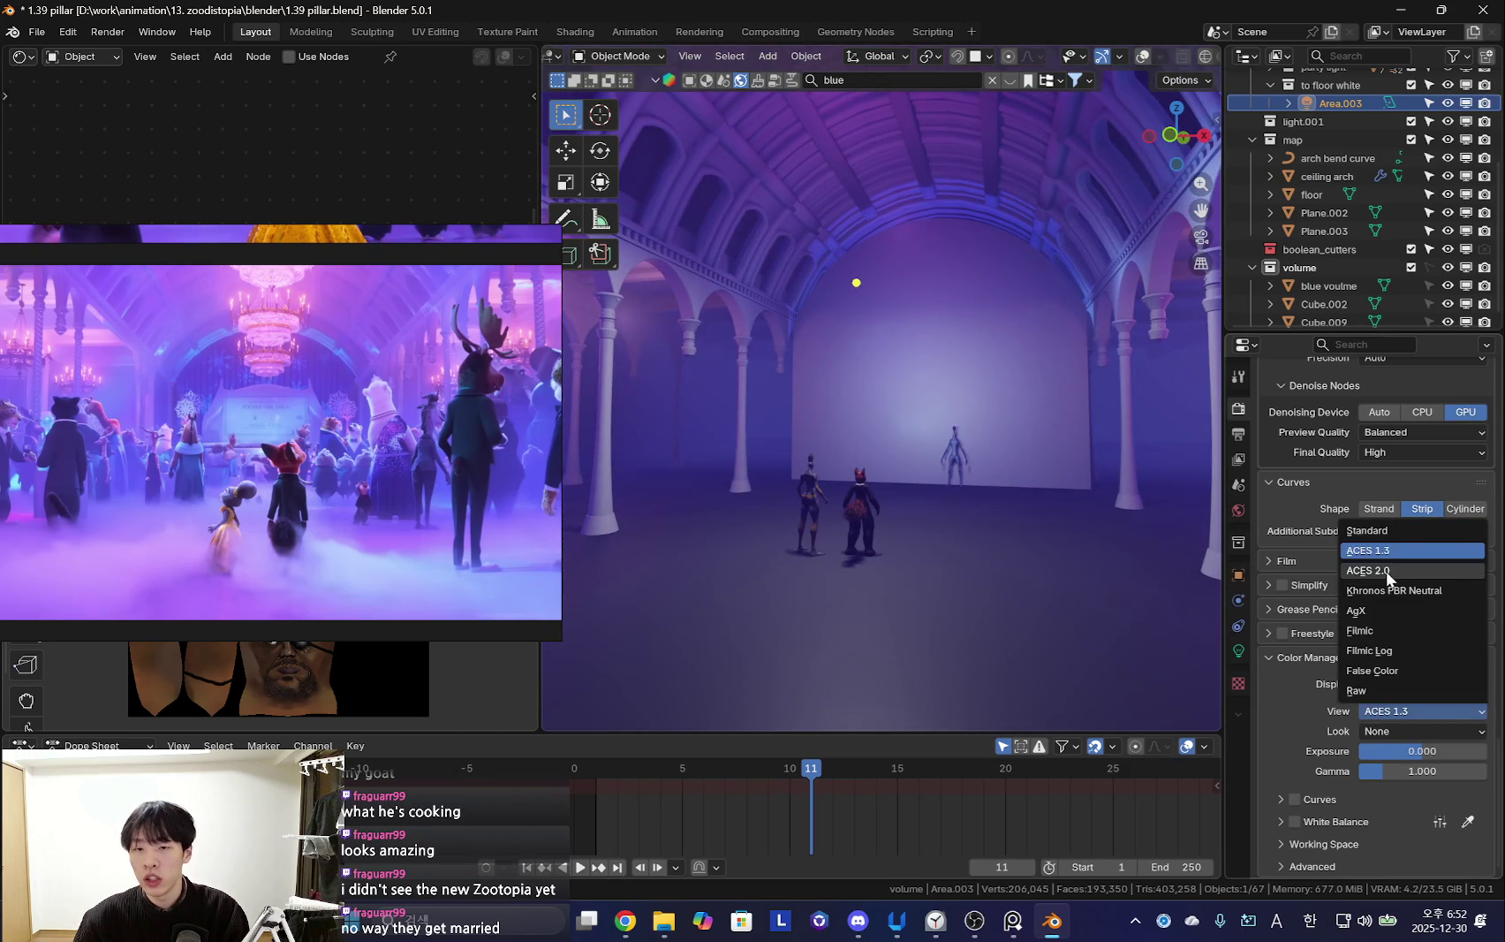
{"action": "left_click", "coordinate": [1387, 570]}
{"action": "mouse_move", "coordinate": [1063, 616]}
{"action": "middle_mouse_down"}
{"action": "mouse_move", "coordinate": [1146, 613]}
{"action": "mouse_move", "coordinate": [1067, 603]}
{"action": "mouse_move", "coordinate": [1044, 579]}
{"action": "mouse_move", "coordinate": [1105, 614]}
{"action": "mouse_move", "coordinate": [1212, 638]}
{"action": "middle_mouse_up"}
{"action": "left_click", "coordinate": [1397, 713]}
{"action": "left_click", "coordinate": [1391, 530]}
Set the Look to High Contrast after comparing it with Very High Contrast
{"action": "left_click", "coordinate": [1409, 717]}
{"action": "left_click", "coordinate": [1414, 687]}
{"action": "left_click", "coordinate": [1408, 728]}
{"action": "left_click", "coordinate": [1392, 610]}
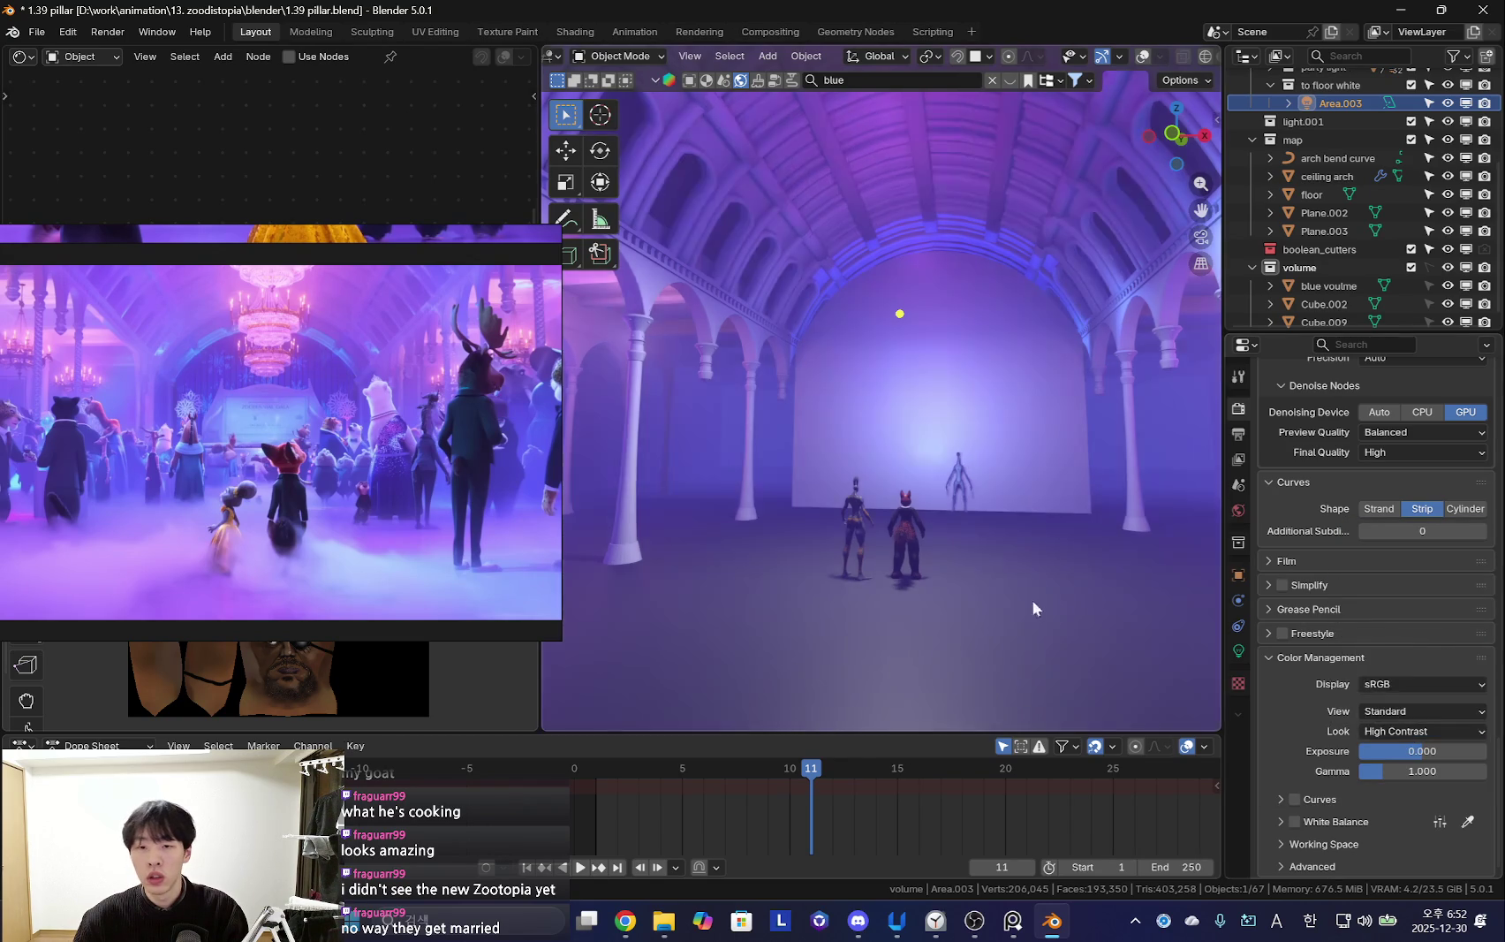
{"action": "middle_click_drag", "start_coordinate": [1052, 601], "coordinate": [1225, 658]}
{"action": "left_click", "coordinate": [1435, 732]}
{"action": "left_click", "coordinate": [1382, 591]}
{"action": "mouse_move", "coordinate": [1104, 618]}
{"action": "middle_mouse_down"}
{"action": "mouse_move", "coordinate": [1060, 618]}
{"action": "mouse_move", "coordinate": [1007, 585]}
{"action": "middle_mouse_up"}
{"action": "left_click", "coordinate": [1423, 732]}
{"action": "left_click", "coordinate": [1372, 610]}
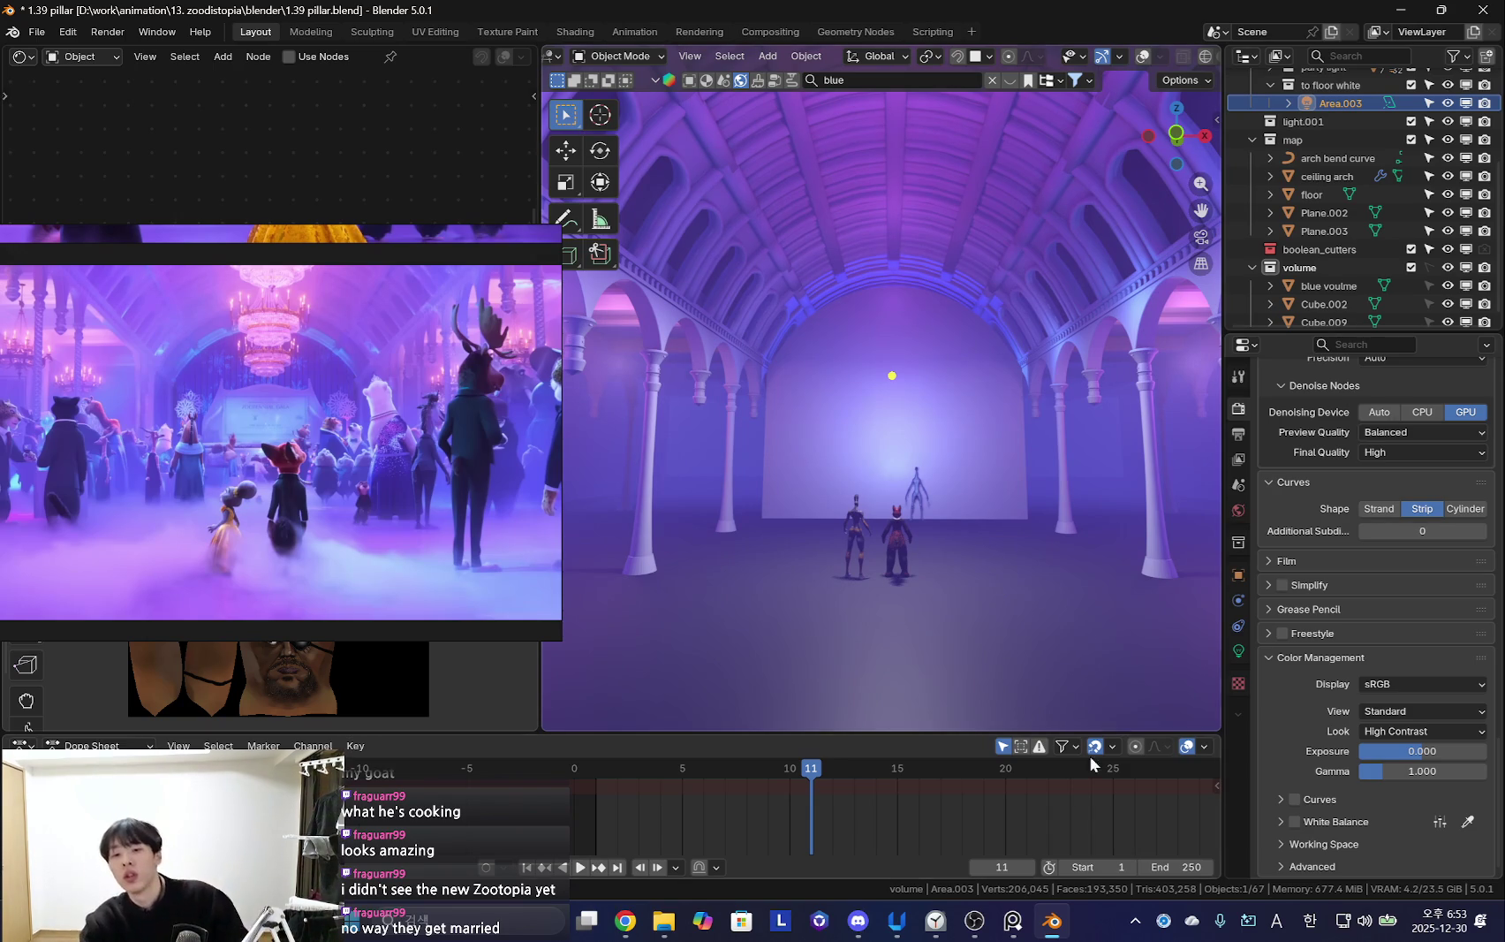
{"action": "left_click", "coordinate": [949, 928]}
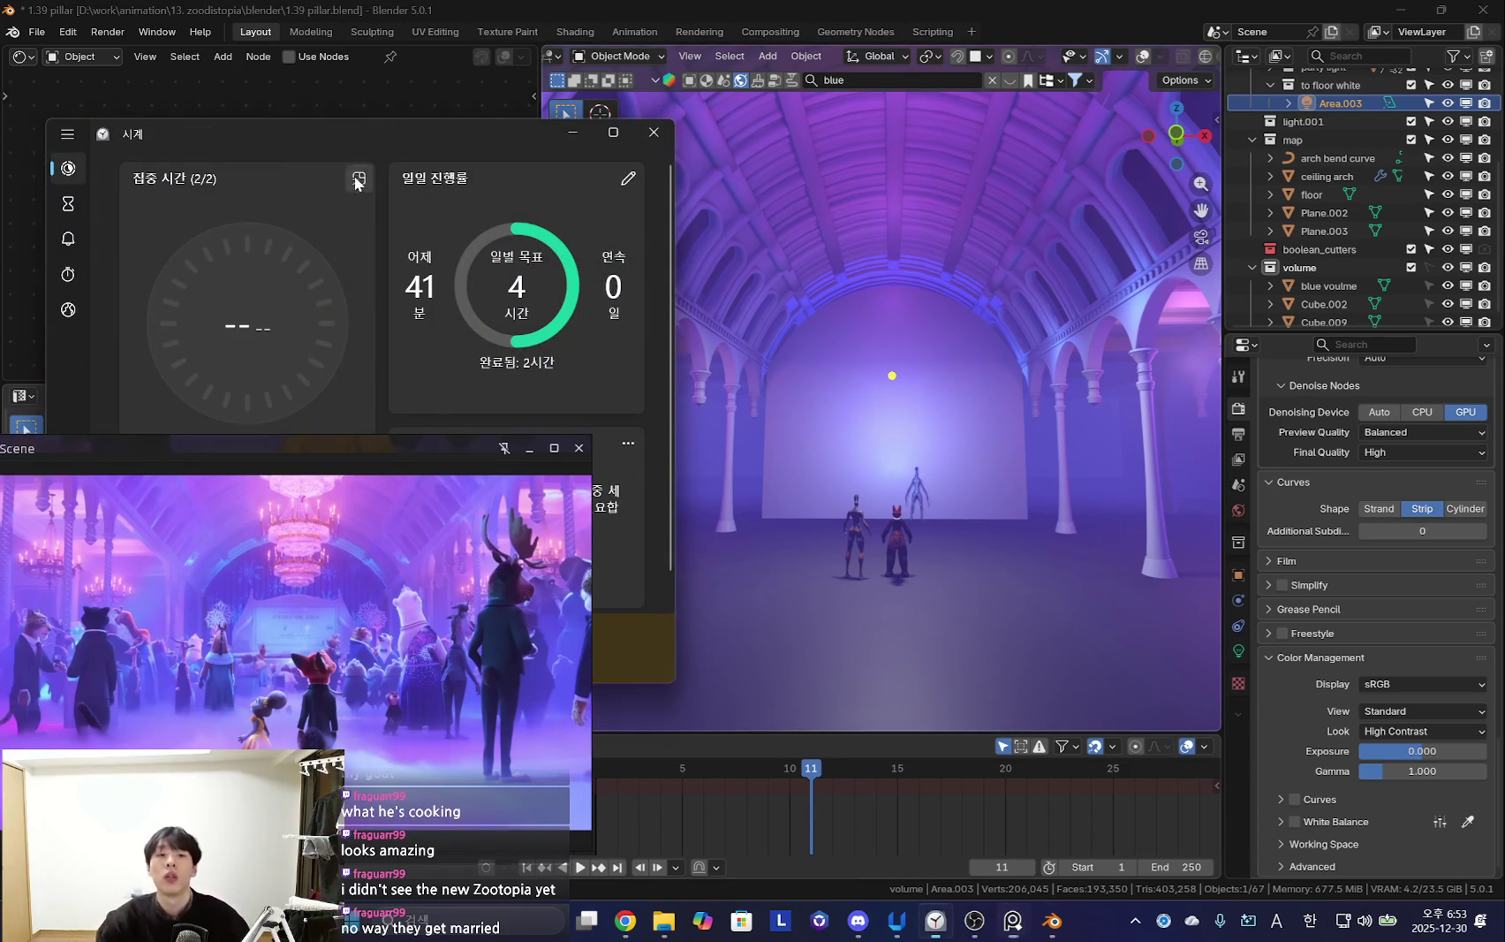
Toggle the 15-minute focus timer's compact view, move the reference video aside, and minimise Clock
{"action": "left_click", "coordinate": [358, 179]}
{"action": "left_click", "coordinate": [1254, 44]}
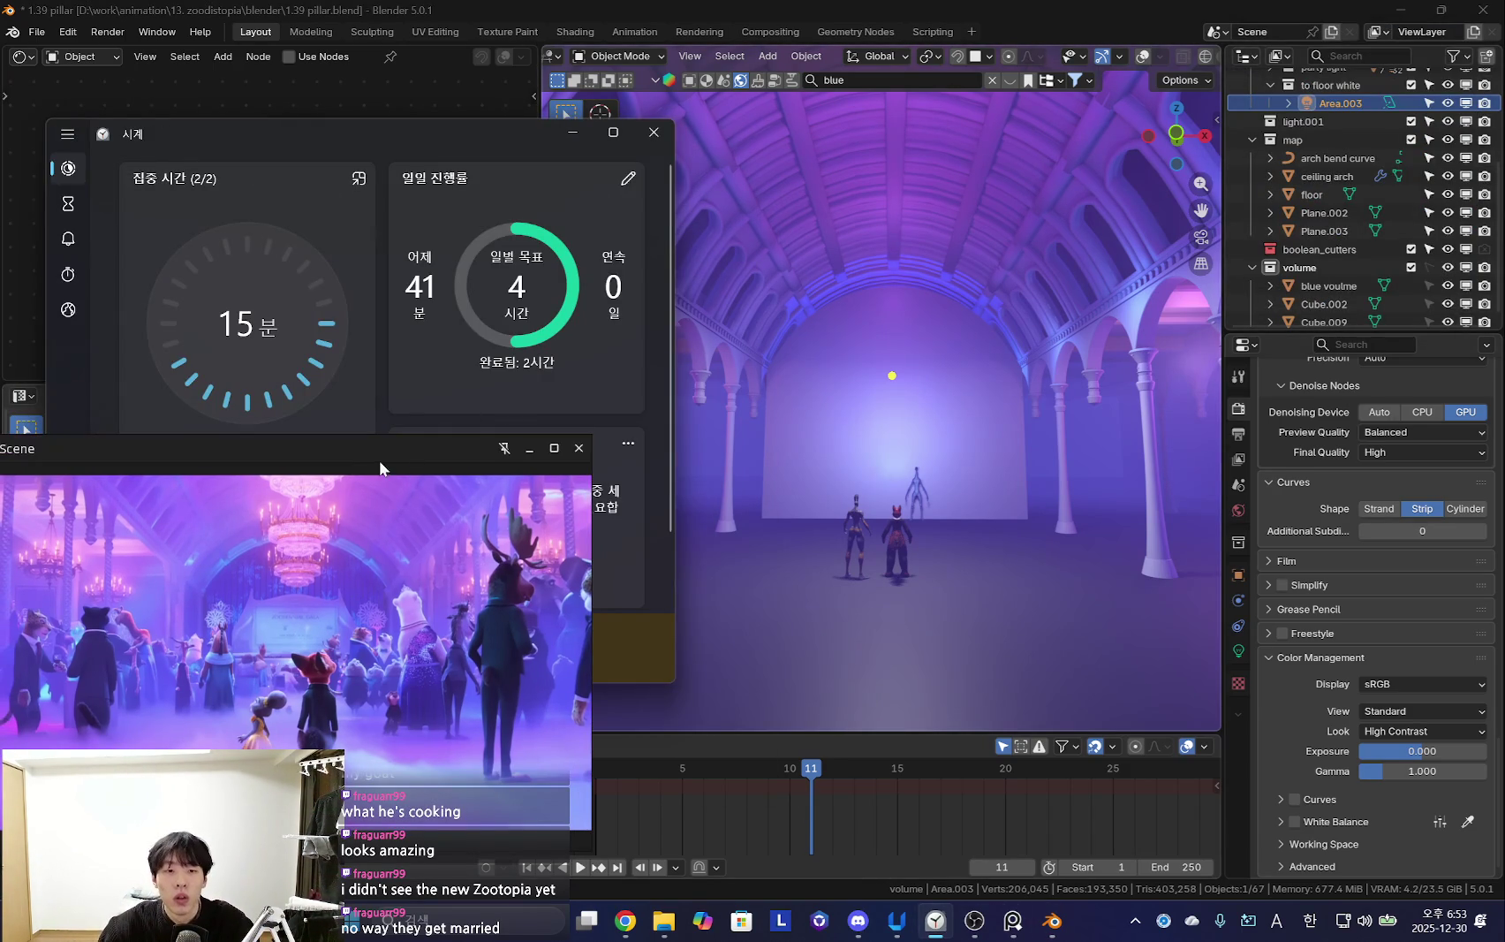
{"action": "left_click_drag", "start_coordinate": [379, 460], "coordinate": [577, 303]}
{"action": "left_click", "coordinate": [572, 132]}
Orbit to face the back wall and select the floor
{"action": "mouse_move", "coordinate": [817, 435]}
{"action": "middle_mouse_down"}
{"action": "mouse_move", "coordinate": [875, 409]}
{"action": "mouse_move", "coordinate": [870, 398]}
{"action": "middle_mouse_up"}
{"action": "key", "text": "shift+alt+z"}
{"action": "left_click", "coordinate": [926, 468]}
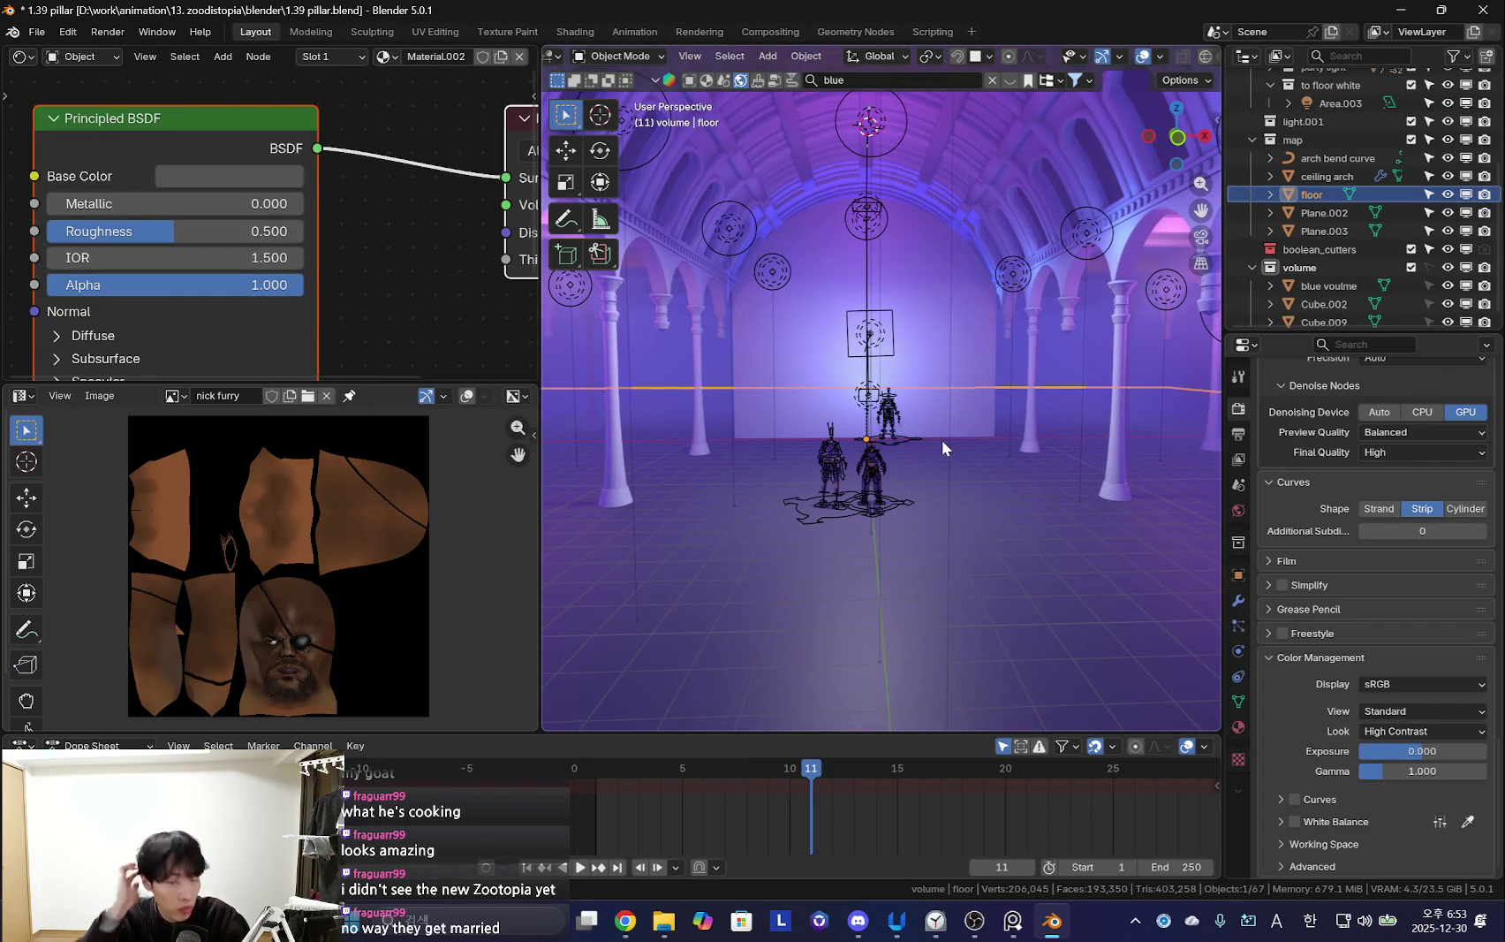
Try ACES 1.3, revert to Standard, and inspect the working colour space options unchanged
{"action": "left_click", "coordinate": [1412, 710]}
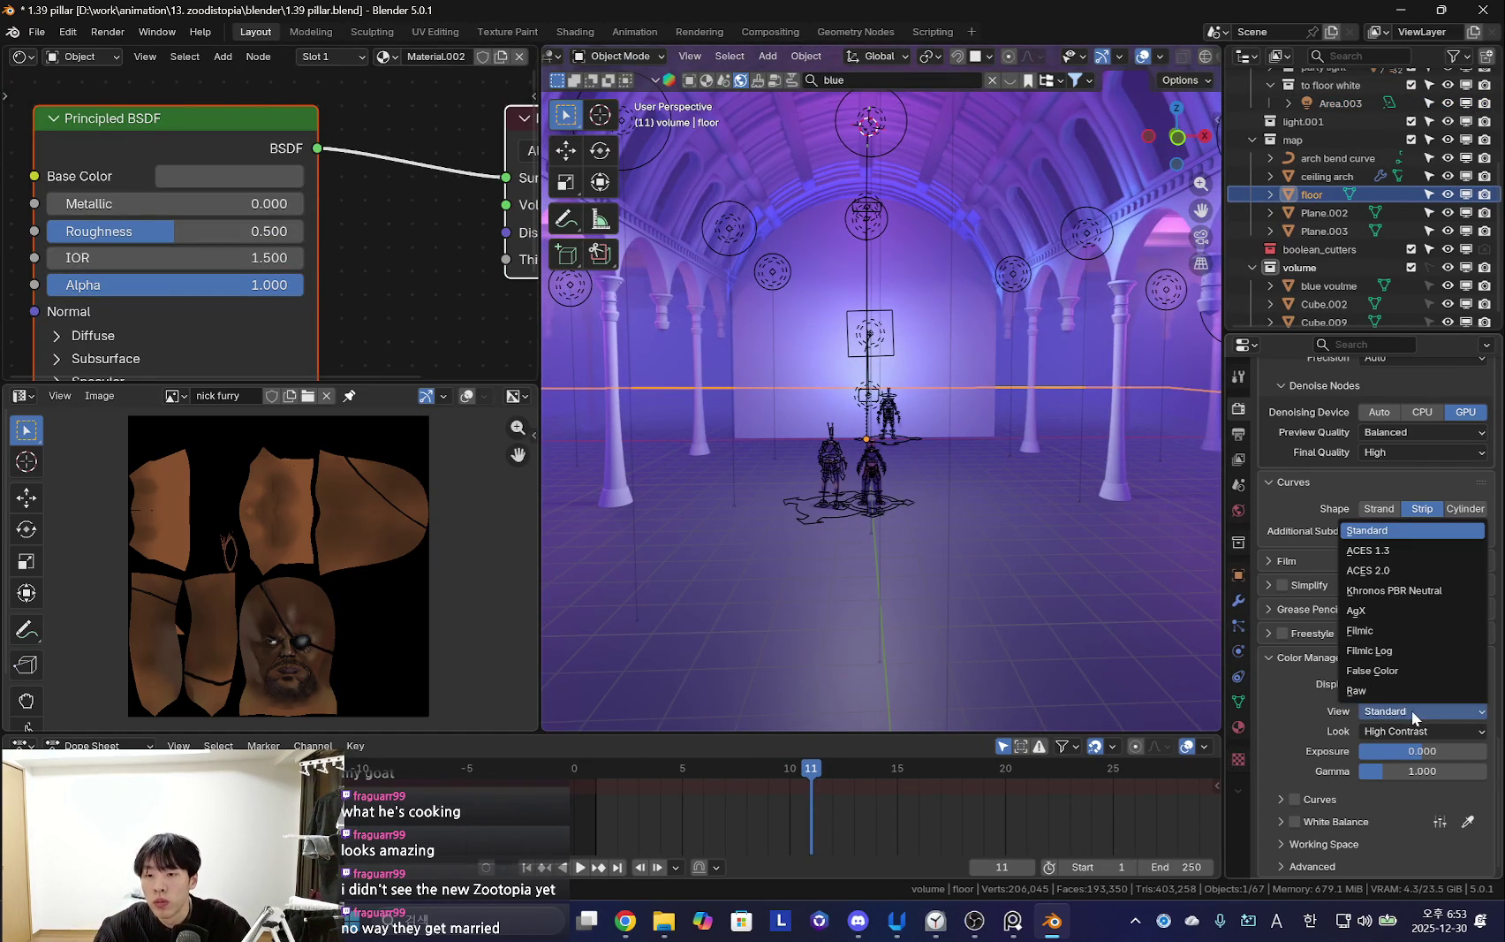
{"action": "left_click", "coordinate": [1410, 592]}
{"action": "left_click", "coordinate": [1414, 712]}
{"action": "left_click", "coordinate": [1399, 526]}
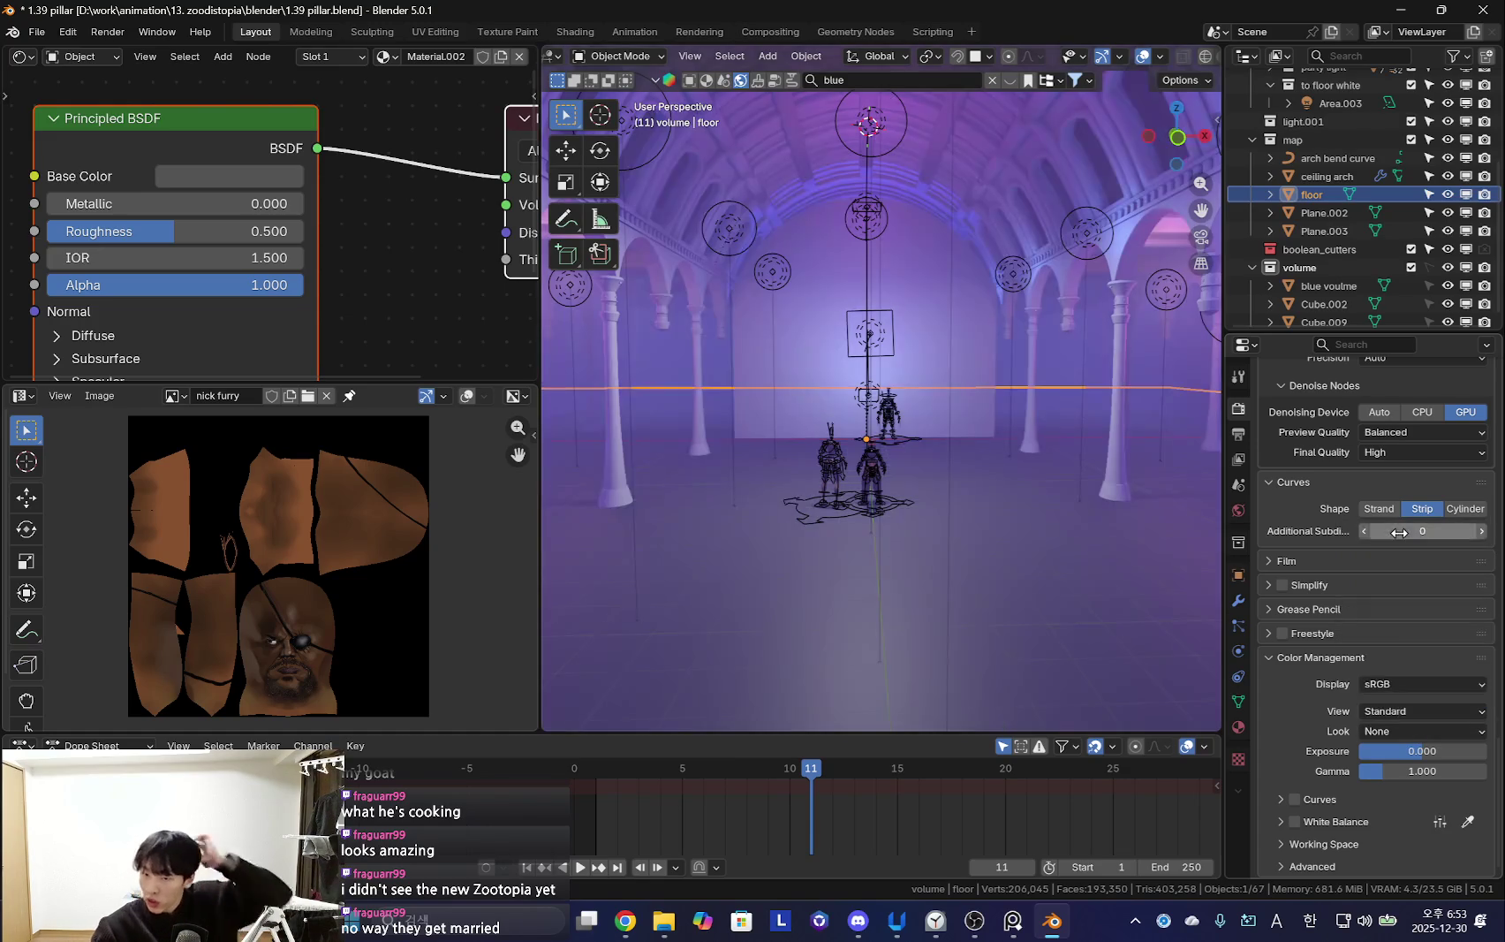
{"action": "left_click", "coordinate": [1317, 847]}
{"action": "left_click", "coordinate": [1418, 821]}
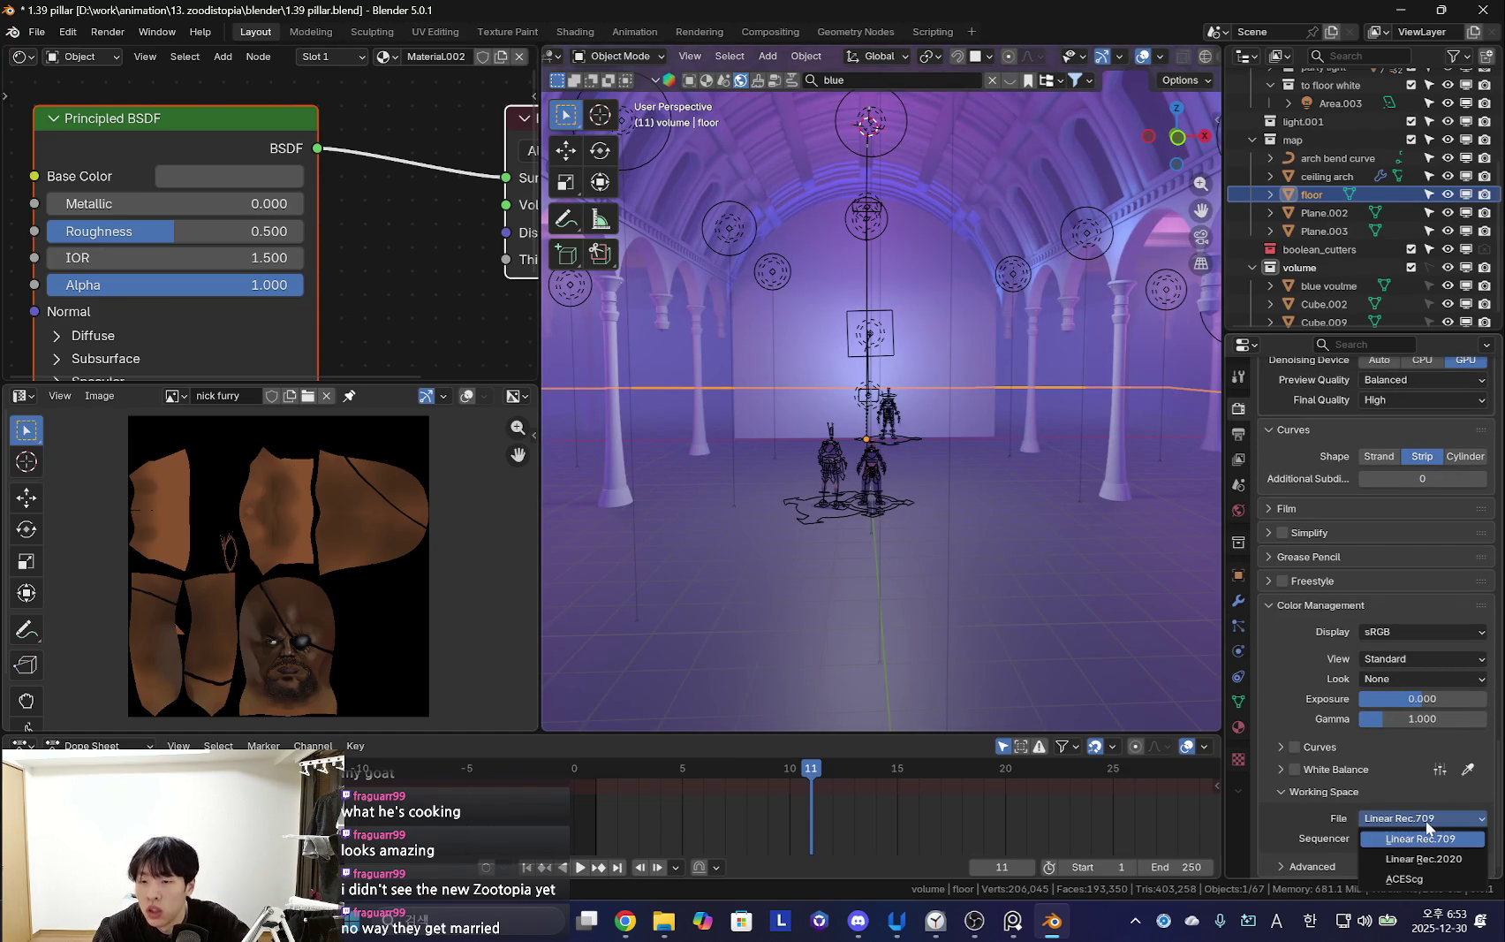
{"action": "left_click", "coordinate": [1425, 820]}
{"action": "left_click", "coordinate": [1342, 794]}
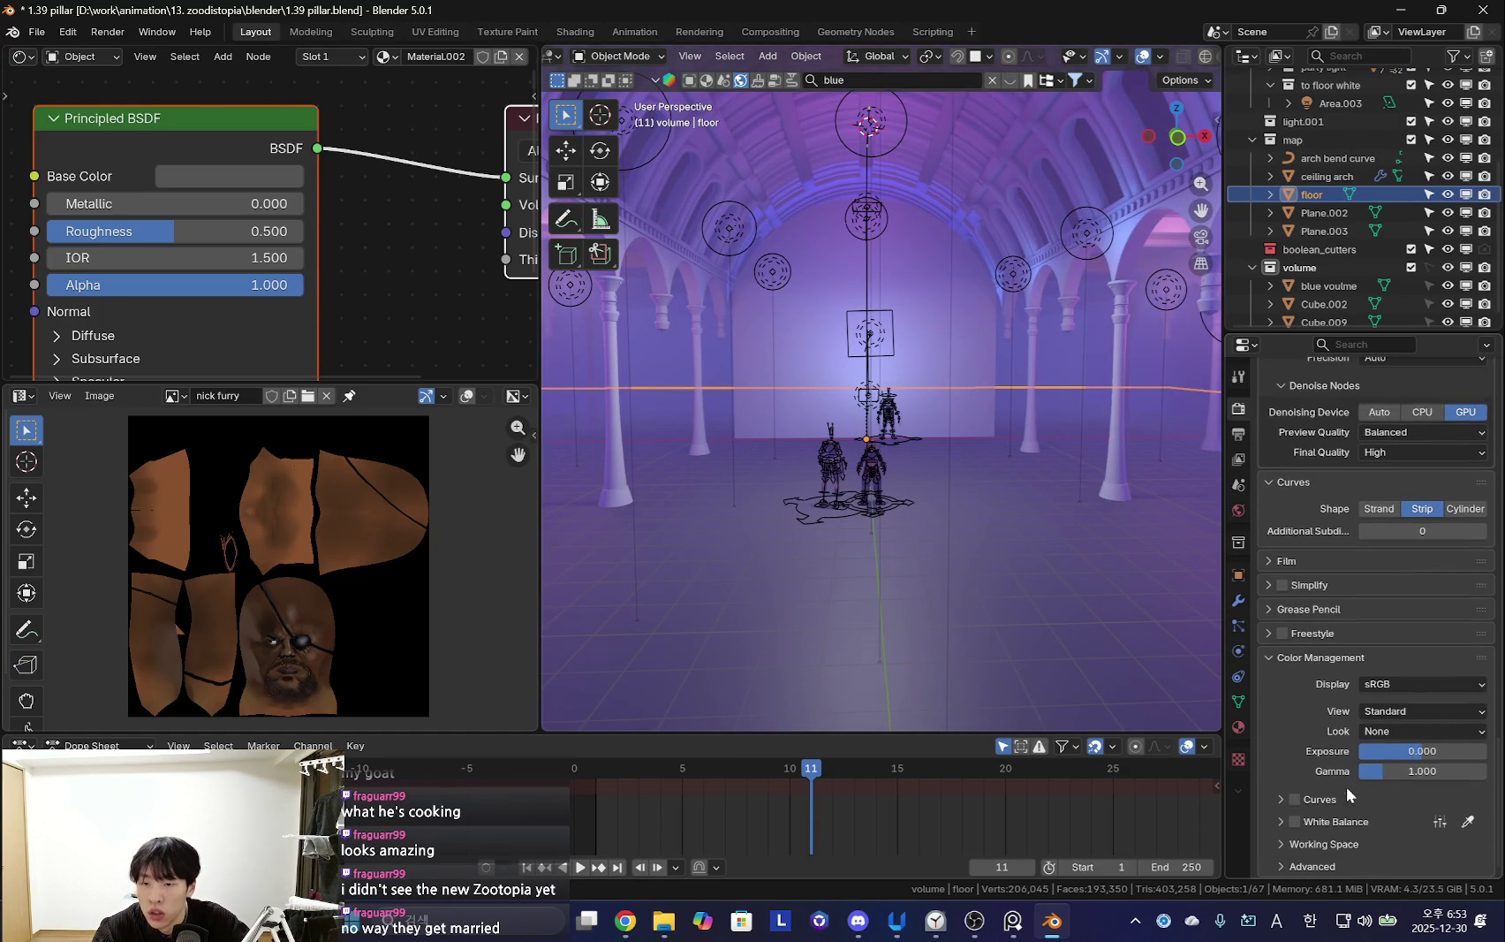
Enable white balance, raise Temperature, reset it to 6500 K, then disable it
{"action": "left_click", "coordinate": [1332, 826]}
{"action": "left_click", "coordinate": [1296, 821]}
{"action": "scroll", "coordinate": [1316, 820], "scroll_direction": "down", "scroll_amount": 2}
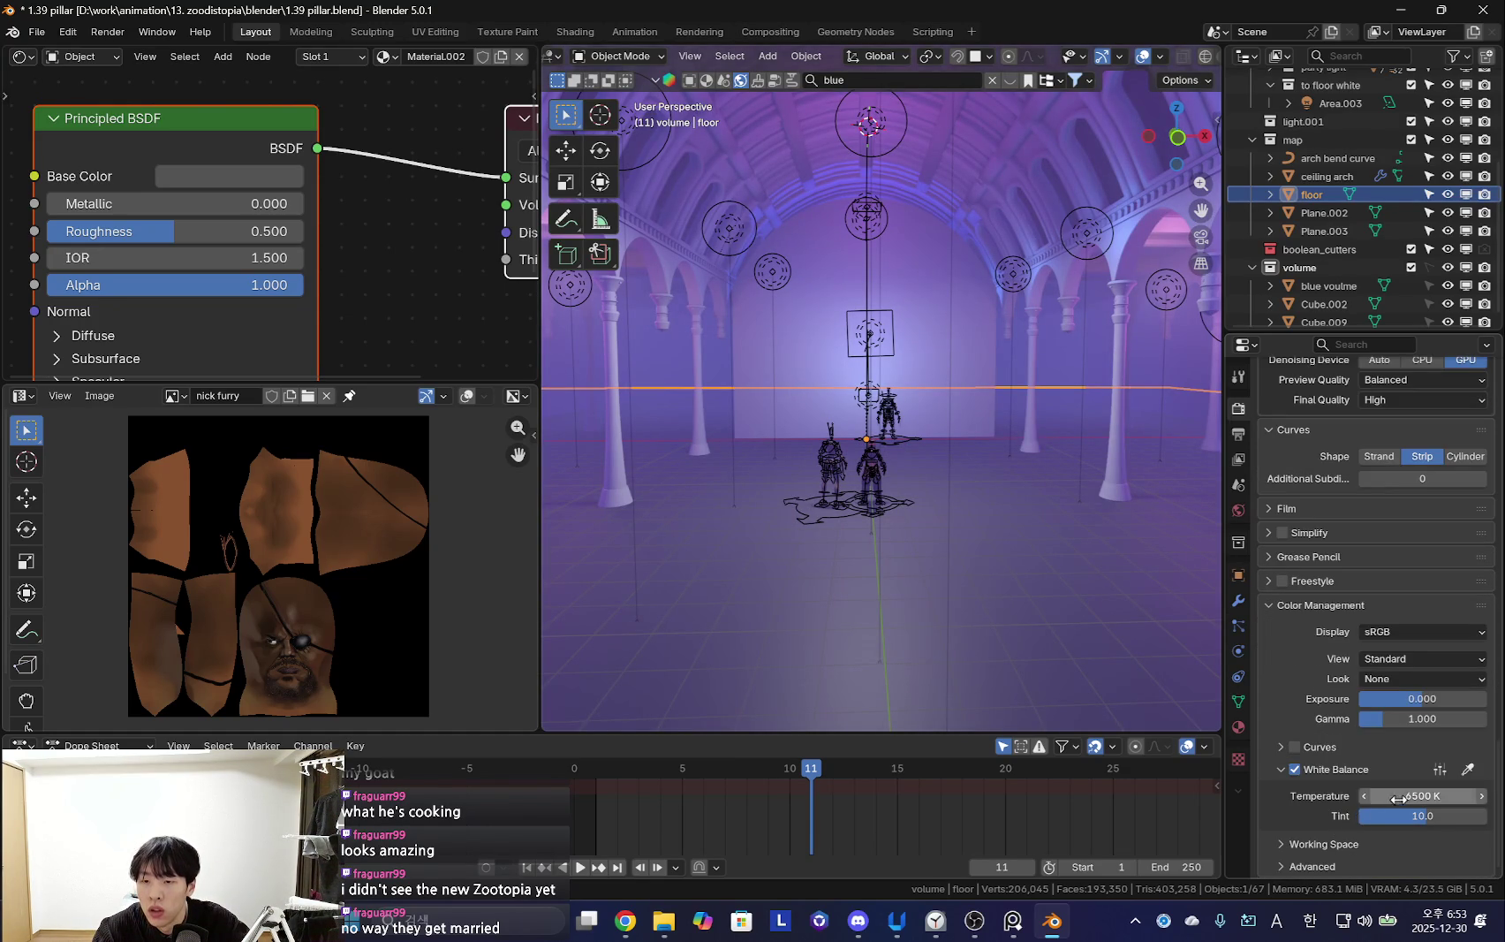
{"action": "key", "text": "shift+alt+z"}
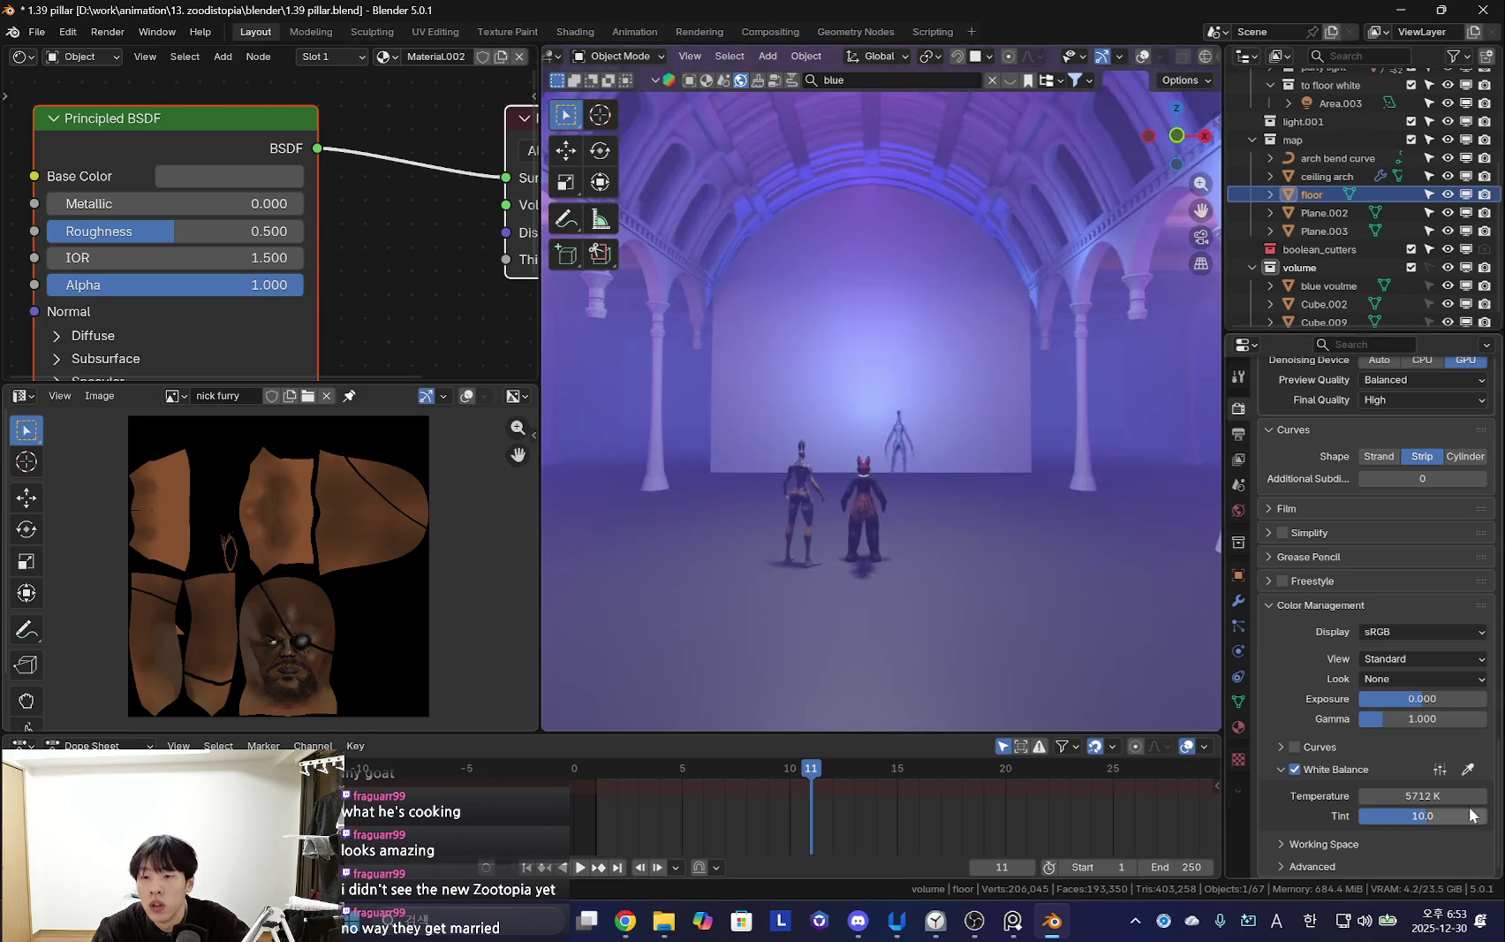
{"action": "left_click_drag", "start_coordinate": [1423, 795], "coordinate": [1466, 795]}
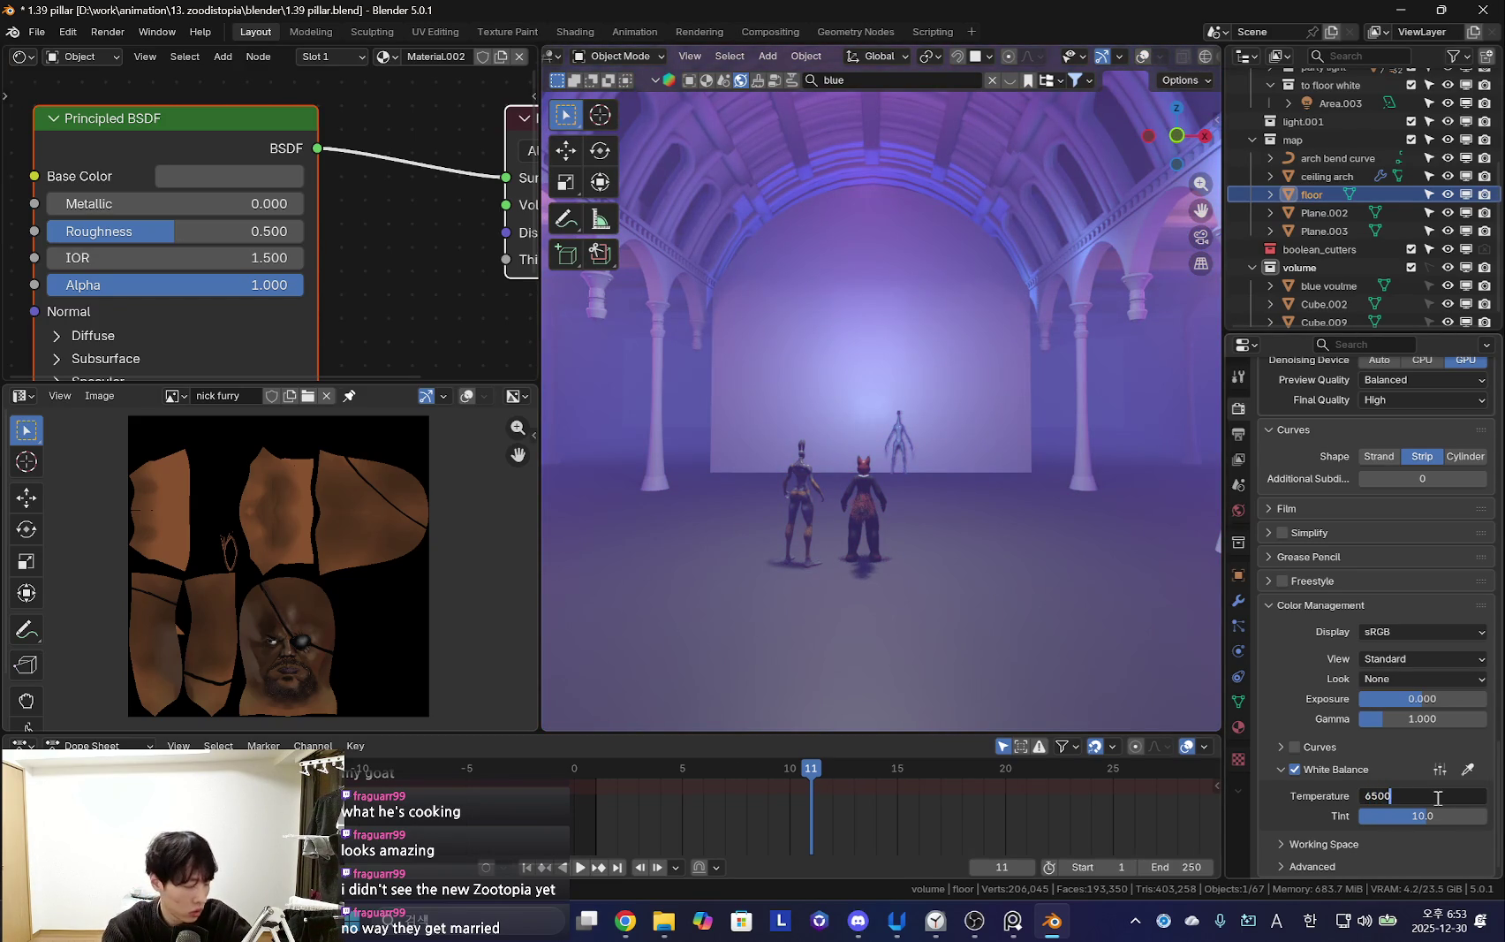
{"action": "right_click", "coordinate": [1438, 797]}
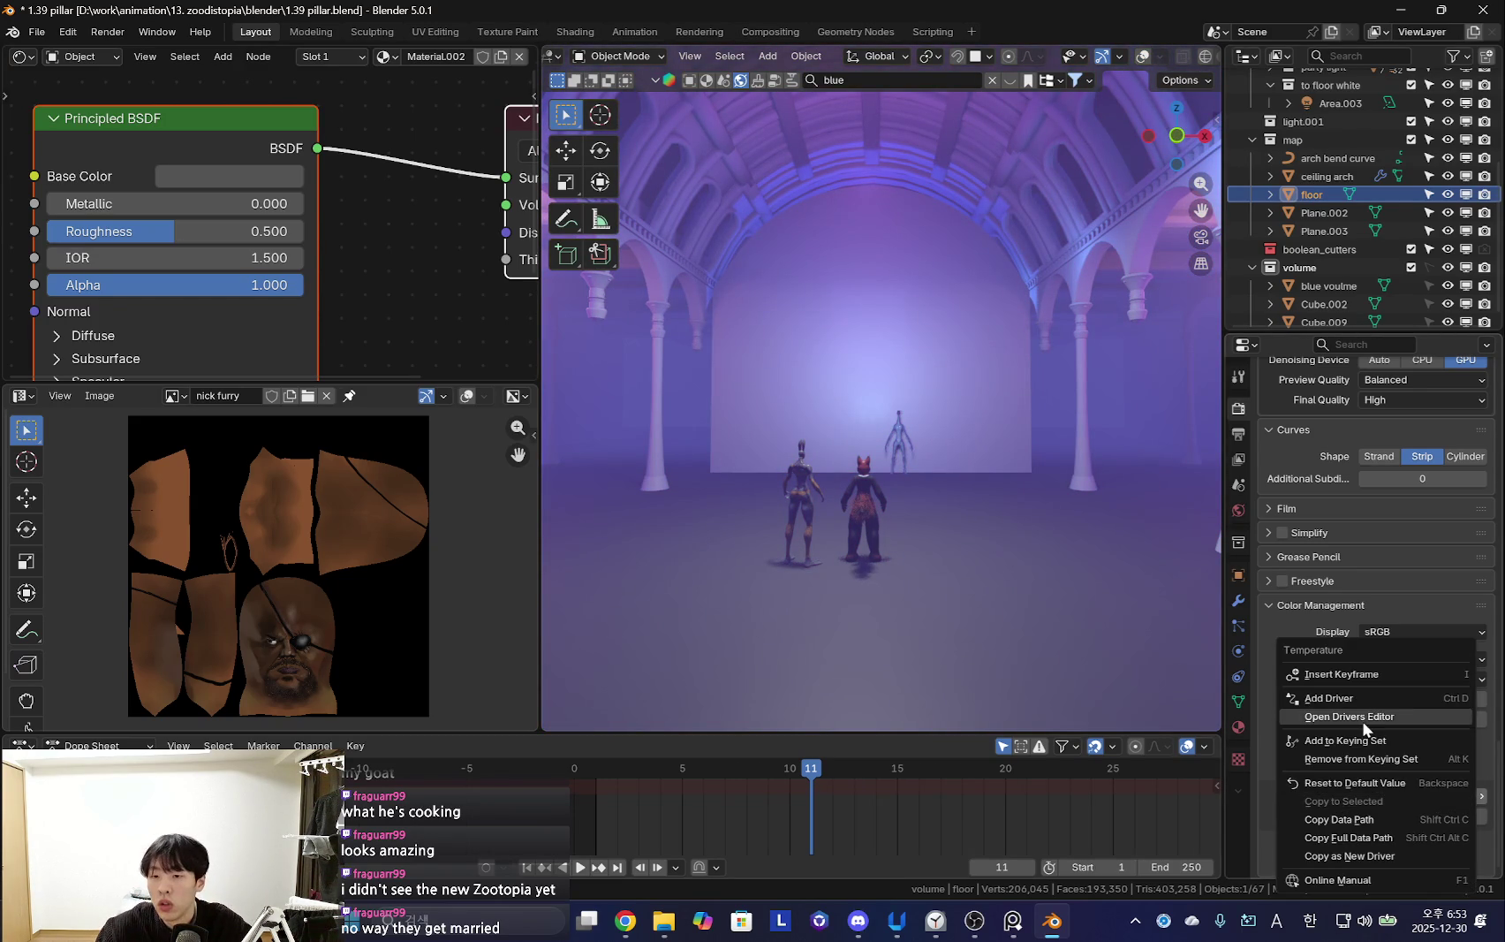
{"action": "left_click", "coordinate": [1379, 784]}
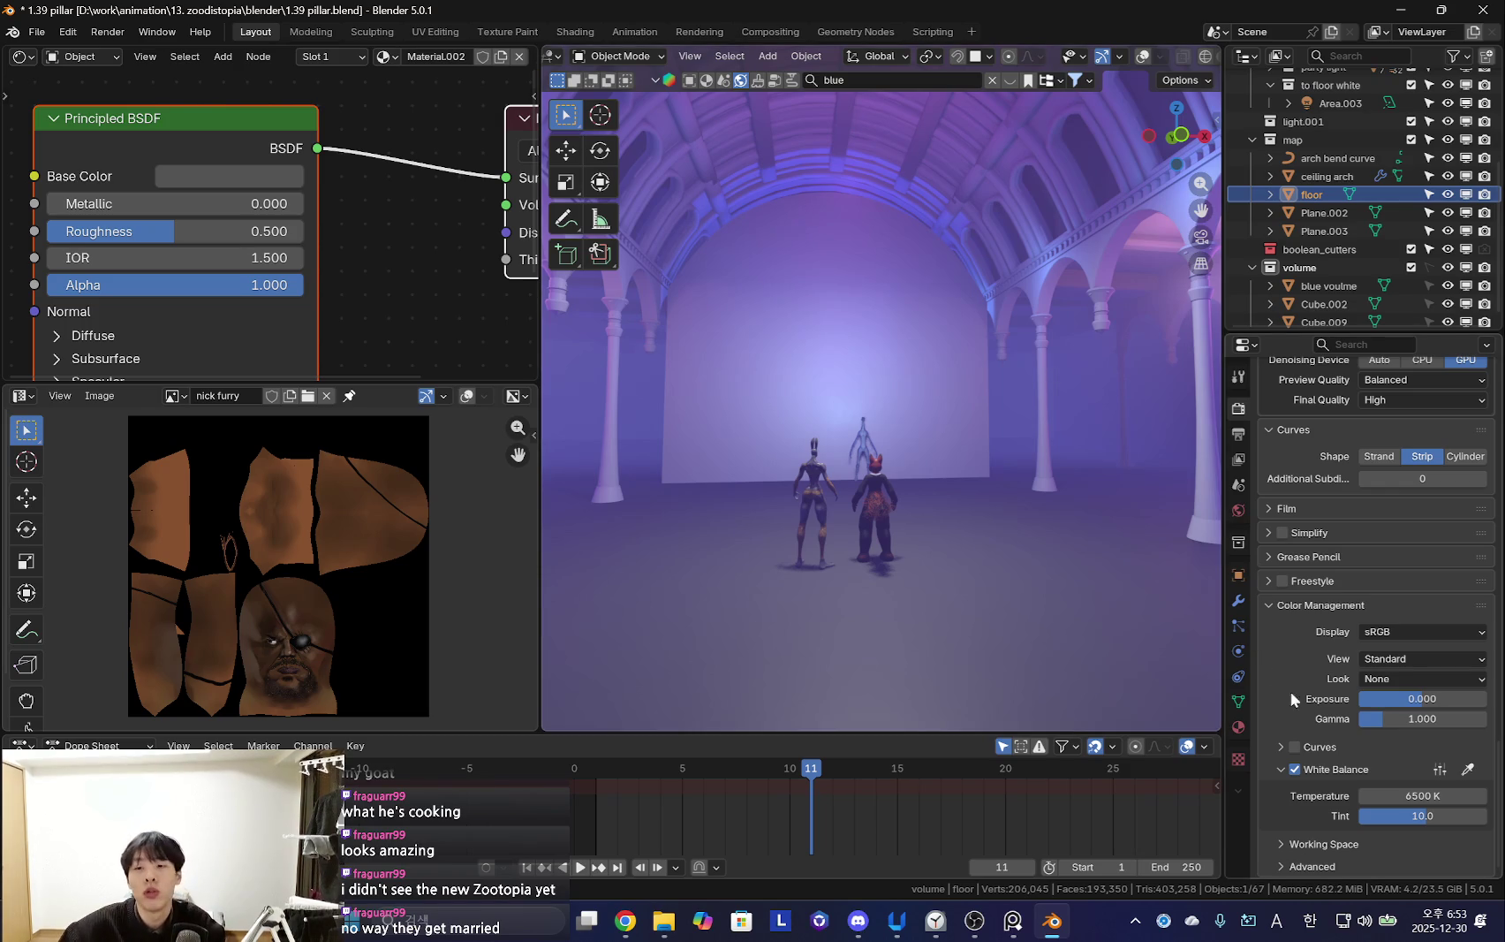
{"action": "left_click", "coordinate": [1278, 767]}
{"action": "left_click", "coordinate": [1296, 822]}
Set the Look to High Contrast and place the Zootopia reference still at upper left
{"action": "mouse_move", "coordinate": [714, 487]}
{"action": "middle_mouse_down"}
{"action": "mouse_move", "coordinate": [962, 463]}
{"action": "mouse_move", "coordinate": [1003, 445]}
{"action": "mouse_move", "coordinate": [955, 468]}
{"action": "mouse_move", "coordinate": [1009, 515]}
{"action": "middle_mouse_up"}
{"action": "mouse_move", "coordinate": [913, 521]}
{"action": "middle_mouse_down"}
{"action": "mouse_move", "coordinate": [850, 550]}
{"action": "mouse_move", "coordinate": [1176, 607]}
{"action": "mouse_move", "coordinate": [956, 604]}
{"action": "middle_mouse_up"}
{"action": "left_click", "coordinate": [1444, 726]}
{"action": "left_click", "coordinate": [1449, 611]}
{"action": "left_click", "coordinate": [936, 922]}
{"action": "left_click_drag", "start_coordinate": [583, 632], "coordinate": [499, 460]}
{"action": "mouse_move", "coordinate": [778, 530]}
{"action": "middle_mouse_down"}
{"action": "mouse_move", "coordinate": [837, 533]}
{"action": "mouse_move", "coordinate": [952, 586]}
{"action": "mouse_move", "coordinate": [962, 574]}
{"action": "middle_mouse_up"}
Lighten Material.002's floor base colour to light grey and lower Roughness from 0.506 to 0.198
{"action": "key", "text": "shift+alt+z"}
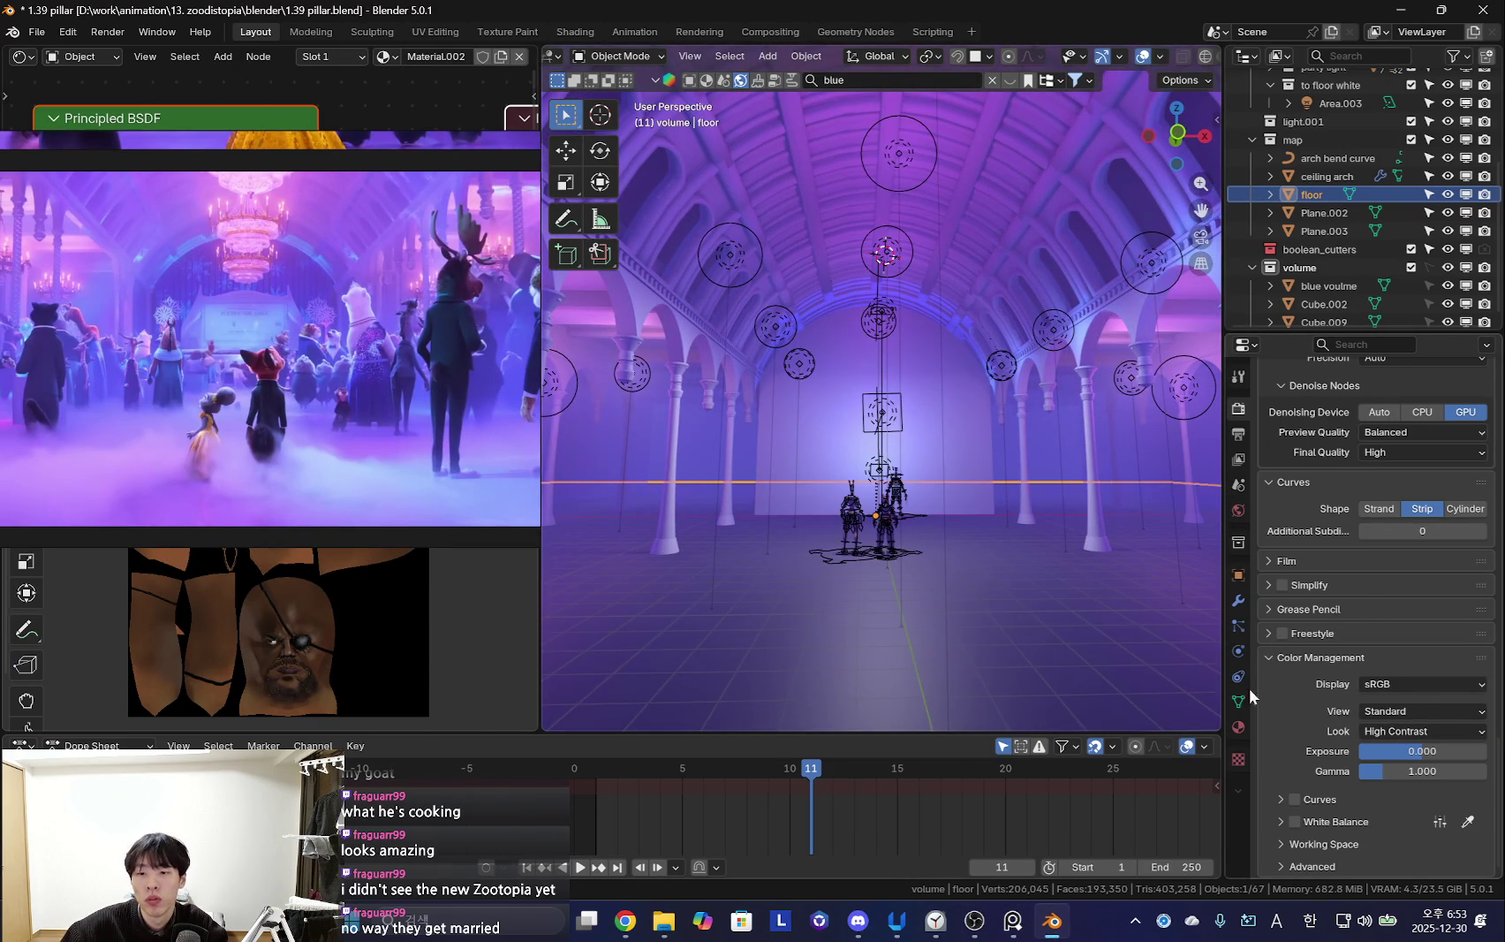
{"action": "left_click", "coordinate": [1238, 727]}
{"action": "key", "text": "shift+alt+z"}
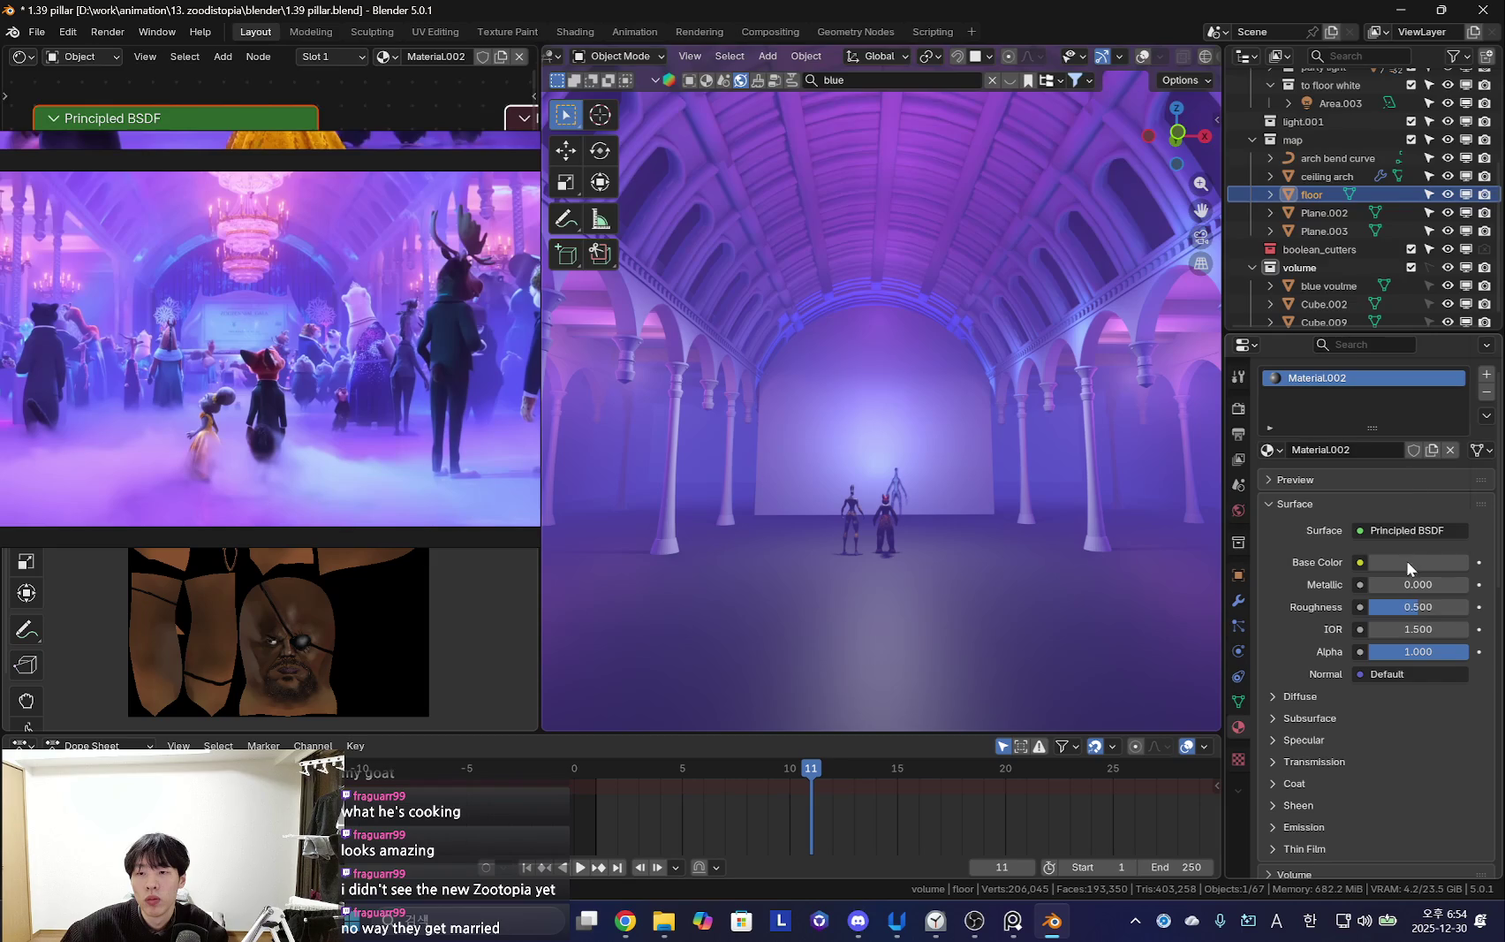
{"action": "left_click", "coordinate": [1408, 563]}
{"action": "left_click_drag", "start_coordinate": [1457, 343], "coordinate": [1456, 329]}
{"action": "left_click_drag", "start_coordinate": [1418, 607], "coordinate": [1386, 611]}
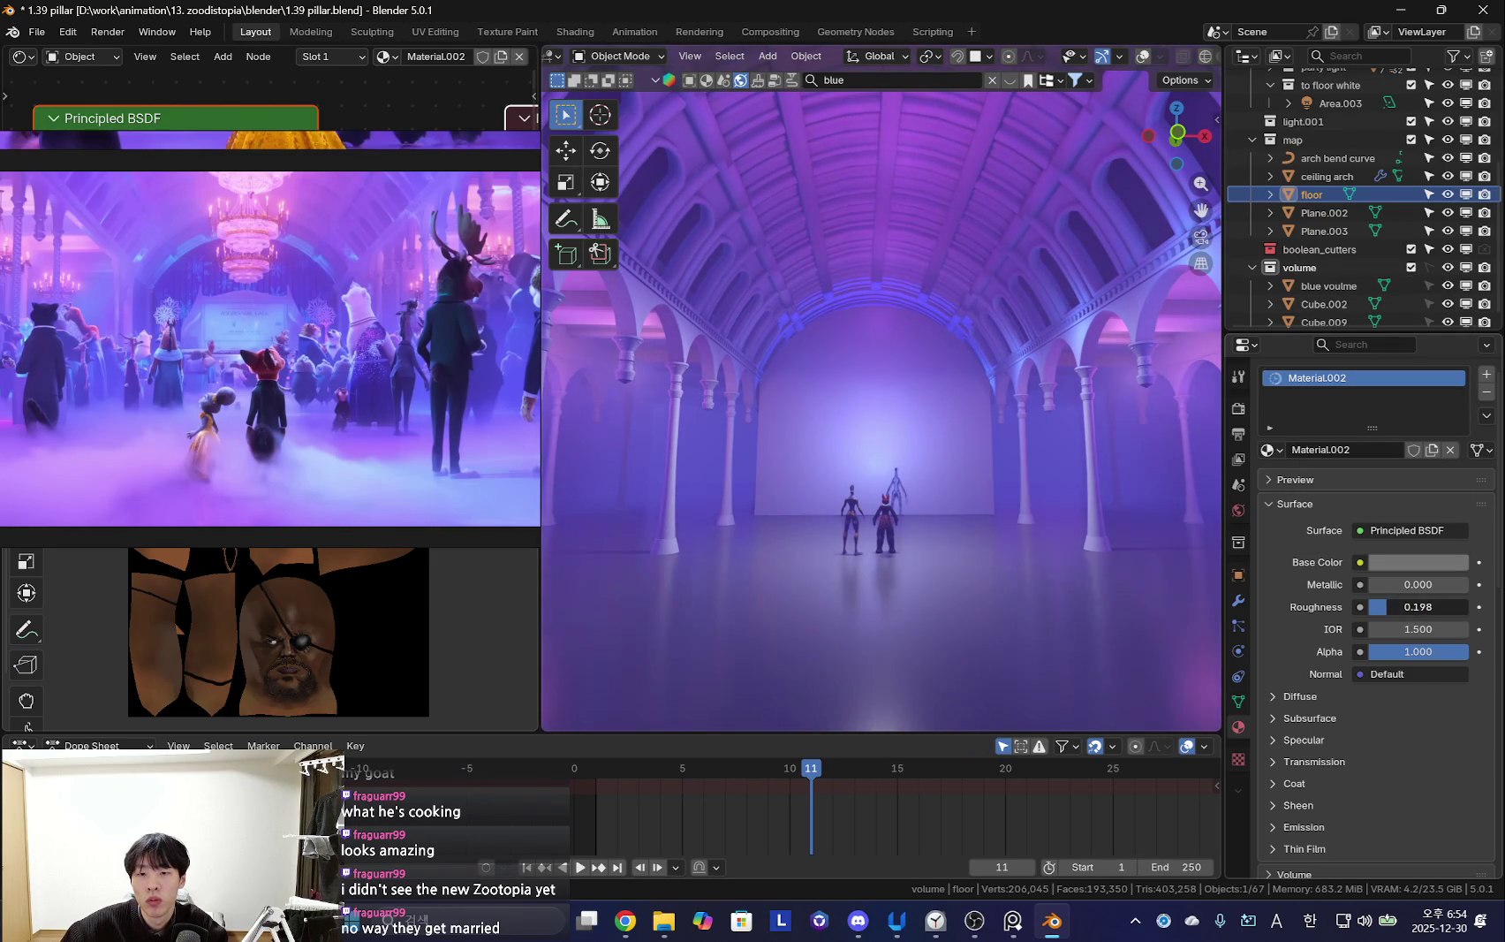
{"action": "mouse_move", "coordinate": [1129, 570]}
{"action": "middle_mouse_down"}
{"action": "mouse_move", "coordinate": [992, 491]}
{"action": "mouse_move", "coordinate": [1131, 500]}
{"action": "mouse_move", "coordinate": [952, 528]}
{"action": "mouse_move", "coordinate": [972, 557]}
{"action": "mouse_move", "coordinate": [1069, 527]}
{"action": "middle_mouse_up"}
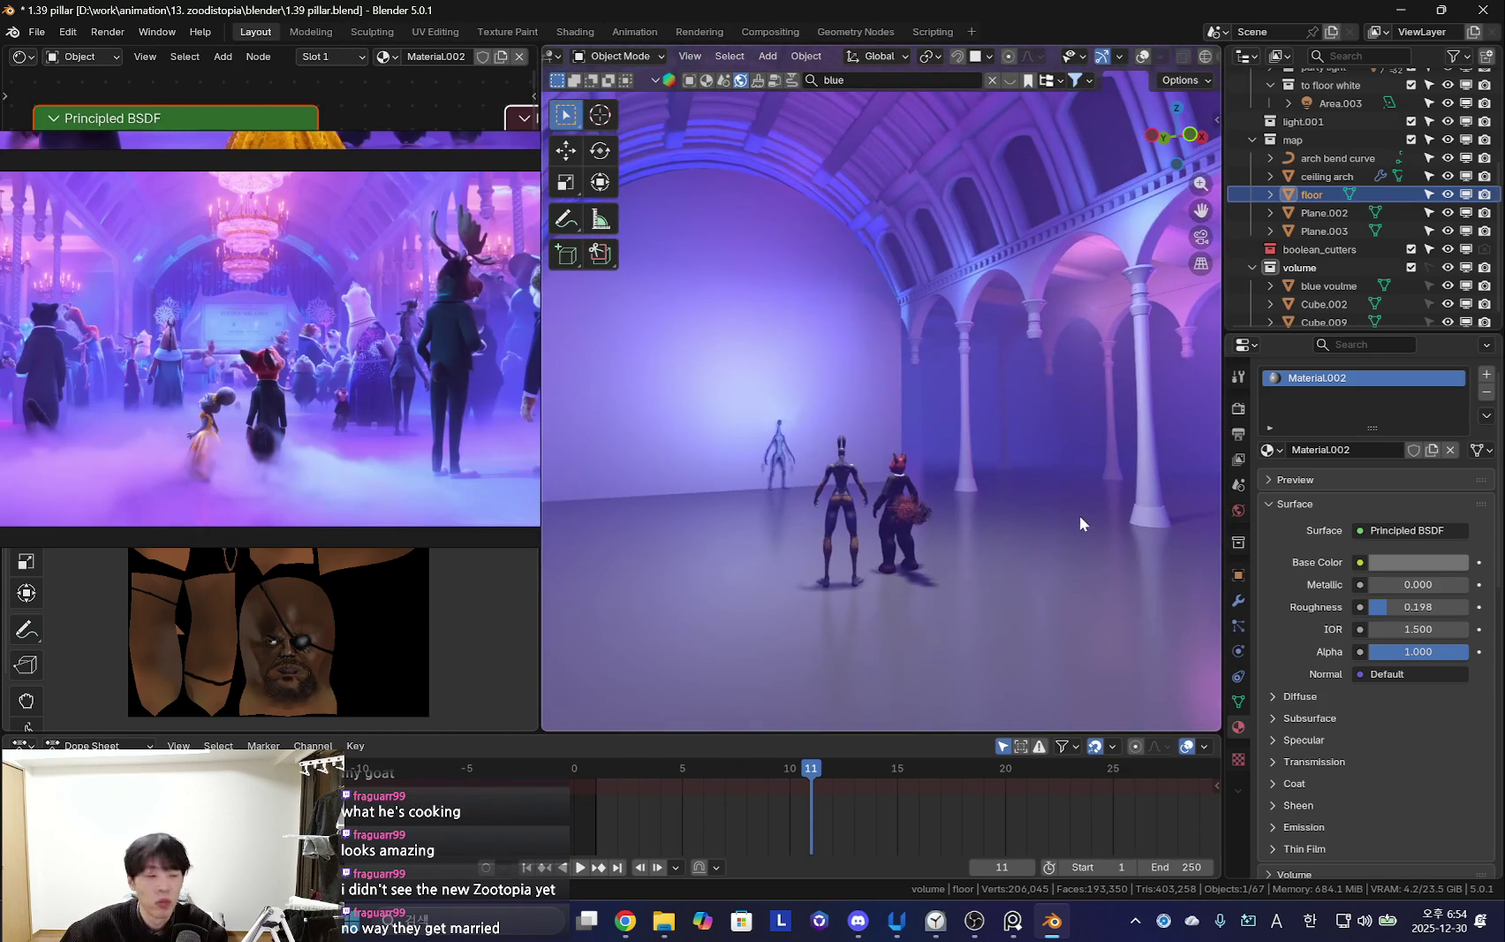
{"action": "mouse_move", "coordinate": [605, 417]}
{"action": "middle_mouse_down"}
{"action": "mouse_move", "coordinate": [892, 501]}
{"action": "mouse_move", "coordinate": [874, 580]}
{"action": "middle_mouse_up"}
Select the blue voulme object and view the back wall straight on
{"action": "scroll", "coordinate": [1343, 320], "scroll_direction": "down", "scroll_amount": 1}
{"action": "left_click", "coordinate": [1335, 273]}
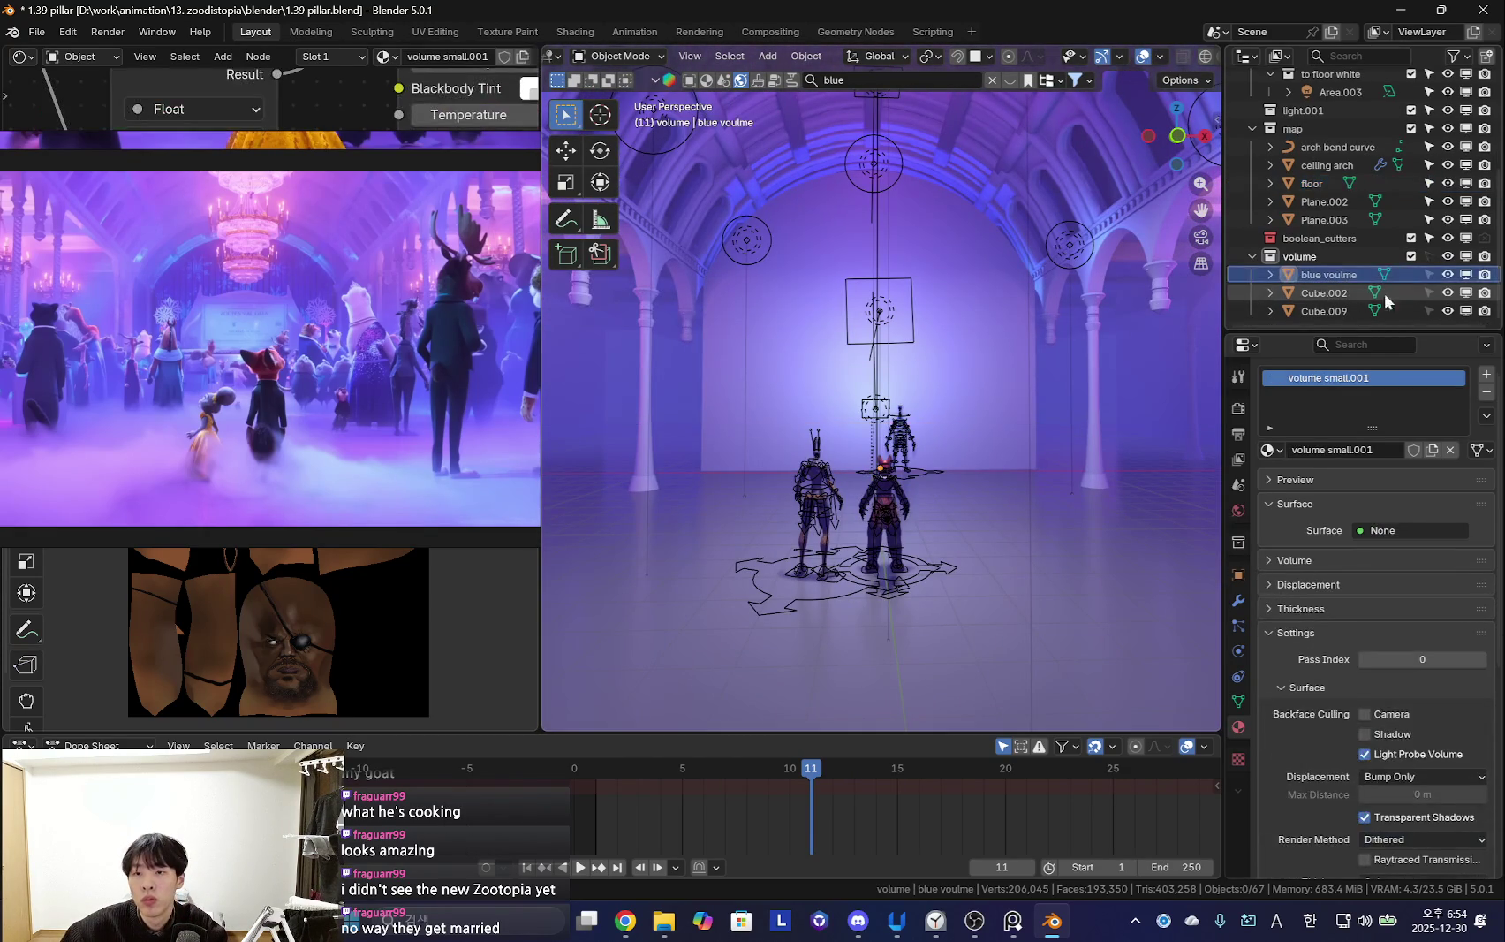
{"action": "scroll", "coordinate": [972, 460], "scroll_direction": "down", "scroll_amount": 5}
{"action": "scroll", "coordinate": [981, 491], "scroll_direction": "down", "scroll_amount": 3}
{"action": "scroll", "coordinate": [981, 495], "scroll_direction": "down", "scroll_amount": 3}
{"action": "scroll", "coordinate": [972, 424], "scroll_direction": "up", "scroll_amount": 3}
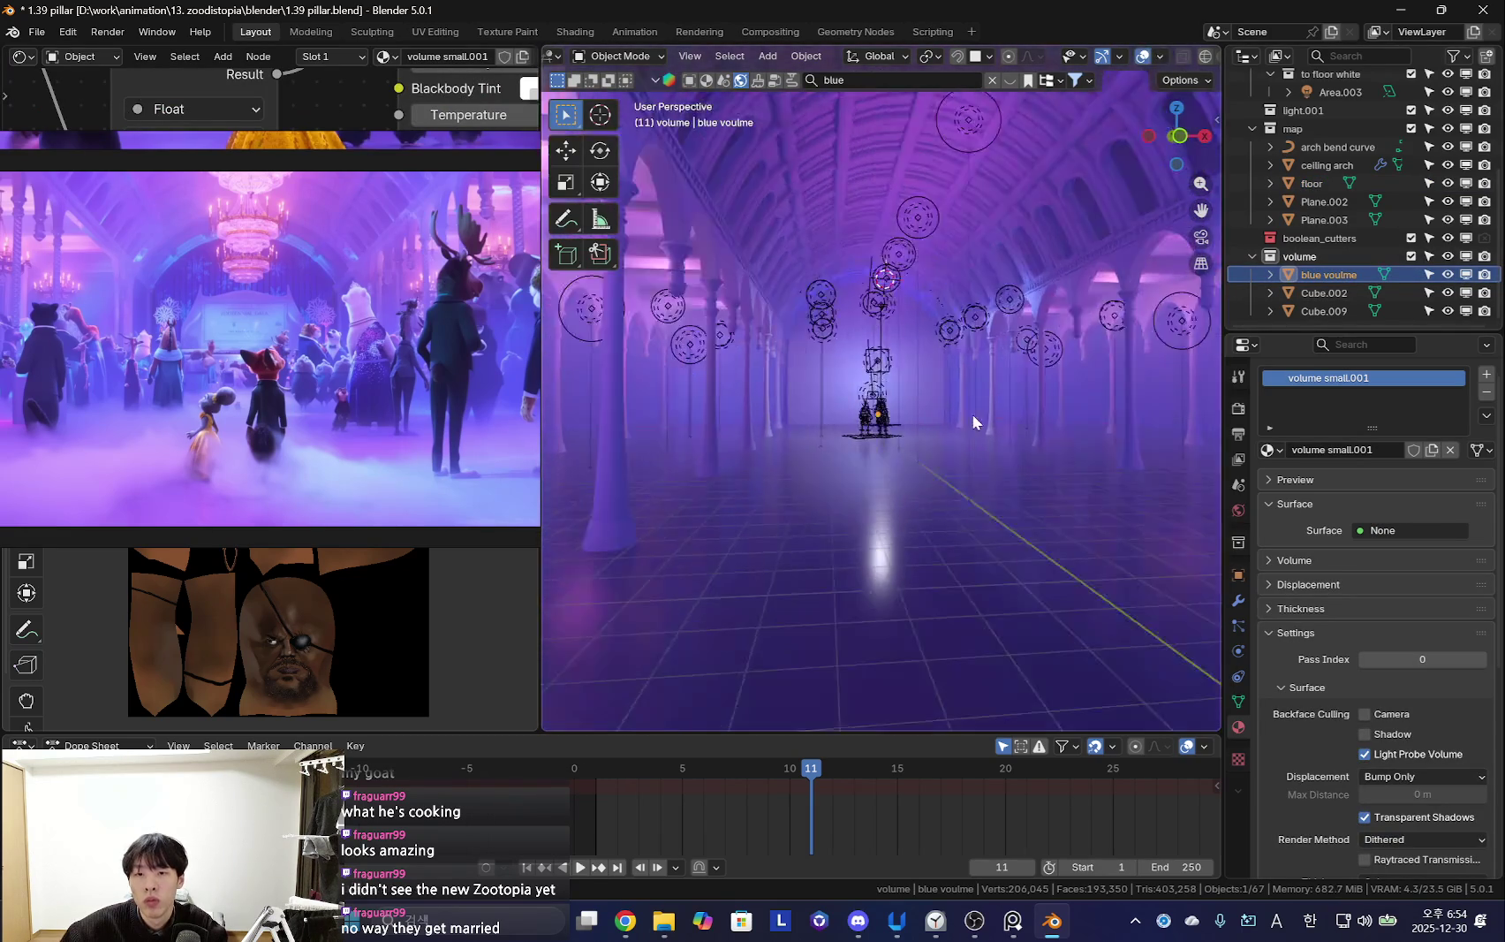
{"action": "scroll", "coordinate": [959, 411], "scroll_direction": "up", "scroll_amount": 3}
{"action": "scroll", "coordinate": [952, 477], "scroll_direction": "up", "scroll_amount": 3}
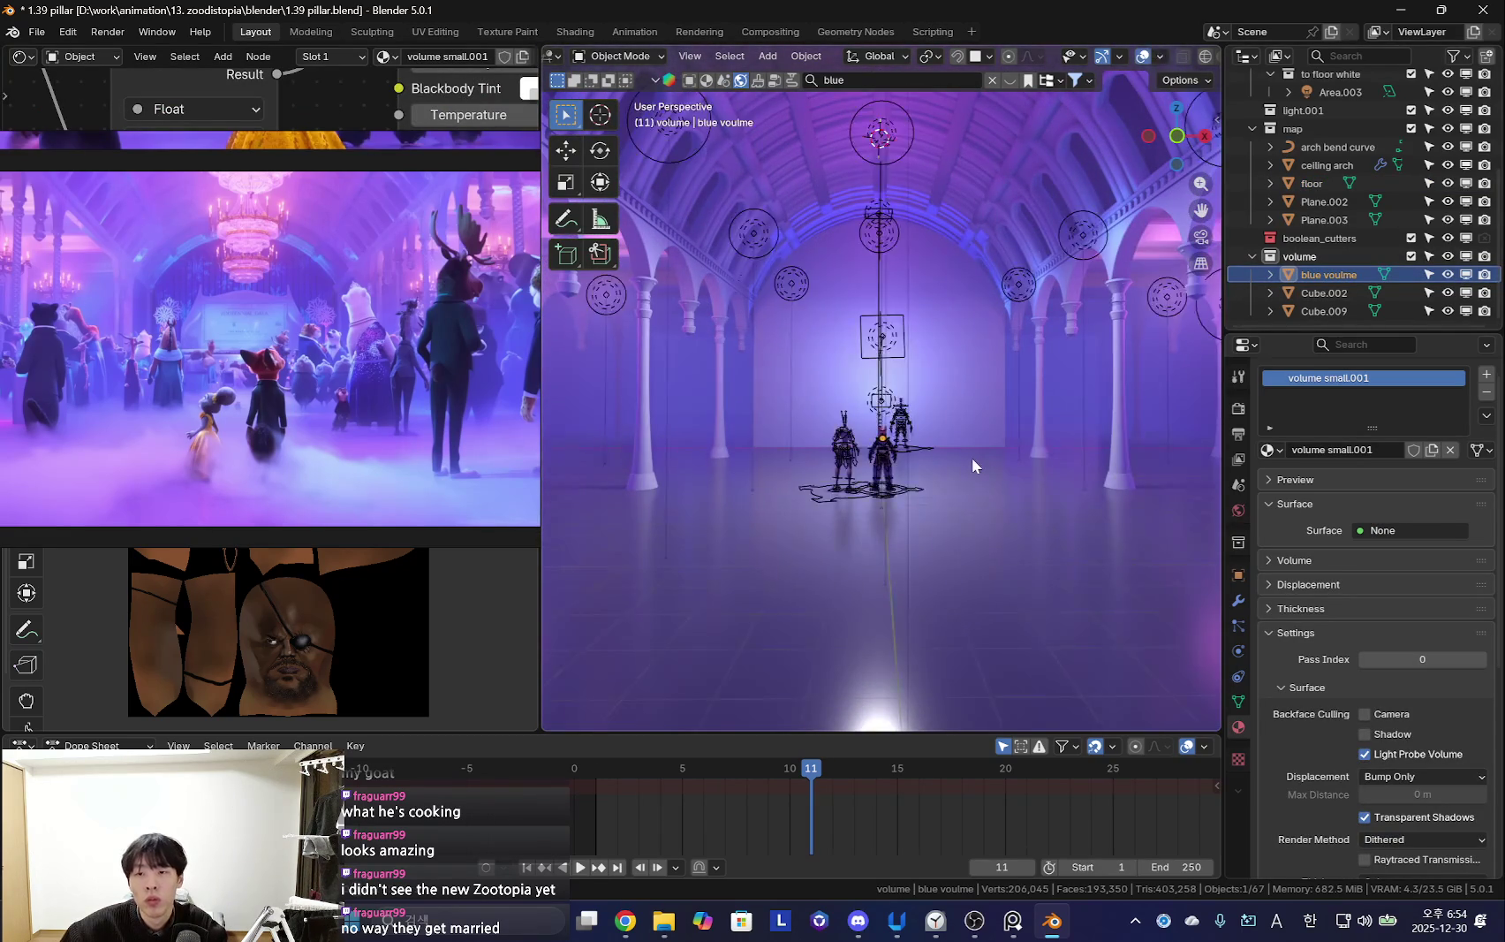
{"action": "middle_click_drag", "start_coordinate": [1065, 421], "coordinate": [877, 450]}
{"action": "key", "text": "KP_0"}
{"action": "left_click", "coordinate": [1325, 293]}
{"action": "left_click", "coordinate": [1329, 275]}
{"action": "key", "text": "shift+alt+z"}
{"action": "key", "text": "shift+alt+z"}
Duplicate blue voulme in place and make its material a single-user copy named smoke on floor
{"action": "key", "text": "shift+d"}
{"action": "right_click", "coordinate": [1112, 394]}
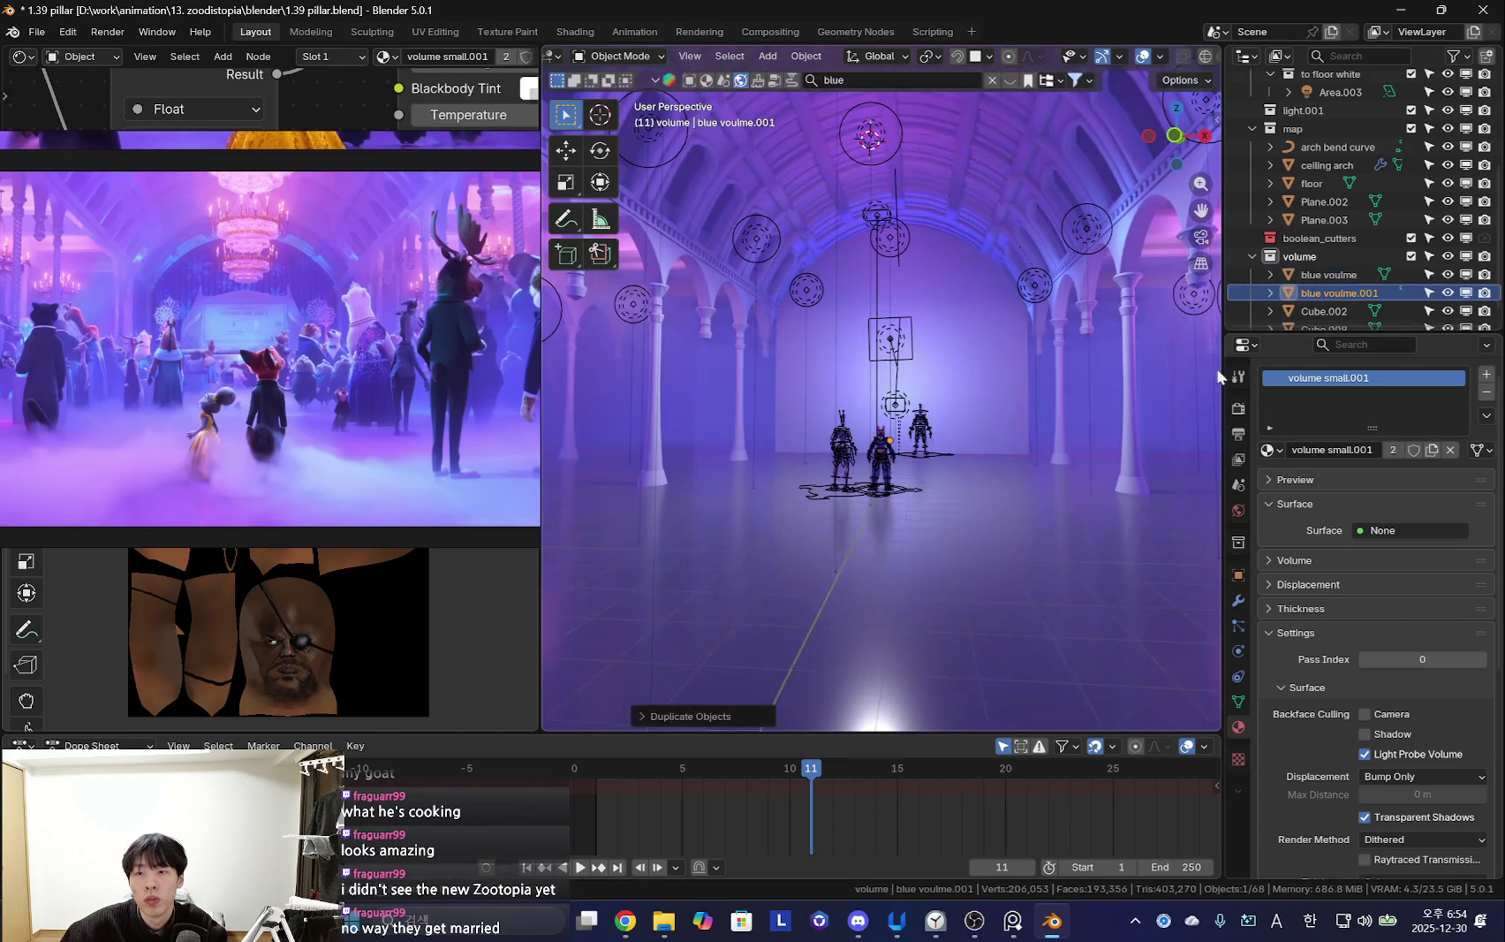
{"action": "left_click", "coordinate": [1432, 450]}
{"action": "double_click", "coordinate": [1381, 374]}
{"action": "type", "text": "smoke on floor"}
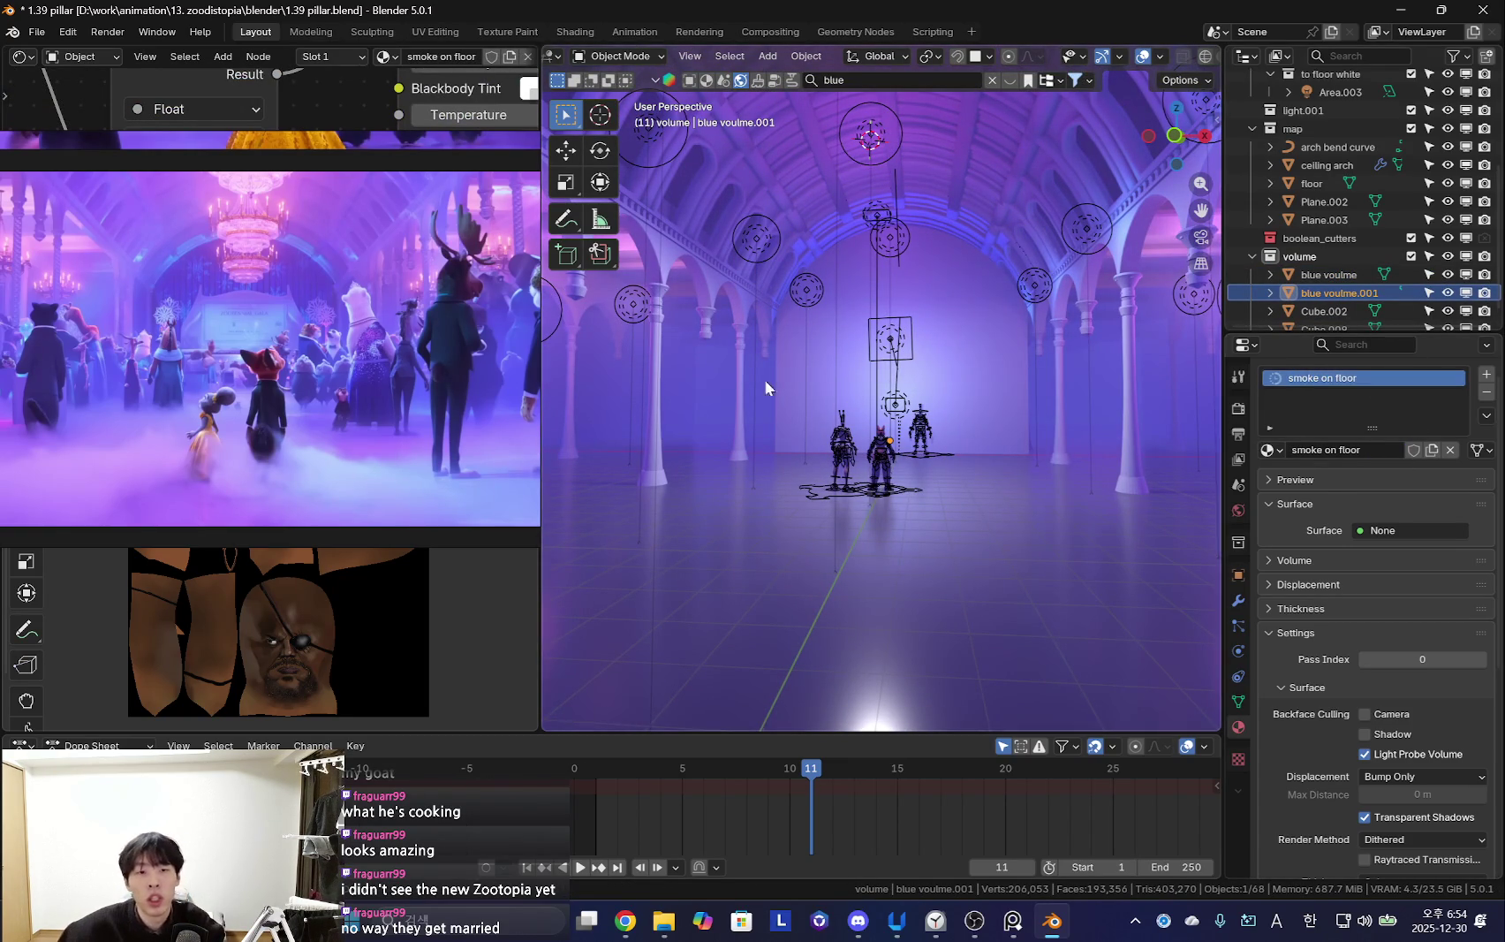
Cut the node link into Emission Strength and set Principled Volume Density to 0.16
{"action": "scroll", "coordinate": [358, 240], "scroll_direction": "down", "scroll_amount": 5}
{"action": "scroll", "coordinate": [386, 237], "scroll_direction": "up", "scroll_amount": 3}
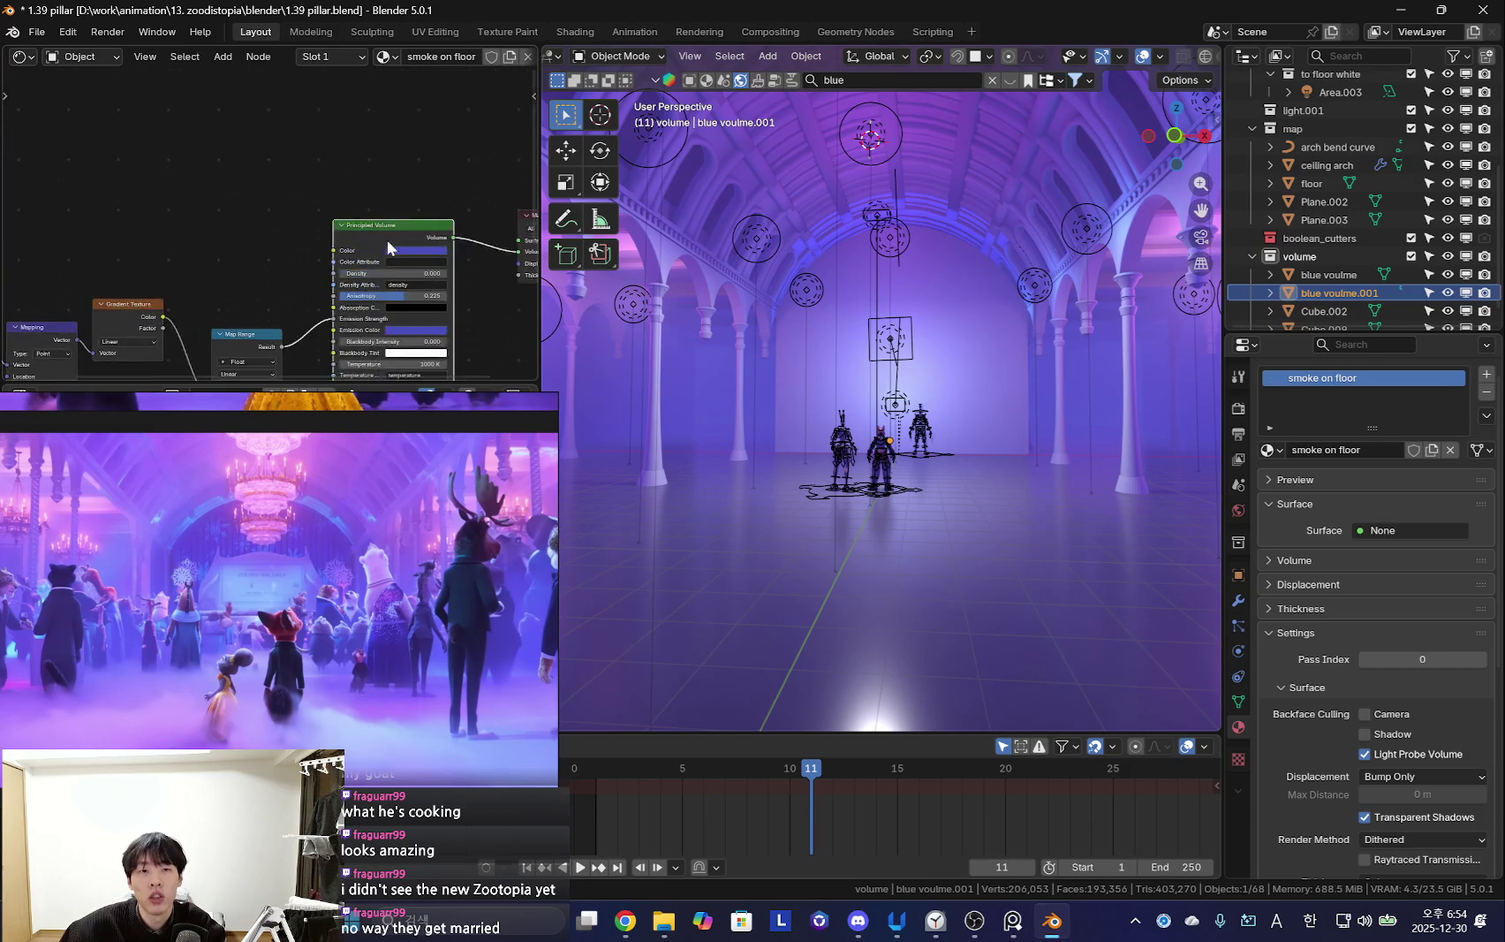
{"action": "scroll", "coordinate": [393, 232], "scroll_direction": "up", "scroll_amount": 2}
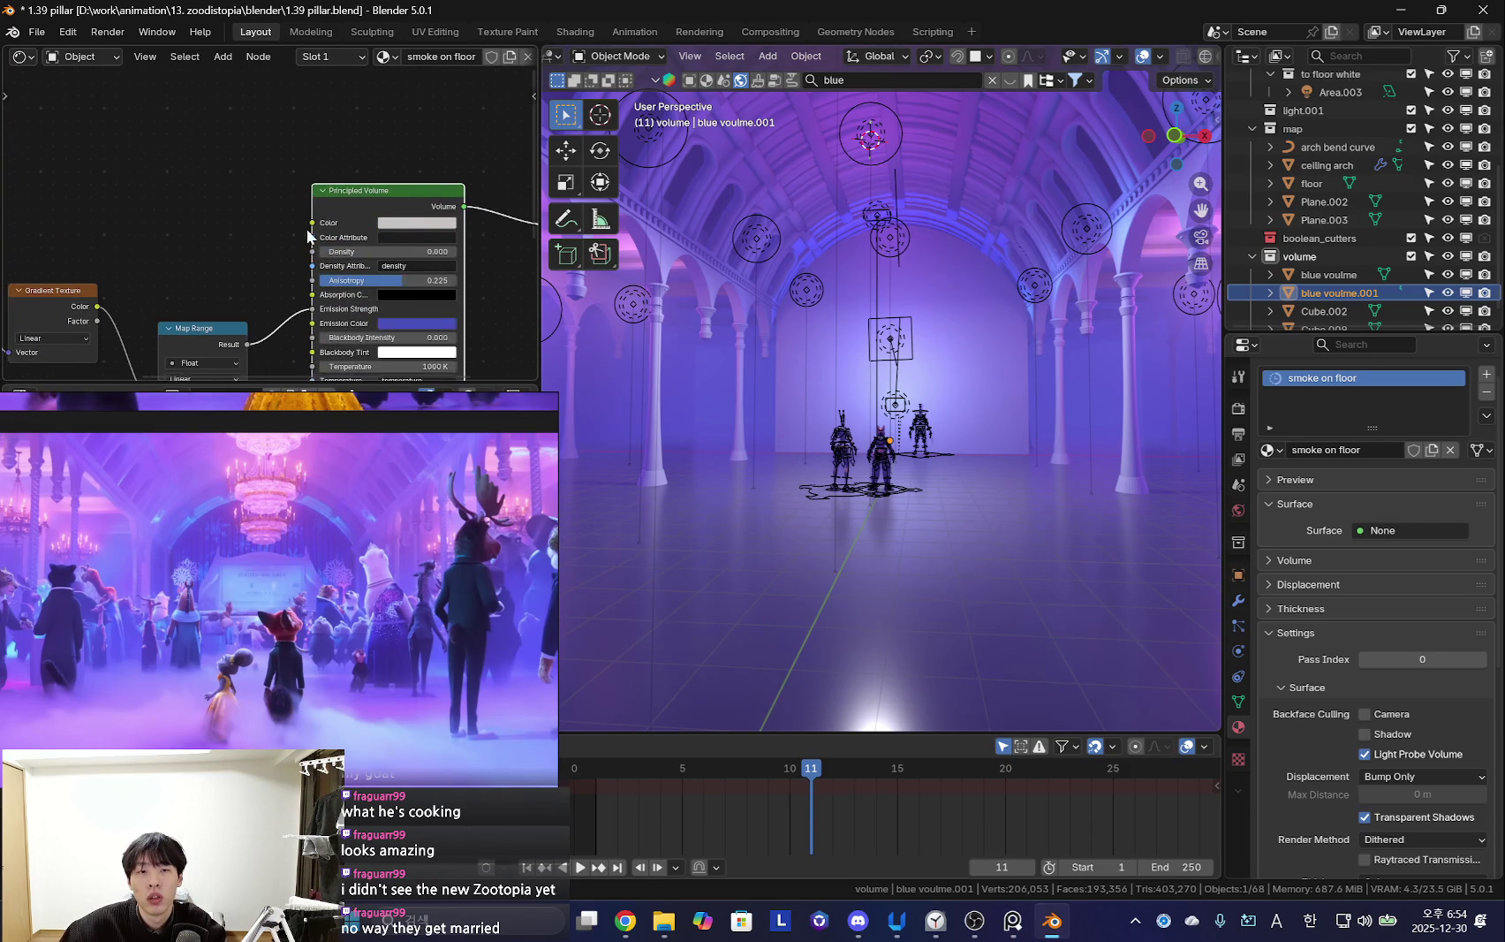
{"action": "scroll", "coordinate": [398, 265], "scroll_direction": "up", "scroll_amount": 1}
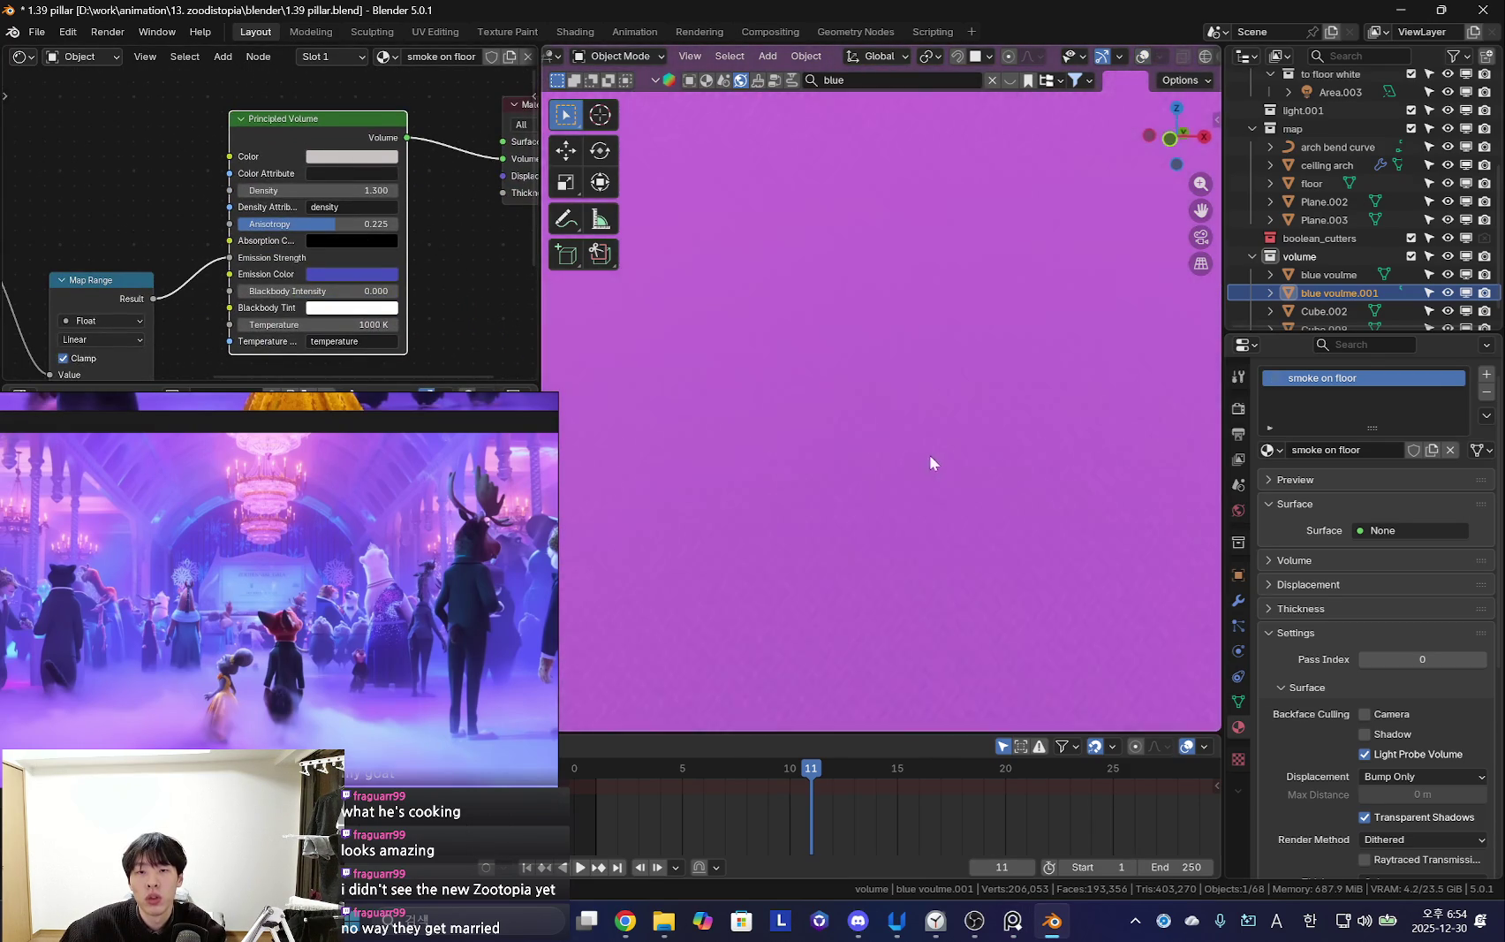
{"action": "scroll", "coordinate": [442, 259], "scroll_direction": "up", "scroll_amount": 1}
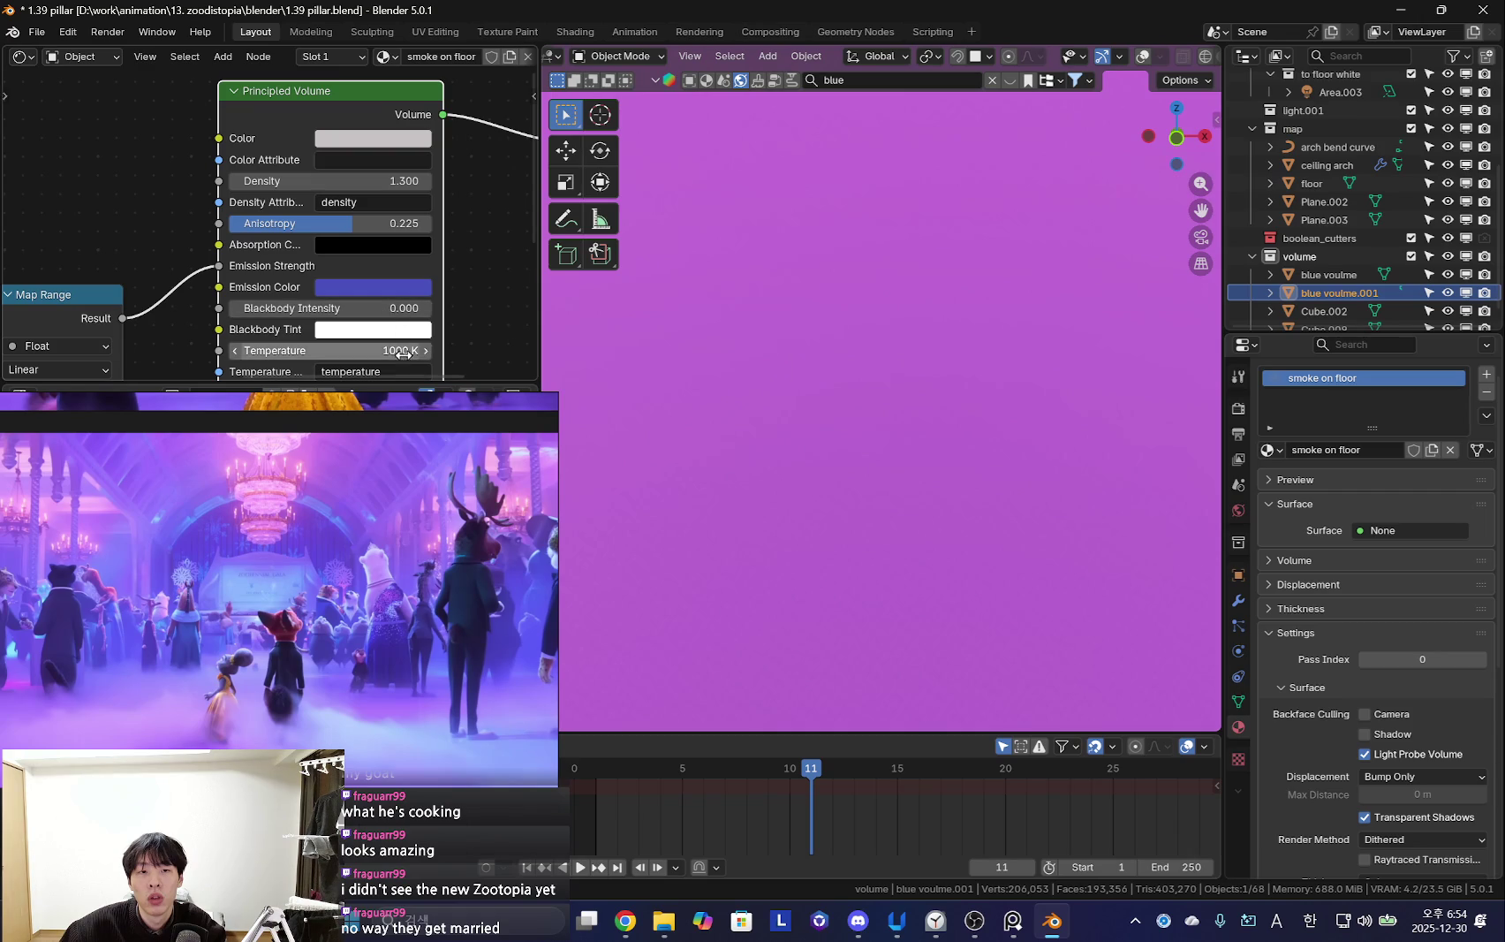
{"action": "right_click", "coordinate": [212, 231]}
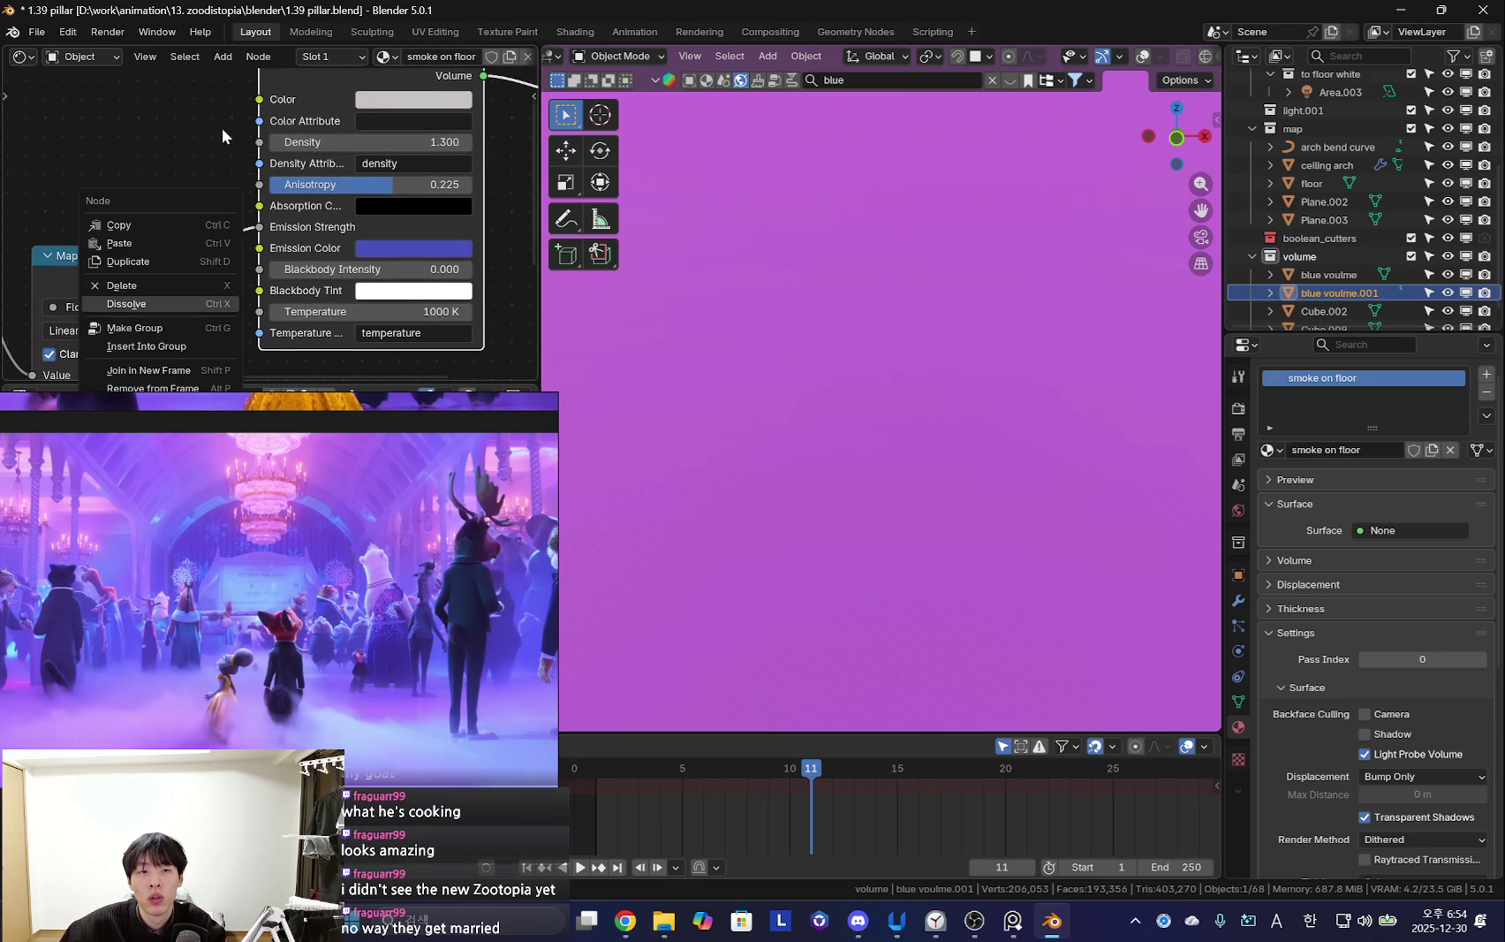
{"action": "scroll", "coordinate": [228, 168], "scroll_direction": "down", "scroll_amount": 1}
{"action": "right_click_drag", "start_coordinate": [208, 177], "coordinate": [239, 250], "text": "ctrl"}
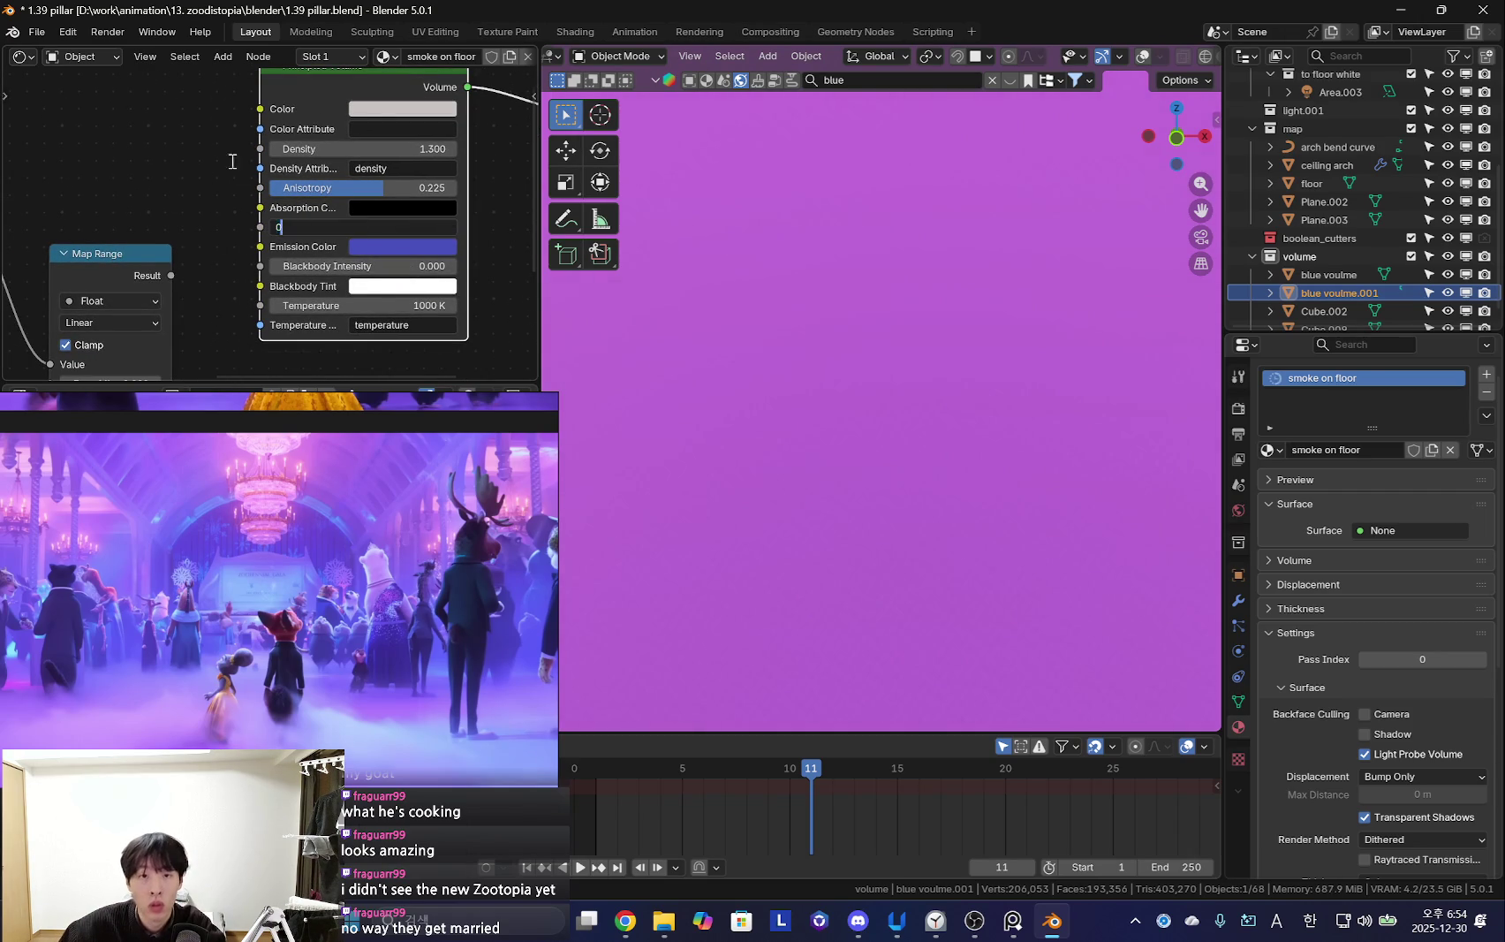
{"action": "left_click", "coordinate": [423, 149]}
{"action": "type", "text": "0.16"}
{"action": "key", "text": "Return"}
{"action": "scroll", "coordinate": [125, 215], "scroll_direction": "down", "scroll_amount": 2}
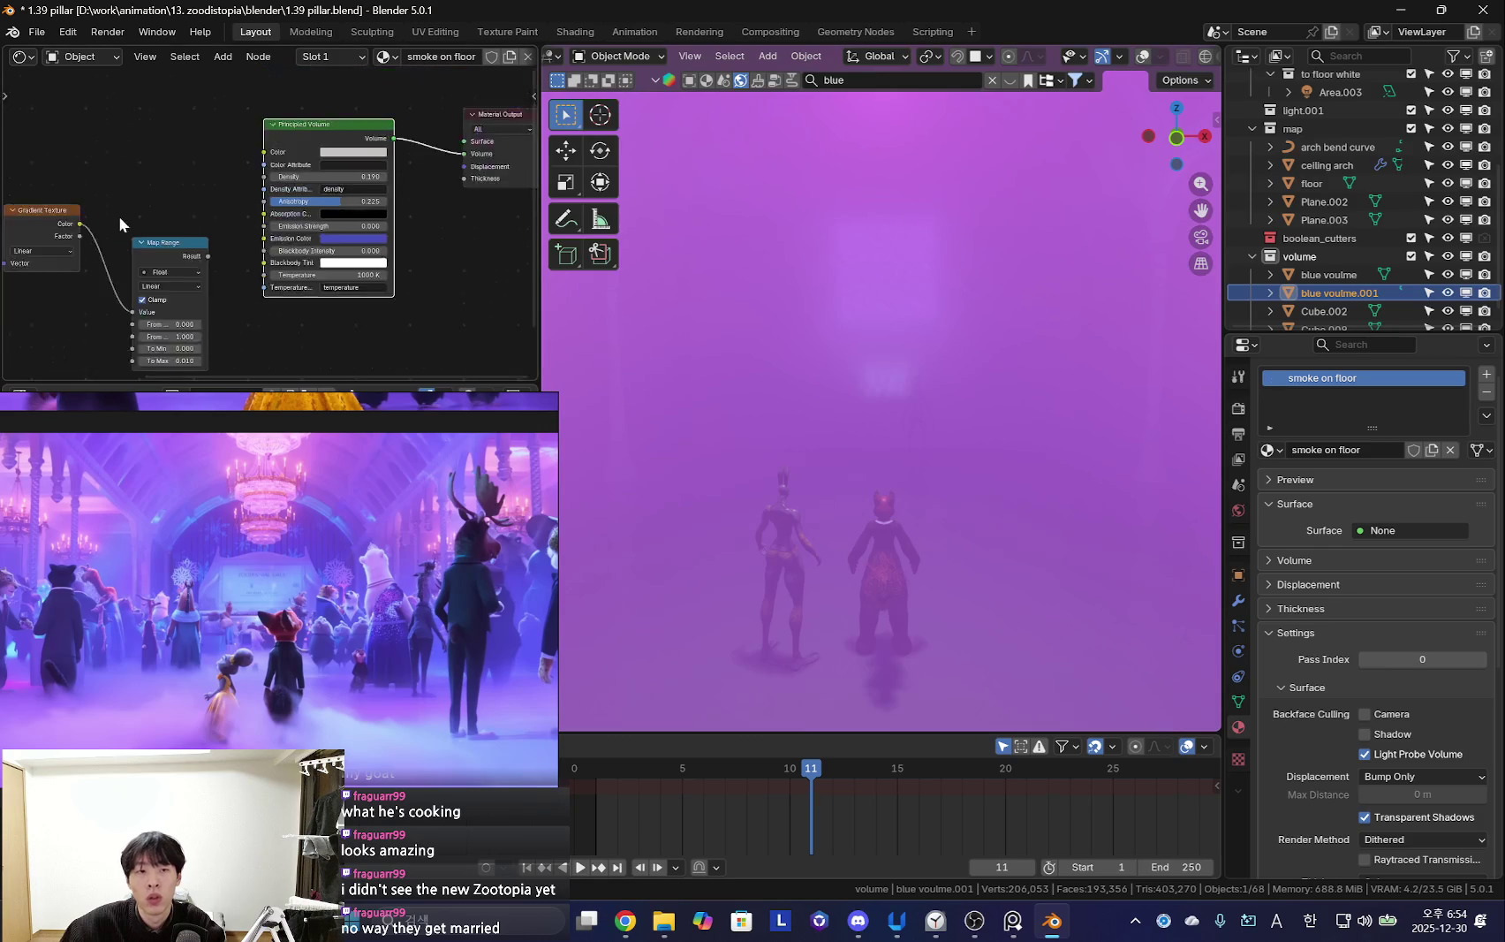
Preview the Gradient Texture on the surface and tune Mapping location X and Z scale to 2.460
{"action": "left_click", "coordinate": [234, 237], "text": "ctrl+shift"}
{"action": "mouse_move", "coordinate": [201, 218]}
{"action": "middle_mouse_down"}
{"action": "mouse_move", "coordinate": [448, 281]}
{"action": "mouse_move", "coordinate": [673, 221]}
{"action": "middle_mouse_up"}
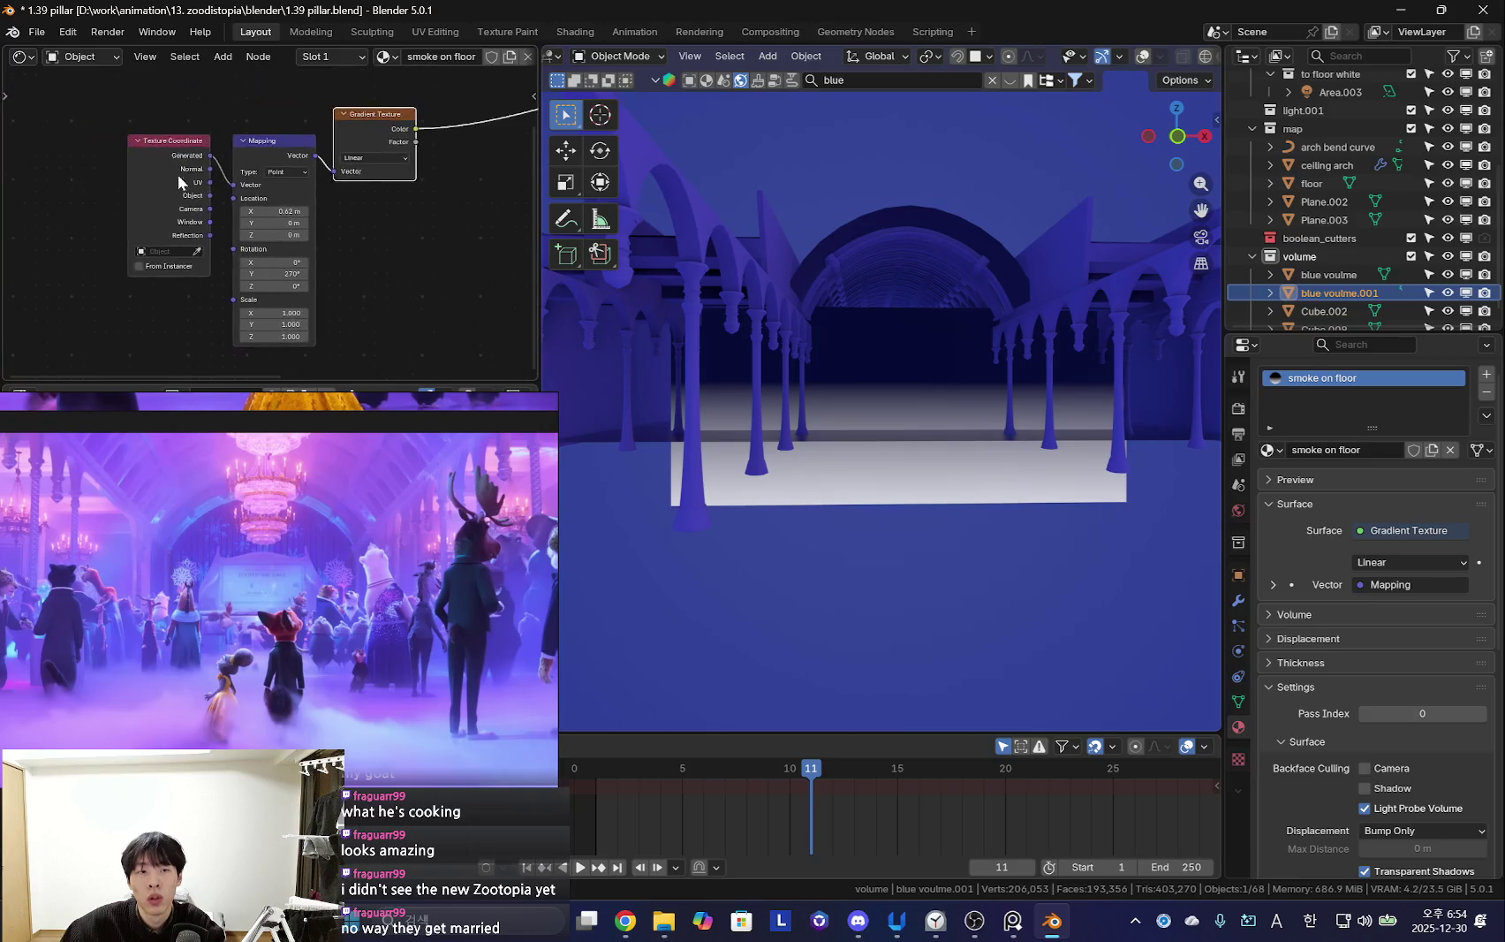
{"action": "left_click_drag", "start_coordinate": [173, 177], "coordinate": [39, 173]}
{"action": "mouse_move", "coordinate": [303, 300]}
{"action": "left_mouse_down"}
{"action": "mouse_move", "coordinate": [250, 292]}
{"action": "mouse_move", "coordinate": [265, 328]}
{"action": "left_mouse_up"}
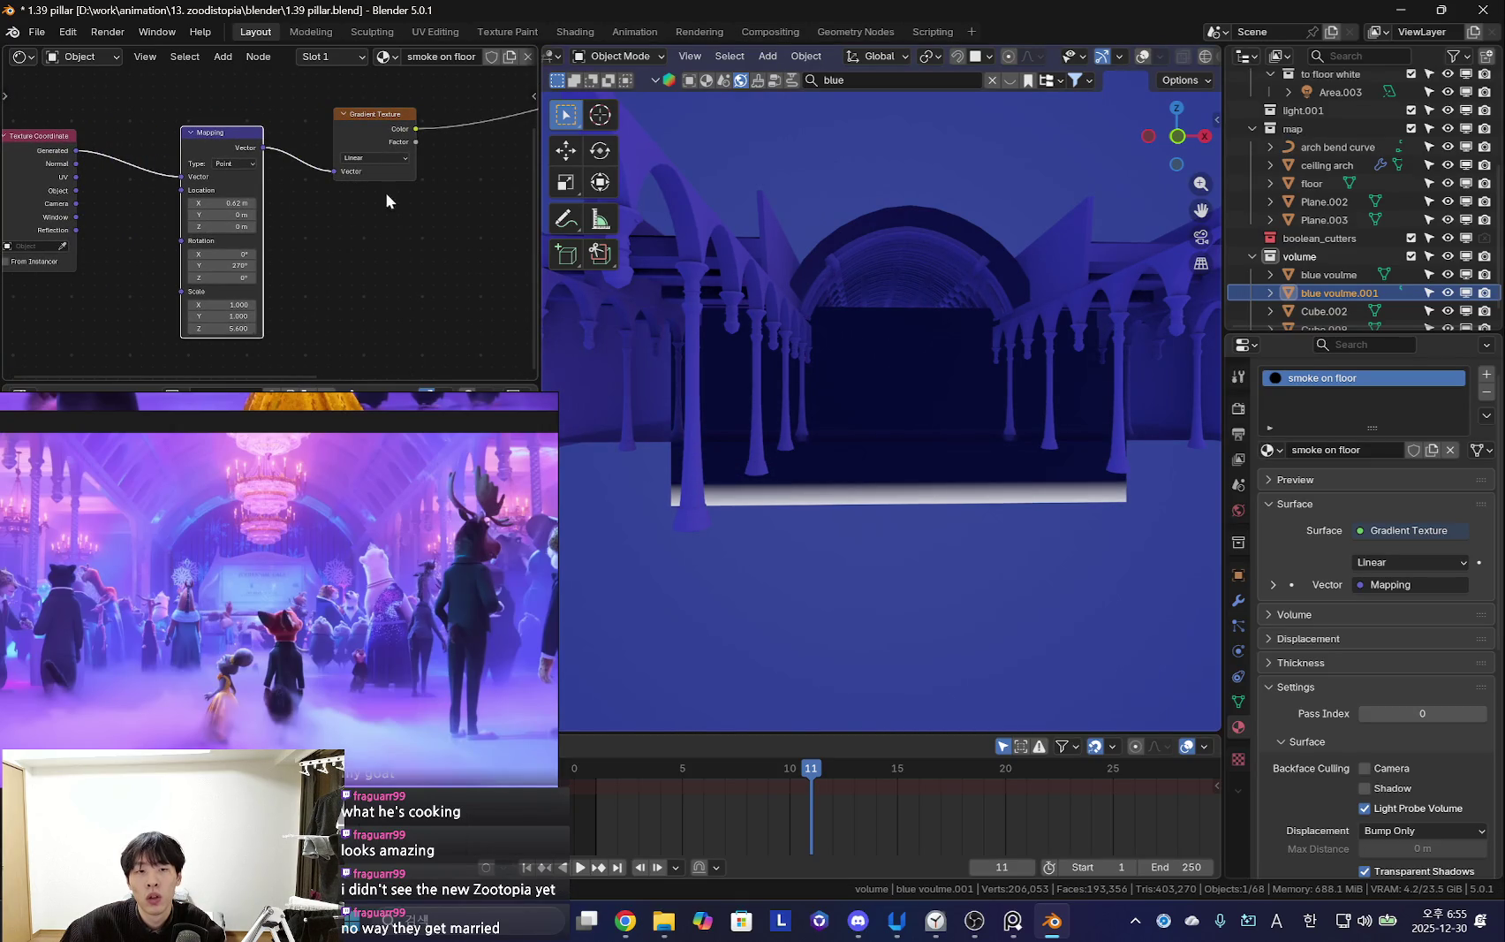
{"action": "scroll", "coordinate": [283, 265], "scroll_direction": "up", "scroll_amount": 1}
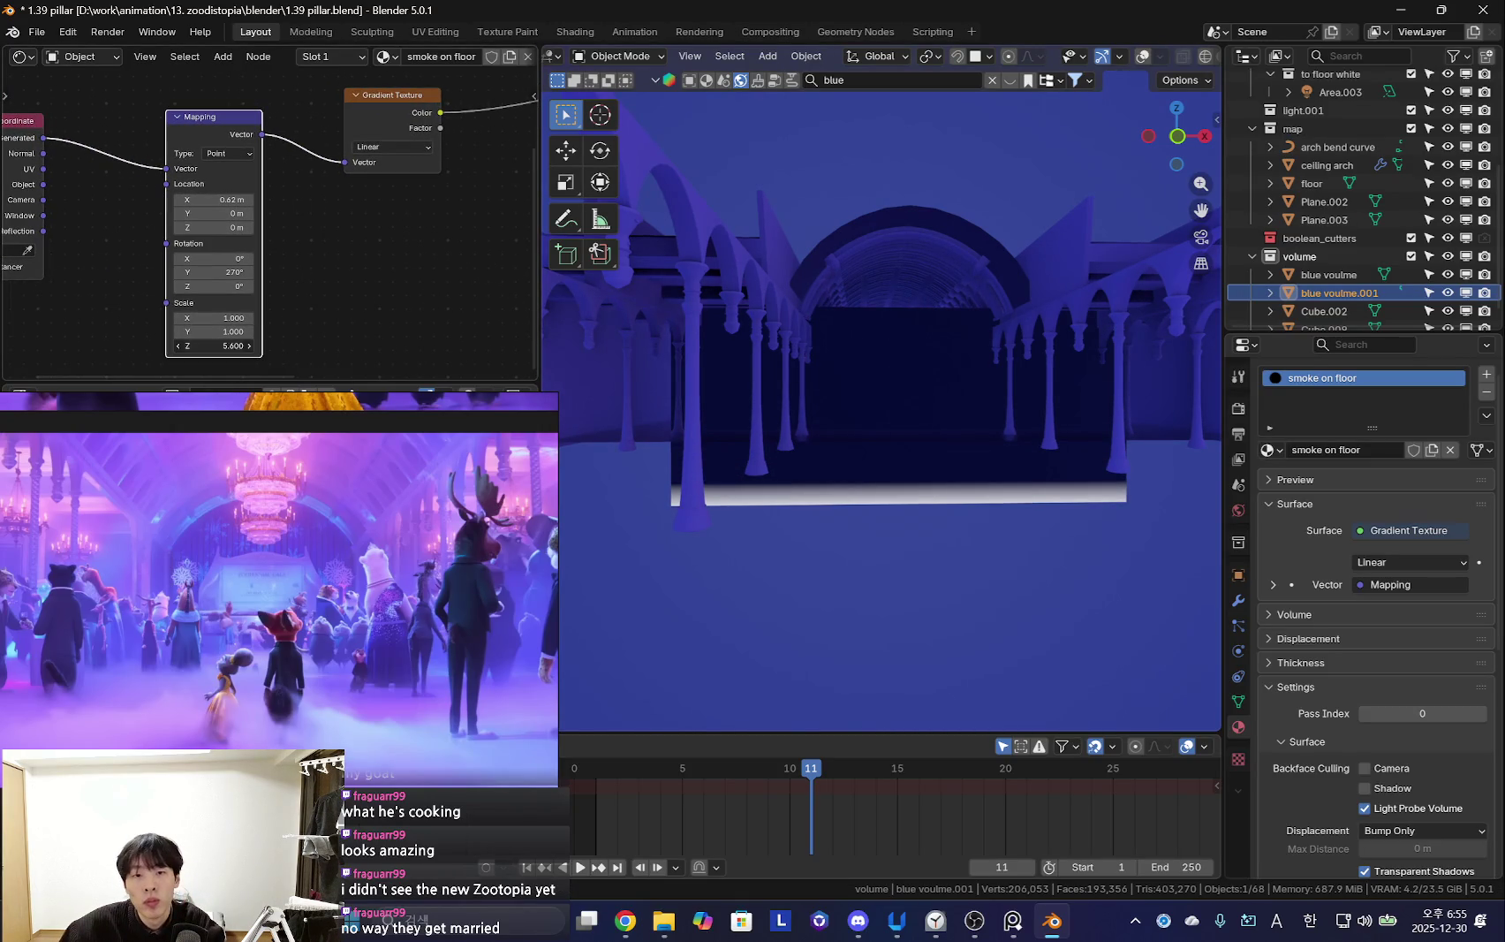
{"action": "left_click_drag", "start_coordinate": [221, 346], "coordinate": [194, 345]}
{"action": "mouse_move", "coordinate": [217, 200]}
{"action": "left_mouse_down"}
{"action": "mouse_move", "coordinate": [265, 199]}
{"action": "mouse_move", "coordinate": [238, 199]}
{"action": "left_mouse_up"}
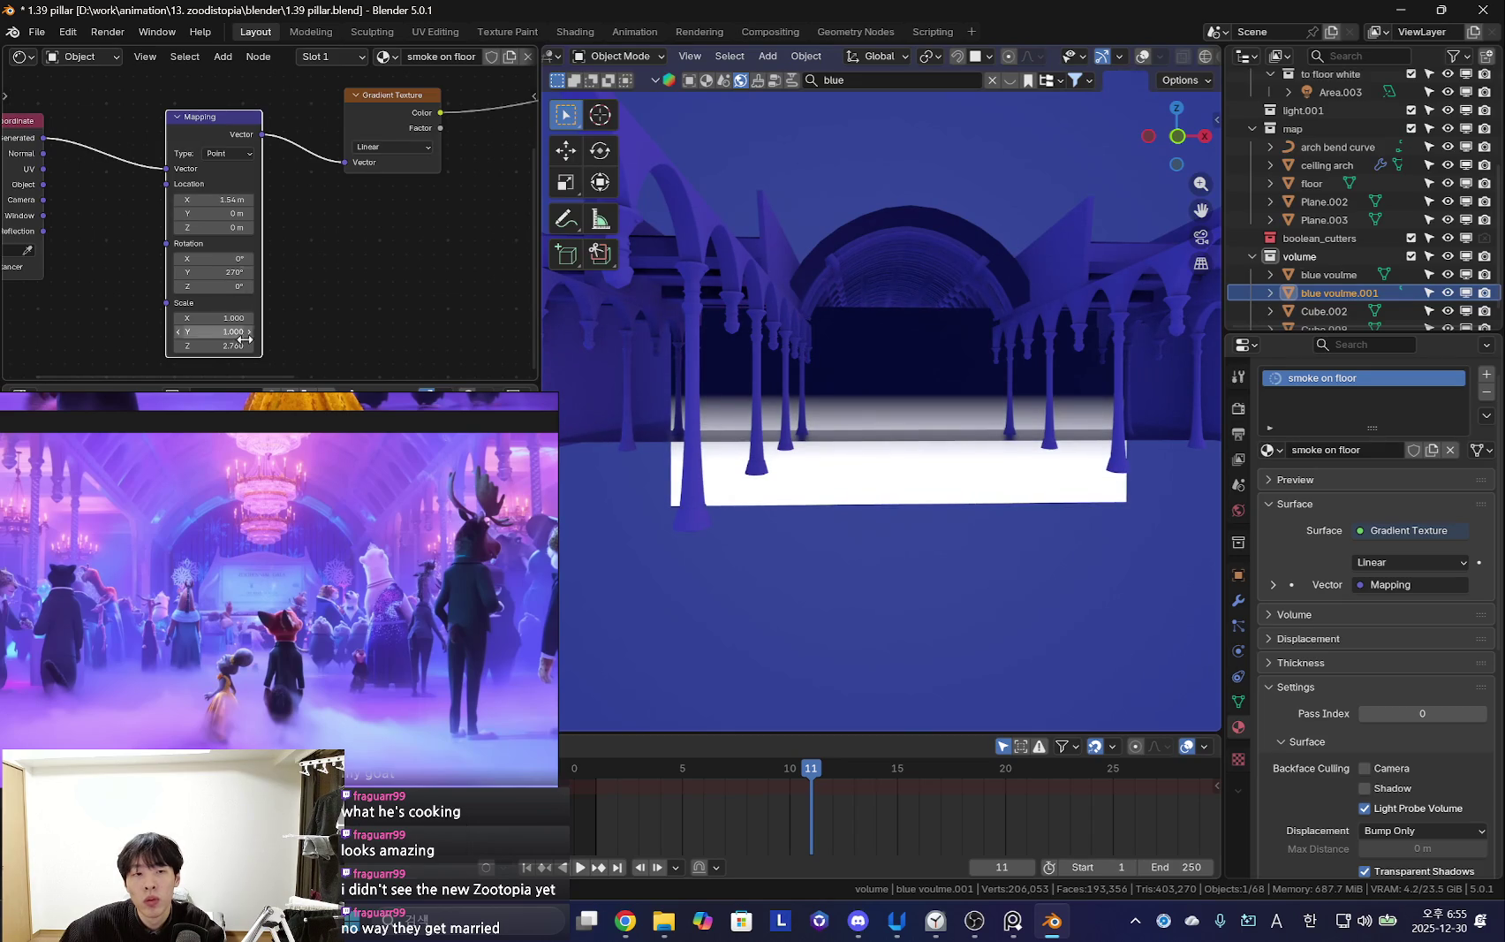
{"action": "left_click_drag", "start_coordinate": [235, 346], "coordinate": [212, 346]}
Try a Quadratic gradient, return to Linear, and retune the Mapping Z scale
{"action": "left_click", "coordinate": [415, 147]}
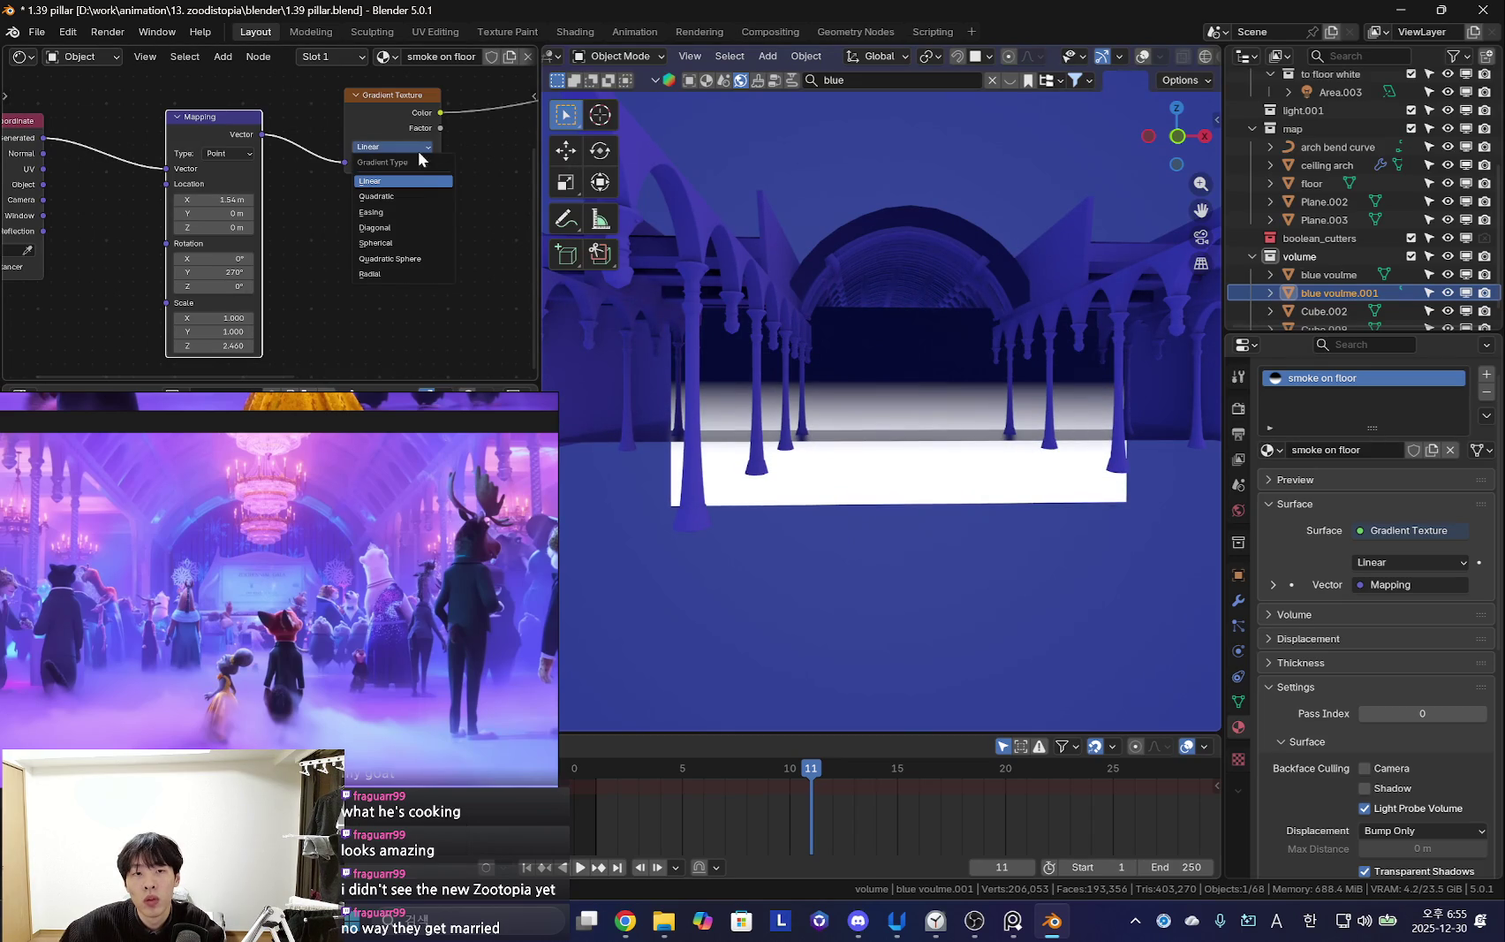
{"action": "left_click", "coordinate": [408, 196]}
{"action": "left_click", "coordinate": [393, 146]}
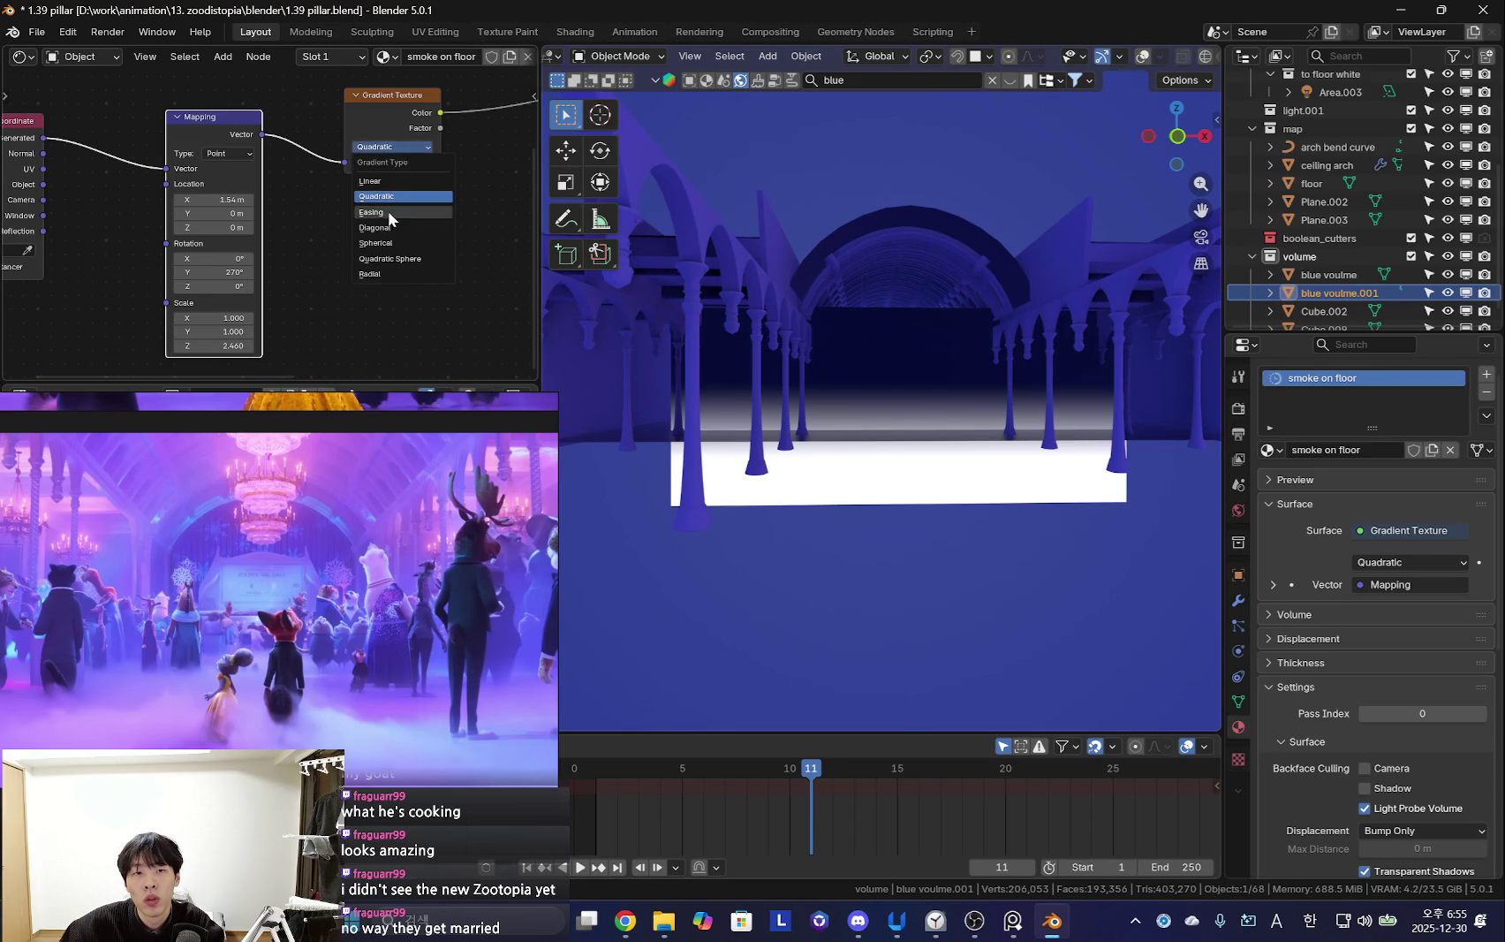
{"action": "left_click", "coordinate": [403, 196]}
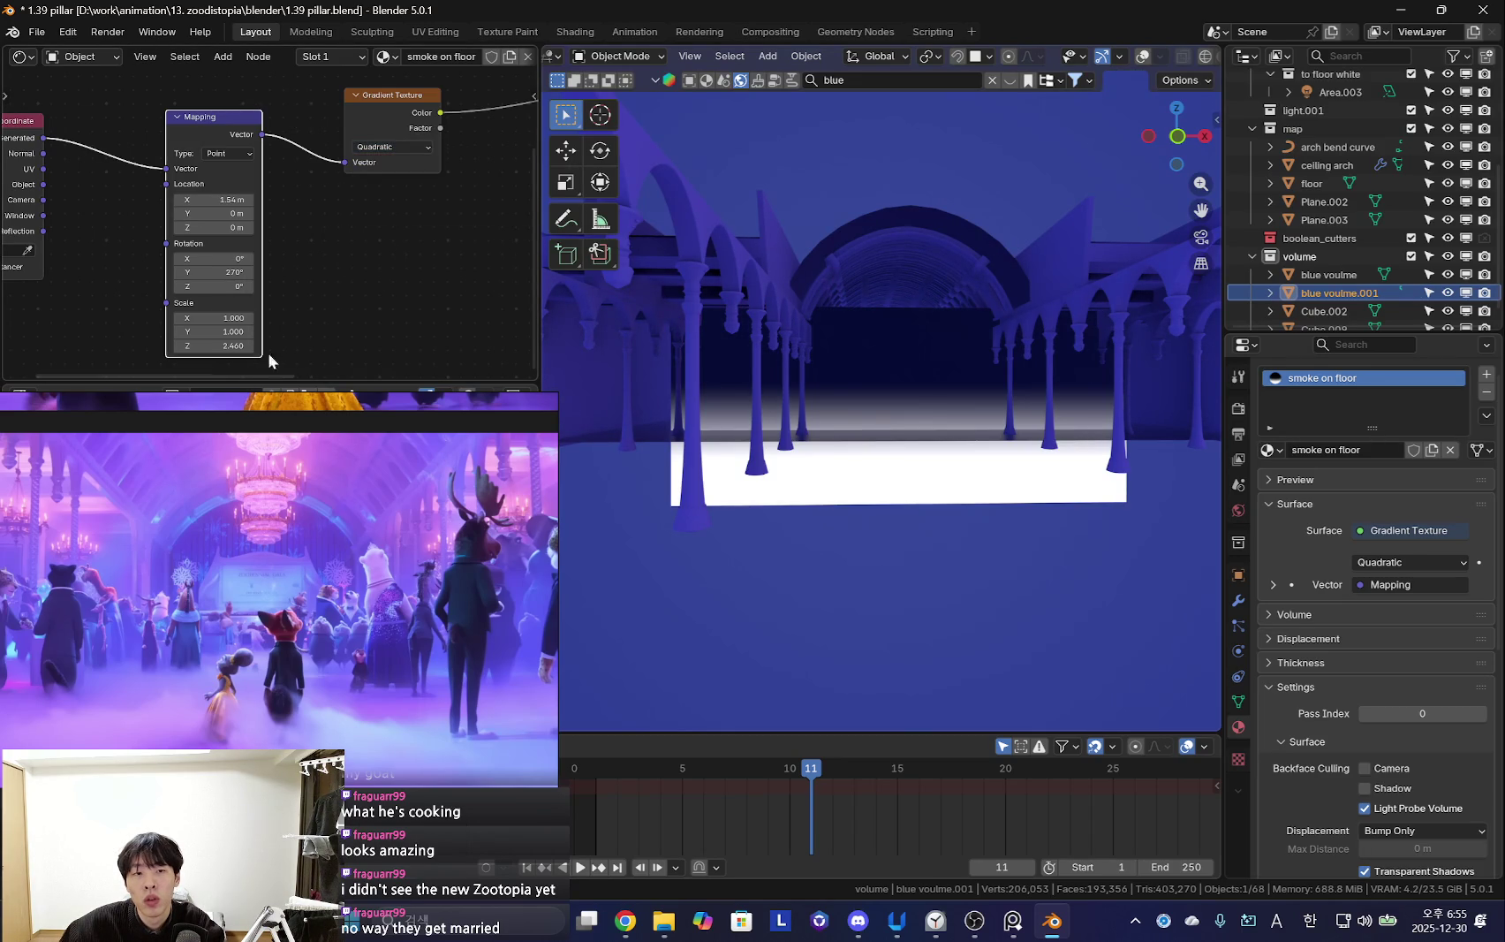
{"action": "left_click_drag", "start_coordinate": [212, 346], "coordinate": [243, 346]}
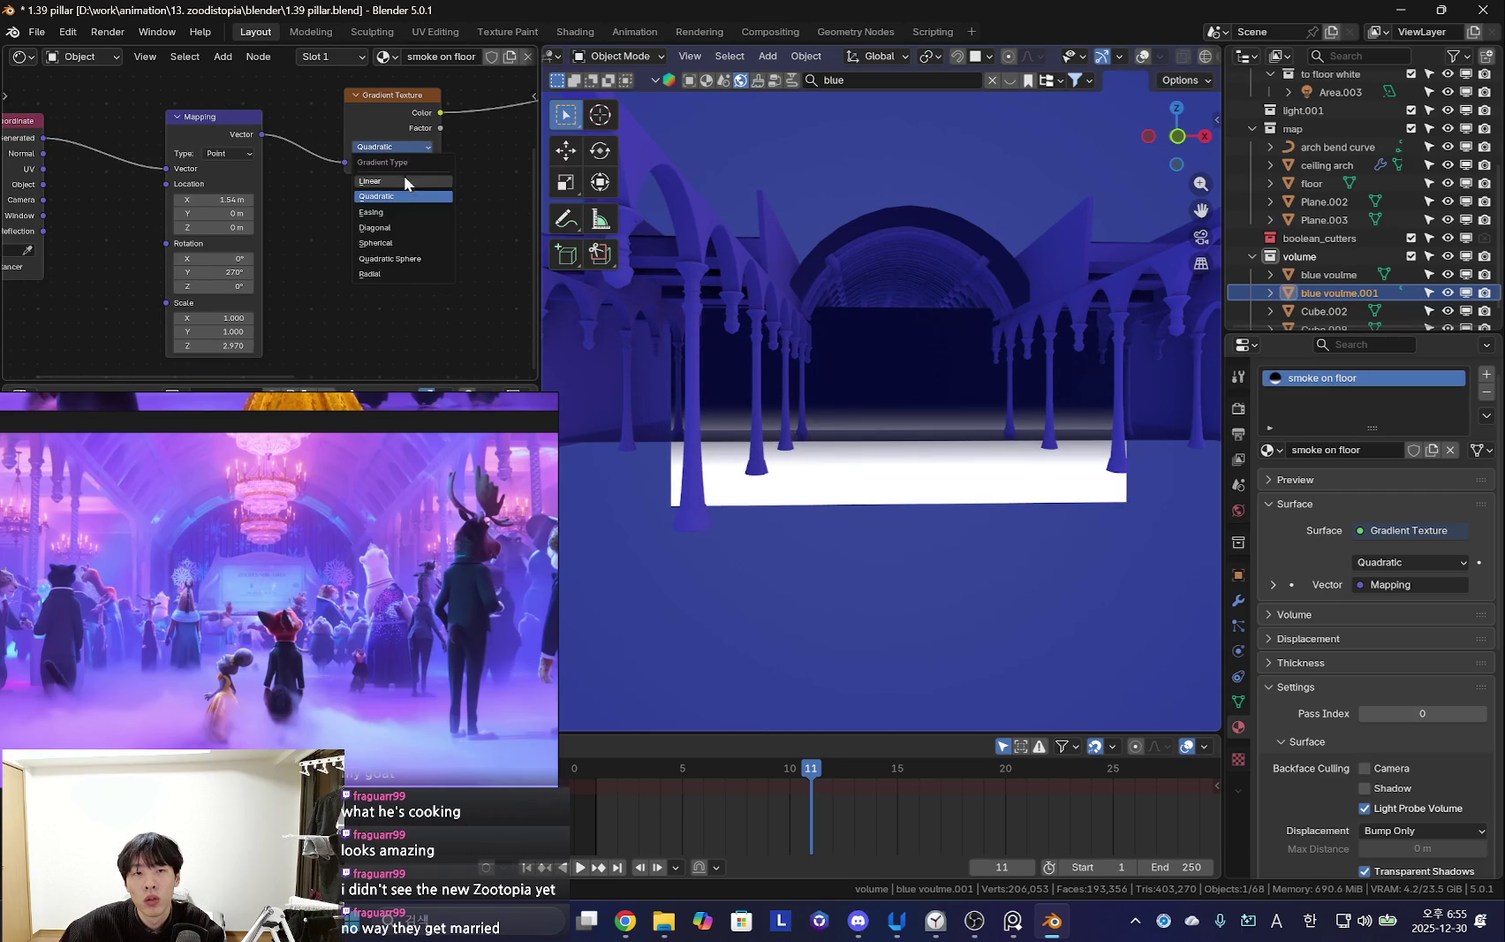
{"action": "left_click", "coordinate": [404, 181]}
{"action": "left_click_drag", "start_coordinate": [213, 347], "coordinate": [232, 346]}
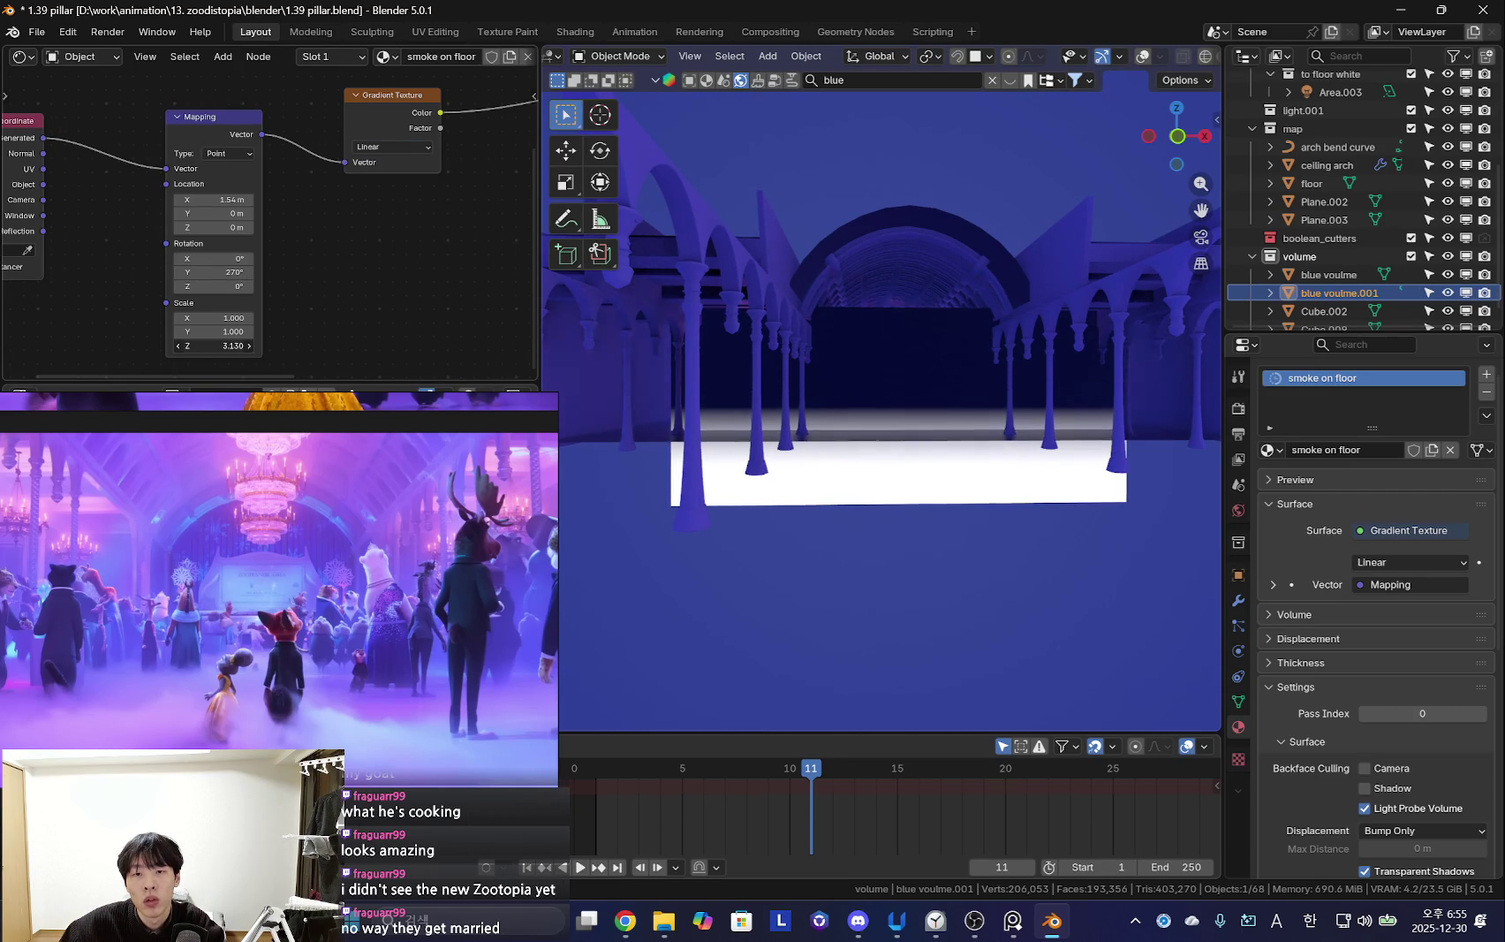
Add a Noise Texture node and a Color Ramp node to the floor smoke material
{"action": "scroll", "coordinate": [308, 262], "scroll_direction": "down", "scroll_amount": 4}
{"action": "key", "text": "shift+a"}
{"action": "left_click", "coordinate": [282, 164]}
{"action": "type", "text": "noise"}
{"action": "key", "text": "Return"}
{"action": "left_click", "coordinate": [256, 141]}
{"action": "key", "text": "shift+a"}
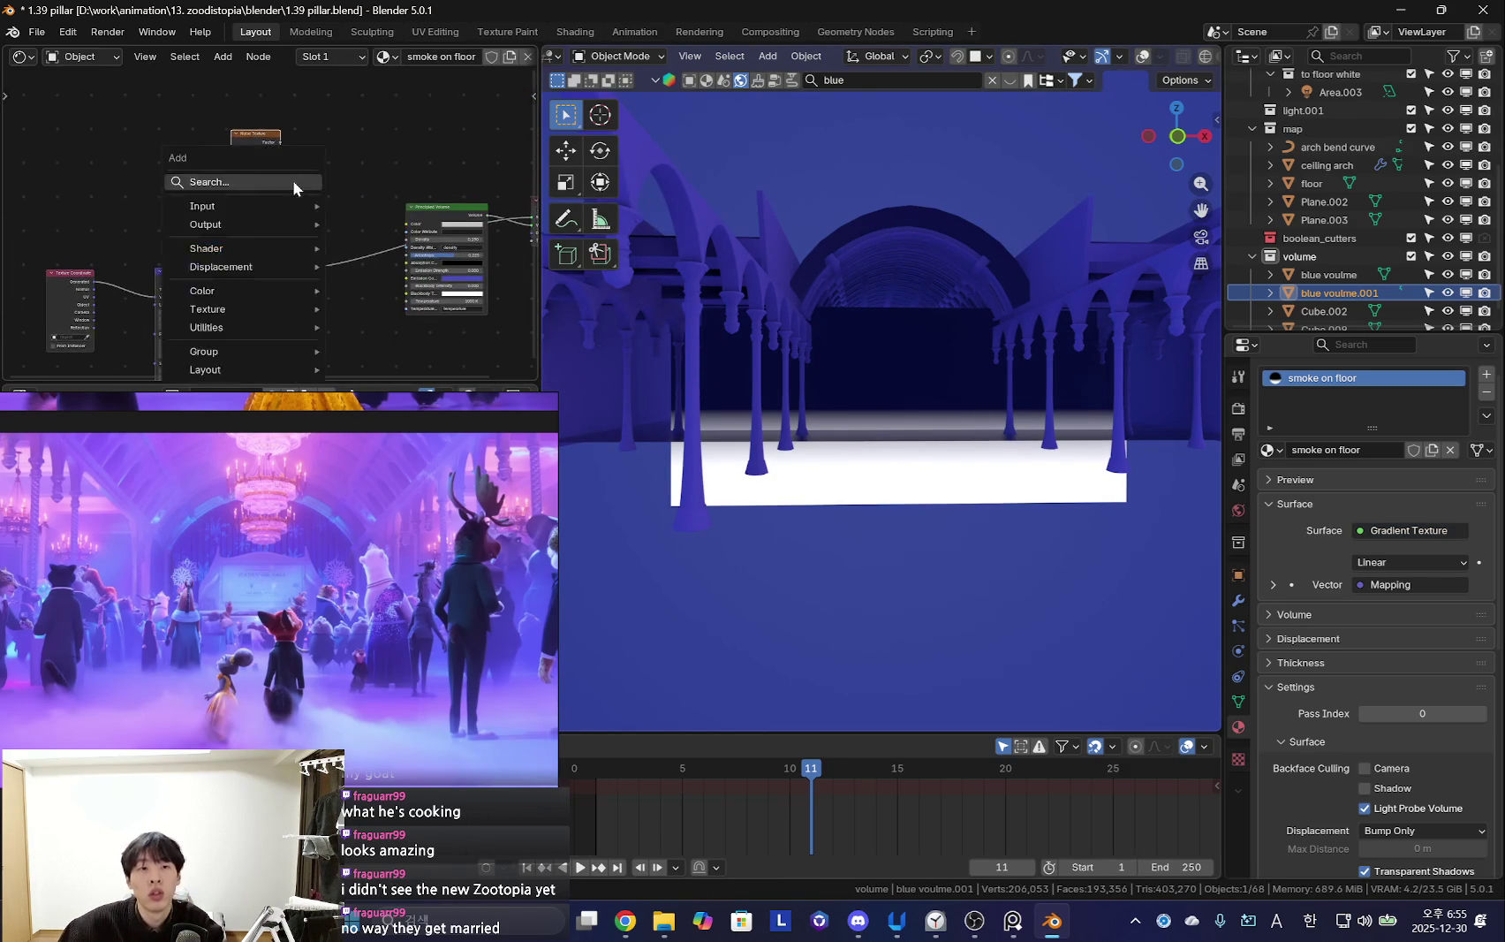
{"action": "type", "text": "colorra"}
{"action": "key", "text": "Return"}
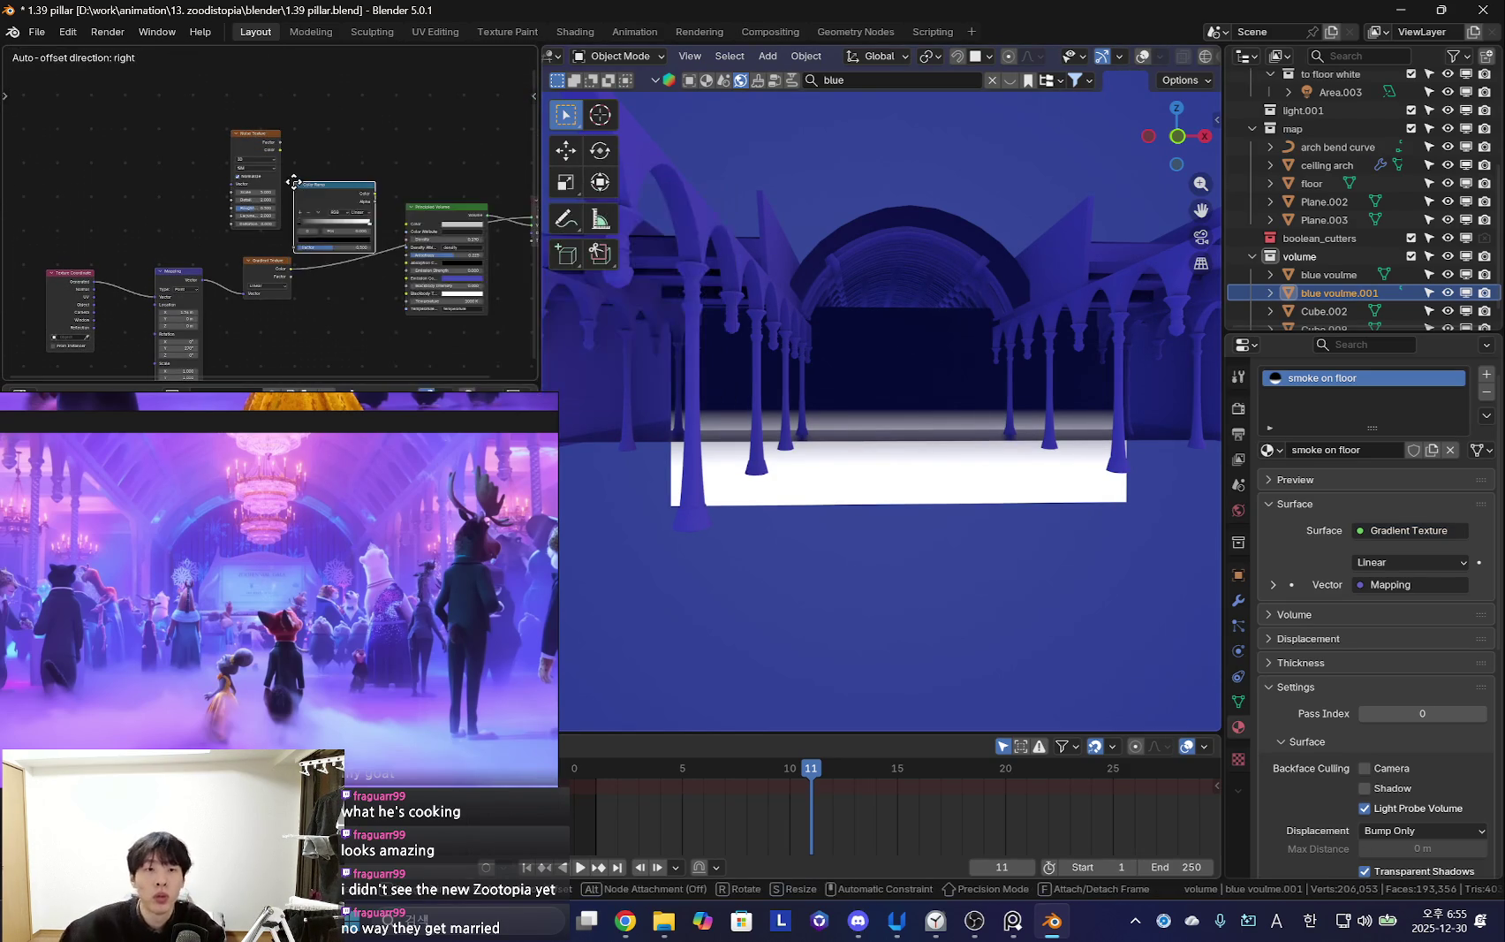
{"action": "left_click", "coordinate": [292, 128]}
Position the Color Ramp and link its output to the Principled Volume Color
{"action": "left_click_drag", "start_coordinate": [385, 120], "coordinate": [331, 140]}
{"action": "middle_click_drag", "start_coordinate": [331, 140], "coordinate": [263, 135]}
{"action": "left_click_drag", "start_coordinate": [338, 118], "coordinate": [363, 150]}
{"action": "left_click_drag", "start_coordinate": [367, 222], "coordinate": [374, 219]}
{"action": "scroll", "coordinate": [373, 219], "scroll_direction": "up", "scroll_amount": 1}
{"action": "middle_click_drag", "start_coordinate": [374, 219], "coordinate": [238, 222]}
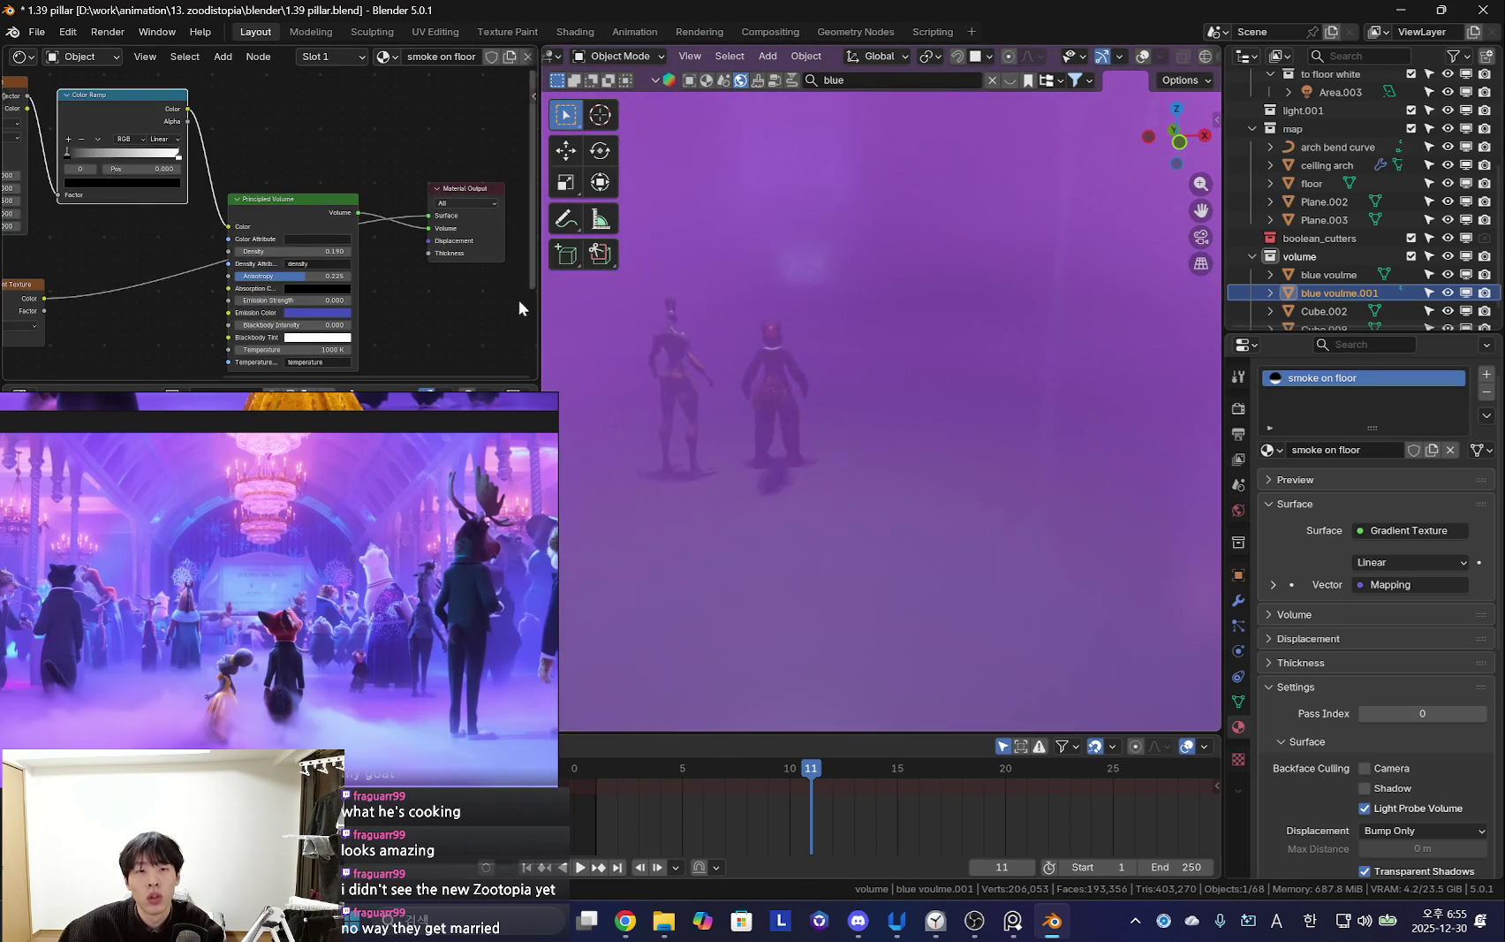
{"action": "scroll", "coordinate": [522, 313], "scroll_direction": "up", "scroll_amount": 1}
{"action": "middle_click_drag", "start_coordinate": [41, 122], "coordinate": [239, 214]}
Set the ramp's black stop to 0.441, white stop to 0.596, and noise Scale to 27.300
{"action": "left_click_drag", "start_coordinate": [146, 204], "coordinate": [206, 204]}
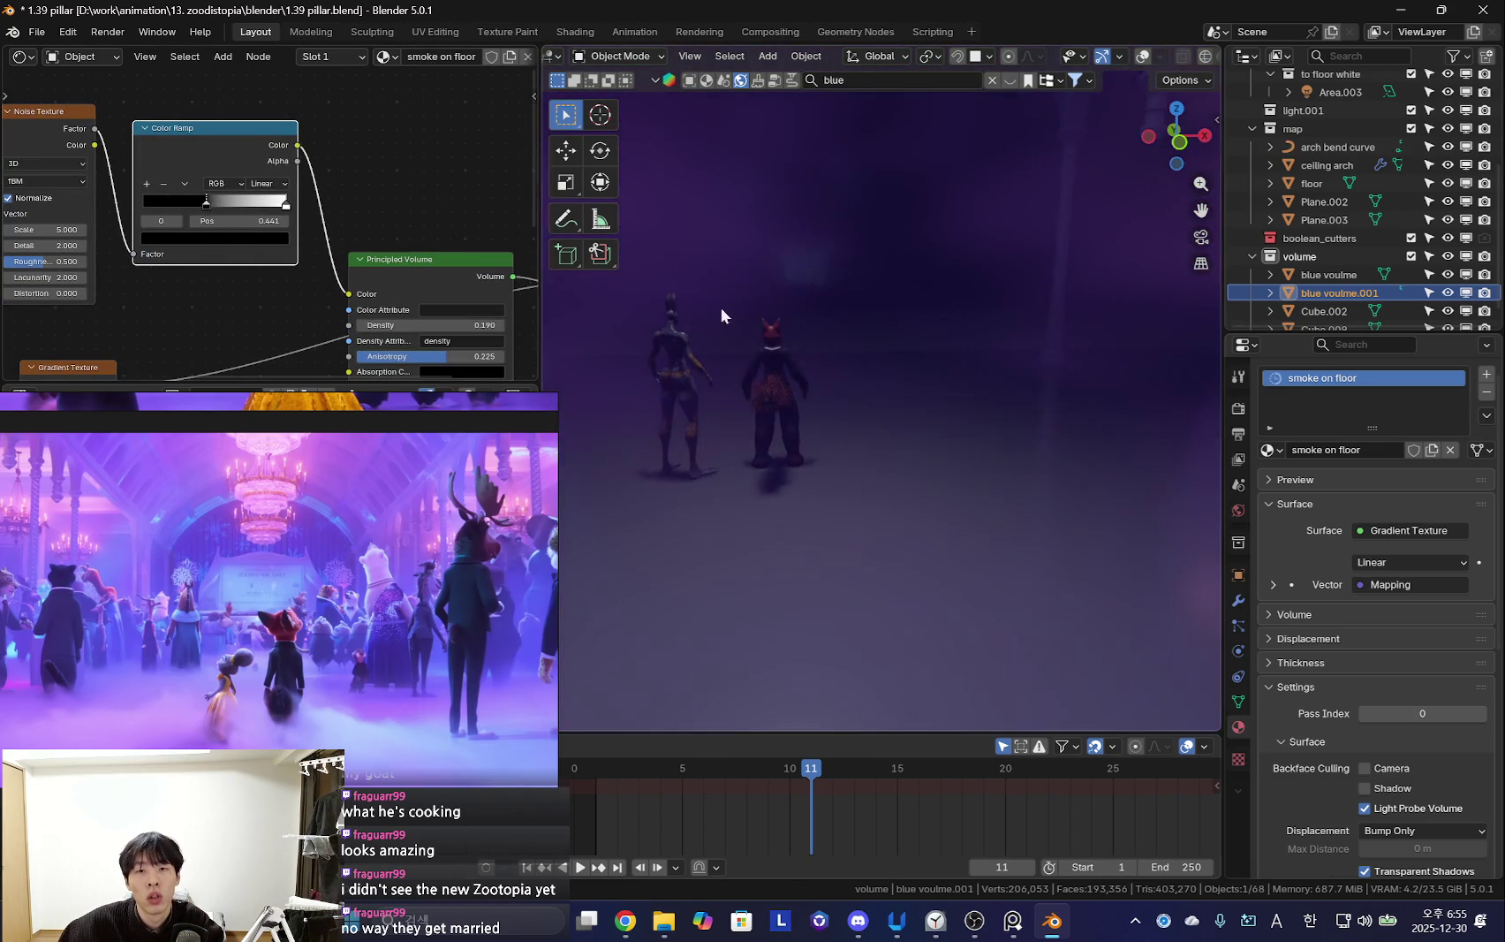
{"action": "mouse_move", "coordinate": [867, 400]}
{"action": "middle_mouse_down"}
{"action": "mouse_move", "coordinate": [957, 403]}
{"action": "mouse_move", "coordinate": [853, 442]}
{"action": "mouse_move", "coordinate": [795, 419]}
{"action": "mouse_move", "coordinate": [1015, 388]}
{"action": "mouse_move", "coordinate": [1021, 454]}
{"action": "mouse_move", "coordinate": [951, 447]}
{"action": "middle_mouse_up"}
{"action": "scroll", "coordinate": [359, 235], "scroll_direction": "up", "scroll_amount": 2}
{"action": "scroll", "coordinate": [291, 185], "scroll_direction": "up", "scroll_amount": 1}
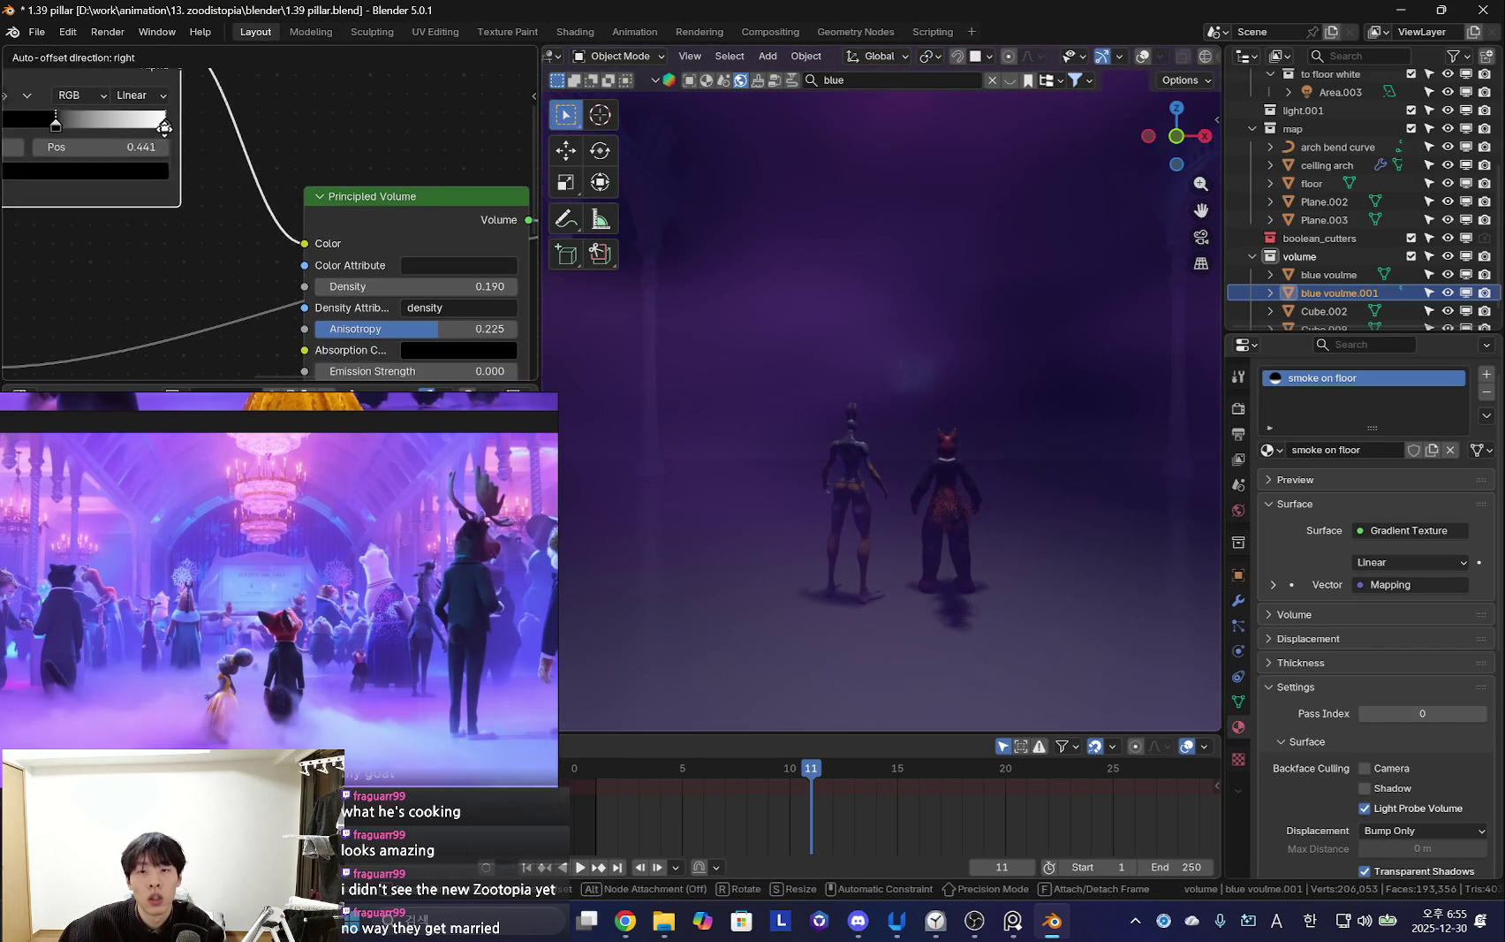
{"action": "left_click_drag", "start_coordinate": [254, 139], "coordinate": [162, 152]}
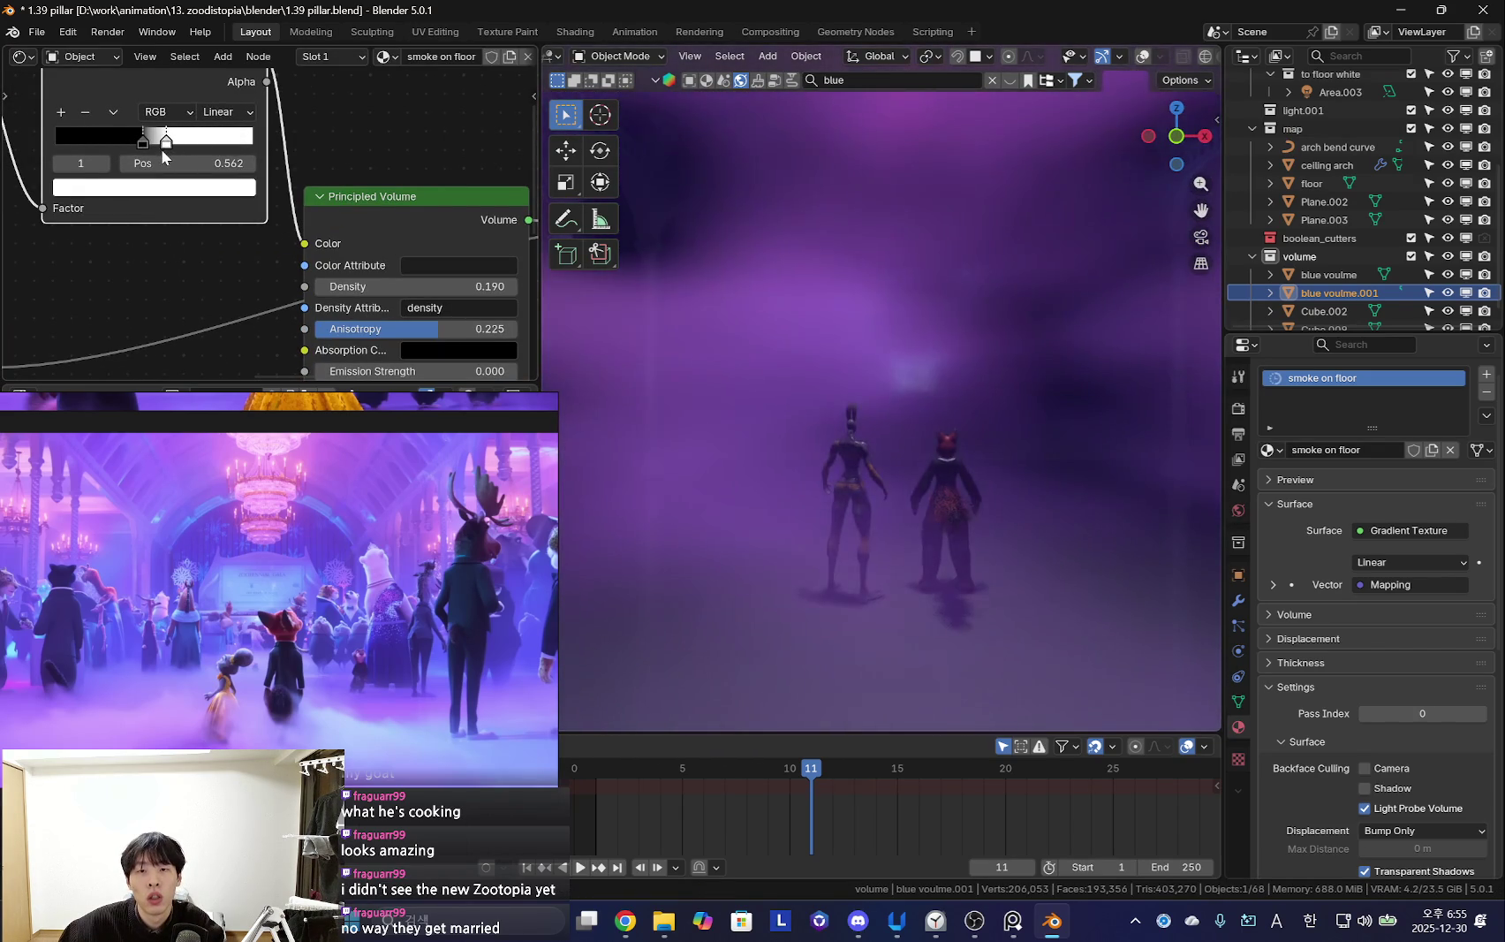
{"action": "middle_click_drag", "start_coordinate": [170, 144], "coordinate": [433, 179]}
{"action": "left_click_drag", "start_coordinate": [433, 178], "coordinate": [438, 177]}
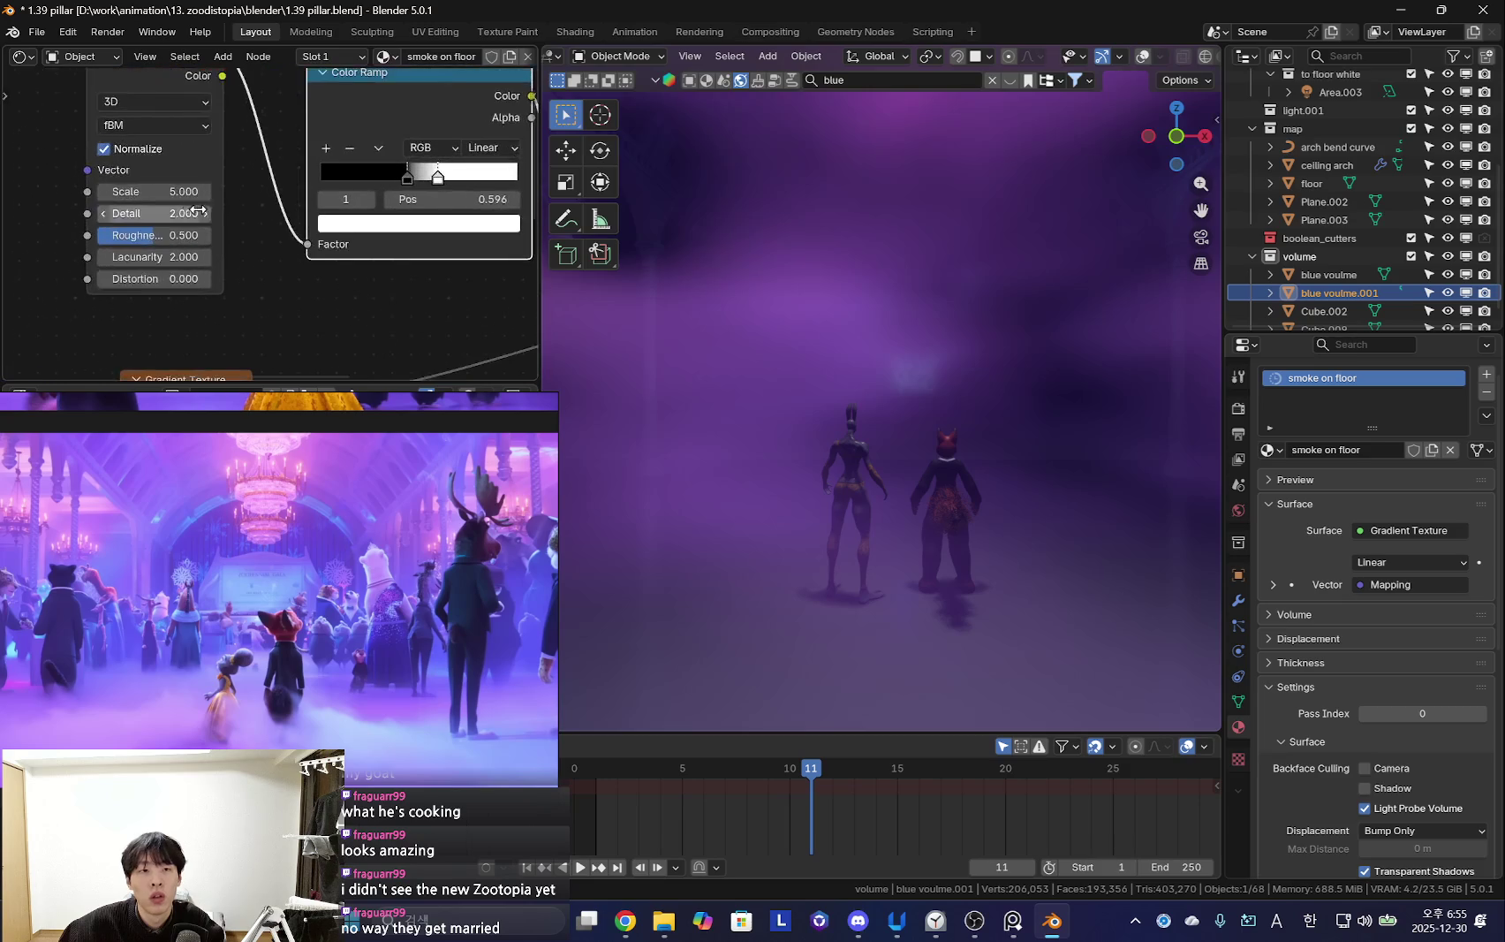
{"action": "left_click_drag", "start_coordinate": [155, 192], "coordinate": [208, 192]}
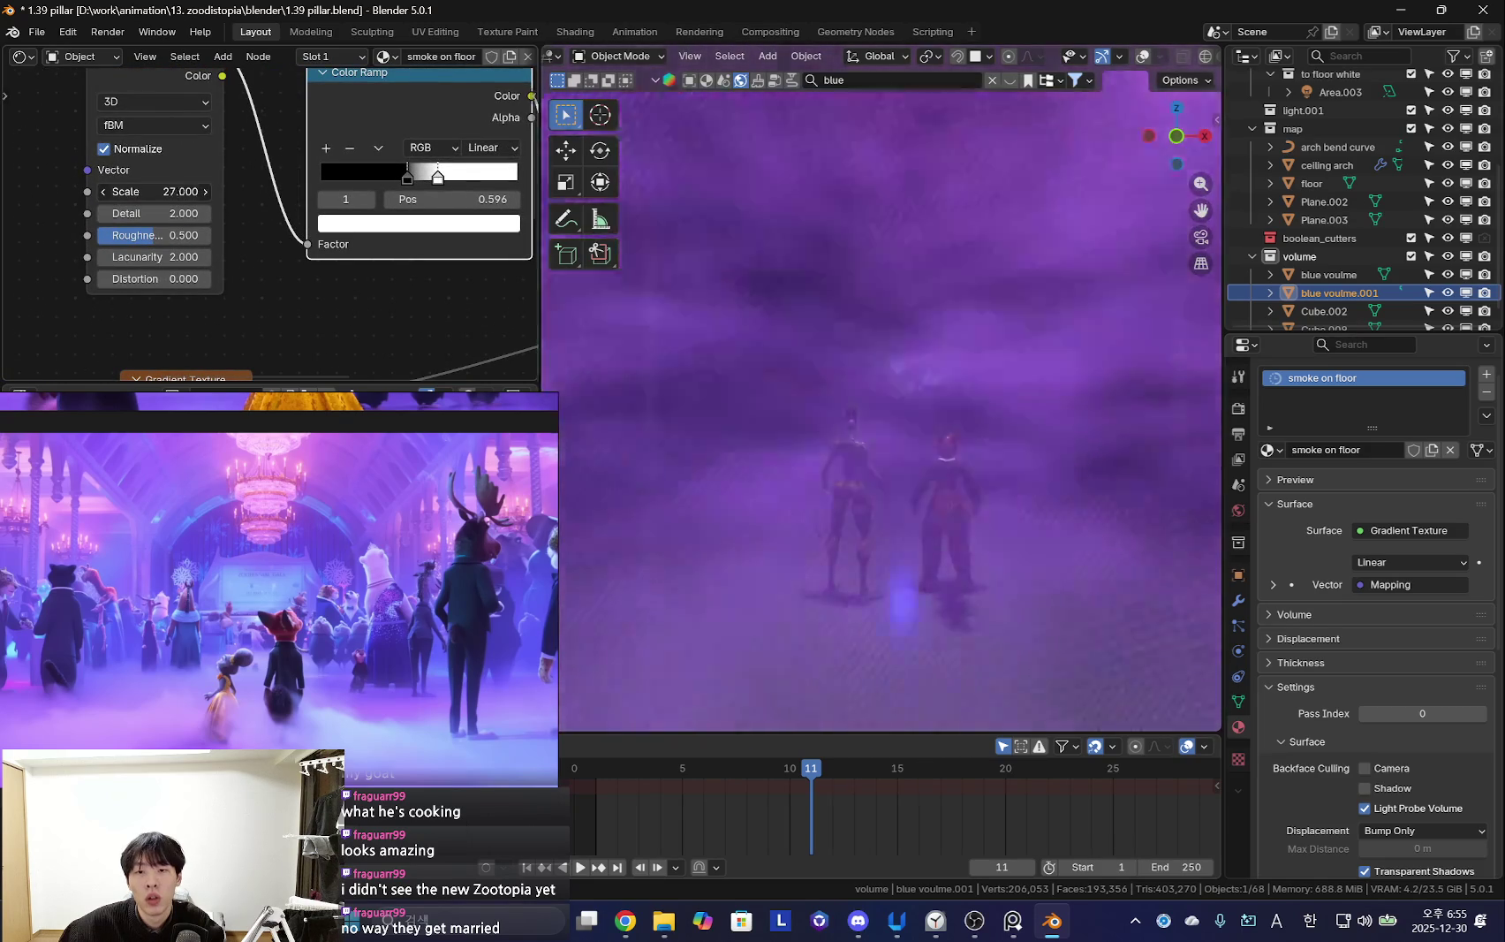
Add a Multiply Math node and plug the Gradient Texture into its second value
{"action": "middle_click_drag", "start_coordinate": [920, 406], "coordinate": [880, 345]}
{"action": "scroll", "coordinate": [349, 264], "scroll_direction": "down", "scroll_amount": 3}
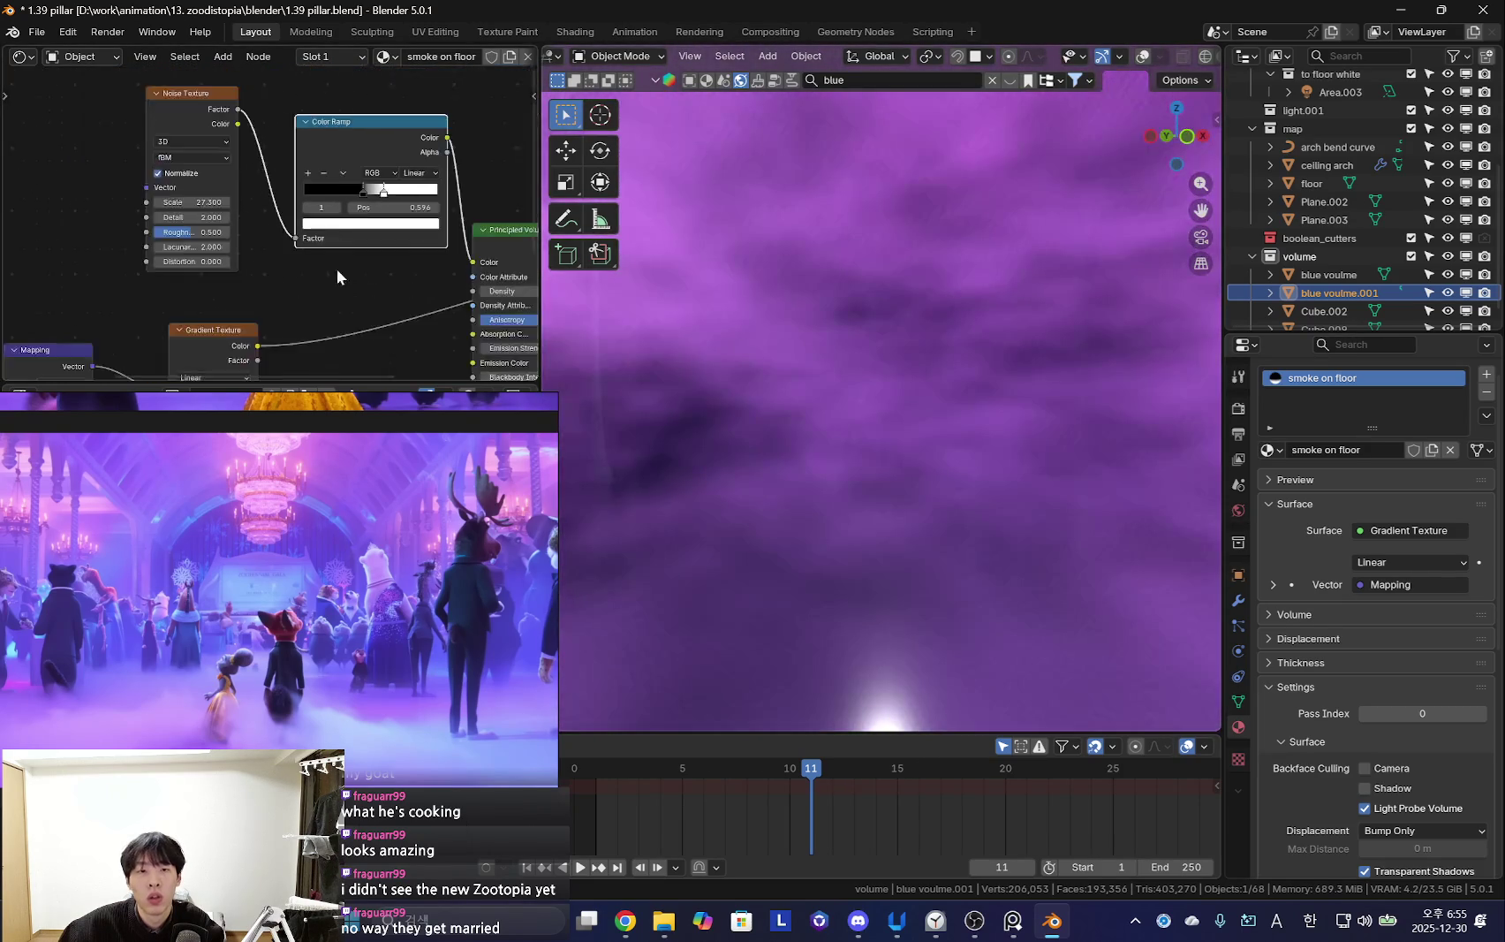
{"action": "scroll", "coordinate": [322, 99], "scroll_direction": "down", "scroll_amount": 2}
{"action": "left_click_drag", "start_coordinate": [322, 100], "coordinate": [93, 88]}
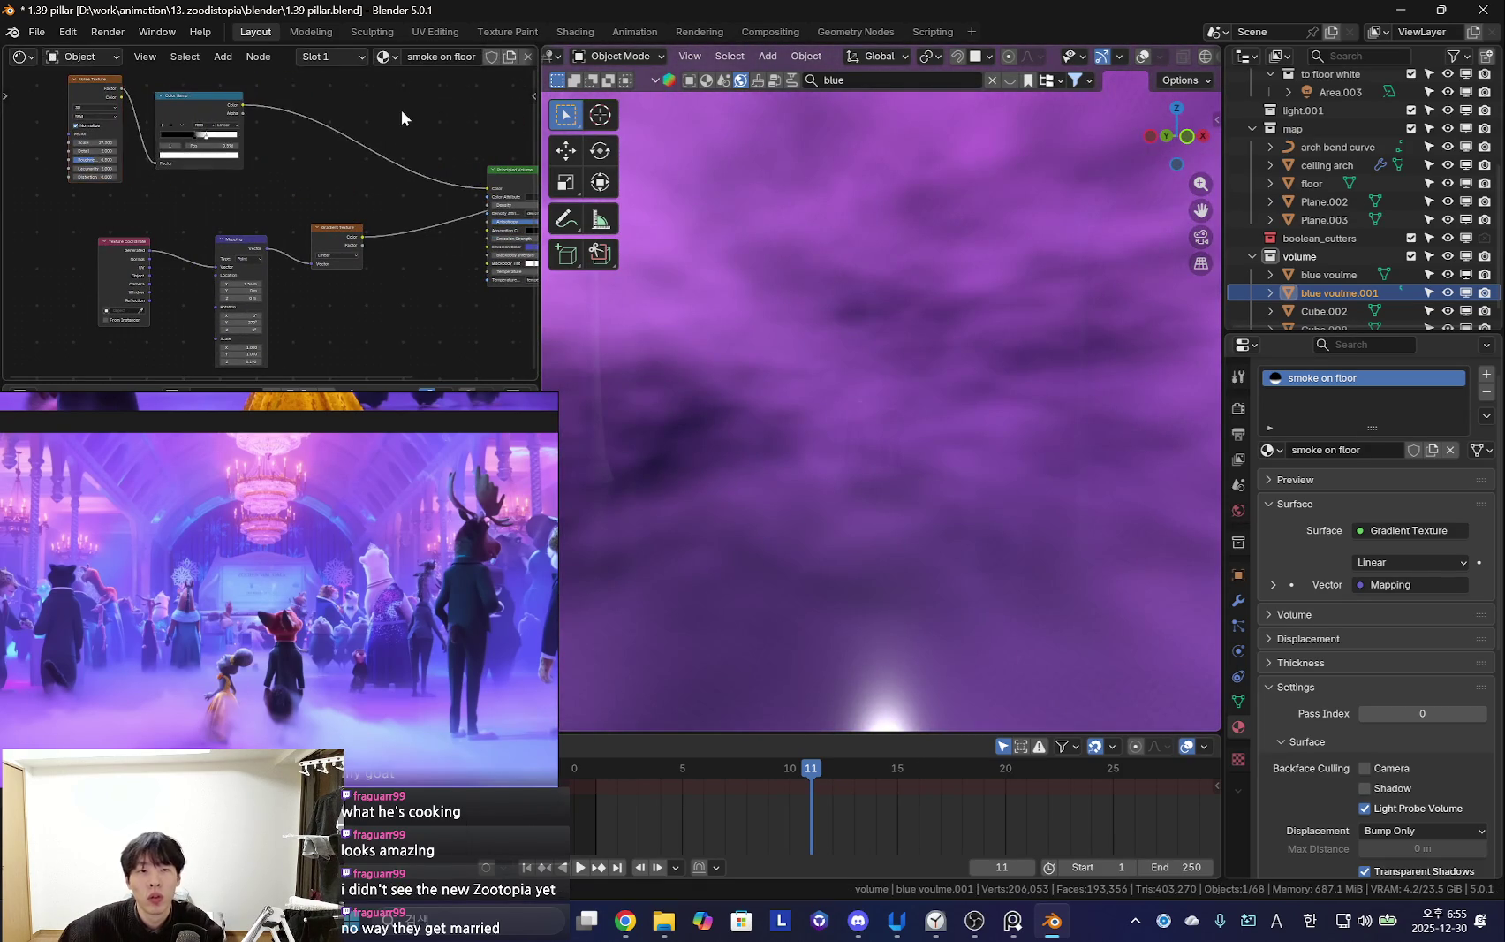
{"action": "key", "text": "shift+a"}
{"action": "key", "text": "Return"}
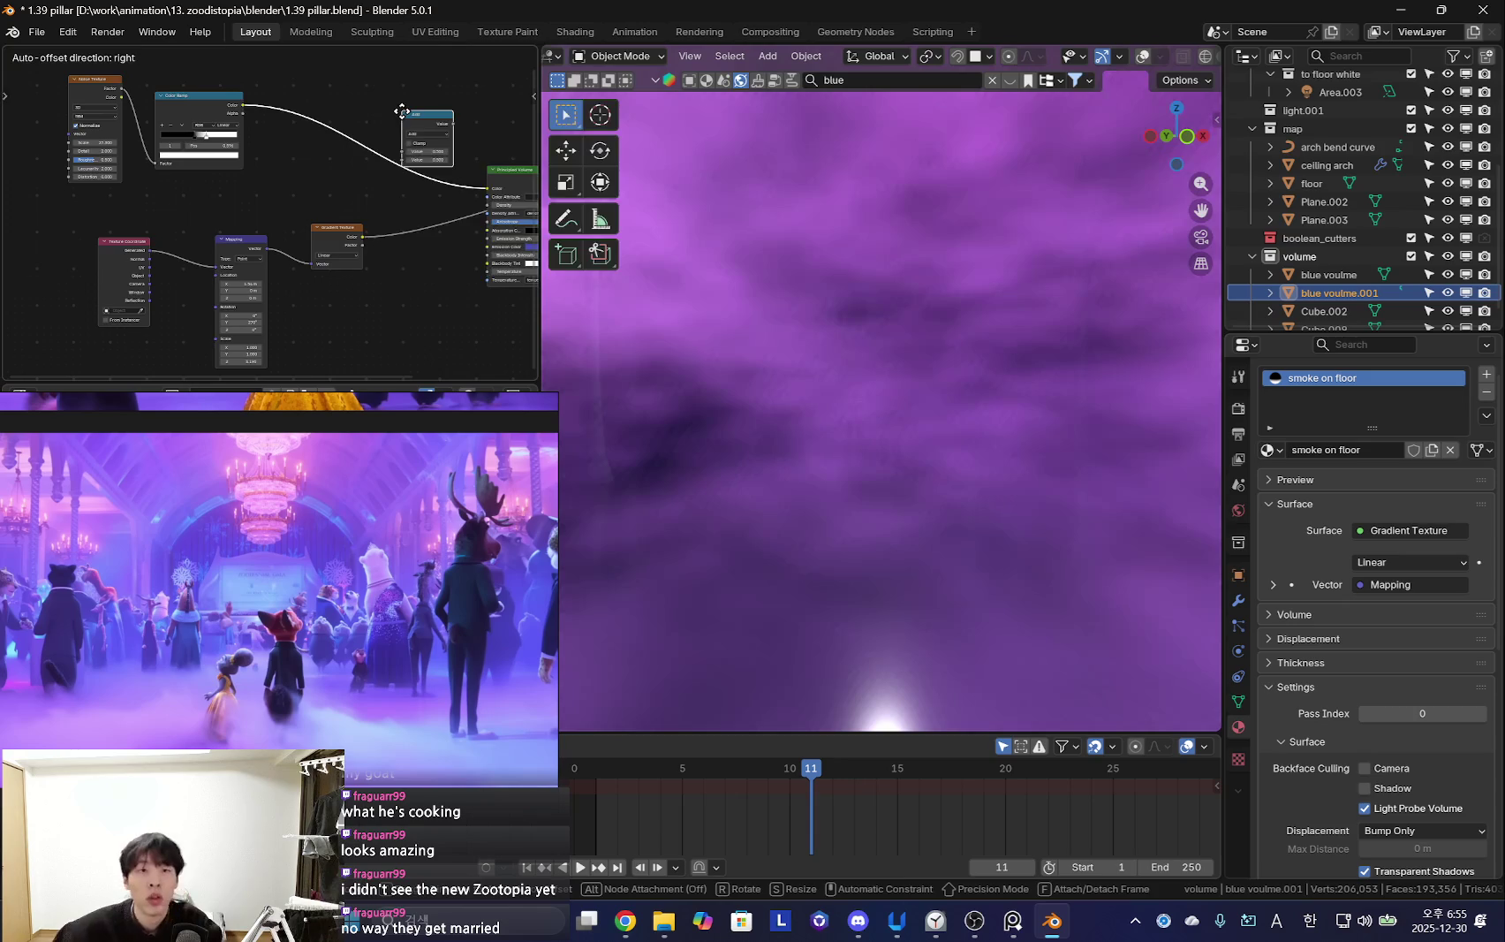
{"action": "left_click", "coordinate": [191, 326]}
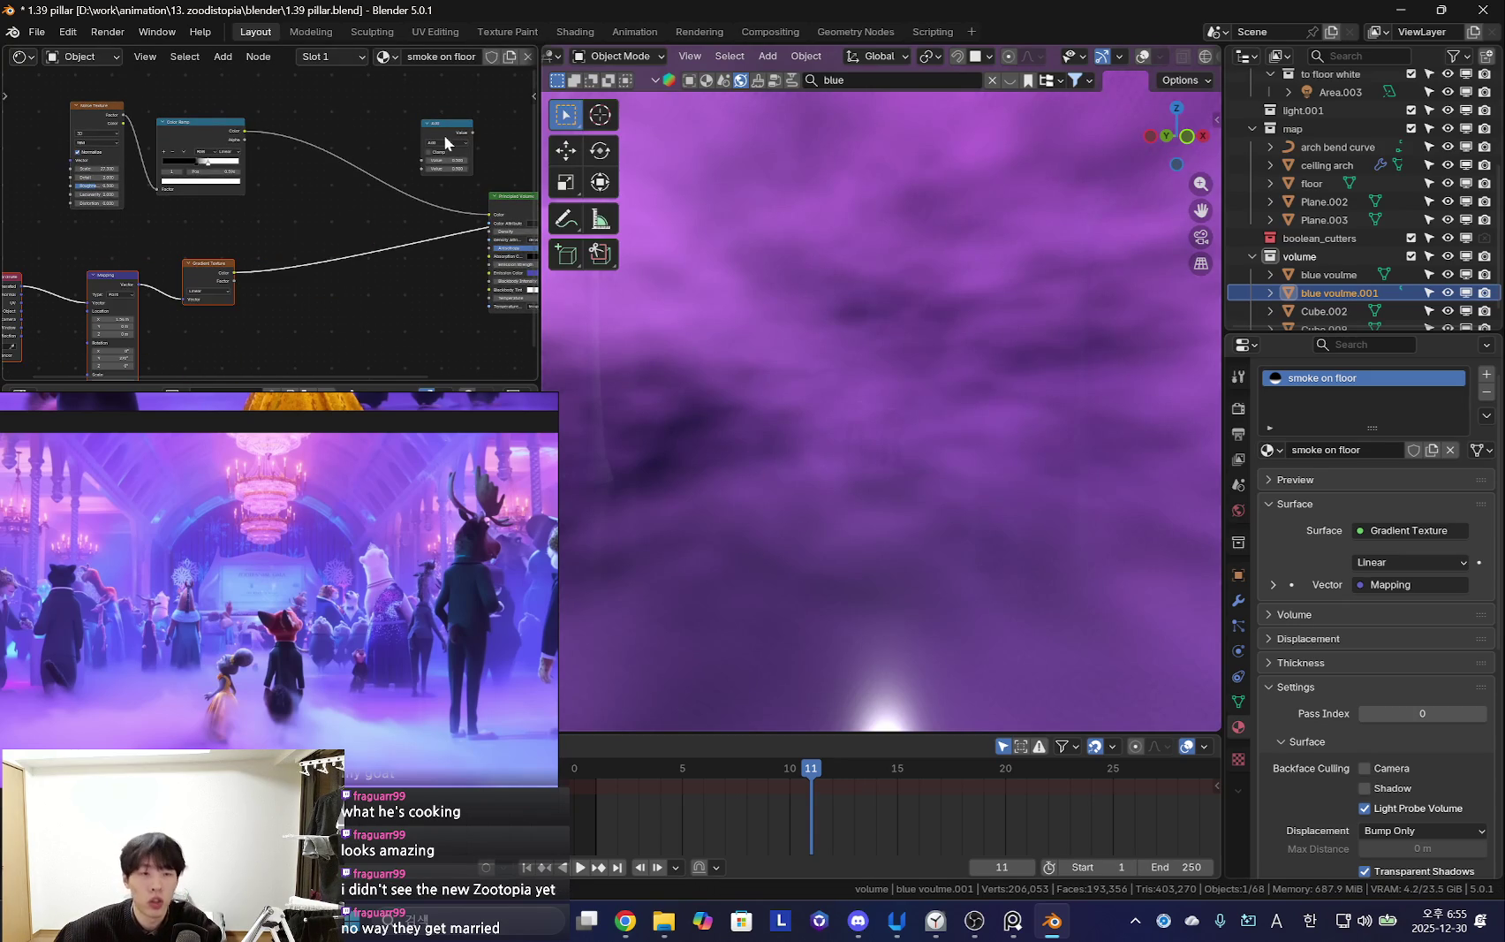
{"action": "scroll", "coordinate": [445, 132], "scroll_direction": "up", "scroll_amount": 3}
{"action": "left_click", "coordinate": [483, 157]}
{"action": "left_click", "coordinate": [504, 200]}
{"action": "left_click_drag", "start_coordinate": [495, 120], "coordinate": [366, 167]}
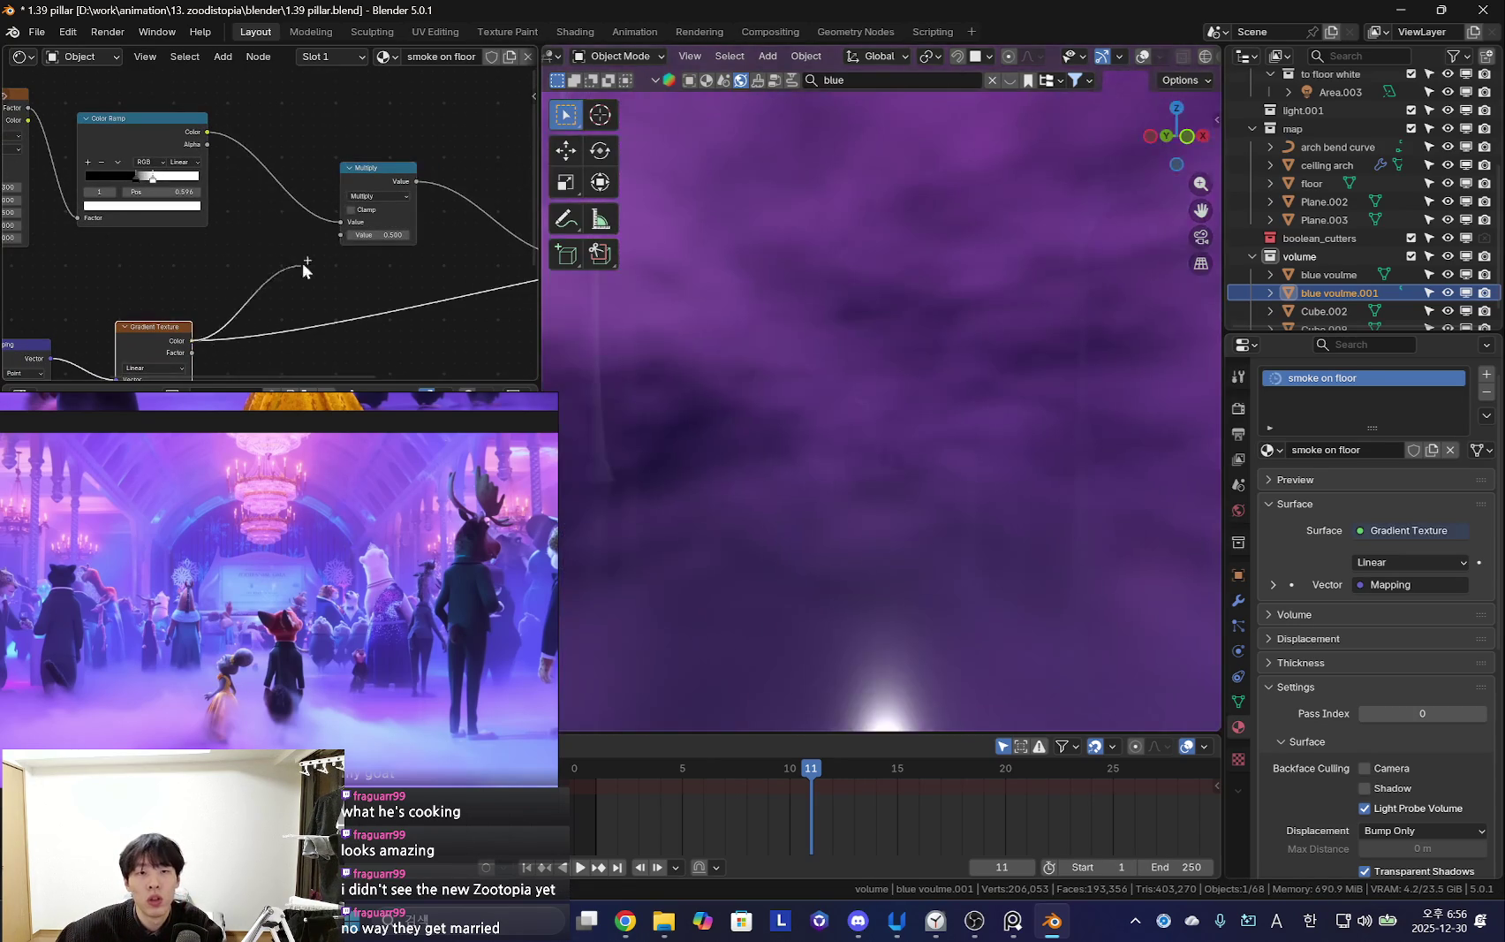
{"action": "left_click_drag", "start_coordinate": [192, 340], "coordinate": [342, 234]}
{"action": "middle_click_drag", "start_coordinate": [531, 291], "coordinate": [293, 234]}
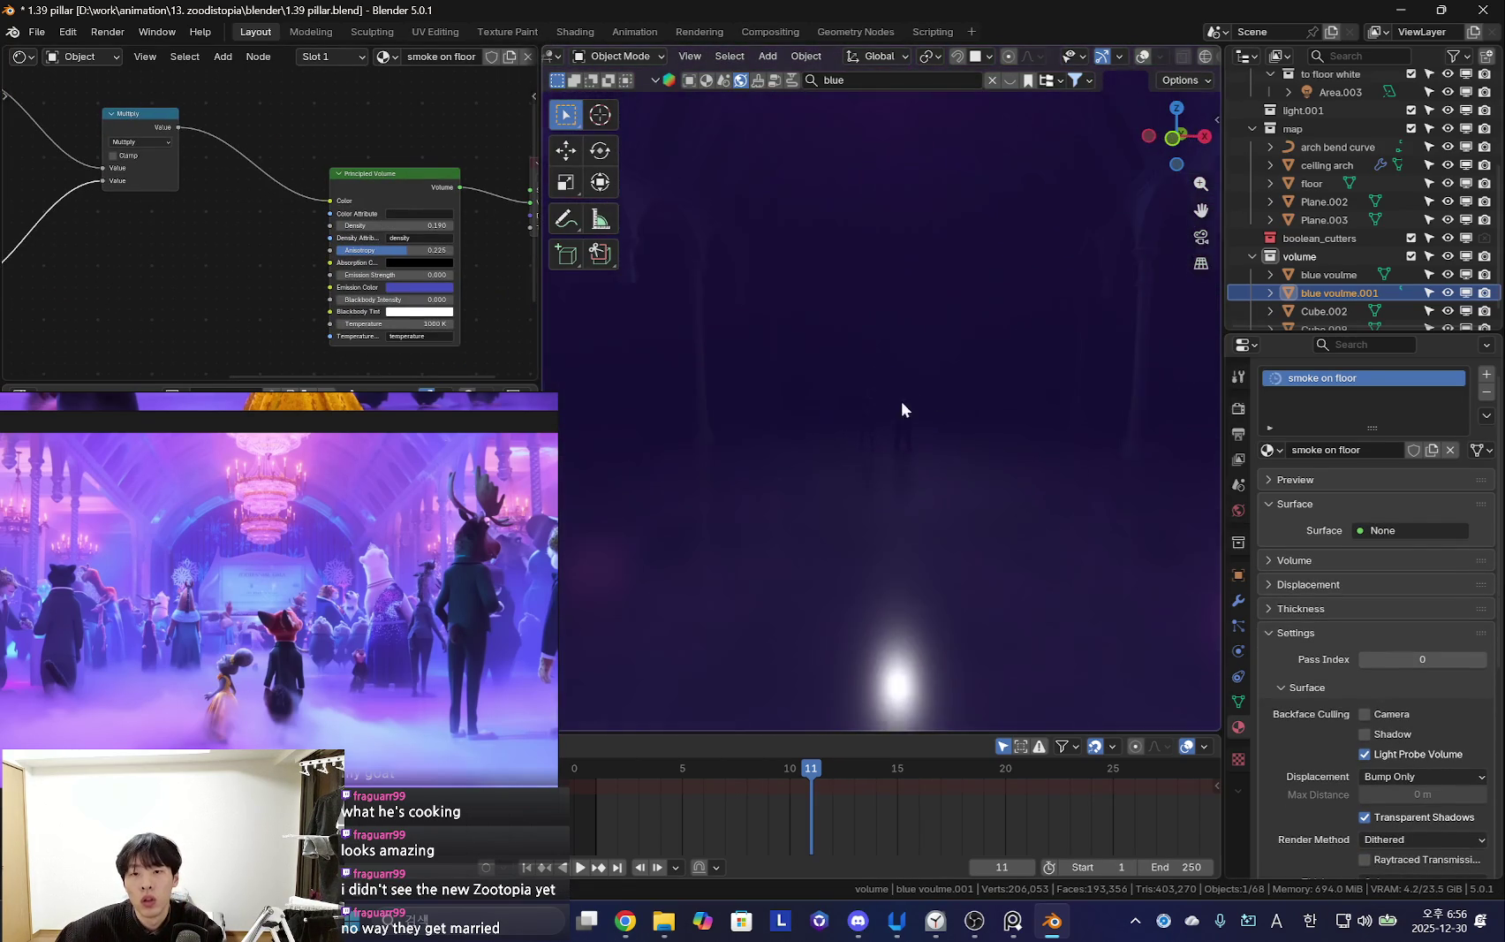
Shift the floor gradient's Mapping location X to 1.25 m
{"action": "middle_click_drag", "start_coordinate": [995, 422], "coordinate": [933, 430]}
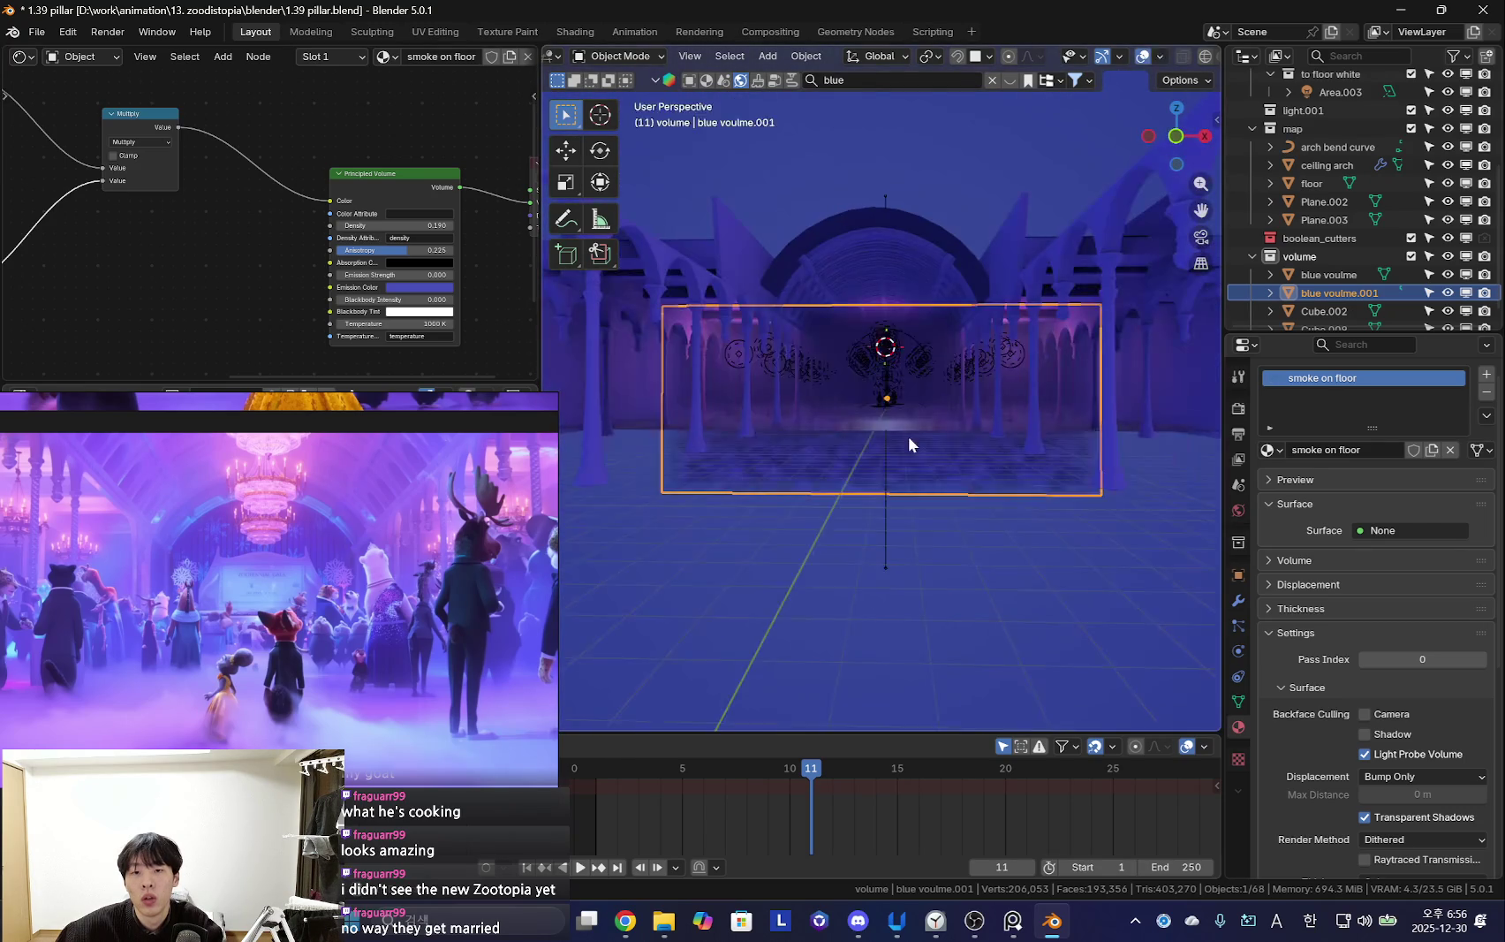
{"action": "scroll", "coordinate": [910, 442], "scroll_direction": "up", "scroll_amount": 3}
{"action": "mouse_move", "coordinate": [414, 241]}
{"action": "middle_mouse_down"}
{"action": "mouse_move", "coordinate": [234, 306]}
{"action": "mouse_move", "coordinate": [238, 153]}
{"action": "mouse_move", "coordinate": [272, 227]}
{"action": "middle_mouse_up"}
{"action": "key", "text": "shift+a"}
{"action": "type", "text": "co"}
{"action": "key", "text": "Escape"}
{"action": "scroll", "coordinate": [333, 265], "scroll_direction": "up", "scroll_amount": 1}
{"action": "mouse_move", "coordinate": [202, 269]}
{"action": "left_mouse_down"}
{"action": "mouse_move", "coordinate": [182, 269]}
{"action": "mouse_move", "coordinate": [216, 270]}
{"action": "left_mouse_up"}
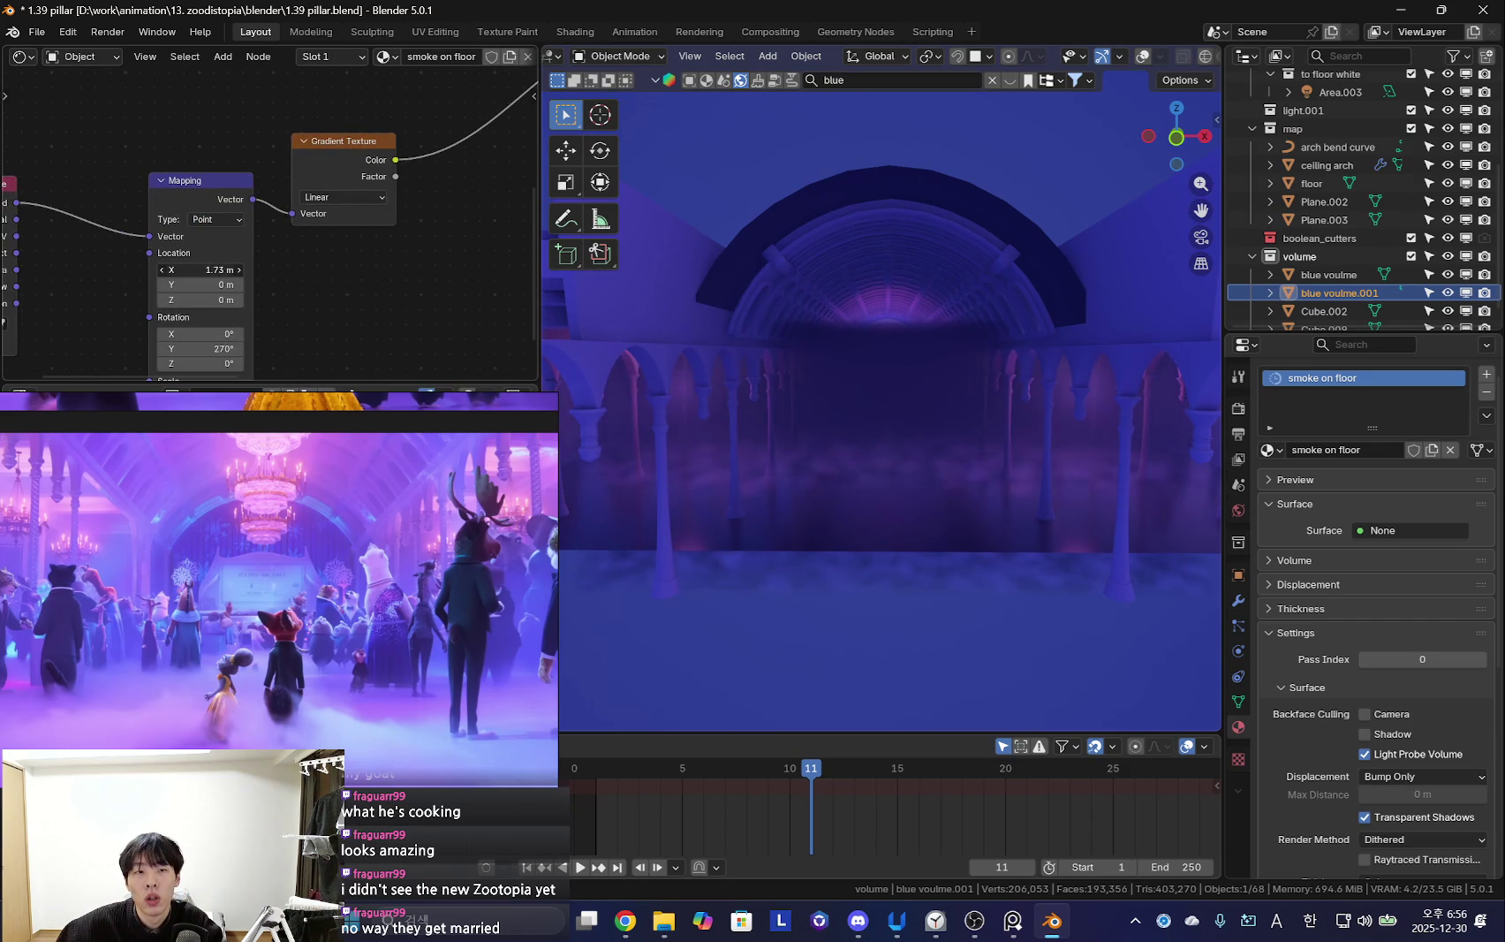
Preview the Gradient Texture and fine-tune Mapping location X to 1.45 m
{"action": "scroll", "coordinate": [306, 265], "scroll_direction": "down", "scroll_amount": 2}
{"action": "middle_click_drag", "start_coordinate": [306, 265], "coordinate": [306, 311]}
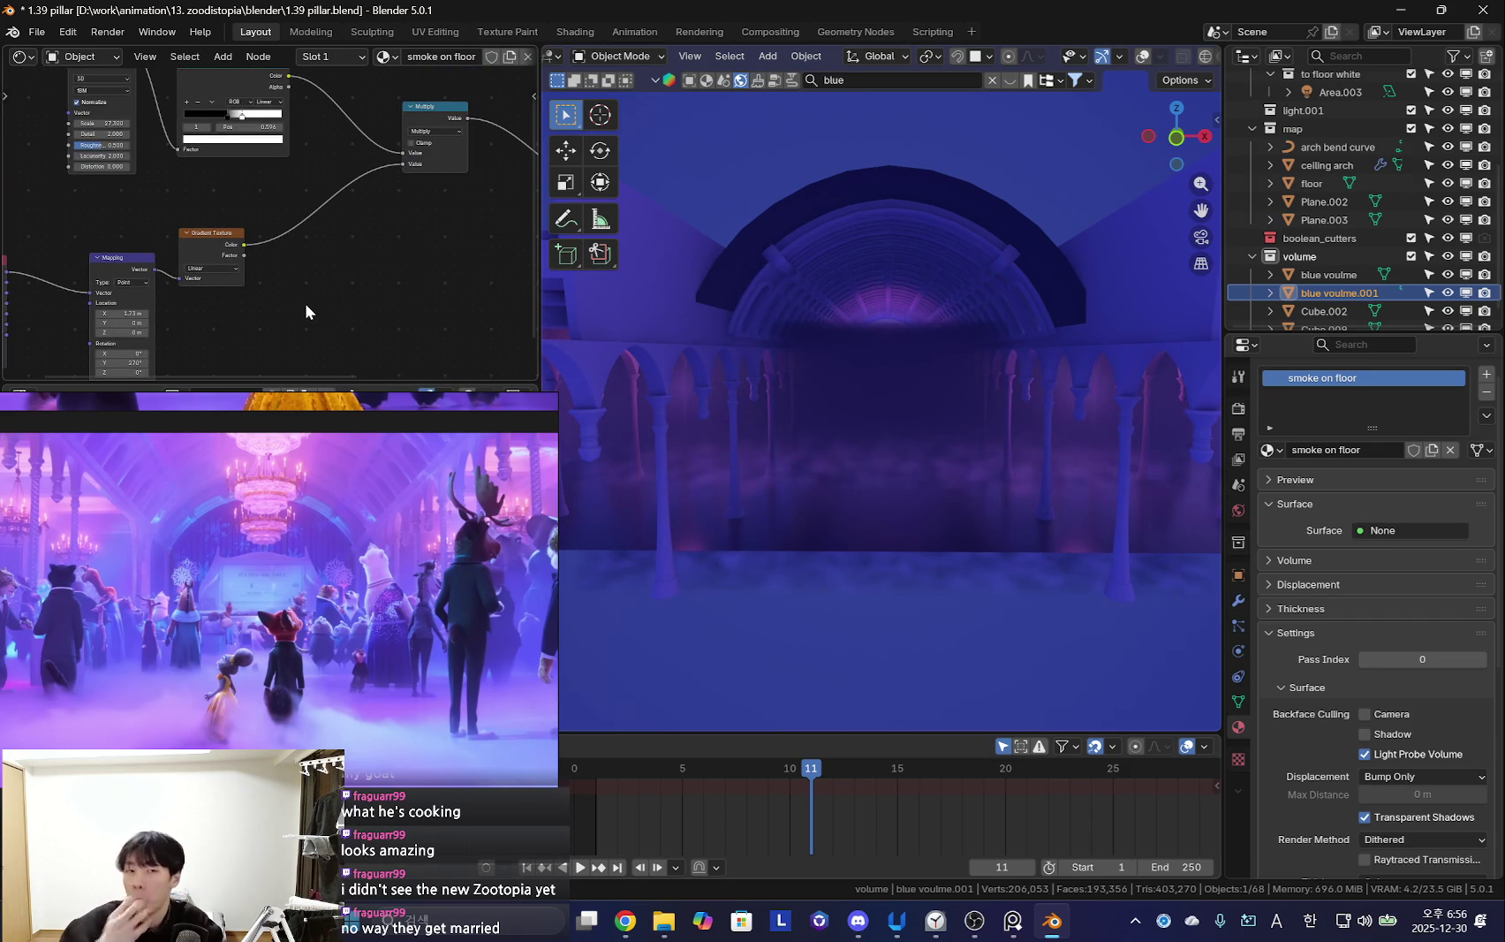
{"action": "scroll", "coordinate": [305, 300], "scroll_direction": "up", "scroll_amount": 2}
{"action": "left_click", "coordinate": [333, 195], "text": "ctrl+shift"}
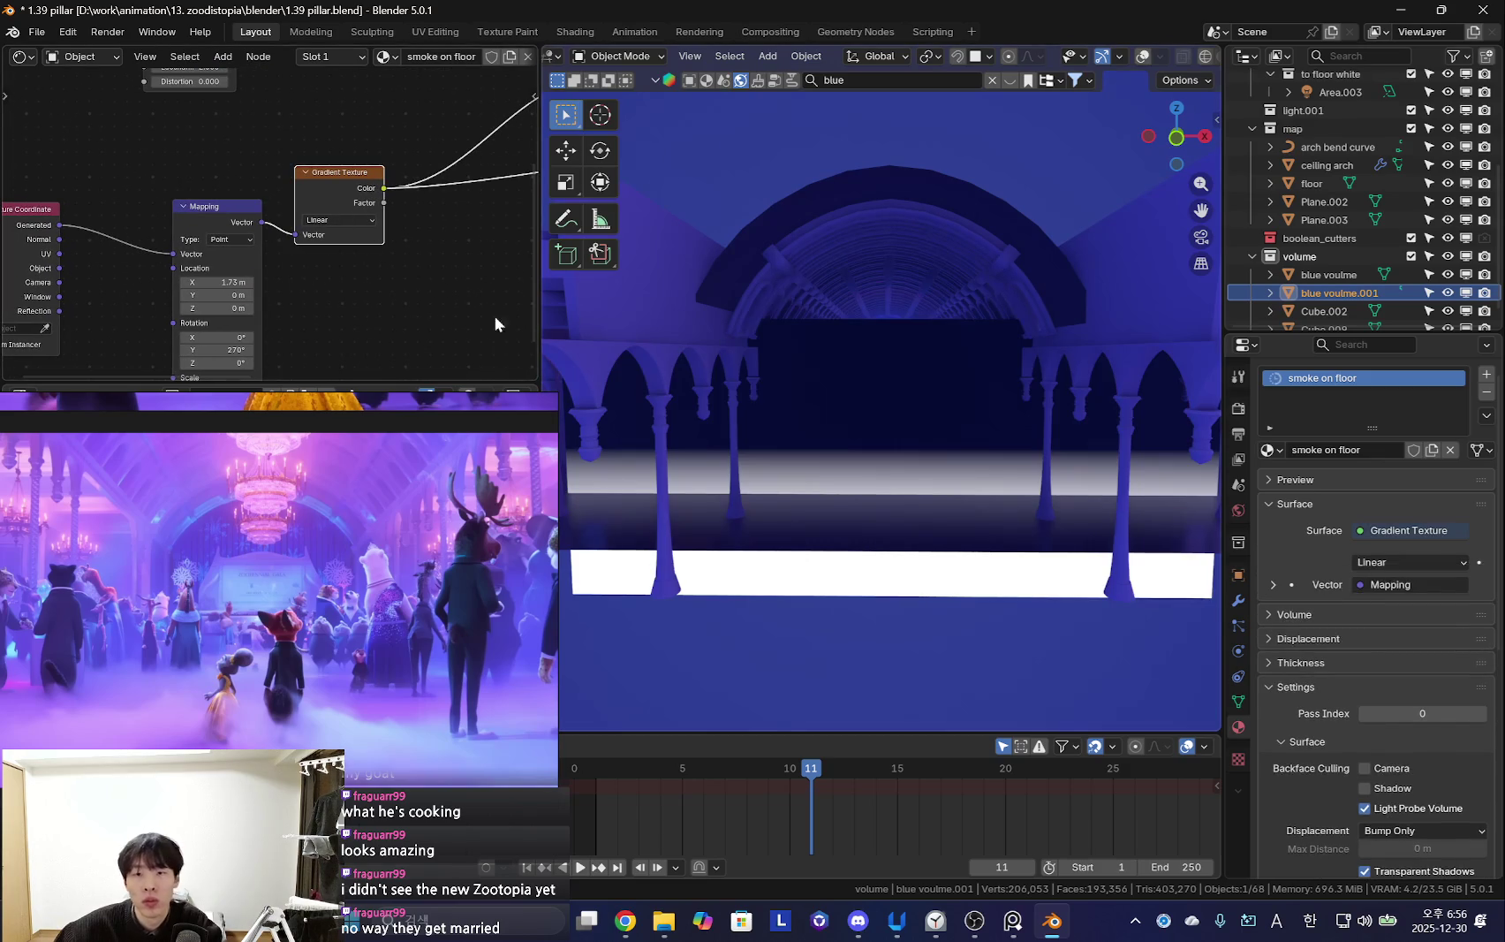
{"action": "middle_click_drag", "start_coordinate": [457, 288], "coordinate": [352, 262]}
{"action": "middle_click_drag", "start_coordinate": [892, 334], "coordinate": [918, 300]}
{"action": "scroll", "coordinate": [192, 310], "scroll_direction": "up", "scroll_amount": 2}
{"action": "middle_click_drag", "start_coordinate": [192, 310], "coordinate": [311, 259]}
{"action": "left_click_drag", "start_coordinate": [177, 287], "coordinate": [150, 287]}
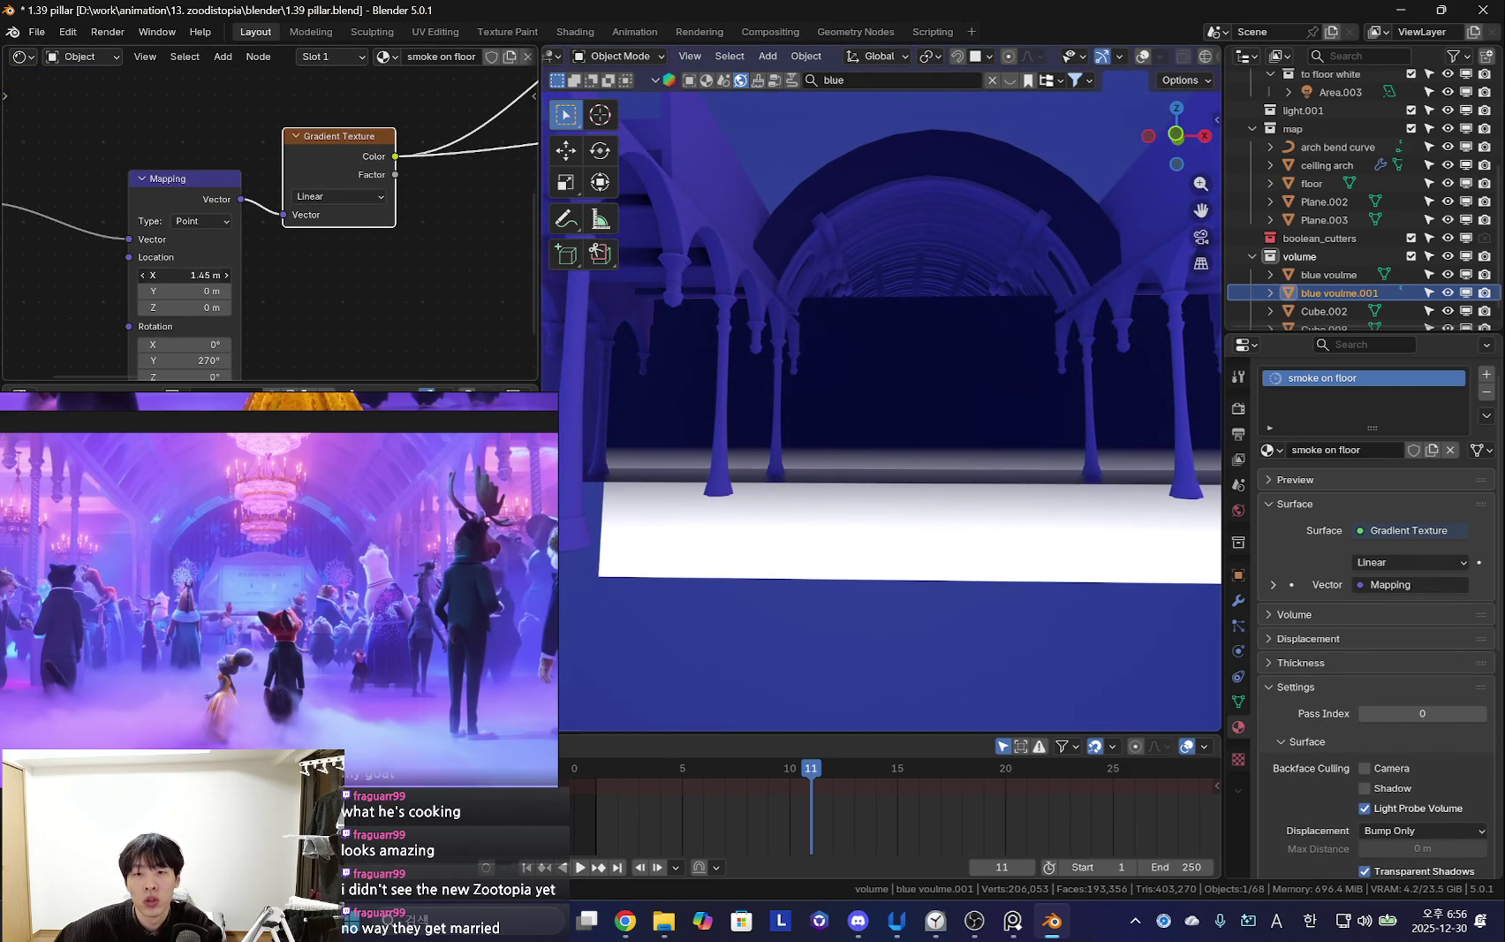
{"action": "middle_click_drag", "start_coordinate": [342, 231], "coordinate": [197, 271]}
Preview the noise mask, then disconnect the Multiply output from Material Output Surface
{"action": "left_click", "coordinate": [394, 178], "text": "ctrl+shift"}
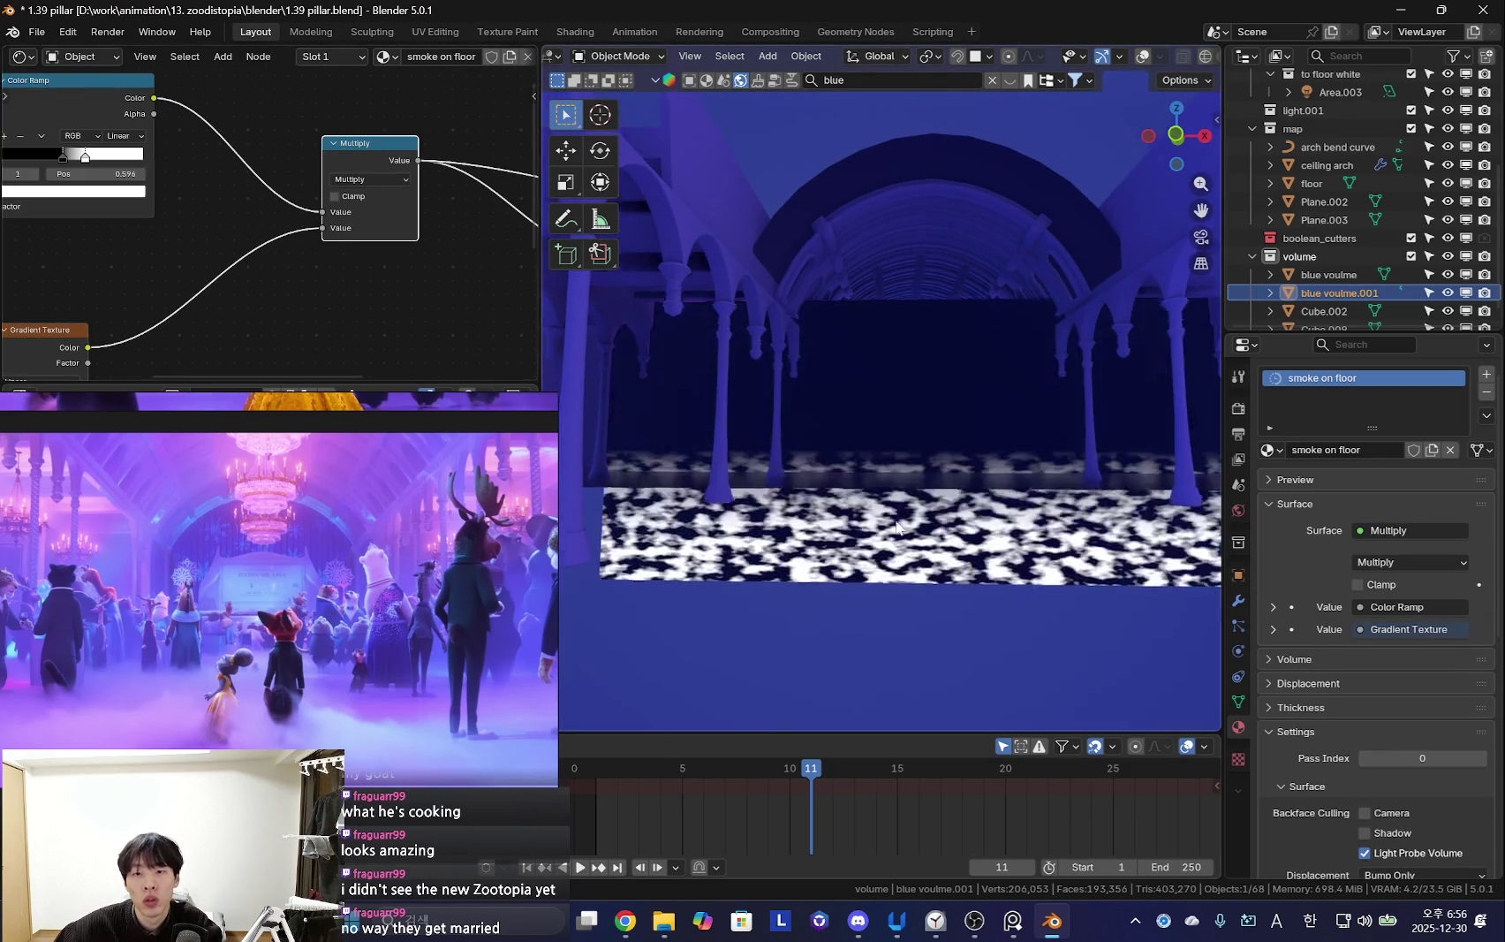
{"action": "middle_click_drag", "start_coordinate": [768, 451], "coordinate": [801, 484]}
{"action": "scroll", "coordinate": [341, 244], "scroll_direction": "down", "scroll_amount": 3, "text": "ctrl"}
{"action": "scroll", "coordinate": [359, 185], "scroll_direction": "down", "scroll_amount": 4, "text": "ctrl"}
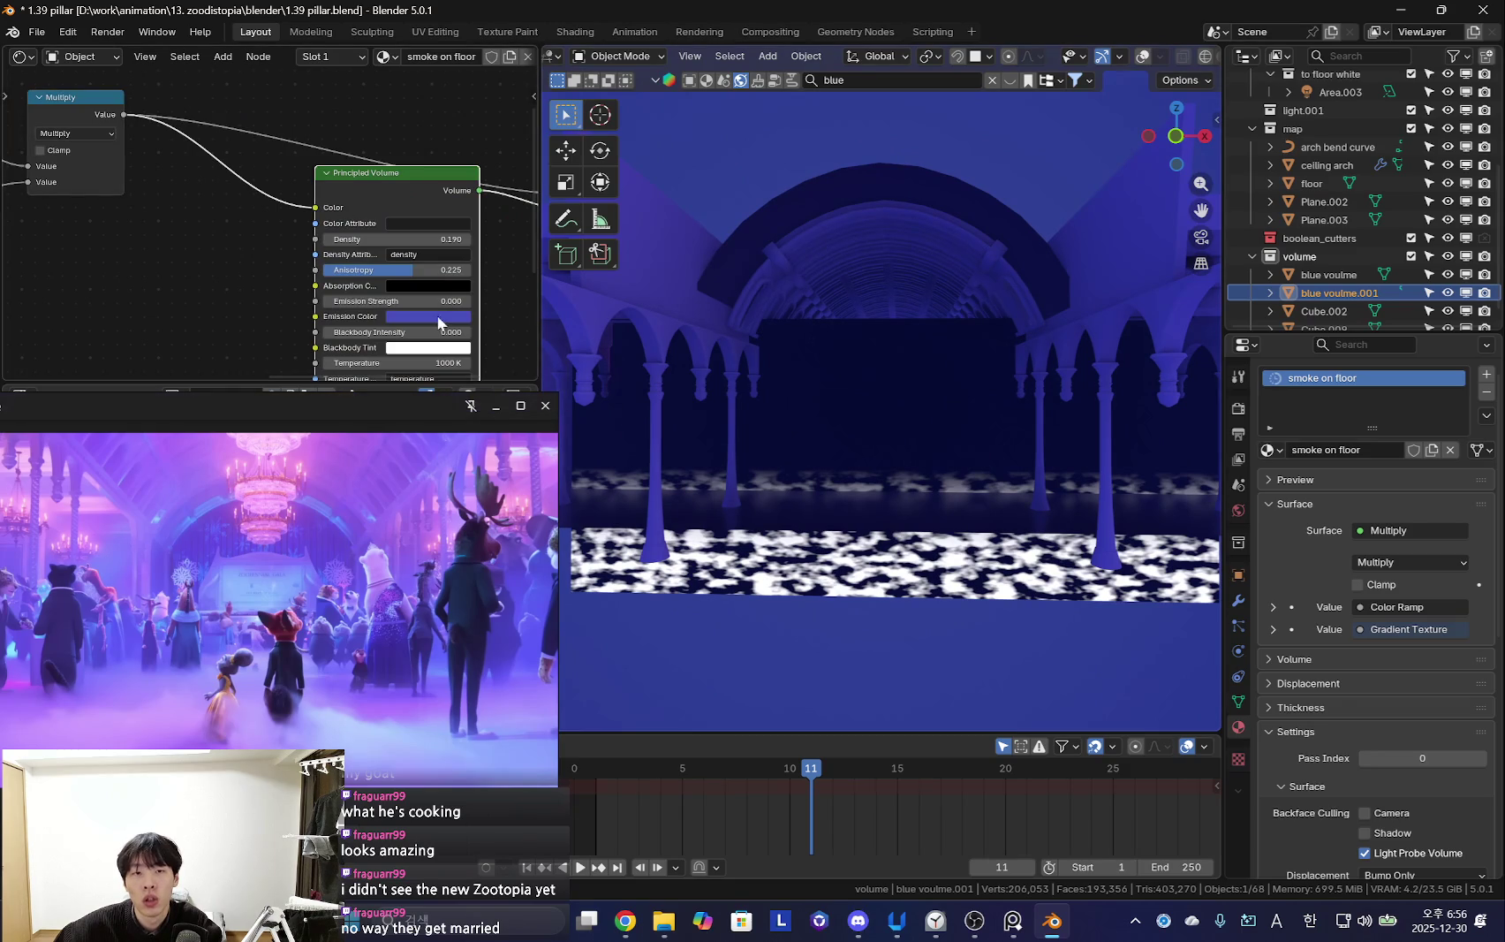
{"action": "scroll", "coordinate": [406, 292], "scroll_direction": "down", "scroll_amount": 3, "text": "ctrl"}
{"action": "scroll", "coordinate": [309, 208], "scroll_direction": "down", "scroll_amount": 1, "text": "ctrl"}
{"action": "right_click_drag", "start_coordinate": [354, 170], "coordinate": [364, 212], "text": "ctrl"}
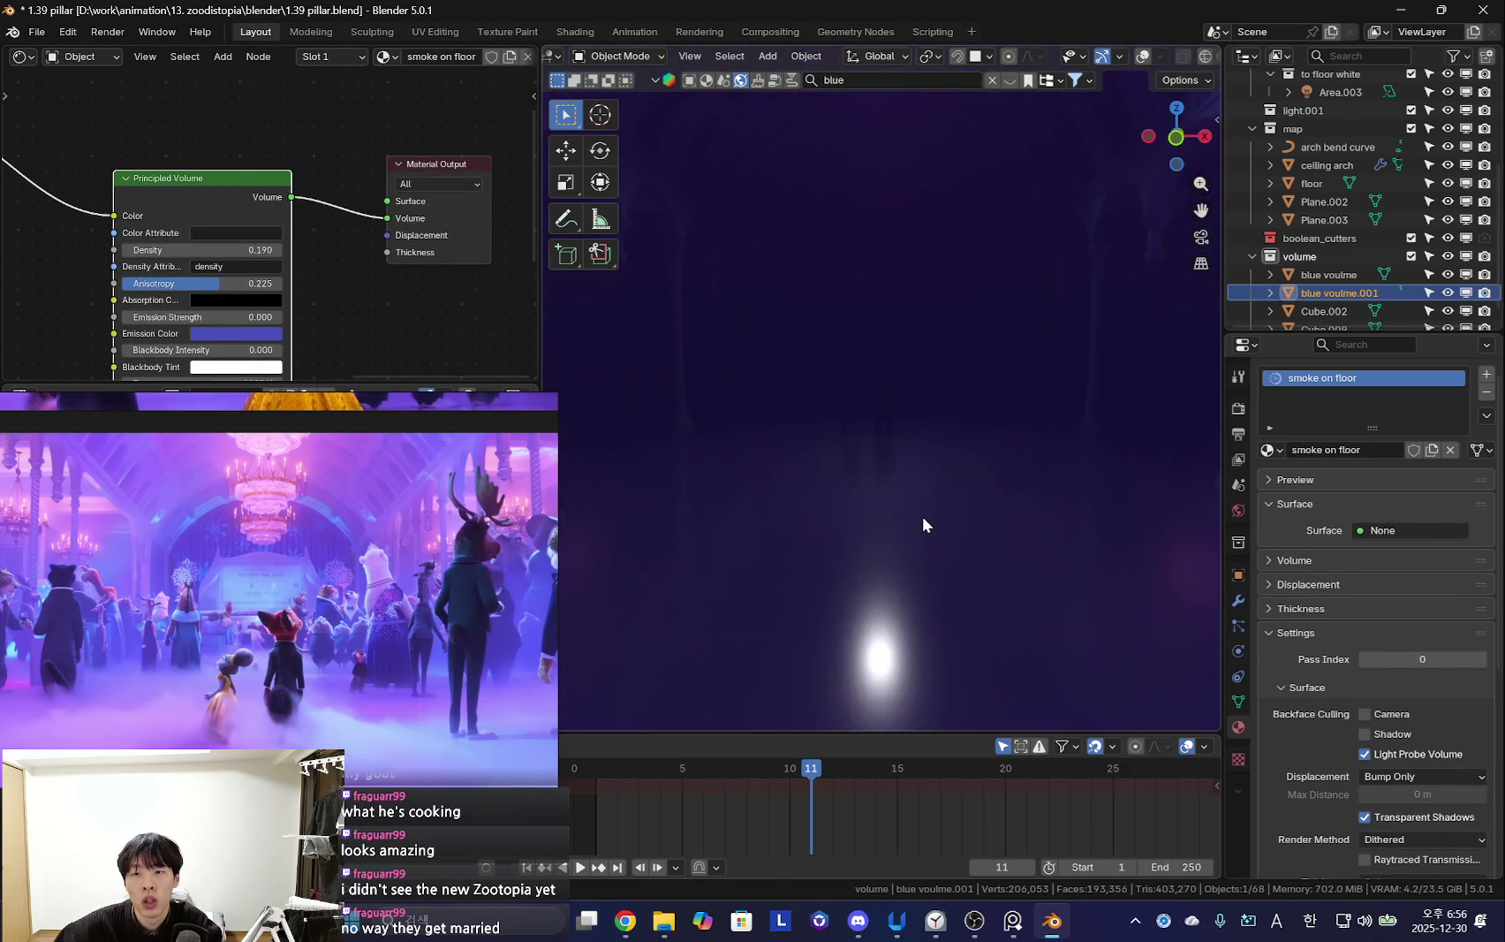
Move the floor fog volume lower along the Z axis
{"action": "key", "text": "shift+alt+z"}
{"action": "key", "text": "z"}
{"action": "key", "text": "g"}
{"action": "key", "text": "z"}
{"action": "key", "text": "shift+alt+z"}
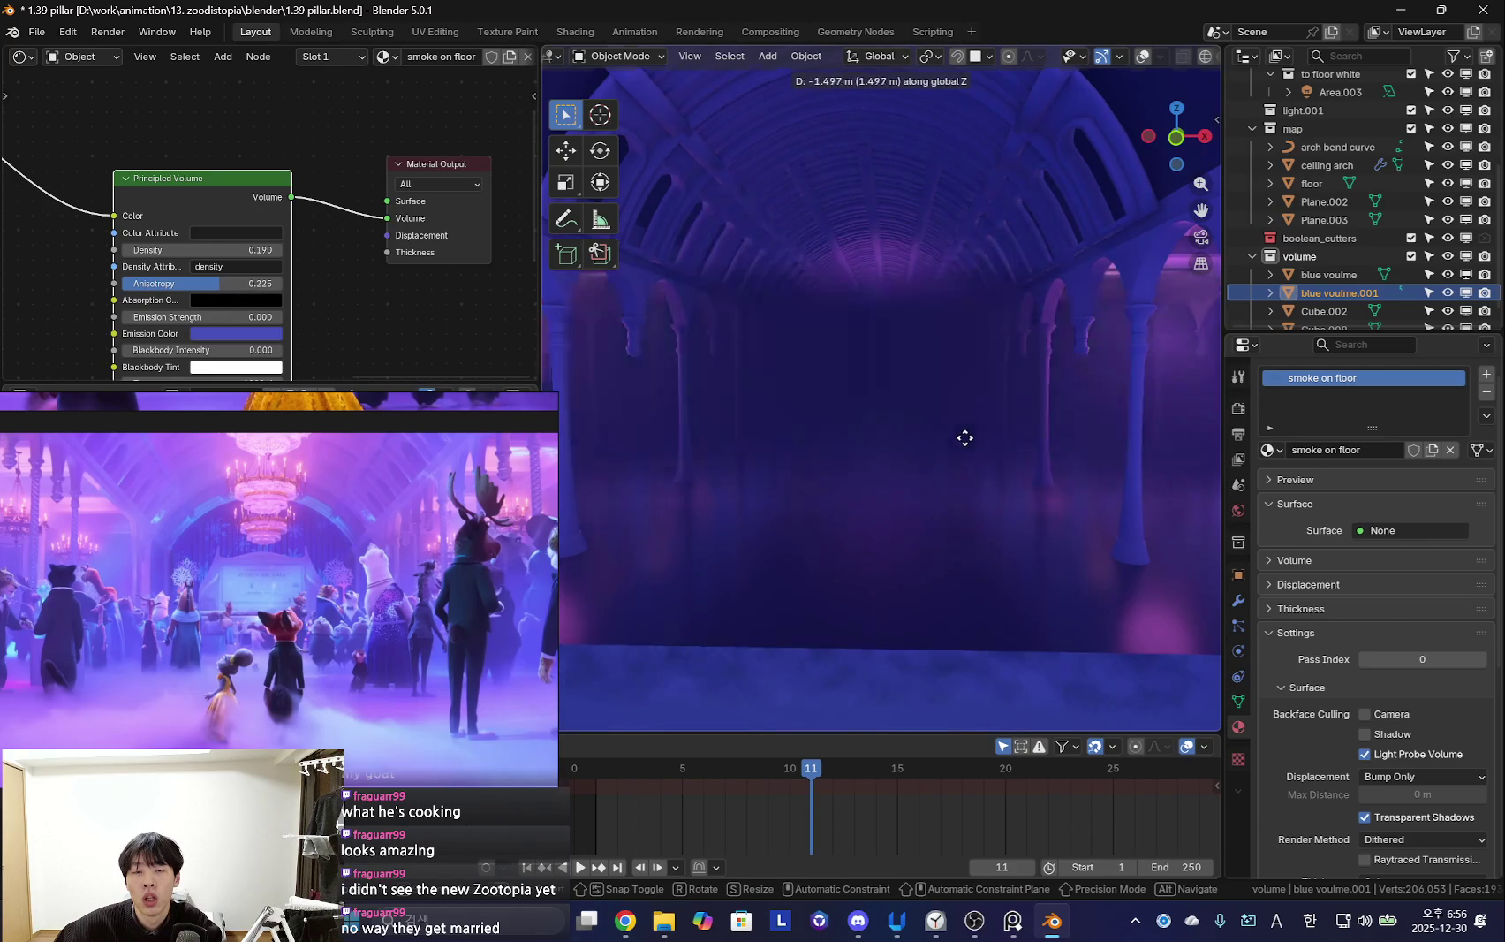
{"action": "left_click", "coordinate": [924, 464]}
{"action": "key", "text": "shift+alt+z"}
{"action": "key", "text": "shift+alt+z"}
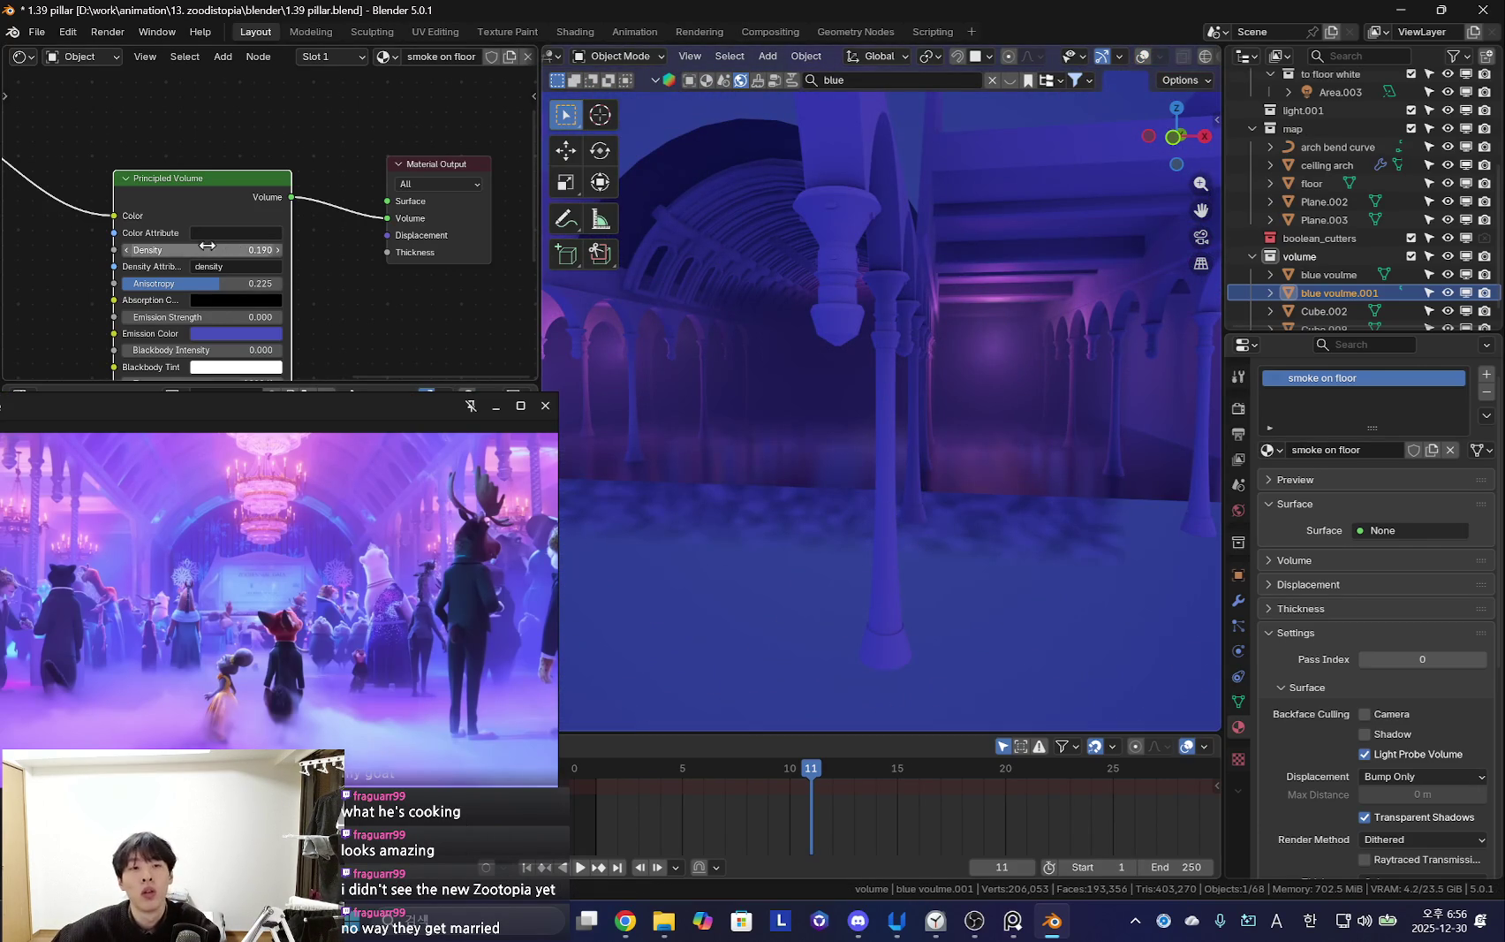
Feed the noise mask into Principled Volume Density and check the scene at frame 30
{"action": "scroll", "coordinate": [170, 216], "scroll_direction": "up", "scroll_amount": 2}
{"action": "left_click_drag", "start_coordinate": [178, 234], "coordinate": [180, 233]}
{"action": "key", "text": "KP_0"}
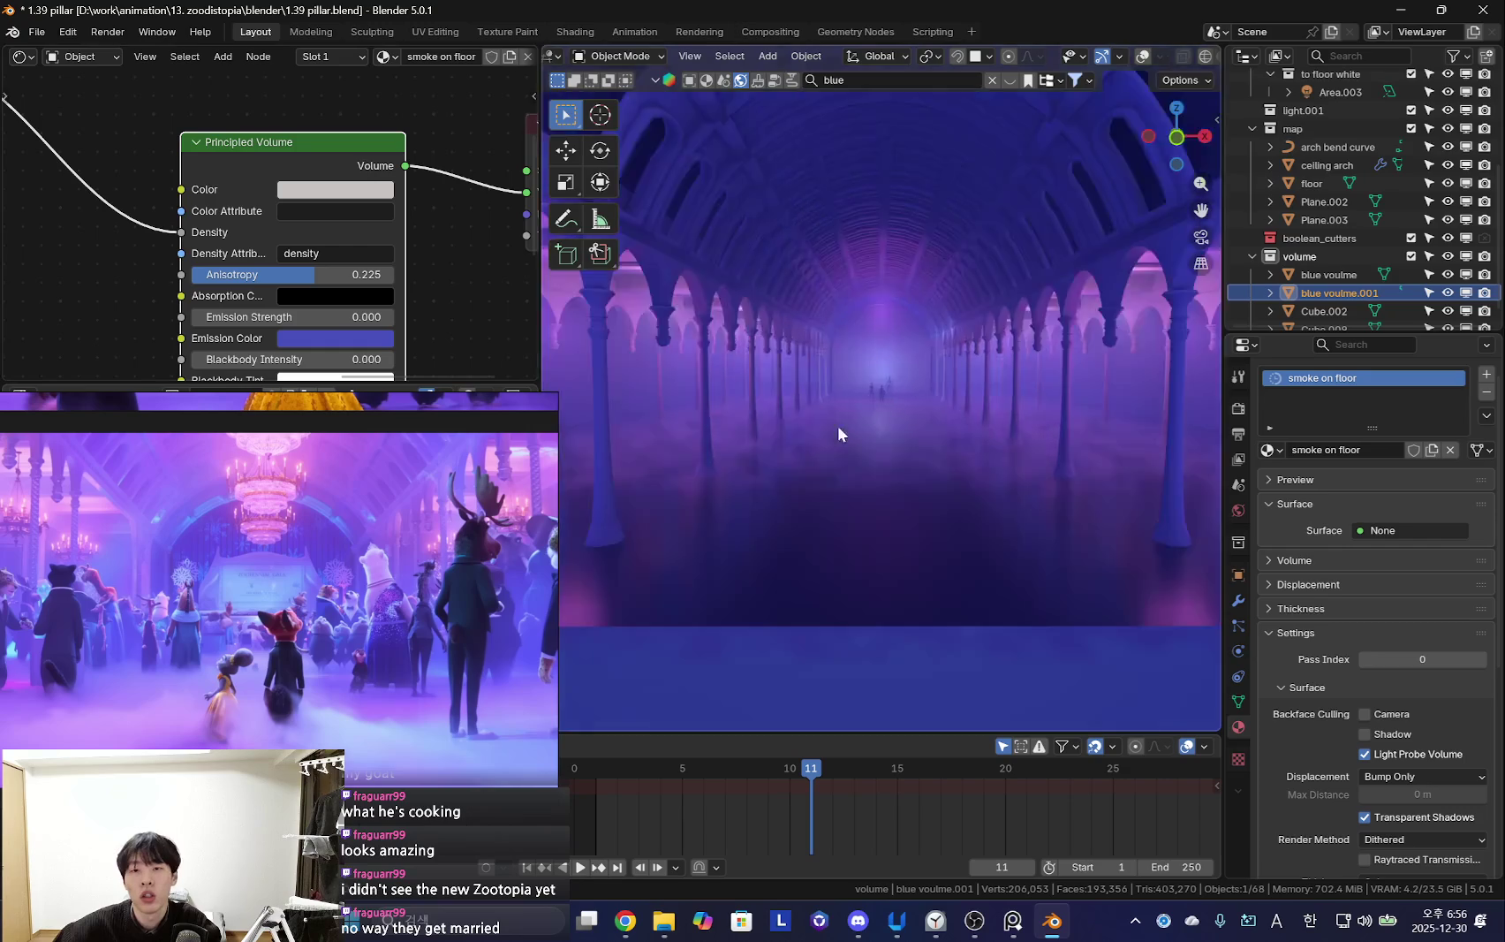
{"action": "mouse_move", "coordinate": [997, 473]}
{"action": "middle_mouse_down"}
{"action": "mouse_move", "coordinate": [833, 501]}
{"action": "mouse_move", "coordinate": [910, 484]}
{"action": "mouse_move", "coordinate": [1037, 510]}
{"action": "mouse_move", "coordinate": [928, 564]}
{"action": "mouse_move", "coordinate": [940, 398]}
{"action": "mouse_move", "coordinate": [1070, 436]}
{"action": "middle_mouse_up"}
{"action": "key", "text": "space"}
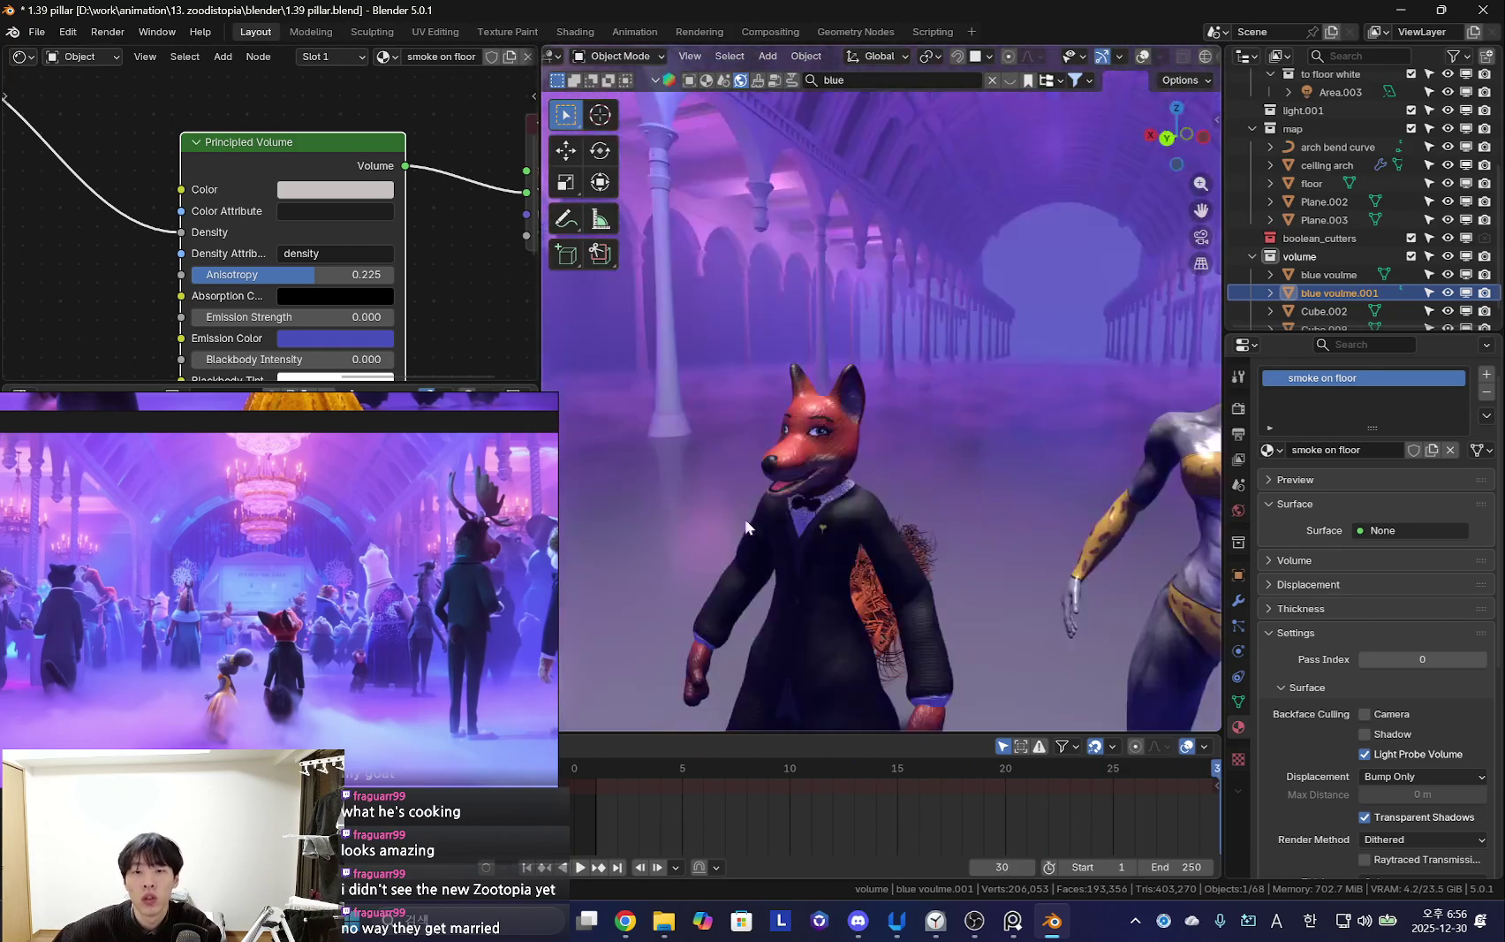
{"action": "key", "text": "space"}
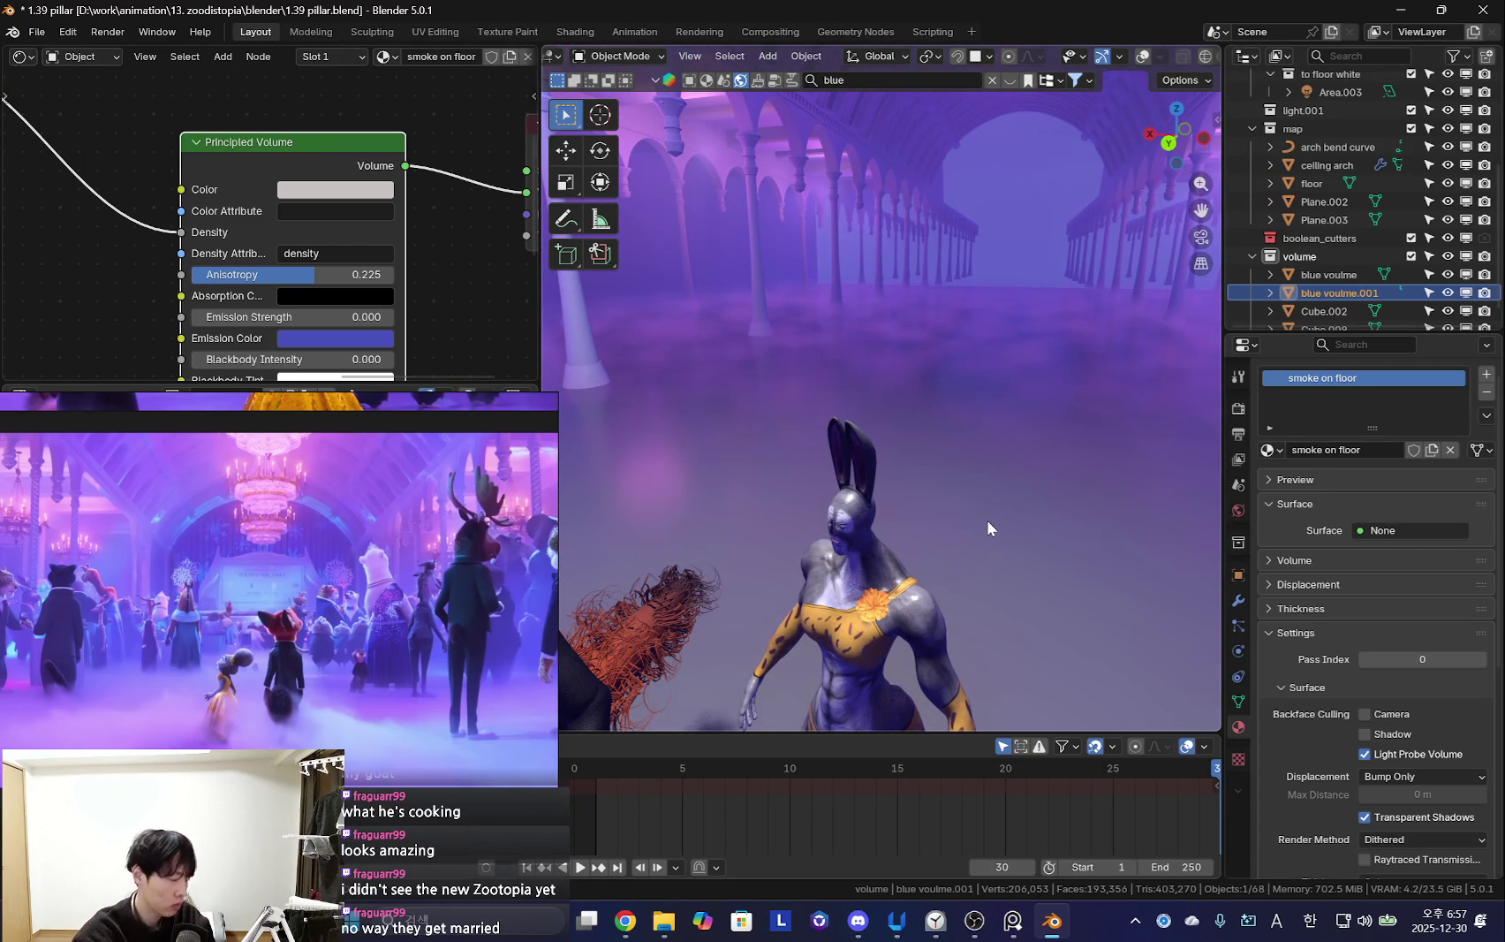
Rearrange the reference images, inspect the fox and rabbit, and show World shader nodes
{"action": "left_click_drag", "start_coordinate": [402, 605], "coordinate": [442, 537]}
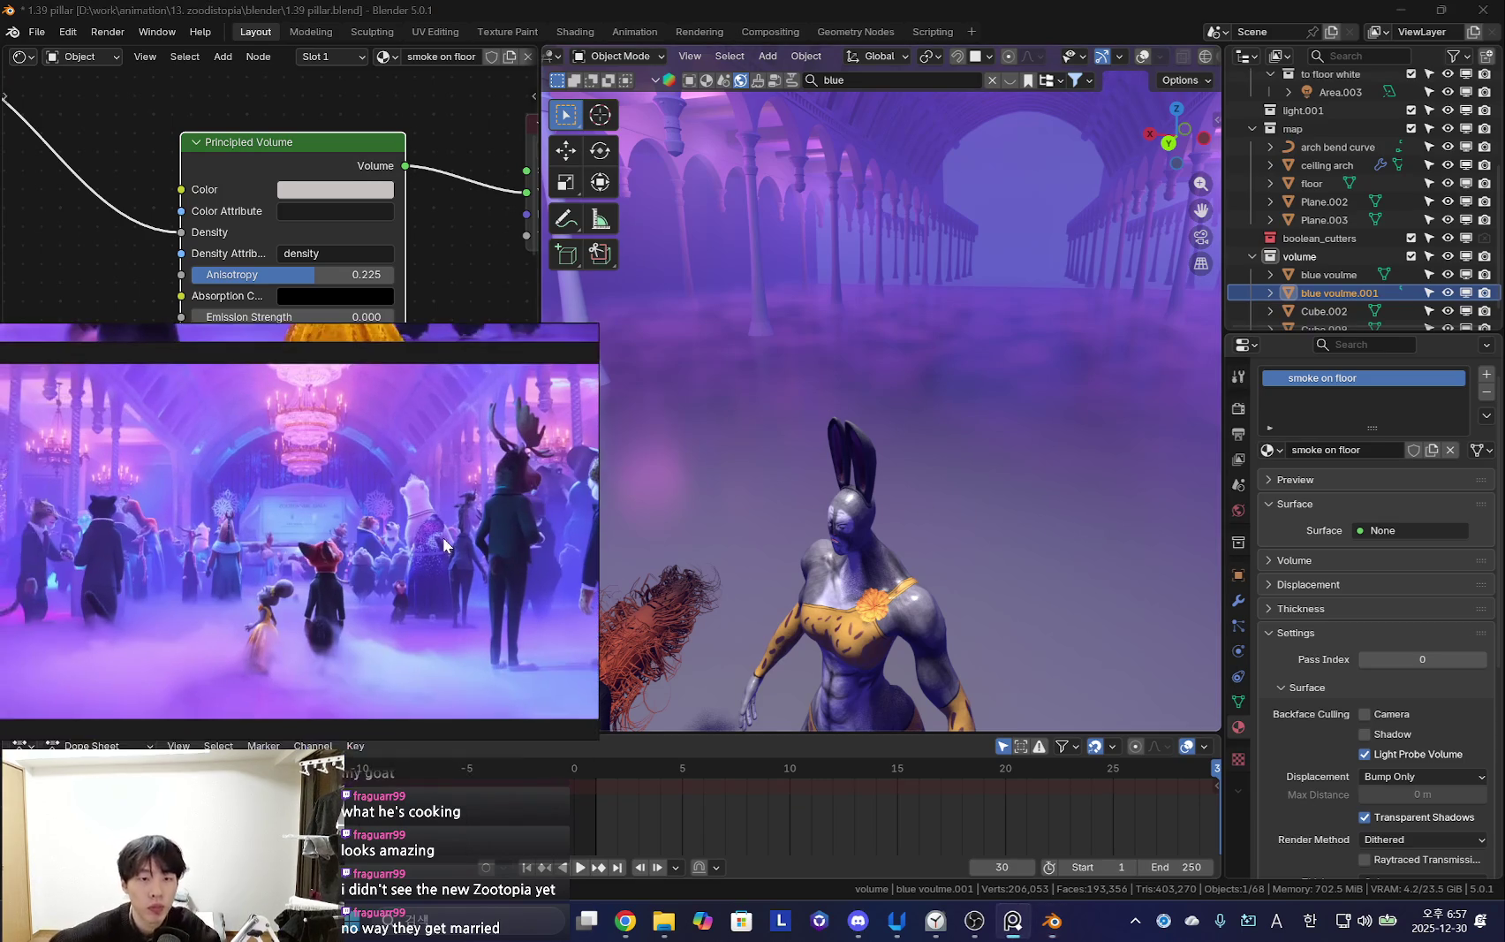
{"action": "left_click_drag", "start_coordinate": [600, 527], "coordinate": [541, 530]}
{"action": "scroll", "coordinate": [437, 568], "scroll_direction": "down", "scroll_amount": 3}
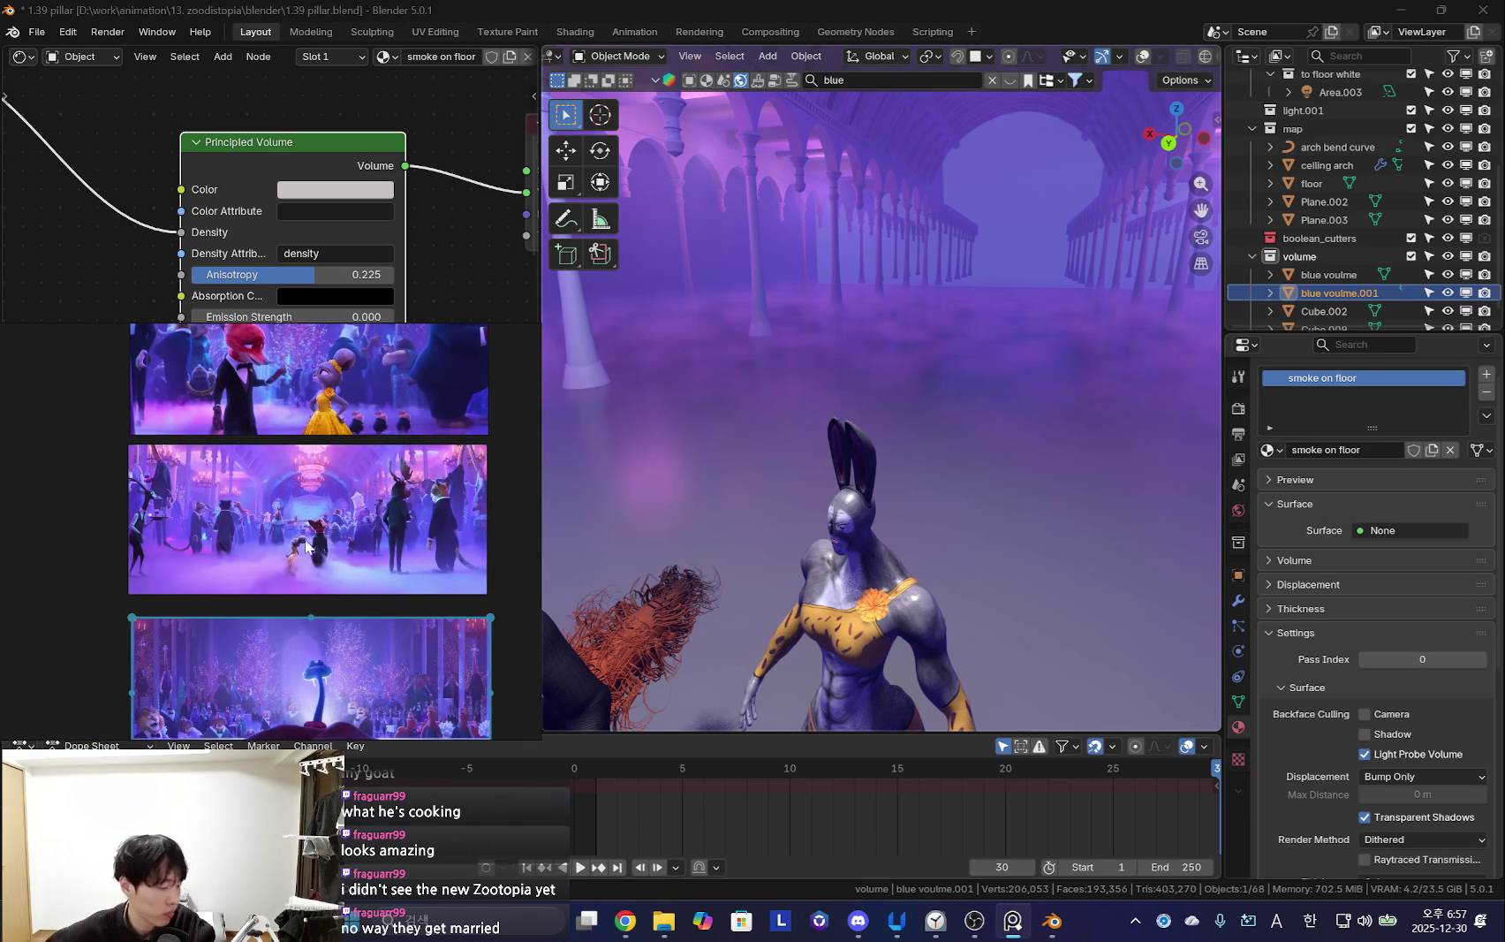
{"action": "middle_click_drag", "start_coordinate": [378, 519], "coordinate": [333, 521]}
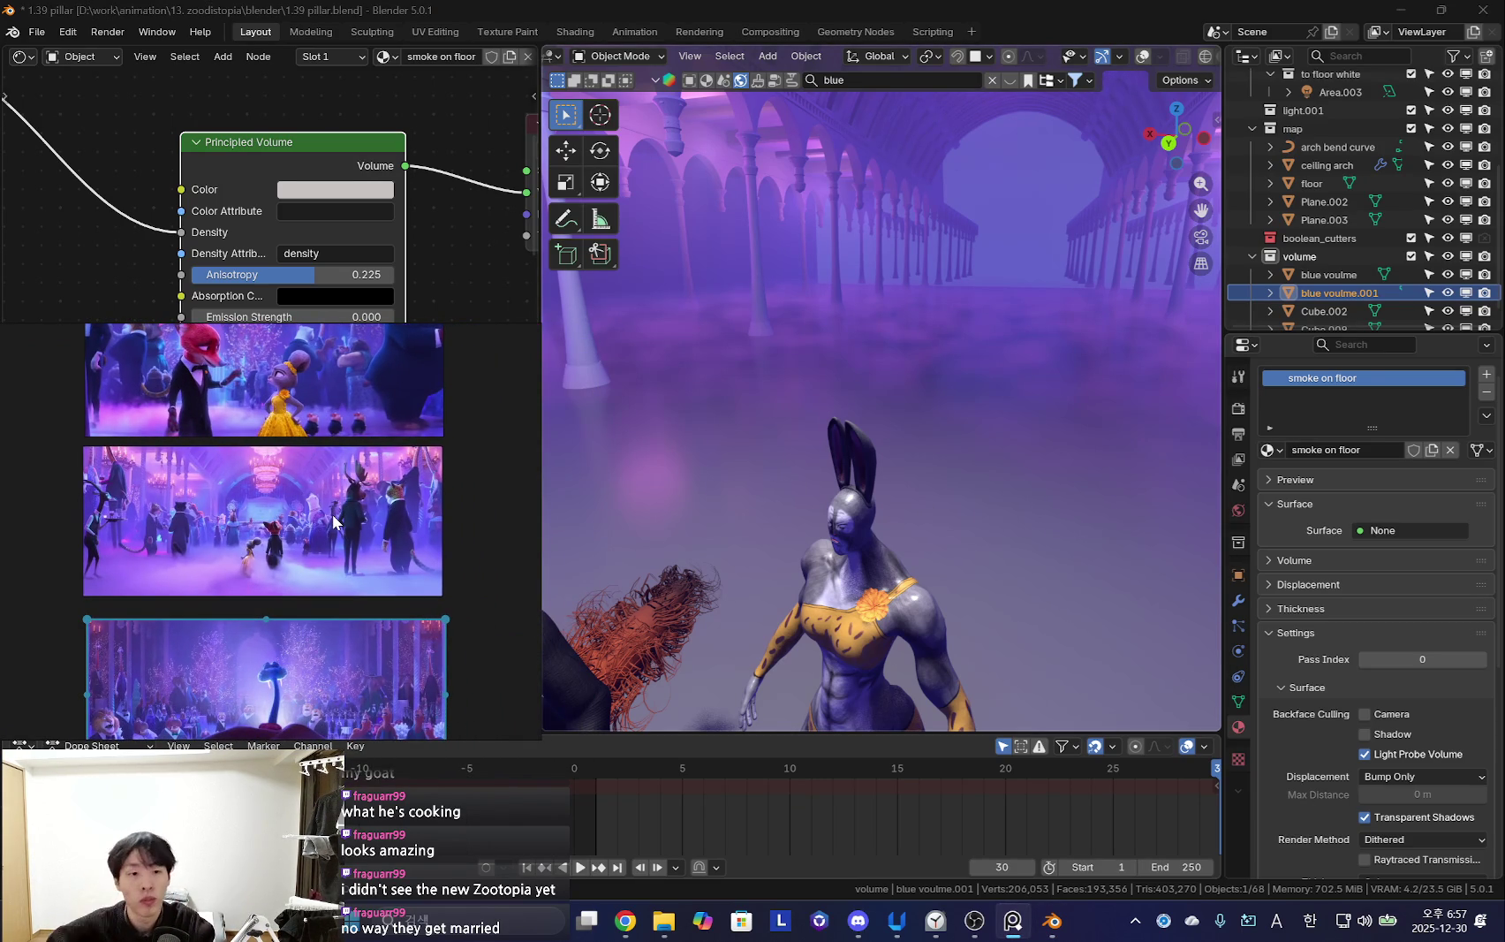
{"action": "scroll", "coordinate": [285, 586], "scroll_direction": "up", "scroll_amount": 5}
{"action": "scroll", "coordinate": [317, 518], "scroll_direction": "up", "scroll_amount": 3}
{"action": "scroll", "coordinate": [318, 518], "scroll_direction": "up", "scroll_amount": 3}
{"action": "scroll", "coordinate": [827, 514], "scroll_direction": "down", "scroll_amount": 3}
{"action": "mouse_move", "coordinate": [826, 514]}
{"action": "middle_mouse_down"}
{"action": "mouse_move", "coordinate": [991, 498]}
{"action": "mouse_move", "coordinate": [850, 548]}
{"action": "mouse_move", "coordinate": [1038, 457]}
{"action": "mouse_move", "coordinate": [875, 505]}
{"action": "mouse_move", "coordinate": [1041, 487]}
{"action": "mouse_move", "coordinate": [885, 404]}
{"action": "middle_mouse_up"}
{"action": "scroll", "coordinate": [962, 526], "scroll_direction": "up", "scroll_amount": 5}
{"action": "scroll", "coordinate": [986, 540], "scroll_direction": "down", "scroll_amount": 4}
{"action": "scroll", "coordinate": [885, 404], "scroll_direction": "up", "scroll_amount": 3}
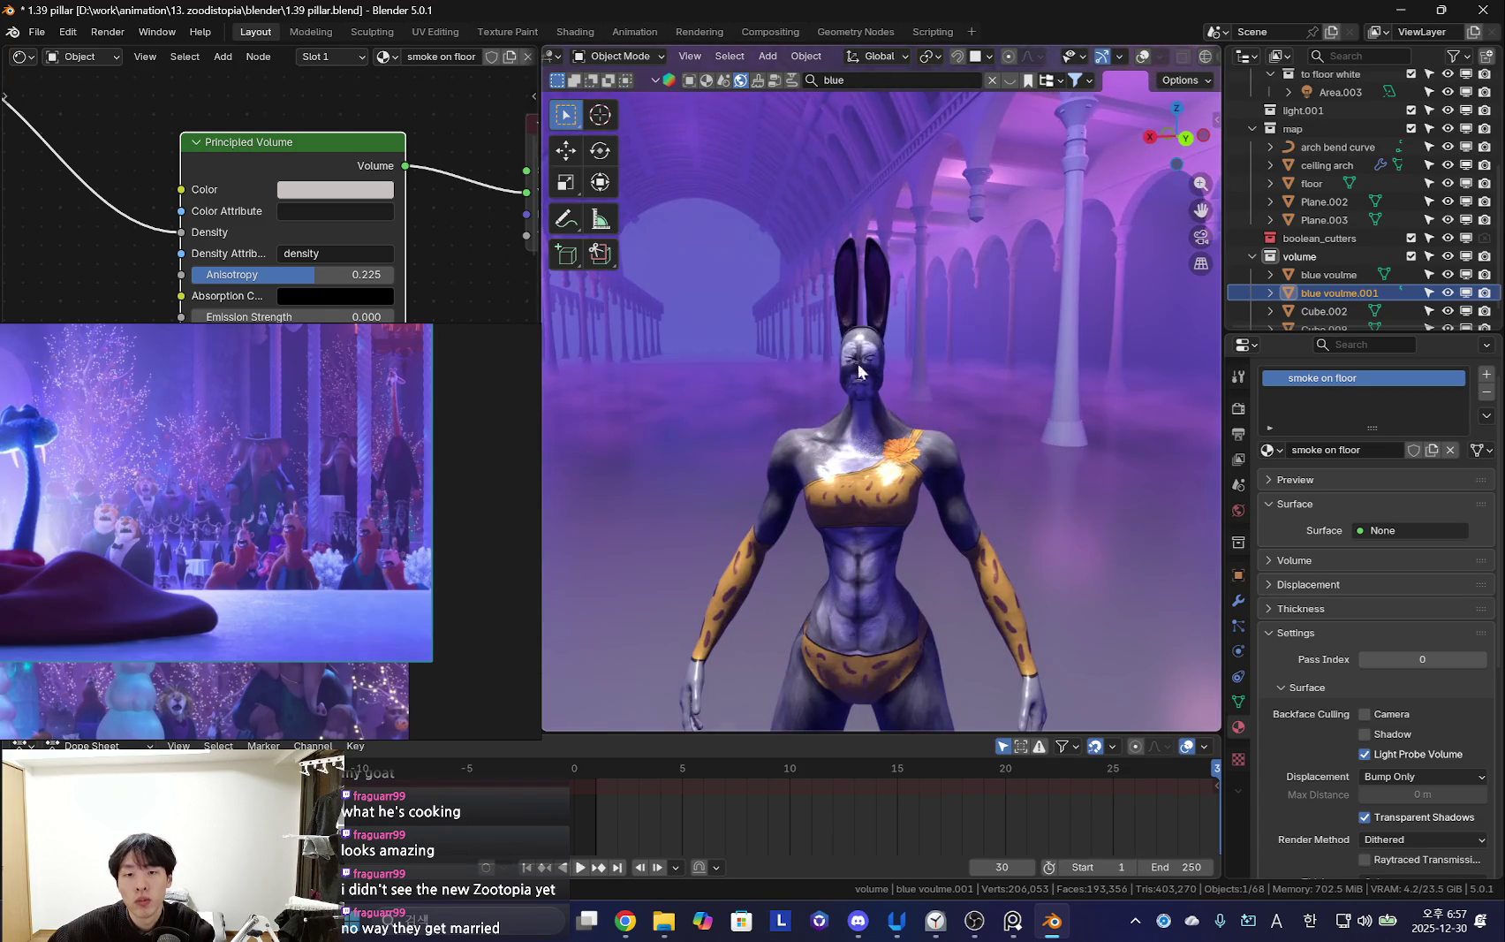
{"action": "scroll", "coordinate": [854, 364], "scroll_direction": "up", "scroll_amount": 4}
{"action": "scroll", "coordinate": [896, 465], "scroll_direction": "down", "scroll_amount": 5}
{"action": "mouse_move", "coordinate": [896, 465]}
{"action": "middle_mouse_down"}
{"action": "mouse_move", "coordinate": [924, 543]}
{"action": "mouse_move", "coordinate": [806, 539]}
{"action": "middle_mouse_up"}
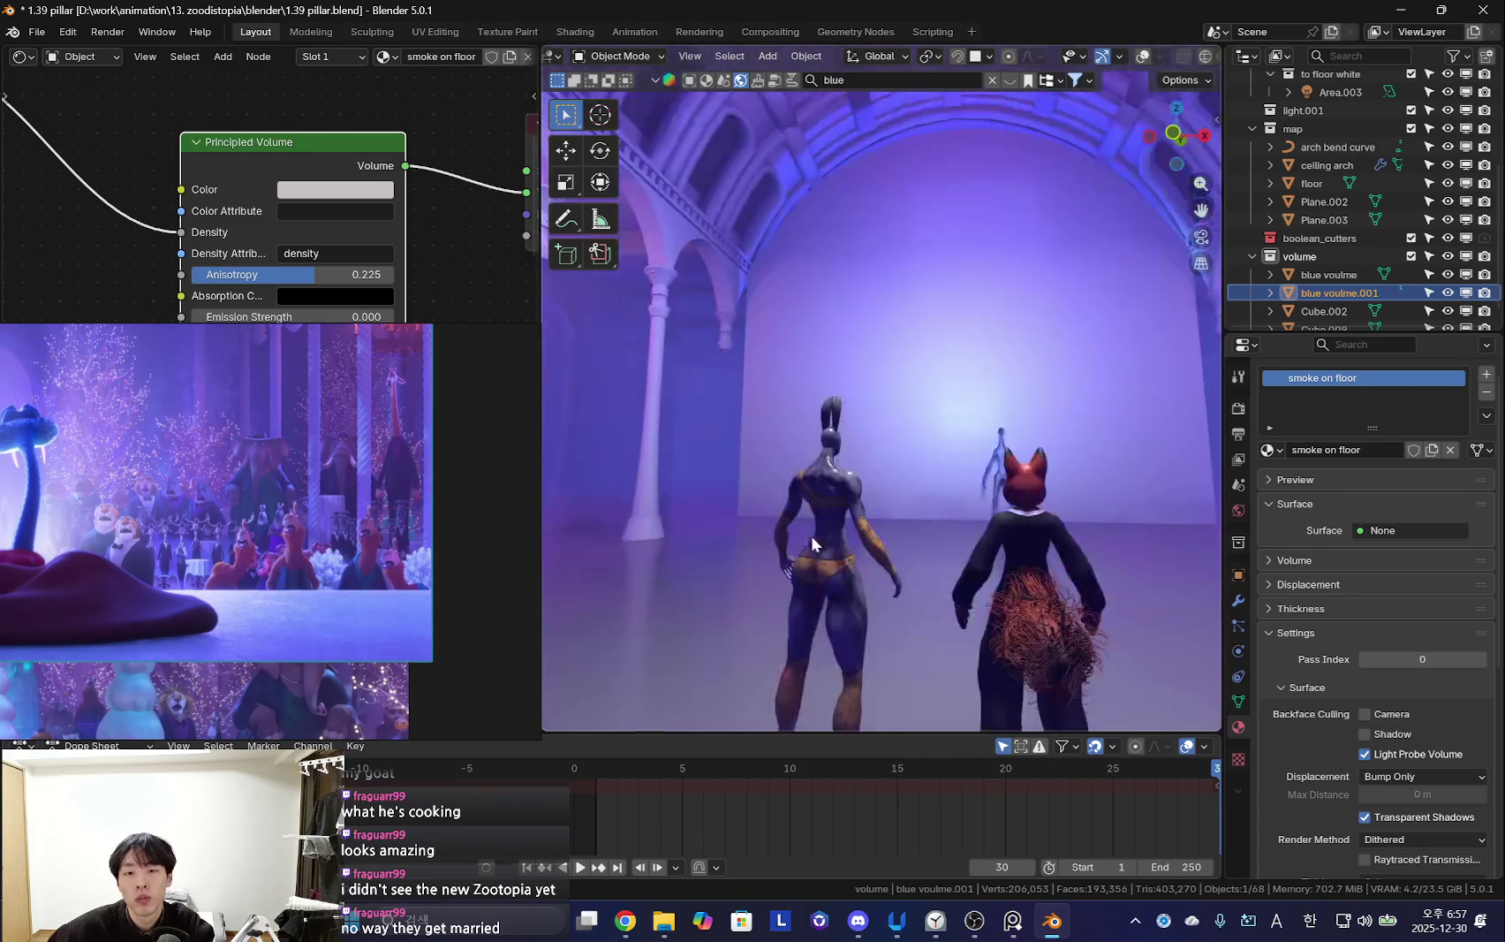
{"action": "scroll", "coordinate": [808, 544], "scroll_direction": "down", "scroll_amount": 3}
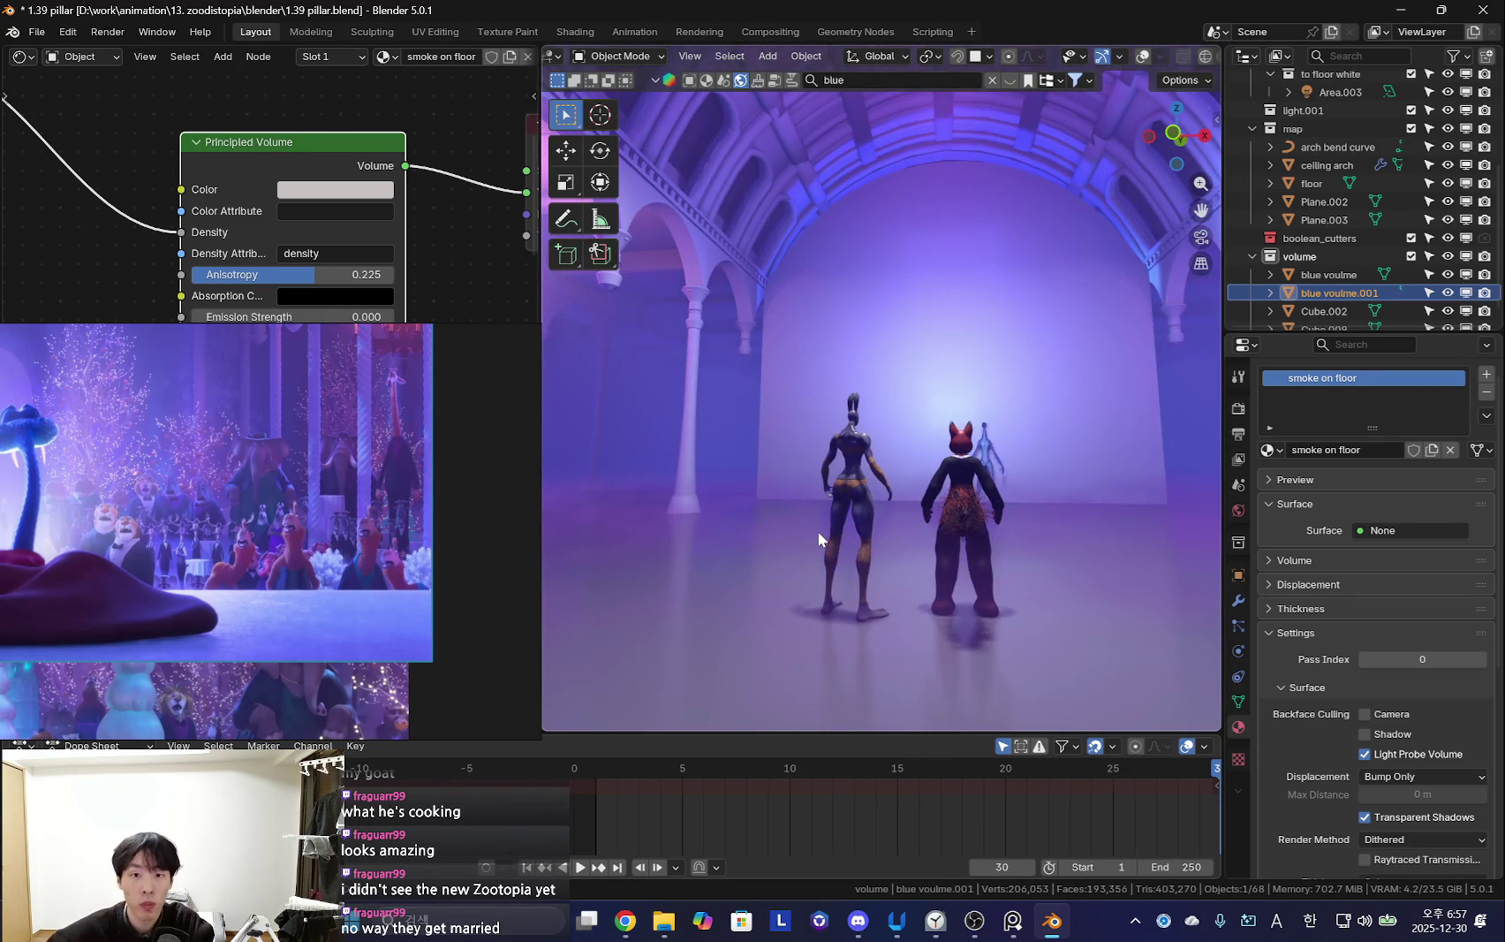
{"action": "scroll", "coordinate": [875, 539], "scroll_direction": "up", "scroll_amount": 1}
{"action": "scroll", "coordinate": [917, 546], "scroll_direction": "up", "scroll_amount": 3}
{"action": "left_click", "coordinate": [84, 57]}
{"action": "left_click", "coordinate": [97, 116]}
Set the world Background strength to 1.470 and return the timeline to frame 11
{"action": "scroll", "coordinate": [242, 251], "scroll_direction": "up", "scroll_amount": 2}
{"action": "scroll", "coordinate": [258, 227], "scroll_direction": "up", "scroll_amount": 2}
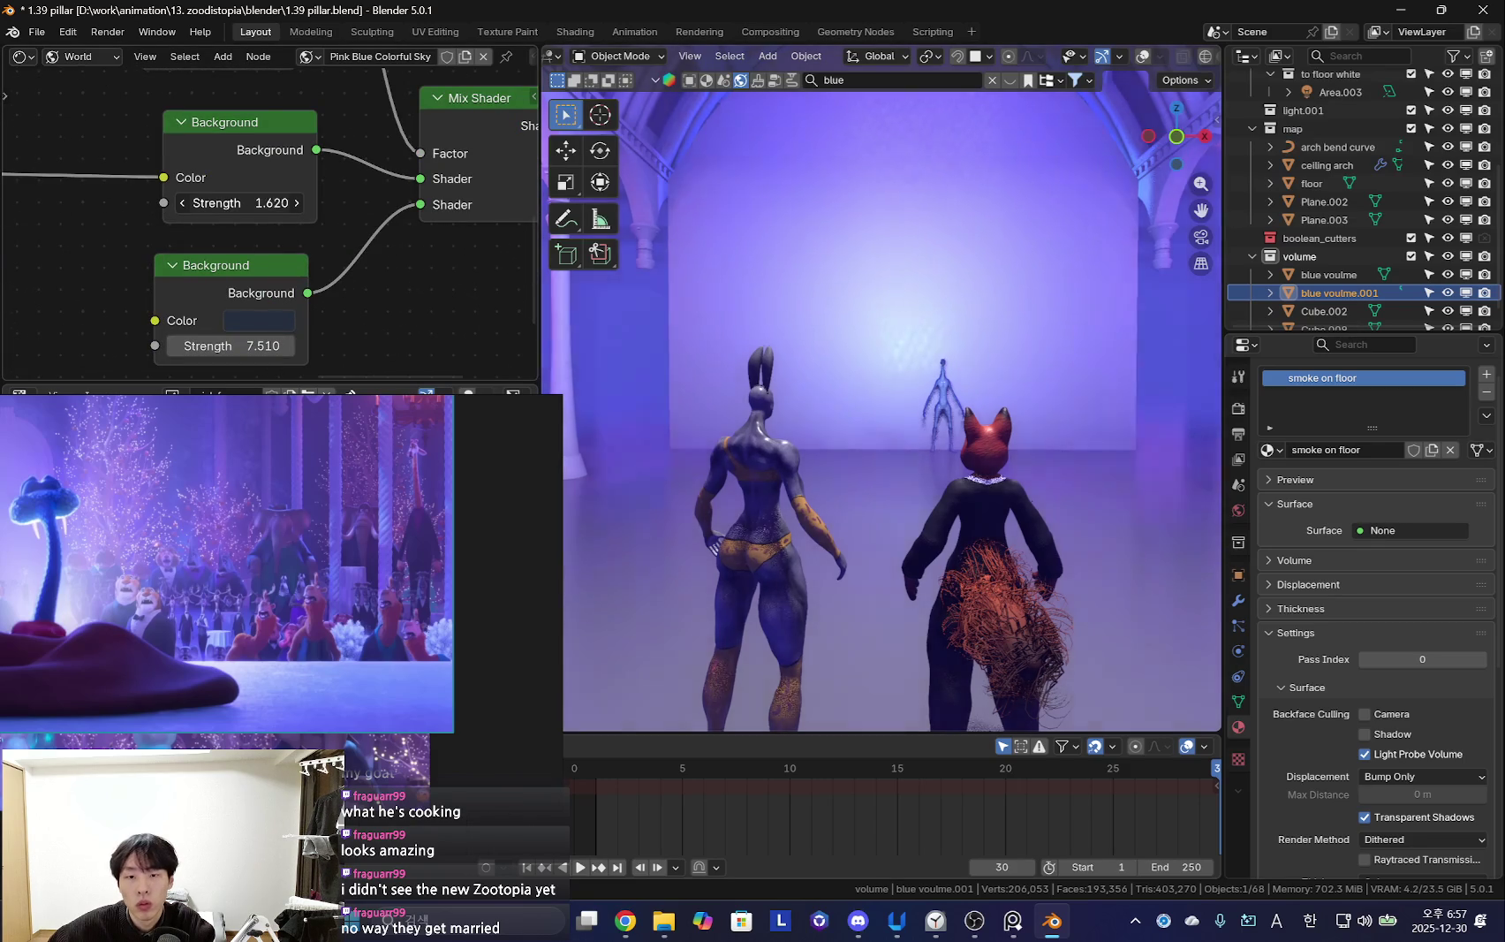
{"action": "left_click_drag", "start_coordinate": [238, 203], "coordinate": [257, 203]}
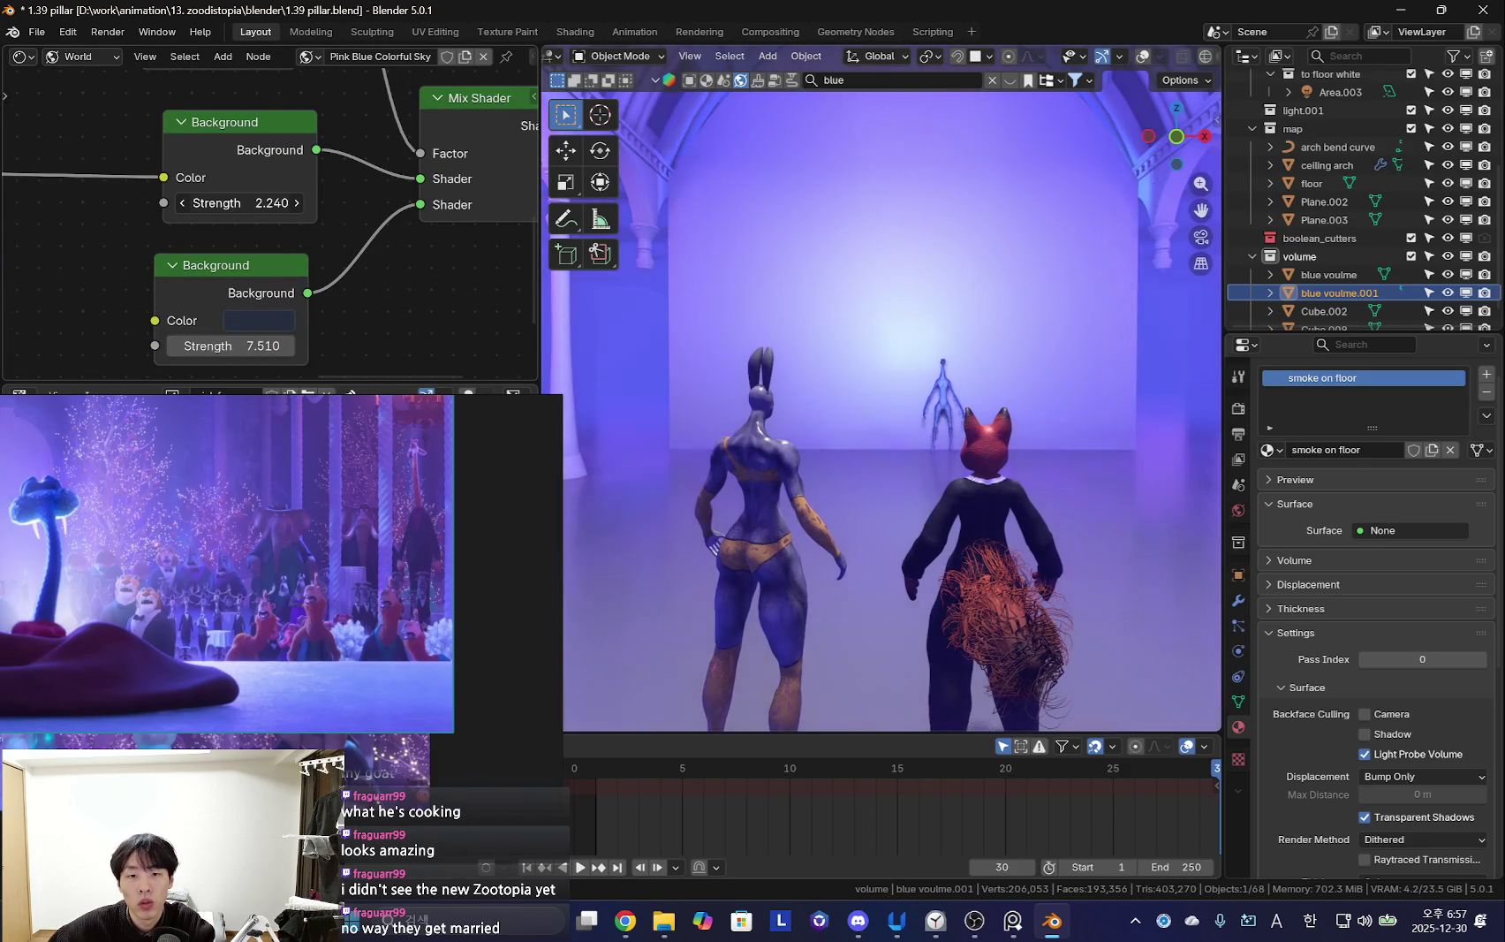
{"action": "mouse_move", "coordinate": [795, 406]}
{"action": "middle_mouse_down"}
{"action": "mouse_move", "coordinate": [1104, 475]}
{"action": "mouse_move", "coordinate": [1060, 416]}
{"action": "mouse_move", "coordinate": [1005, 426]}
{"action": "mouse_move", "coordinate": [1030, 450]}
{"action": "mouse_move", "coordinate": [899, 418]}
{"action": "mouse_move", "coordinate": [910, 470]}
{"action": "middle_mouse_up"}
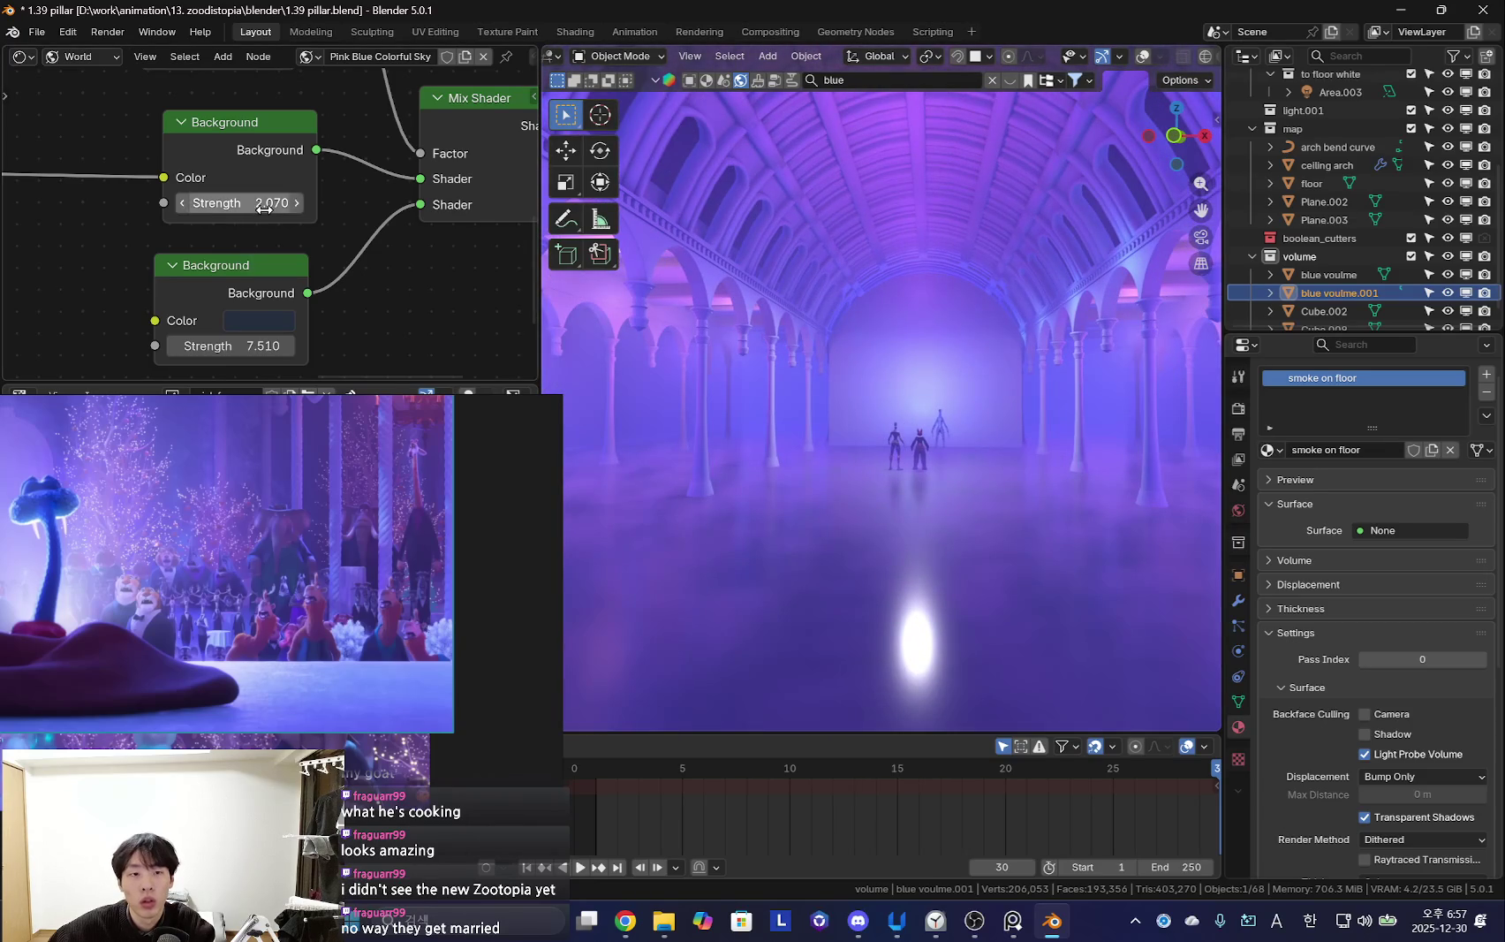
{"action": "key", "text": "Down"}
{"action": "left_click", "coordinate": [356, 526]}
{"action": "scroll", "coordinate": [469, 370], "scroll_direction": "up", "scroll_amount": 2}
{"action": "scroll", "coordinate": [470, 371], "scroll_direction": "up", "scroll_amount": 3}
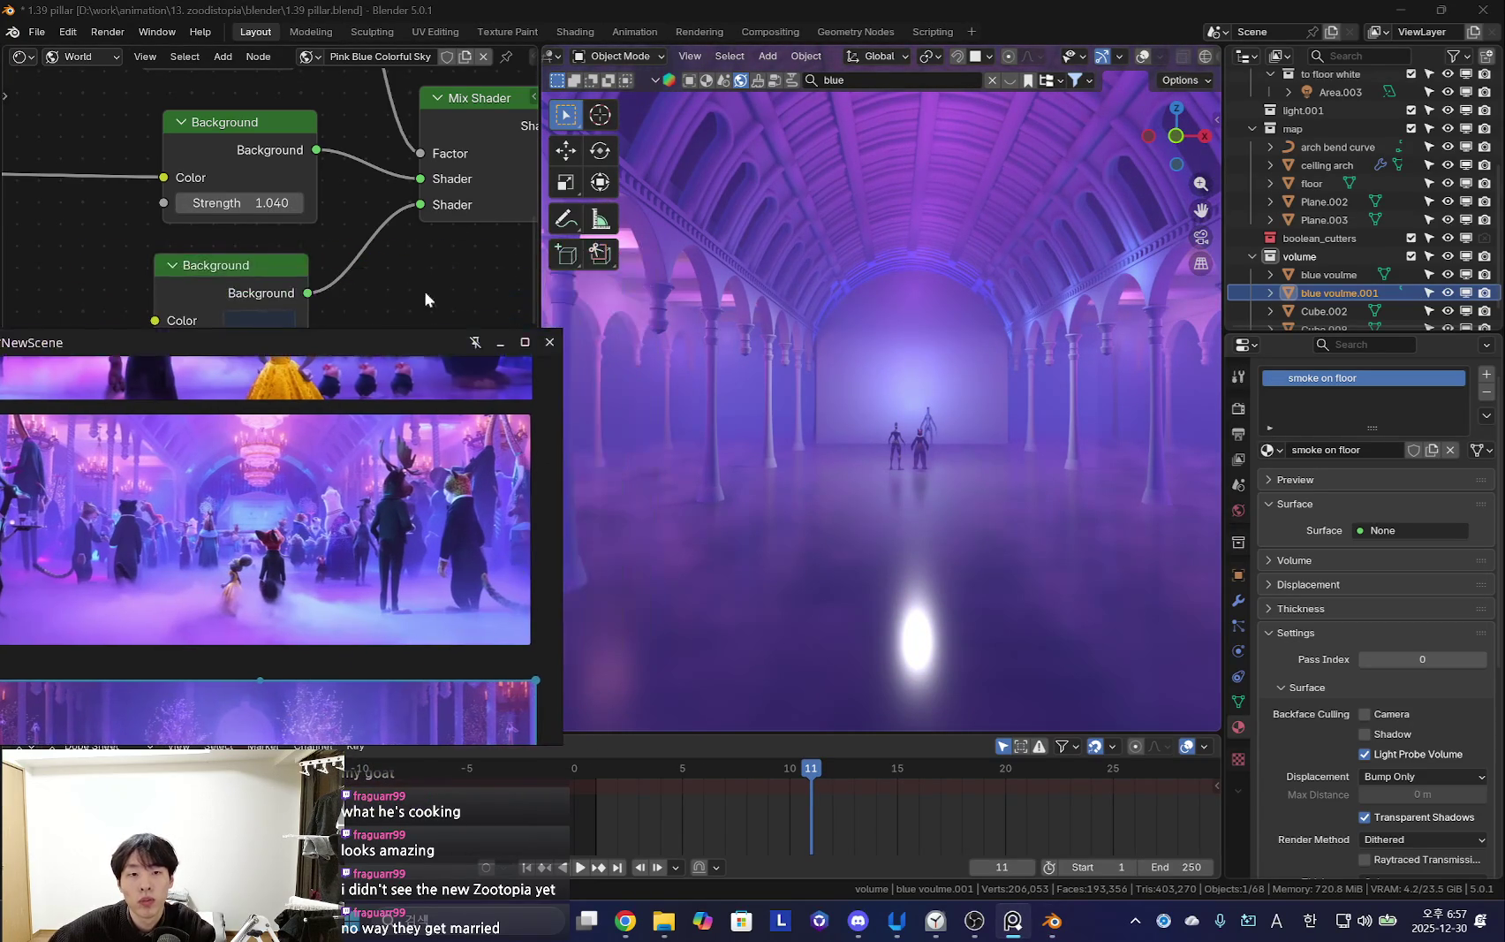
{"action": "left_click_drag", "start_coordinate": [254, 202], "coordinate": [283, 203]}
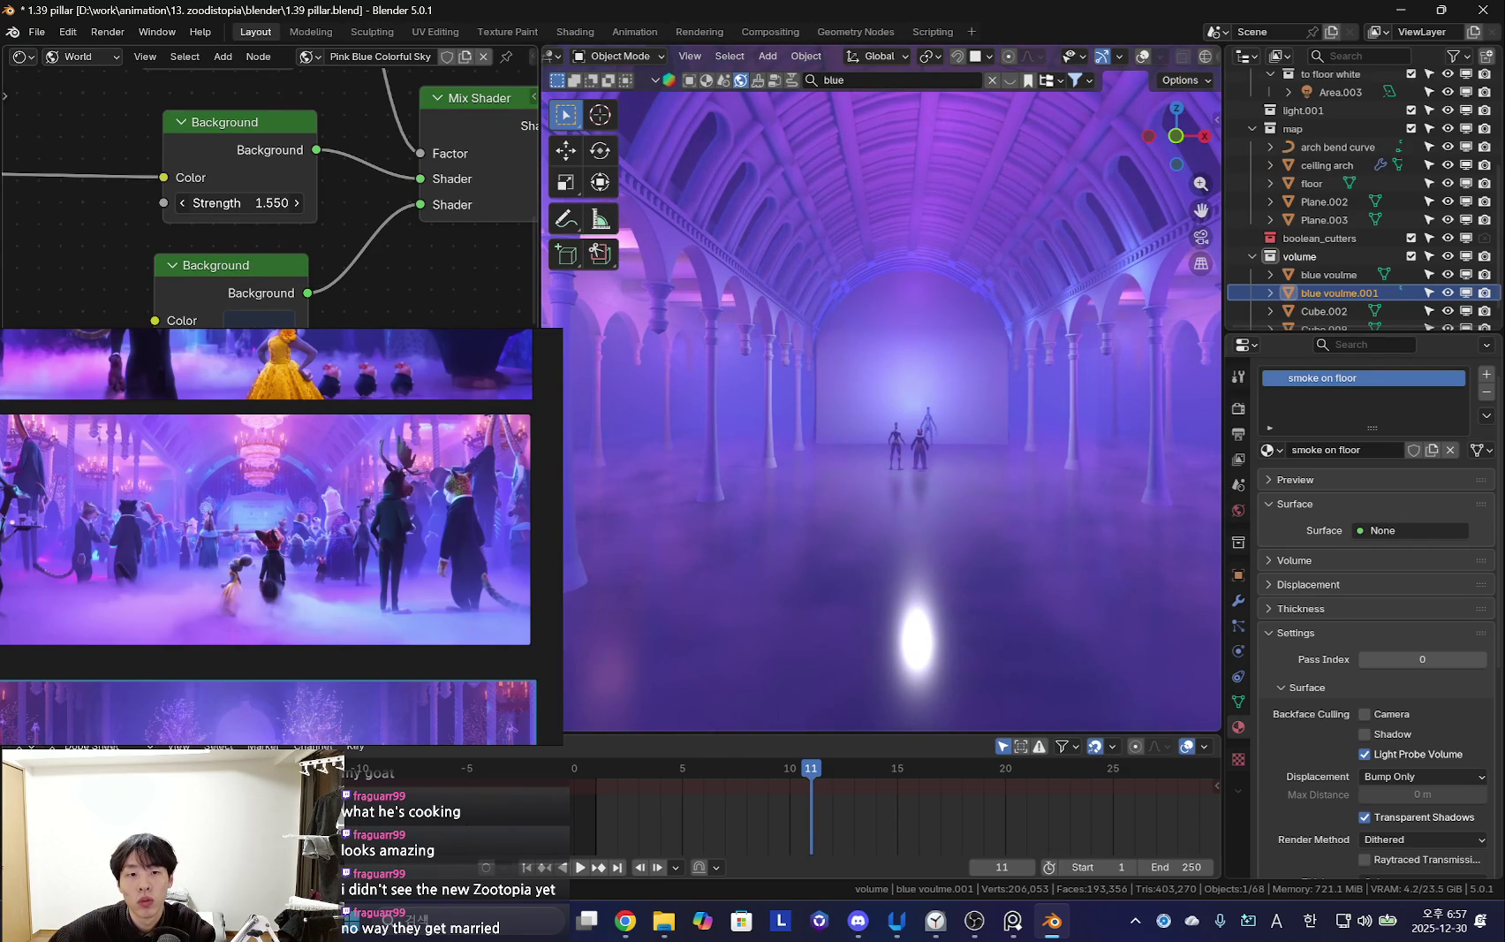
{"action": "middle_click_drag", "start_coordinate": [903, 354], "coordinate": [916, 377]}
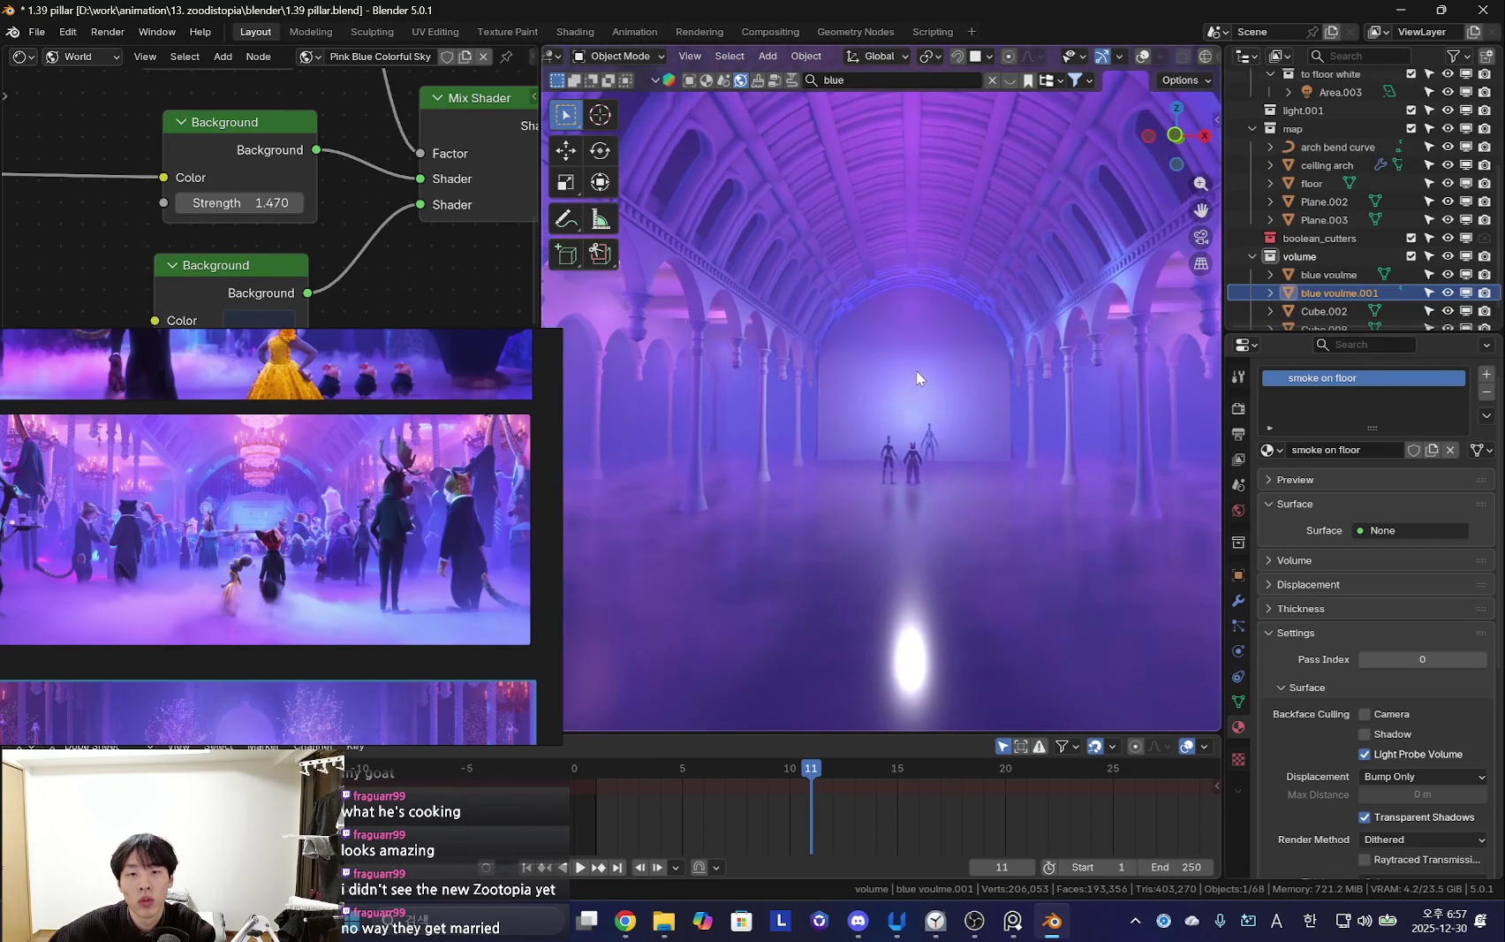
{"action": "left_click", "coordinate": [910, 309]}
{"action": "middle_click_drag", "start_coordinate": [910, 311], "coordinate": [958, 321]}
Make the pink point light a more saturated magenta and check the new colour
{"action": "left_click", "coordinate": [1410, 496]}
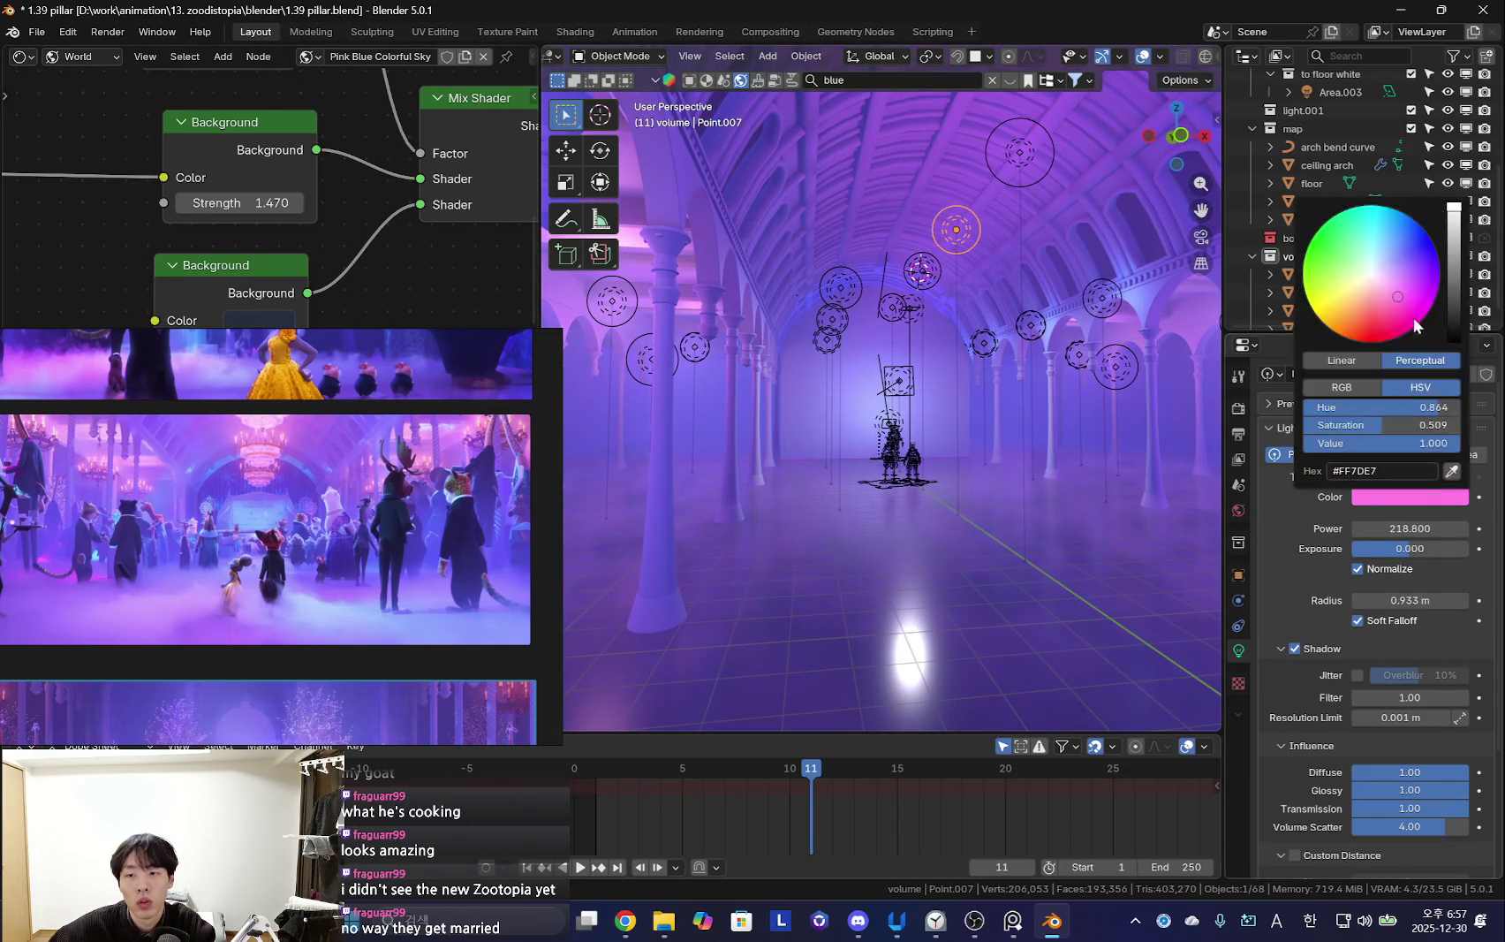
{"action": "left_click", "coordinate": [1404, 305]}
{"action": "key", "text": "shift+alt+z"}
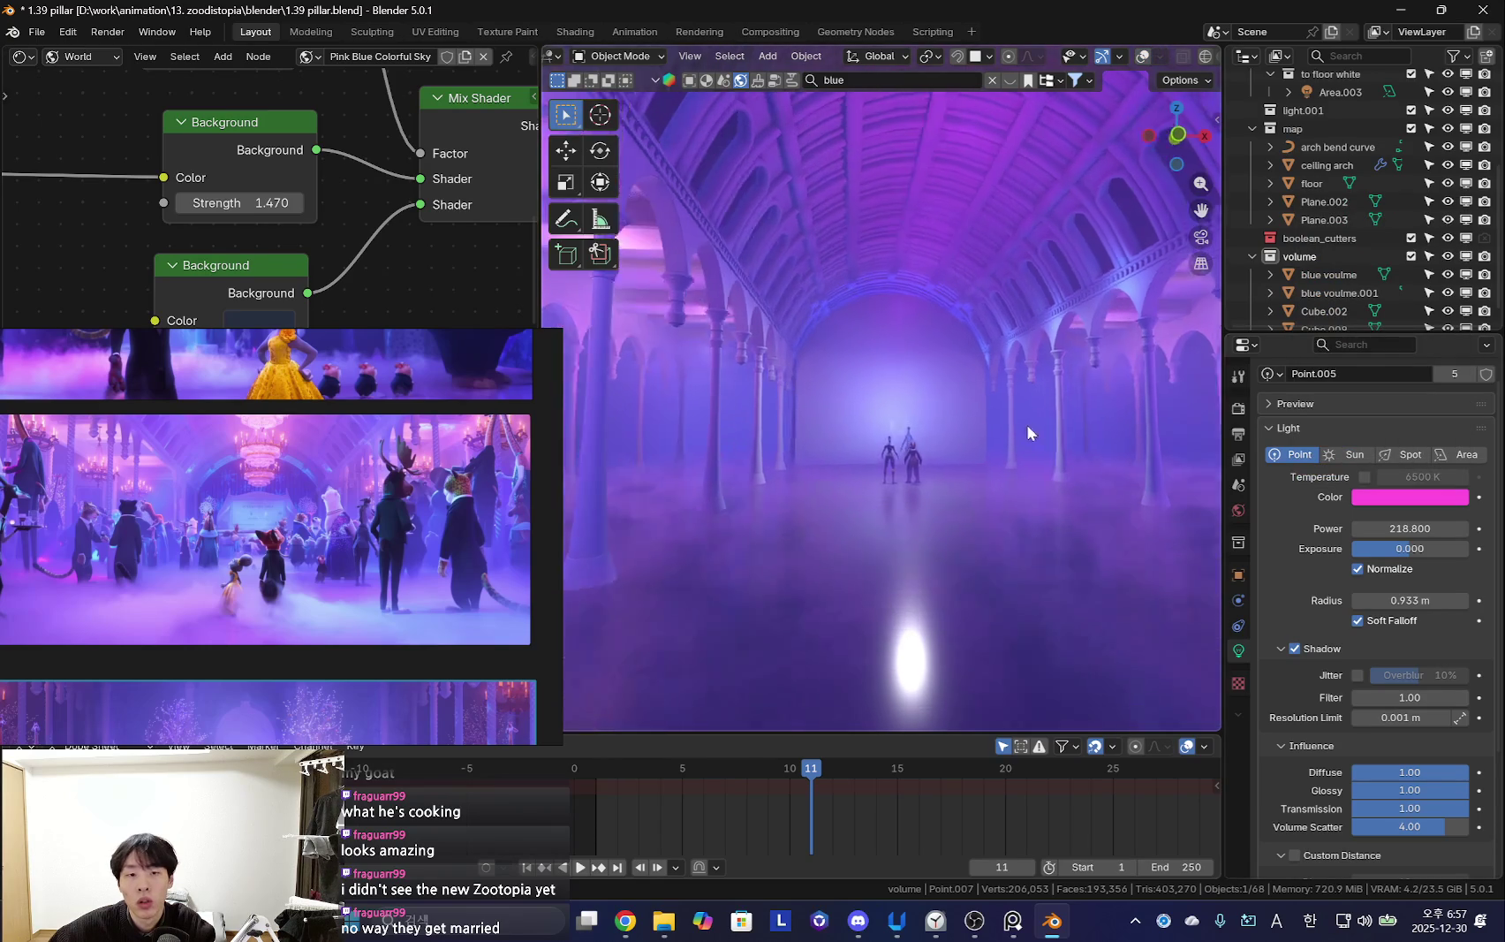
{"action": "key", "text": "shift+alt+z"}
{"action": "mouse_move", "coordinate": [967, 332]}
{"action": "middle_mouse_down"}
{"action": "mouse_move", "coordinate": [943, 326]}
{"action": "mouse_move", "coordinate": [952, 234]}
{"action": "mouse_move", "coordinate": [976, 226]}
{"action": "mouse_move", "coordinate": [950, 335]}
{"action": "mouse_move", "coordinate": [993, 296]}
{"action": "mouse_move", "coordinate": [965, 383]}
{"action": "middle_mouse_up"}
Move a blue point light about -1.48 m along the X axis
{"action": "left_click", "coordinate": [951, 235]}
{"action": "left_click", "coordinate": [899, 323]}
{"action": "scroll", "coordinate": [936, 397], "scroll_direction": "down", "scroll_amount": 5}
{"action": "left_click", "coordinate": [731, 309]}
{"action": "scroll", "coordinate": [795, 354], "scroll_direction": "up", "scroll_amount": 3}
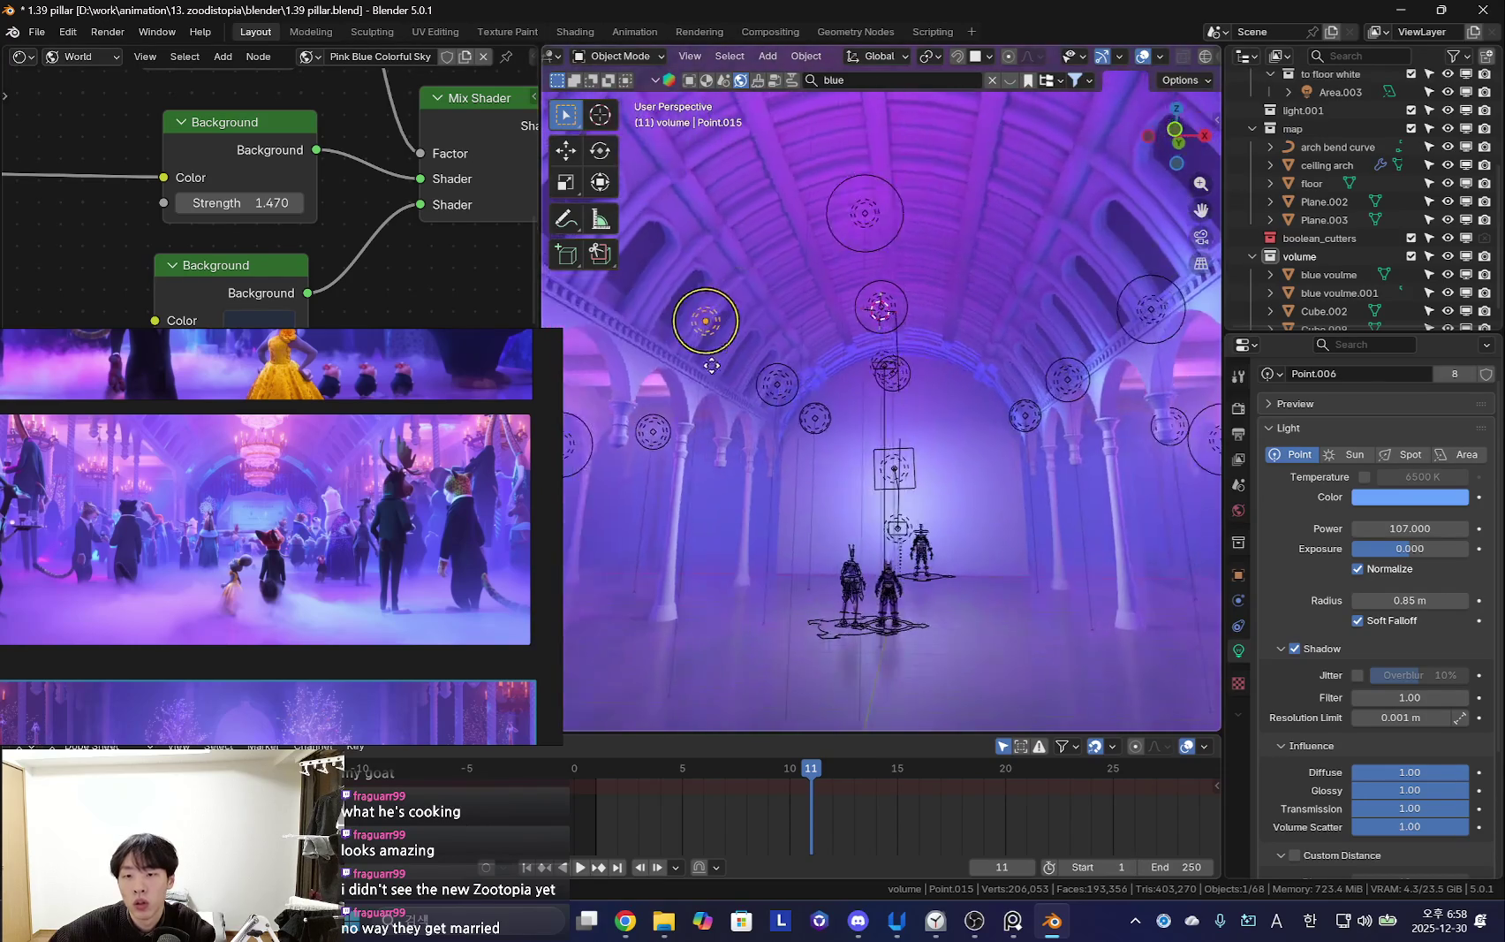
{"action": "key", "text": "shift+alt+z"}
{"action": "key", "text": "x"}
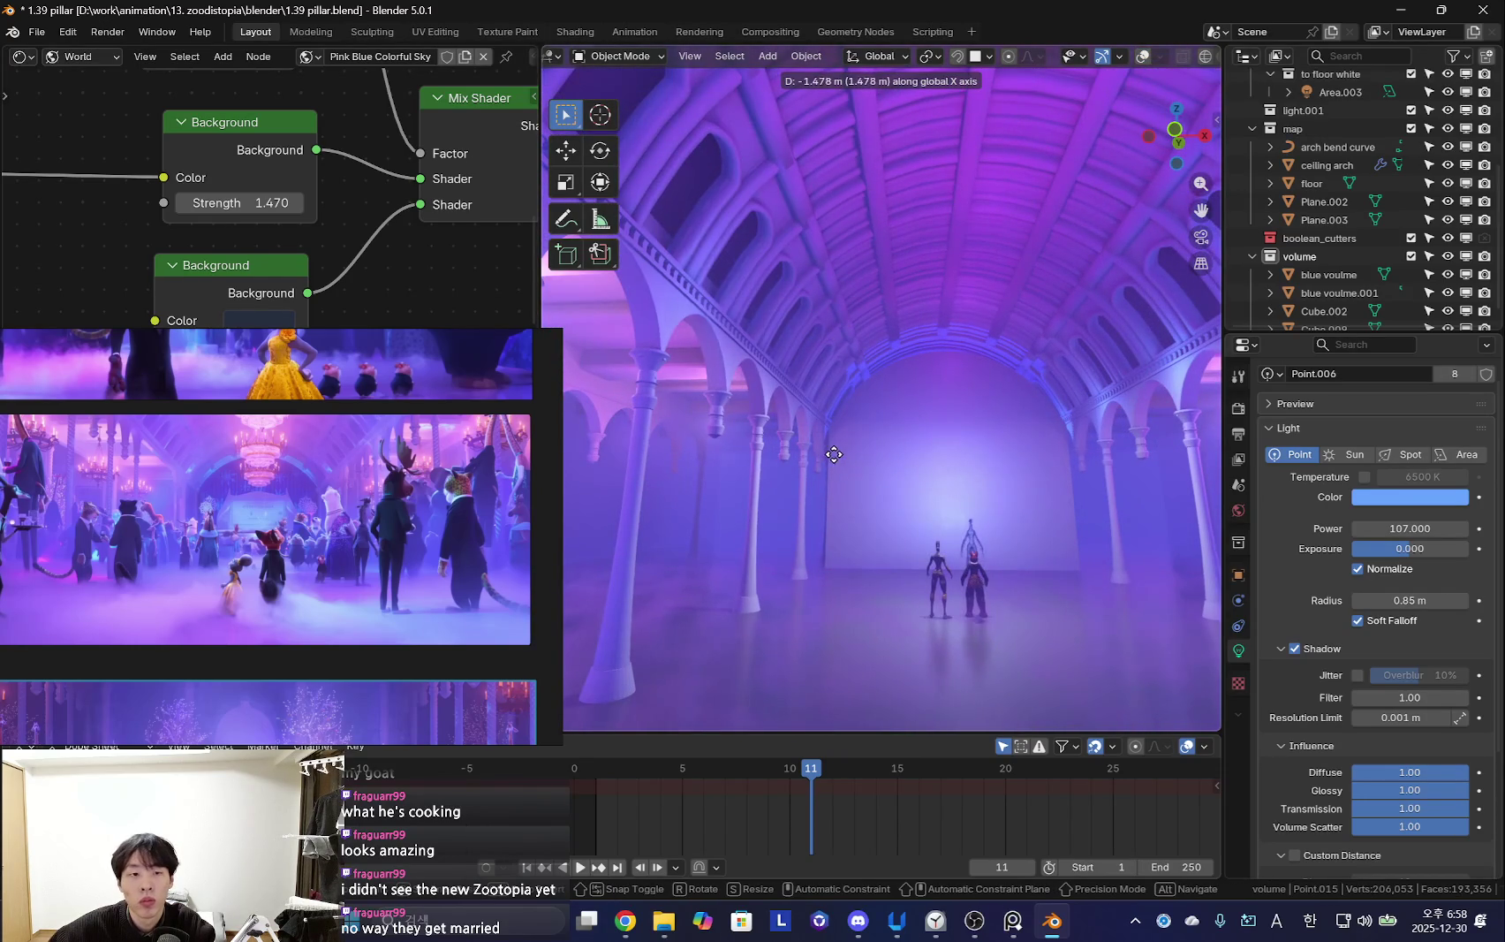
{"action": "left_click", "coordinate": [834, 455]}
{"action": "mouse_move", "coordinate": [880, 455]}
{"action": "middle_mouse_down"}
{"action": "mouse_move", "coordinate": [852, 463]}
{"action": "mouse_move", "coordinate": [934, 510]}
{"action": "middle_mouse_up"}
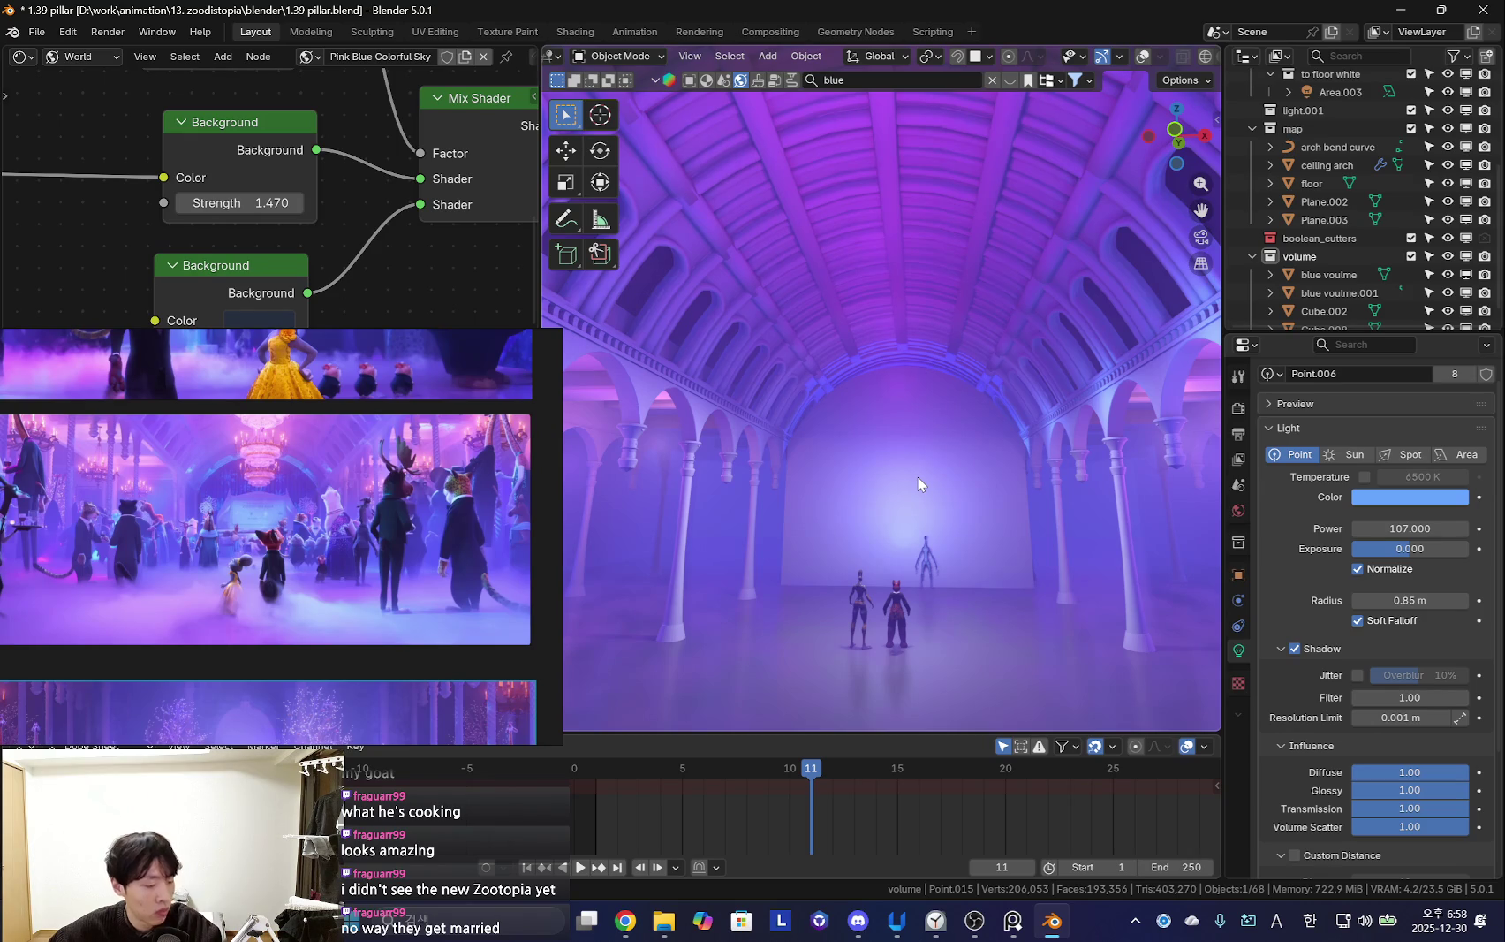
Level the hall view and select the blue volume fog object, then the large area light
{"action": "left_click", "coordinate": [934, 920]}
{"action": "mouse_move", "coordinate": [910, 376]}
{"action": "middle_mouse_down"}
{"action": "mouse_move", "coordinate": [941, 396]}
{"action": "mouse_move", "coordinate": [1032, 555]}
{"action": "middle_mouse_up"}
{"action": "key", "text": "shift+alt+z"}
{"action": "mouse_move", "coordinate": [988, 506]}
{"action": "middle_mouse_down"}
{"action": "mouse_move", "coordinate": [857, 472]}
{"action": "mouse_move", "coordinate": [859, 501]}
{"action": "middle_mouse_up"}
{"action": "left_click", "coordinate": [853, 468]}
{"action": "left_click", "coordinate": [884, 441]}
{"action": "key", "text": "shift+alt+z"}
Orbit around the characters to inspect the fox's tail and the ceiling arches
{"action": "mouse_move", "coordinate": [990, 508]}
{"action": "middle_mouse_down"}
{"action": "mouse_move", "coordinate": [861, 540]}
{"action": "mouse_move", "coordinate": [1050, 499]}
{"action": "middle_mouse_up"}
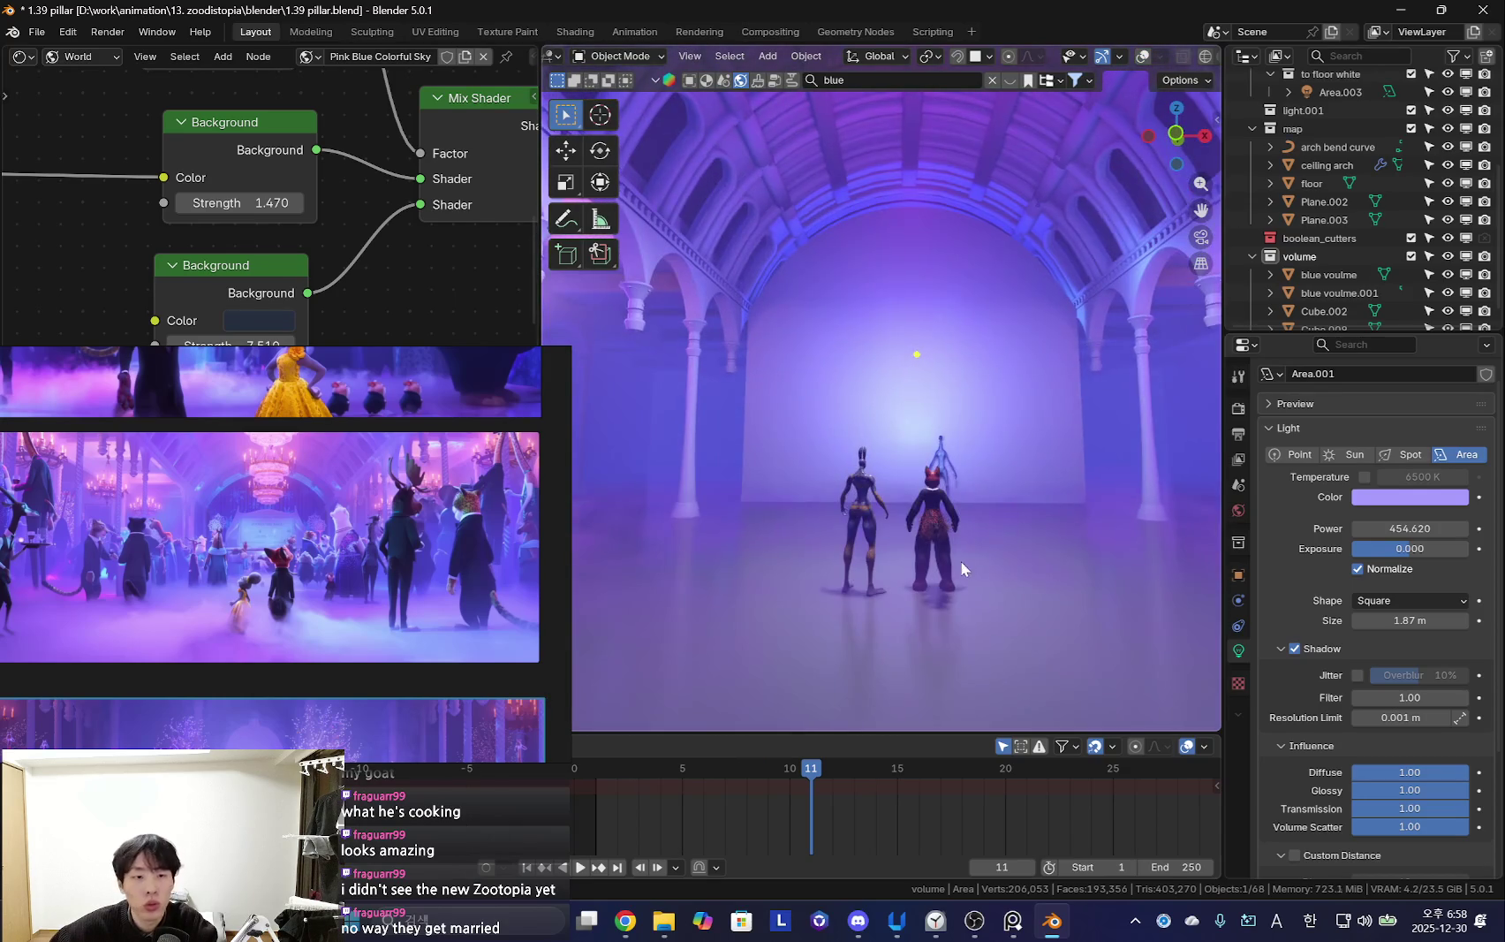
{"action": "scroll", "coordinate": [972, 573], "scroll_direction": "up", "scroll_amount": 5}
{"action": "mouse_move", "coordinate": [877, 497]}
{"action": "middle_mouse_down"}
{"action": "mouse_move", "coordinate": [957, 570]}
{"action": "mouse_move", "coordinate": [1034, 552]}
{"action": "mouse_move", "coordinate": [1082, 479]}
{"action": "mouse_move", "coordinate": [1069, 551]}
{"action": "mouse_move", "coordinate": [814, 592]}
{"action": "mouse_move", "coordinate": [1031, 586]}
{"action": "mouse_move", "coordinate": [1107, 554]}
{"action": "mouse_move", "coordinate": [1063, 506]}
{"action": "mouse_move", "coordinate": [736, 529]}
{"action": "mouse_move", "coordinate": [969, 484]}
{"action": "mouse_move", "coordinate": [896, 537]}
{"action": "mouse_move", "coordinate": [947, 500]}
{"action": "mouse_move", "coordinate": [993, 523]}
{"action": "mouse_move", "coordinate": [993, 544]}
{"action": "middle_mouse_up"}
{"action": "scroll", "coordinate": [349, 597], "scroll_direction": "down", "scroll_amount": 2}
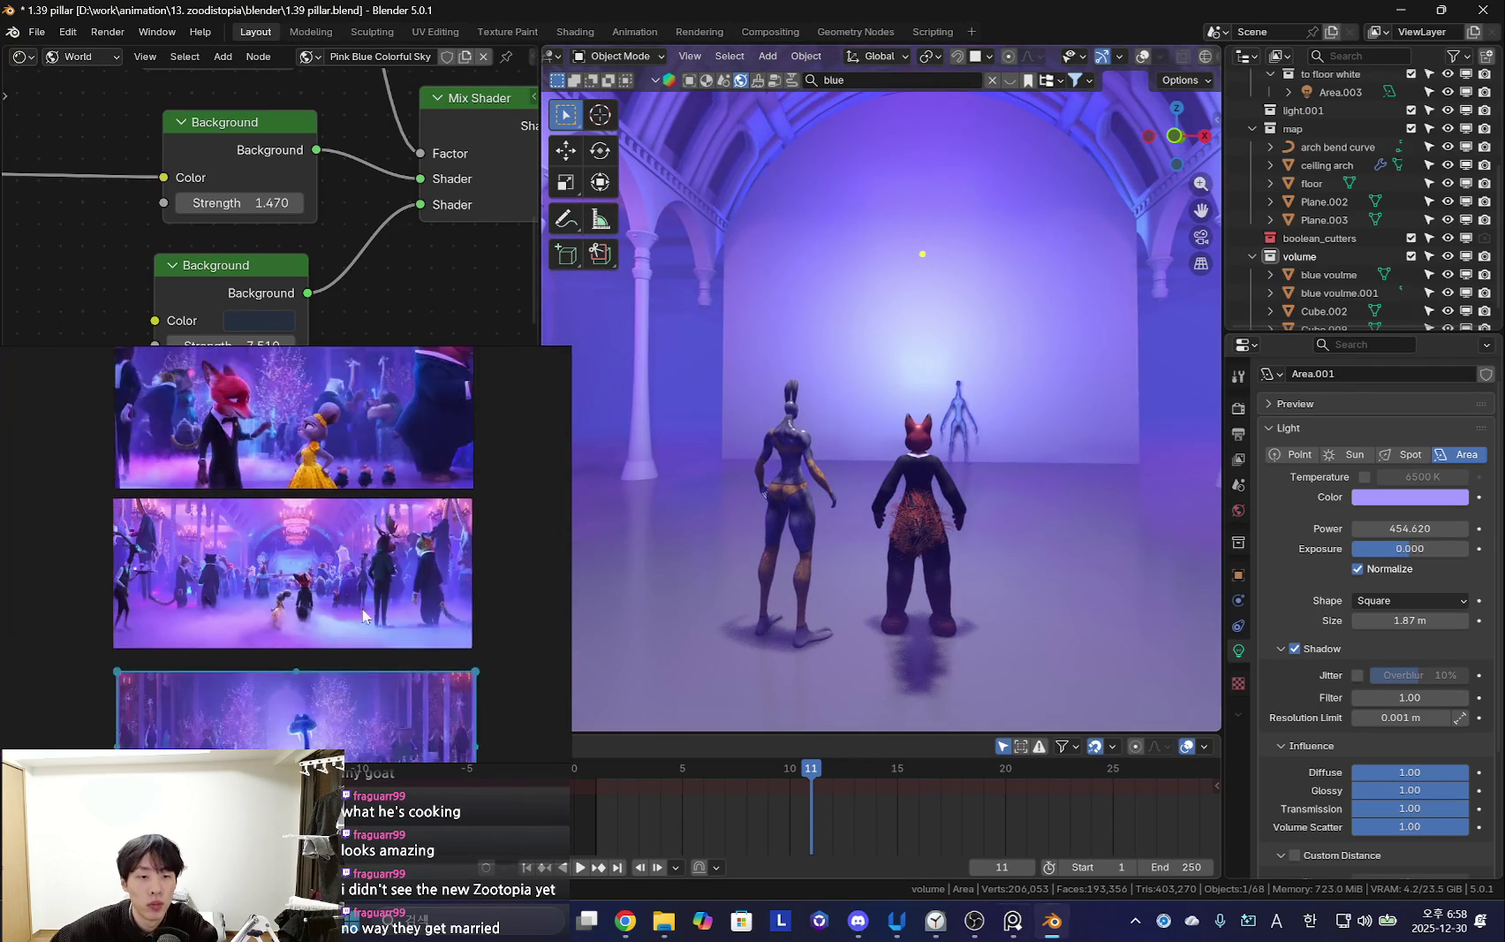
{"action": "scroll", "coordinate": [349, 583], "scroll_direction": "up", "scroll_amount": 3}
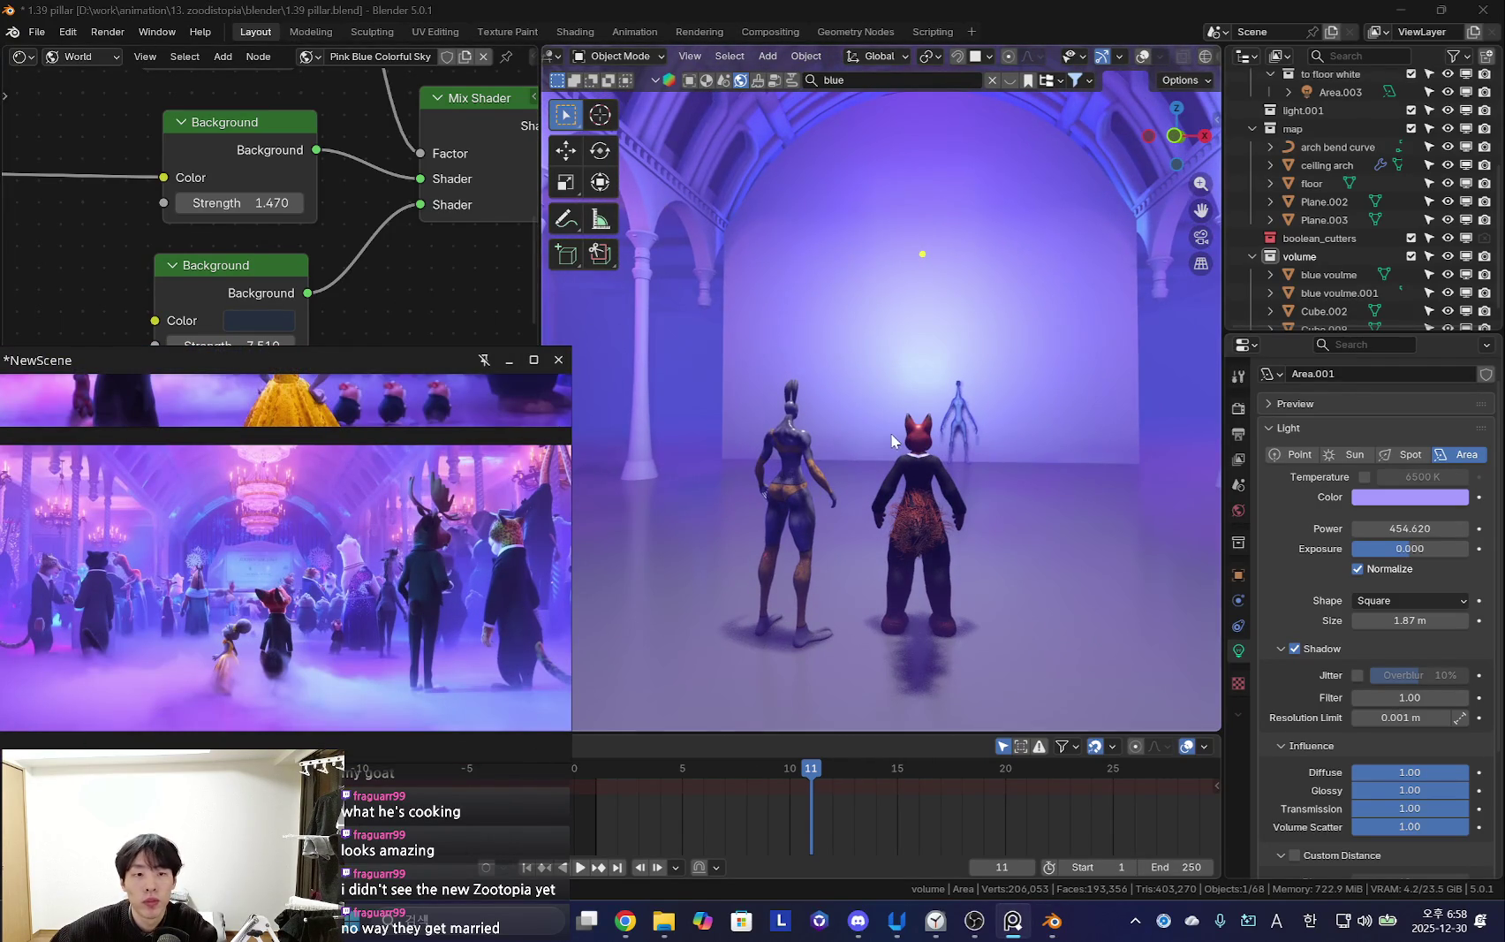
{"action": "scroll", "coordinate": [892, 440], "scroll_direction": "down", "scroll_amount": 3}
{"action": "mouse_move", "coordinate": [937, 396]}
{"action": "middle_mouse_down"}
{"action": "mouse_move", "coordinate": [951, 473]}
{"action": "mouse_move", "coordinate": [930, 511]}
{"action": "mouse_move", "coordinate": [926, 478]}
{"action": "middle_mouse_up"}
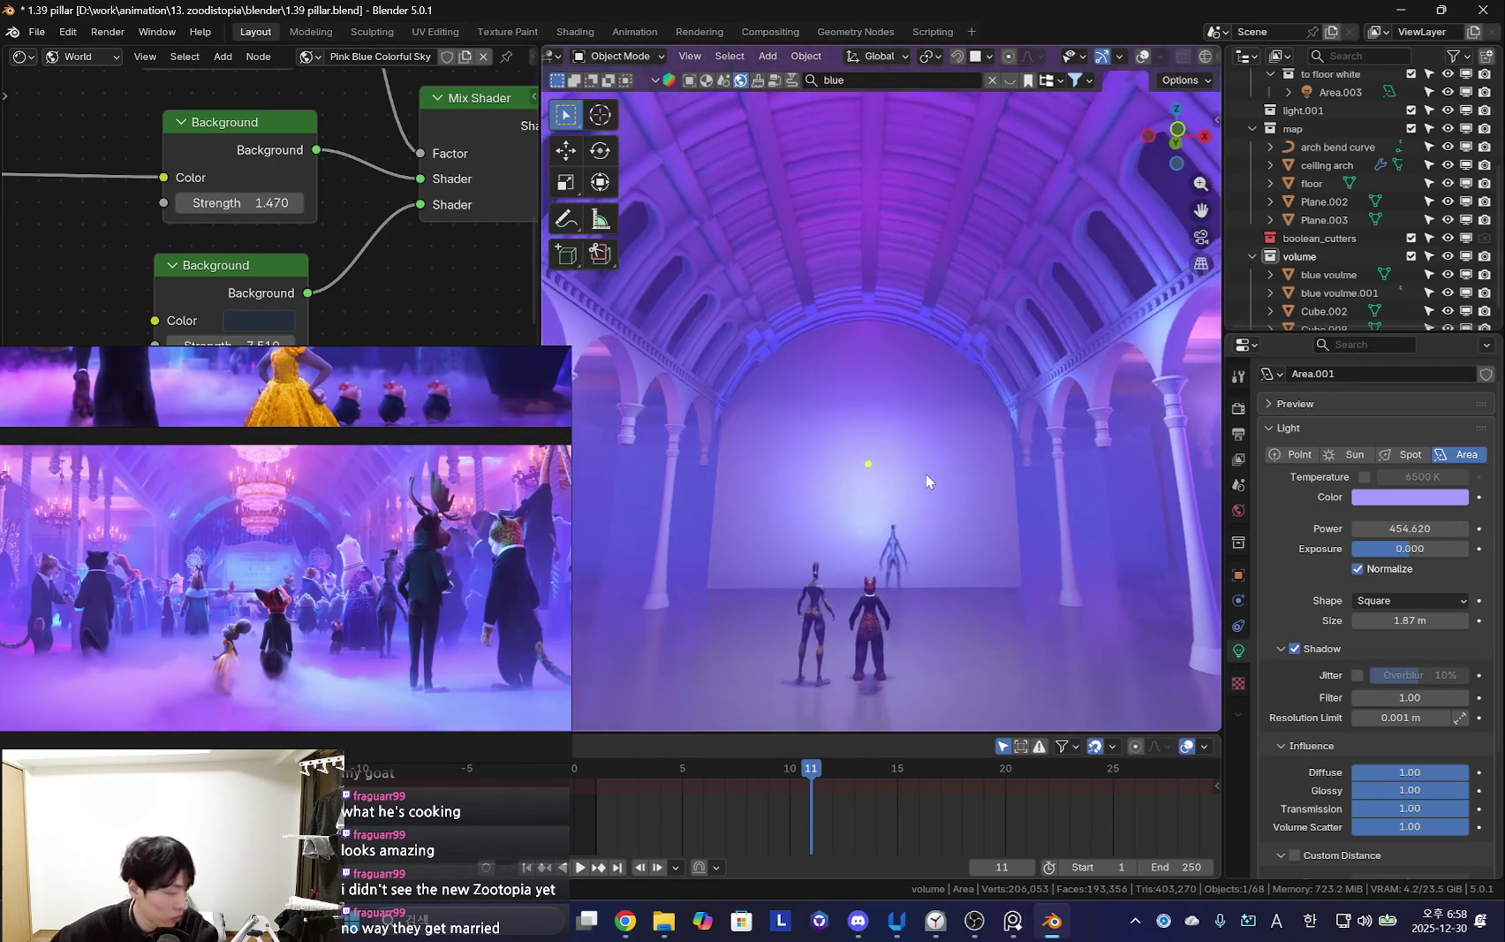
Select the Area.001 light with the light gizmos showing
{"action": "key", "text": "shift+alt+z"}
{"action": "left_click", "coordinate": [875, 338]}
{"action": "middle_click_drag", "start_coordinate": [875, 338], "coordinate": [927, 389]}
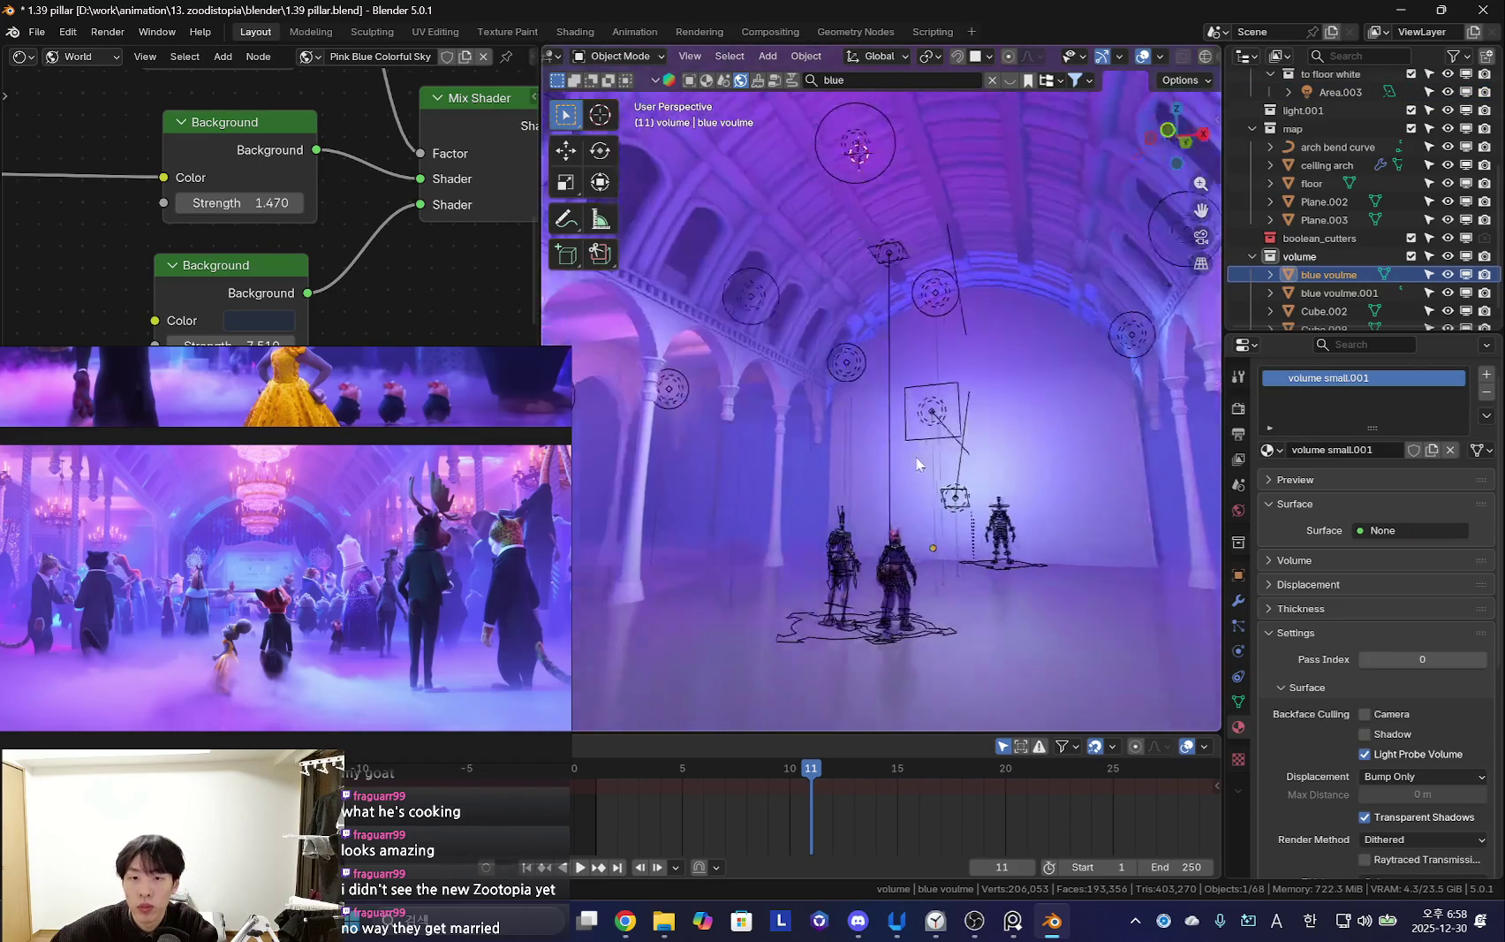
{"action": "left_click", "coordinate": [937, 398]}
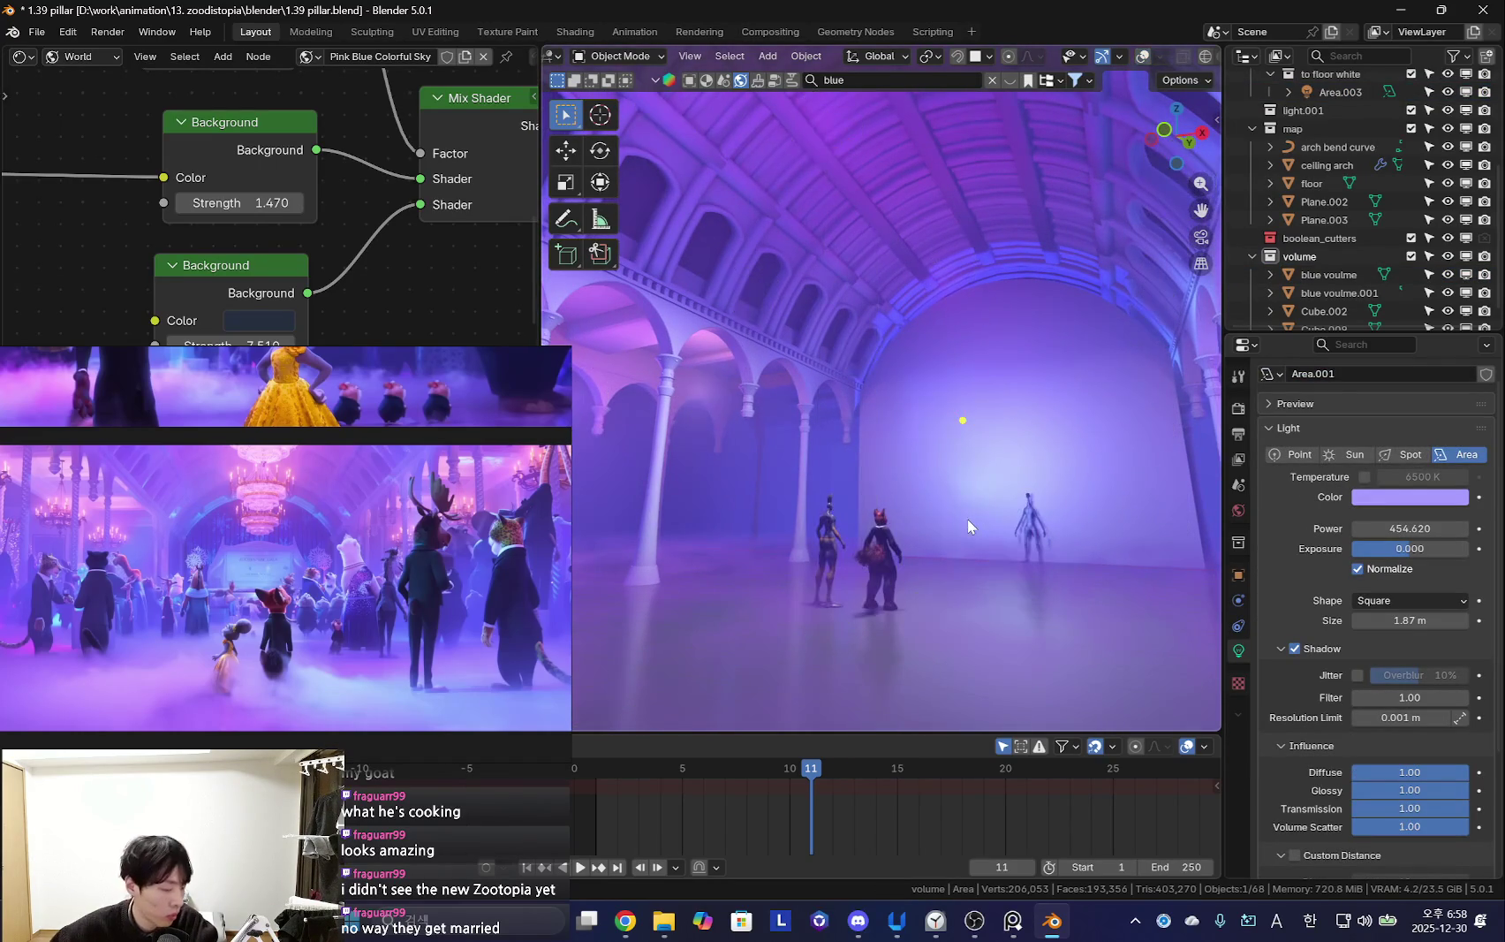
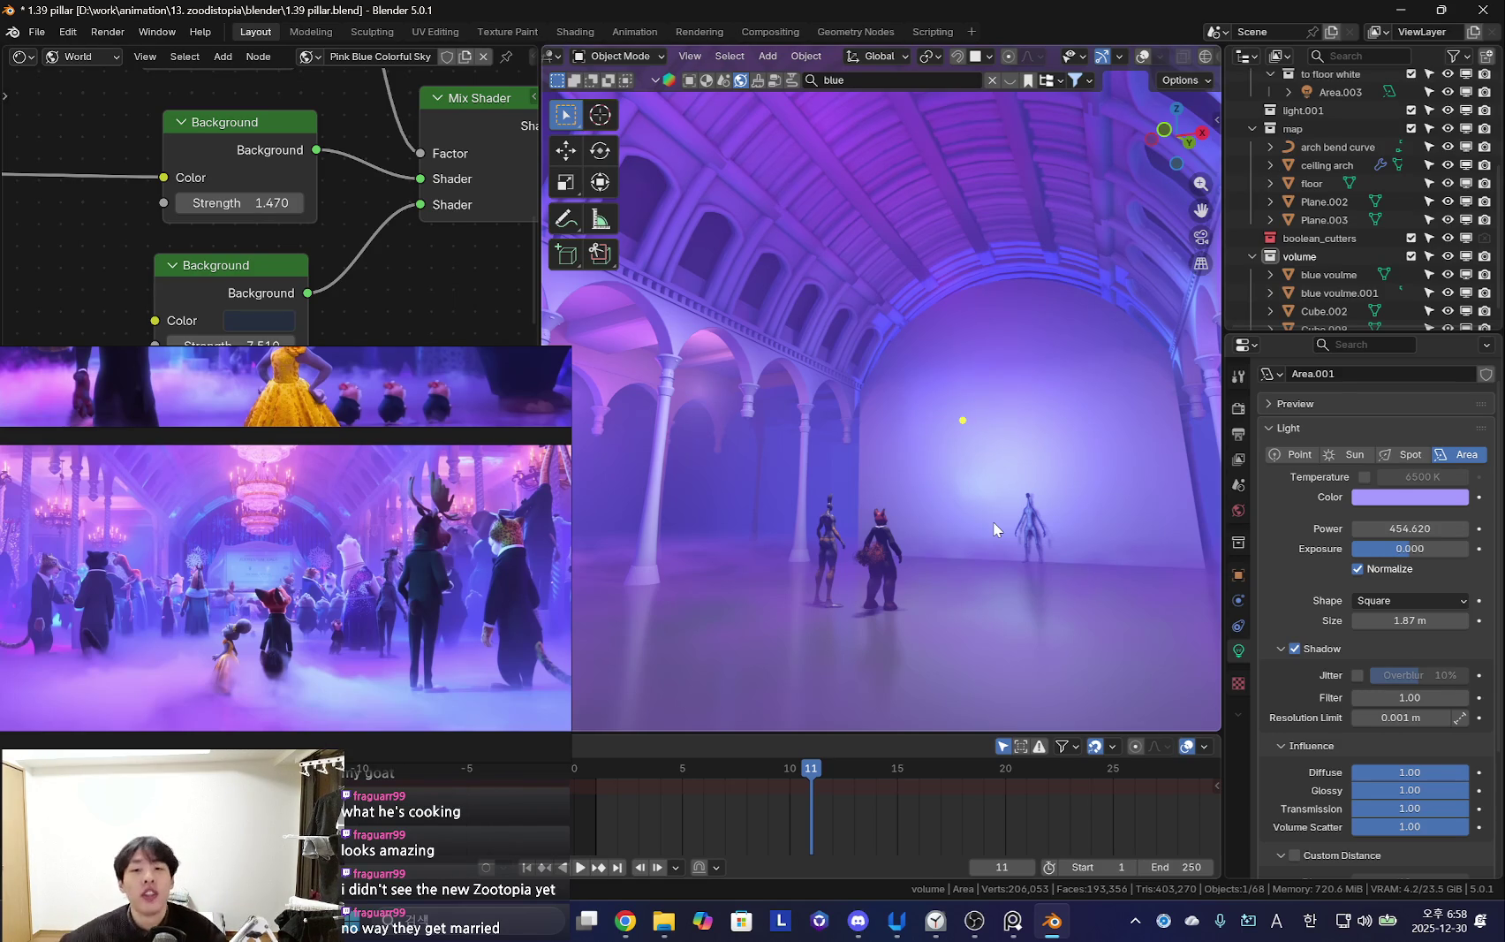
Select the blue voulme.001 smoke volume while the animation plays, with overlays hidden
{"action": "mouse_move", "coordinate": [968, 459]}
{"action": "middle_mouse_down"}
{"action": "mouse_move", "coordinate": [929, 458]}
{"action": "mouse_move", "coordinate": [993, 453]}
{"action": "mouse_move", "coordinate": [920, 529]}
{"action": "mouse_move", "coordinate": [910, 580]}
{"action": "mouse_move", "coordinate": [1073, 558]}
{"action": "mouse_move", "coordinate": [1122, 483]}
{"action": "mouse_move", "coordinate": [1074, 487]}
{"action": "middle_mouse_up"}
{"action": "key", "text": "shift+alt+z"}
{"action": "left_click", "coordinate": [1119, 474]}
{"action": "key", "text": "space"}
{"action": "key", "text": "shift+alt+z"}
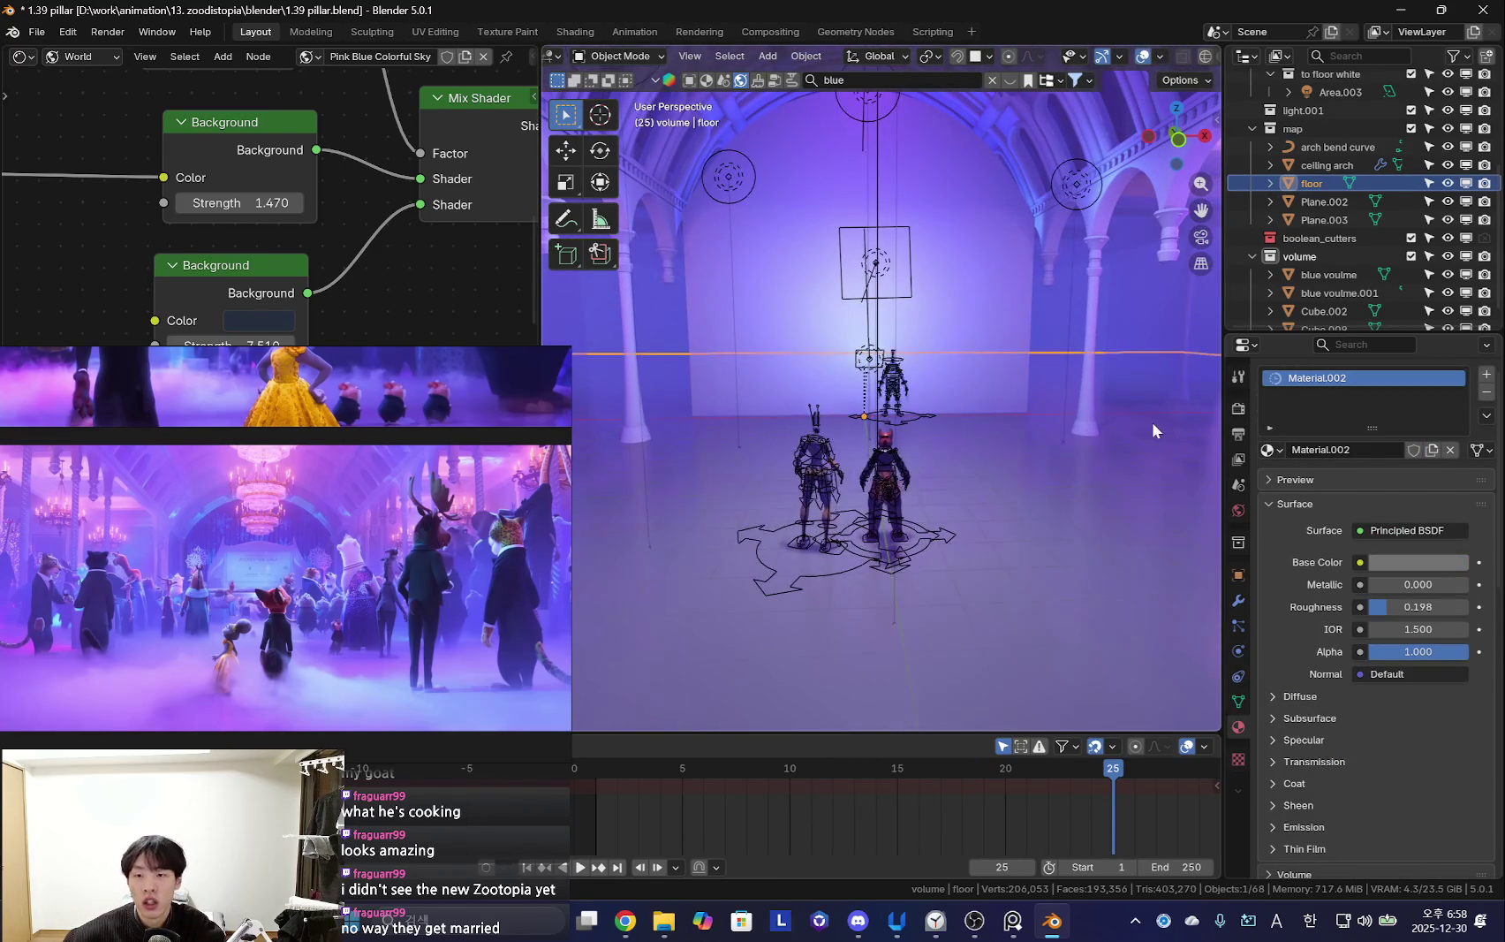
{"action": "left_click", "coordinate": [1329, 275]}
{"action": "scroll", "coordinate": [1325, 281], "scroll_direction": "down", "scroll_amount": 1}
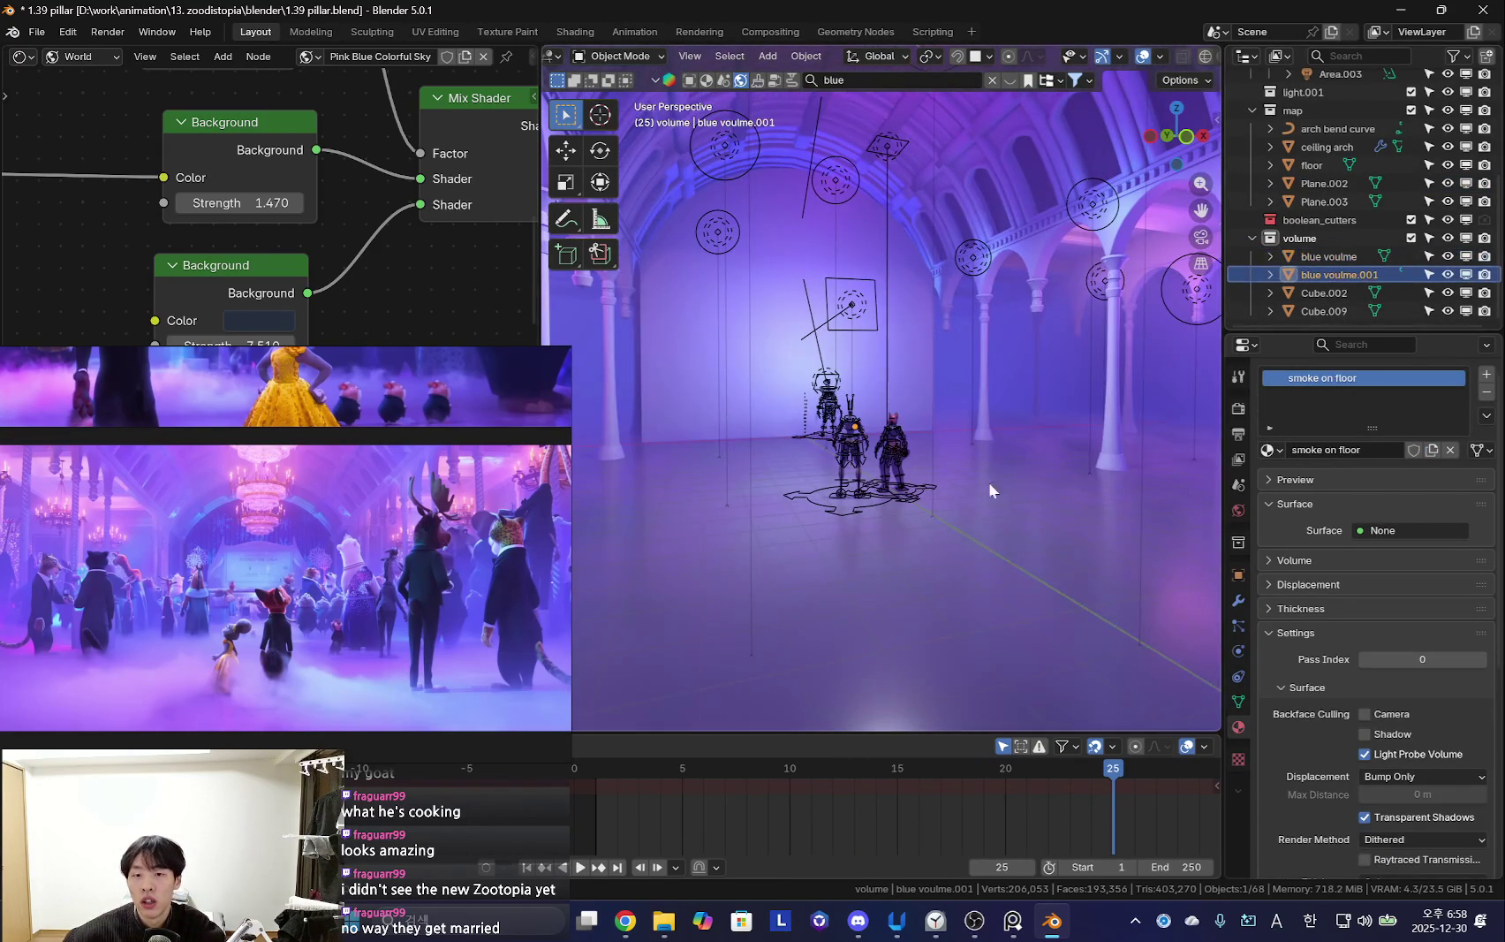
{"action": "mouse_move", "coordinate": [1039, 443]}
{"action": "middle_mouse_down"}
{"action": "mouse_move", "coordinate": [1014, 490]}
{"action": "mouse_move", "coordinate": [1028, 498]}
{"action": "mouse_move", "coordinate": [952, 500]}
{"action": "mouse_move", "coordinate": [1009, 491]}
{"action": "mouse_move", "coordinate": [1028, 538]}
{"action": "mouse_move", "coordinate": [1049, 513]}
{"action": "middle_mouse_up"}
{"action": "key", "text": "shift+alt+z"}
Lower voulme.001 along Z in two moves so the fog hugs the floor
{"action": "key", "text": "g"}
{"action": "key", "text": "z"}
{"action": "left_click", "coordinate": [1071, 522]}
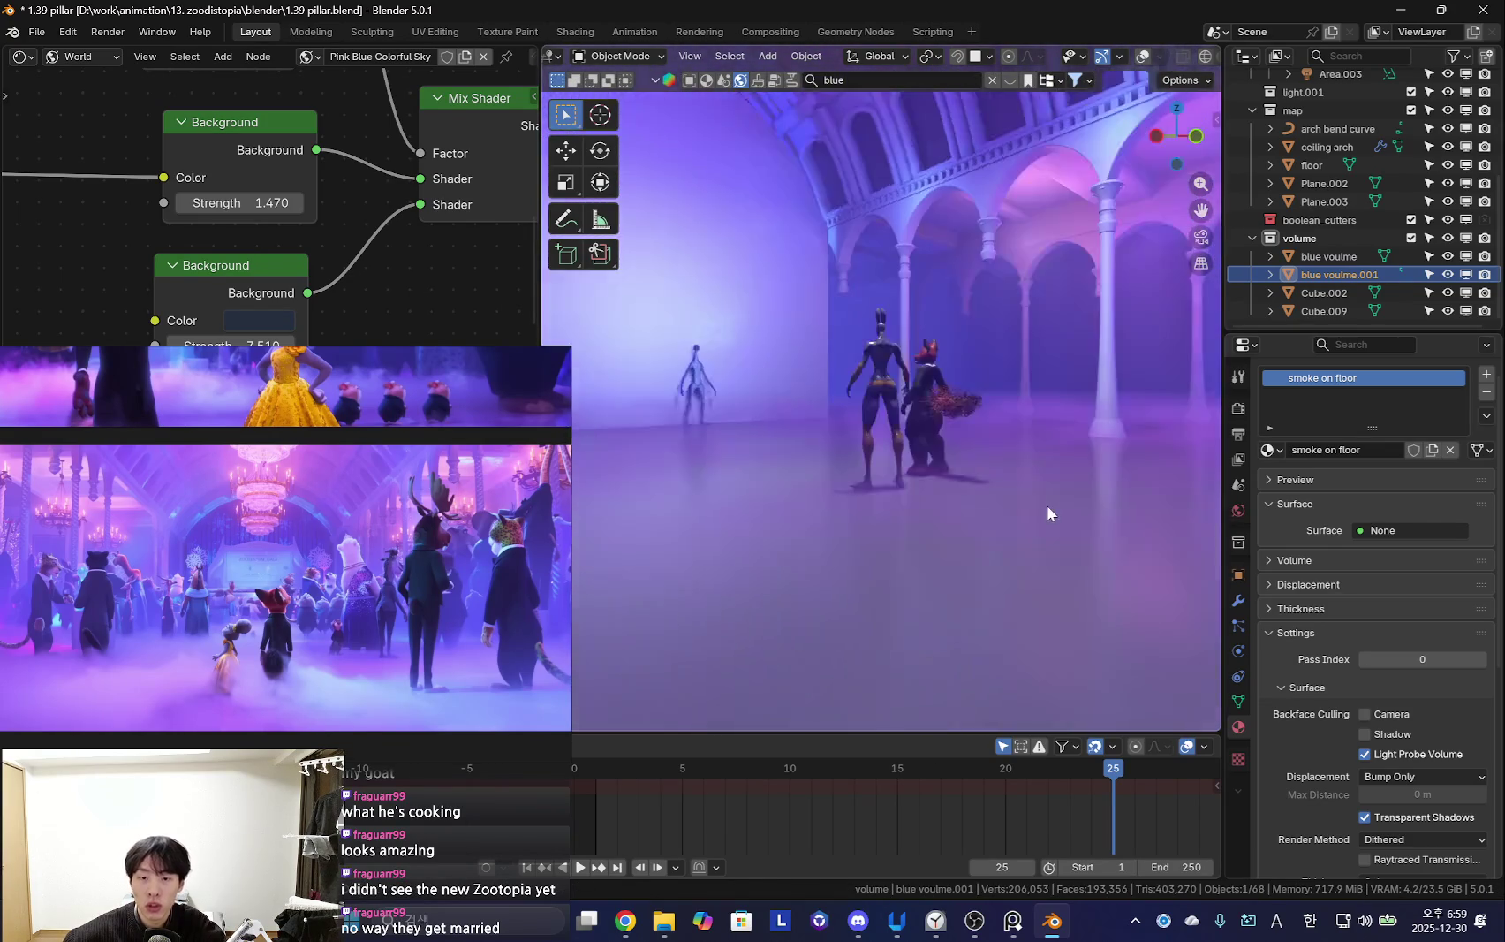
{"action": "key", "text": "g"}
{"action": "key", "text": "z"}
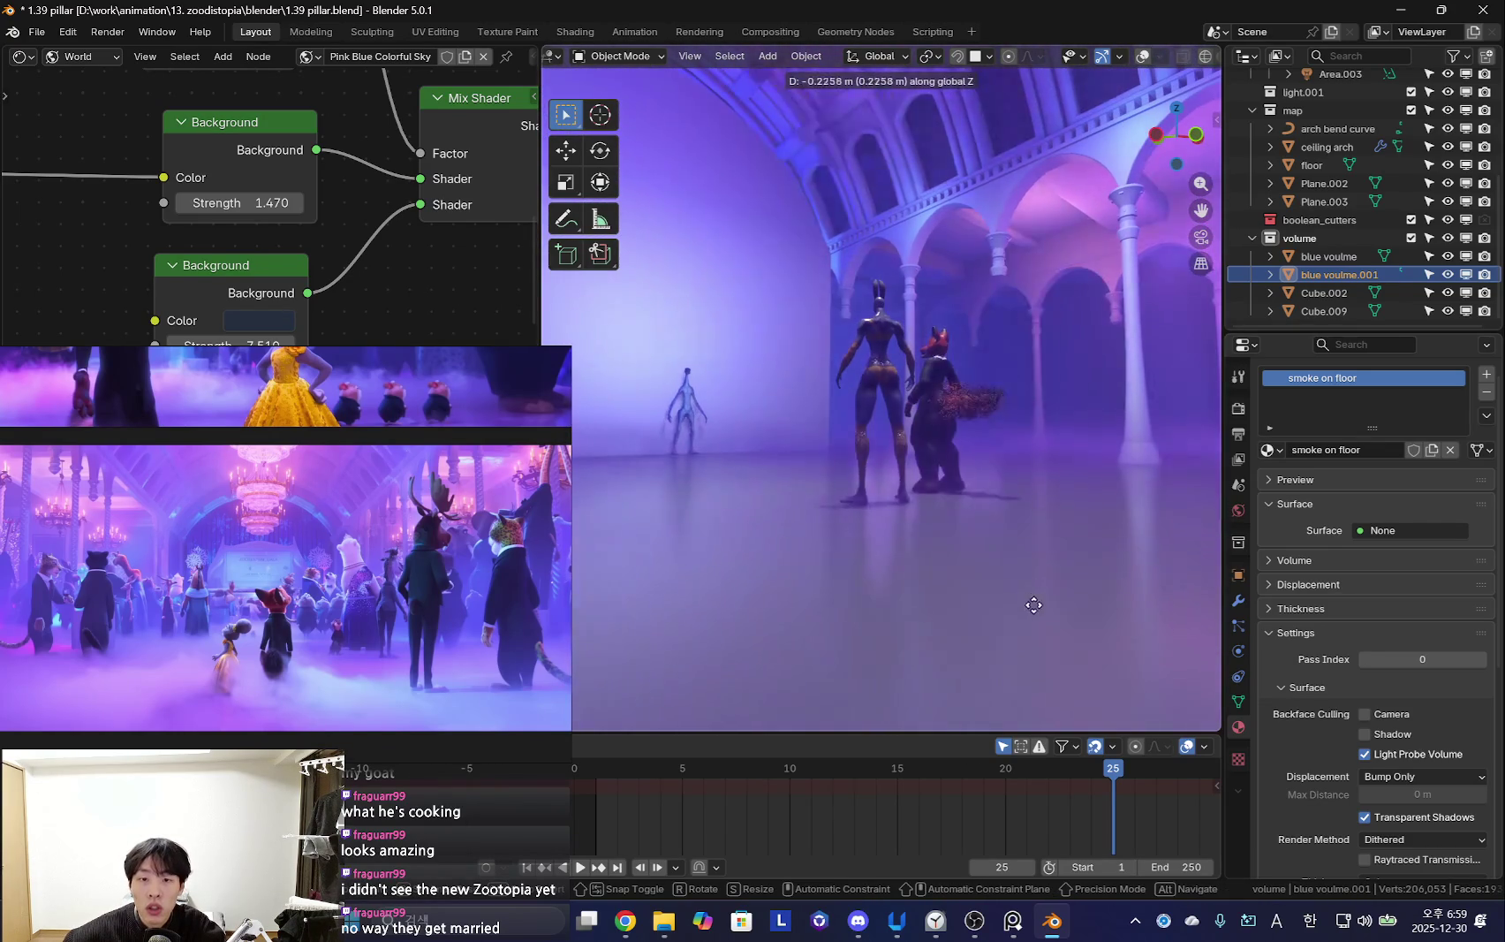
{"action": "left_click", "coordinate": [1032, 602]}
Switch the shader editor from the world nodes to the object's material nodes
{"action": "scroll", "coordinate": [170, 124], "scroll_direction": "down", "scroll_amount": 2}
{"action": "middle_click_drag", "start_coordinate": [170, 125], "coordinate": [213, 219]}
{"action": "scroll", "coordinate": [214, 219], "scroll_direction": "down", "scroll_amount": 3}
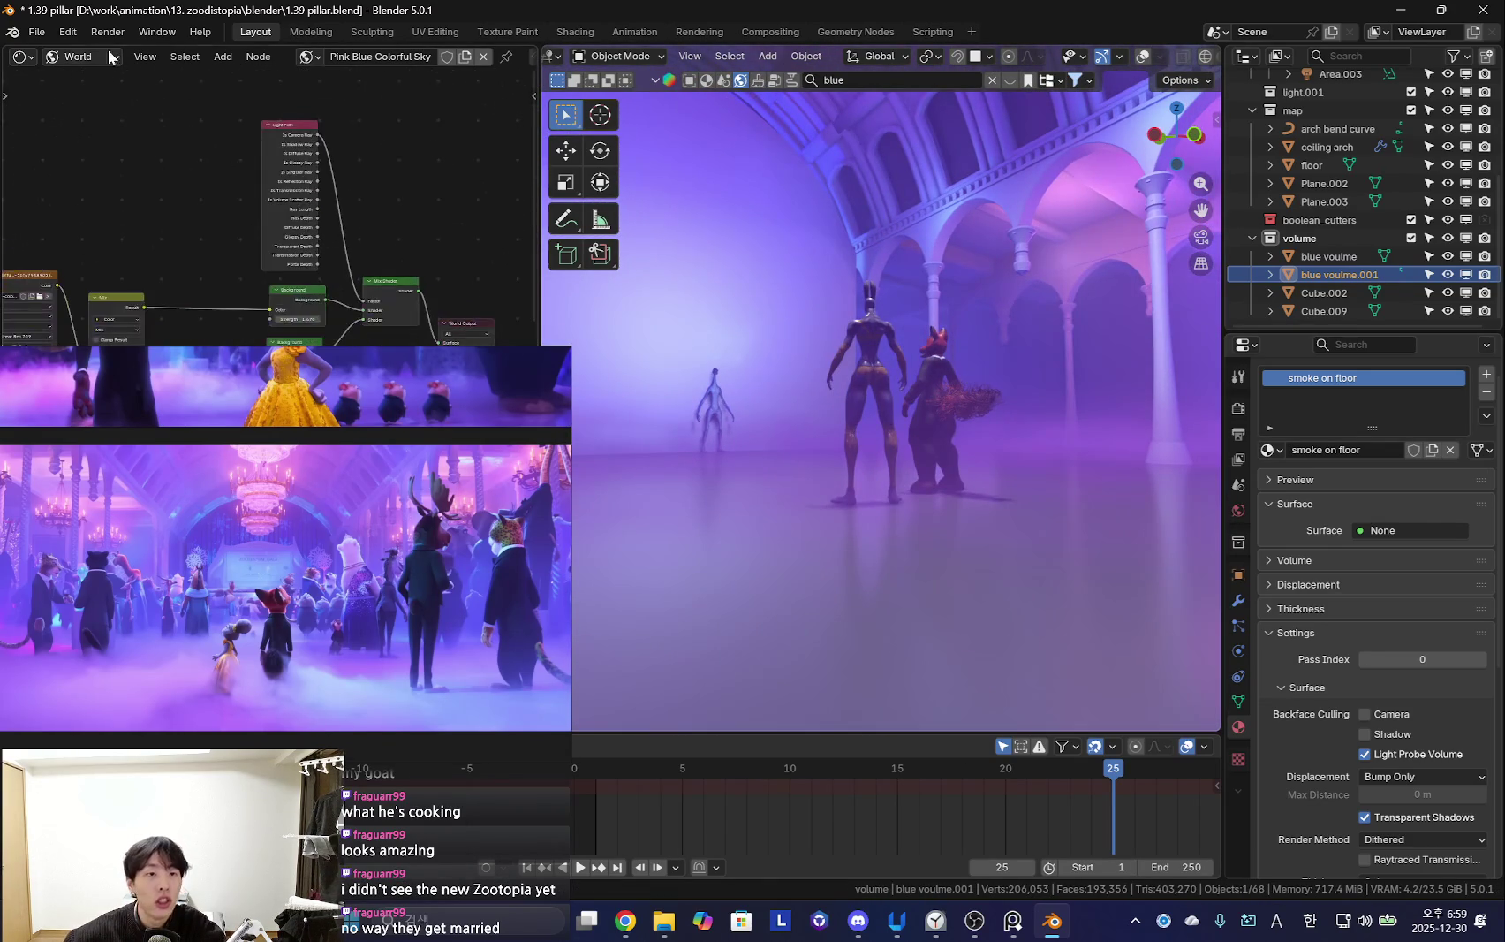
{"action": "left_click", "coordinate": [85, 101]}
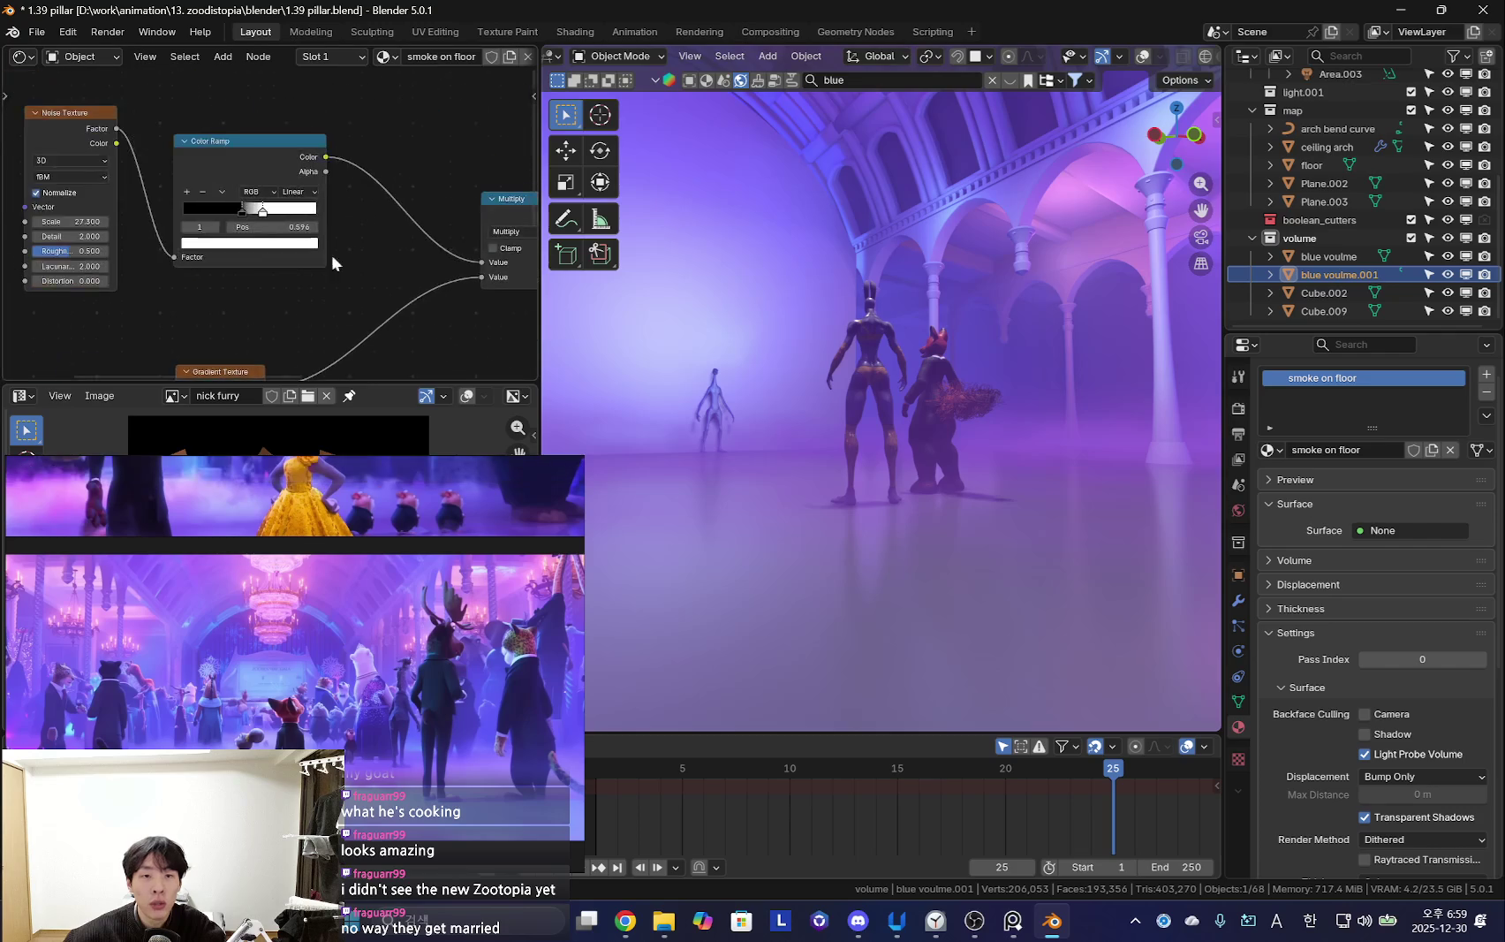
Slide the Color Ramp's white stop left to 0.422
{"action": "middle_click_drag", "start_coordinate": [636, 416], "coordinate": [546, 407]}
{"action": "scroll", "coordinate": [292, 221], "scroll_direction": "up", "scroll_amount": 3}
{"action": "scroll", "coordinate": [319, 223], "scroll_direction": "up", "scroll_amount": 2}
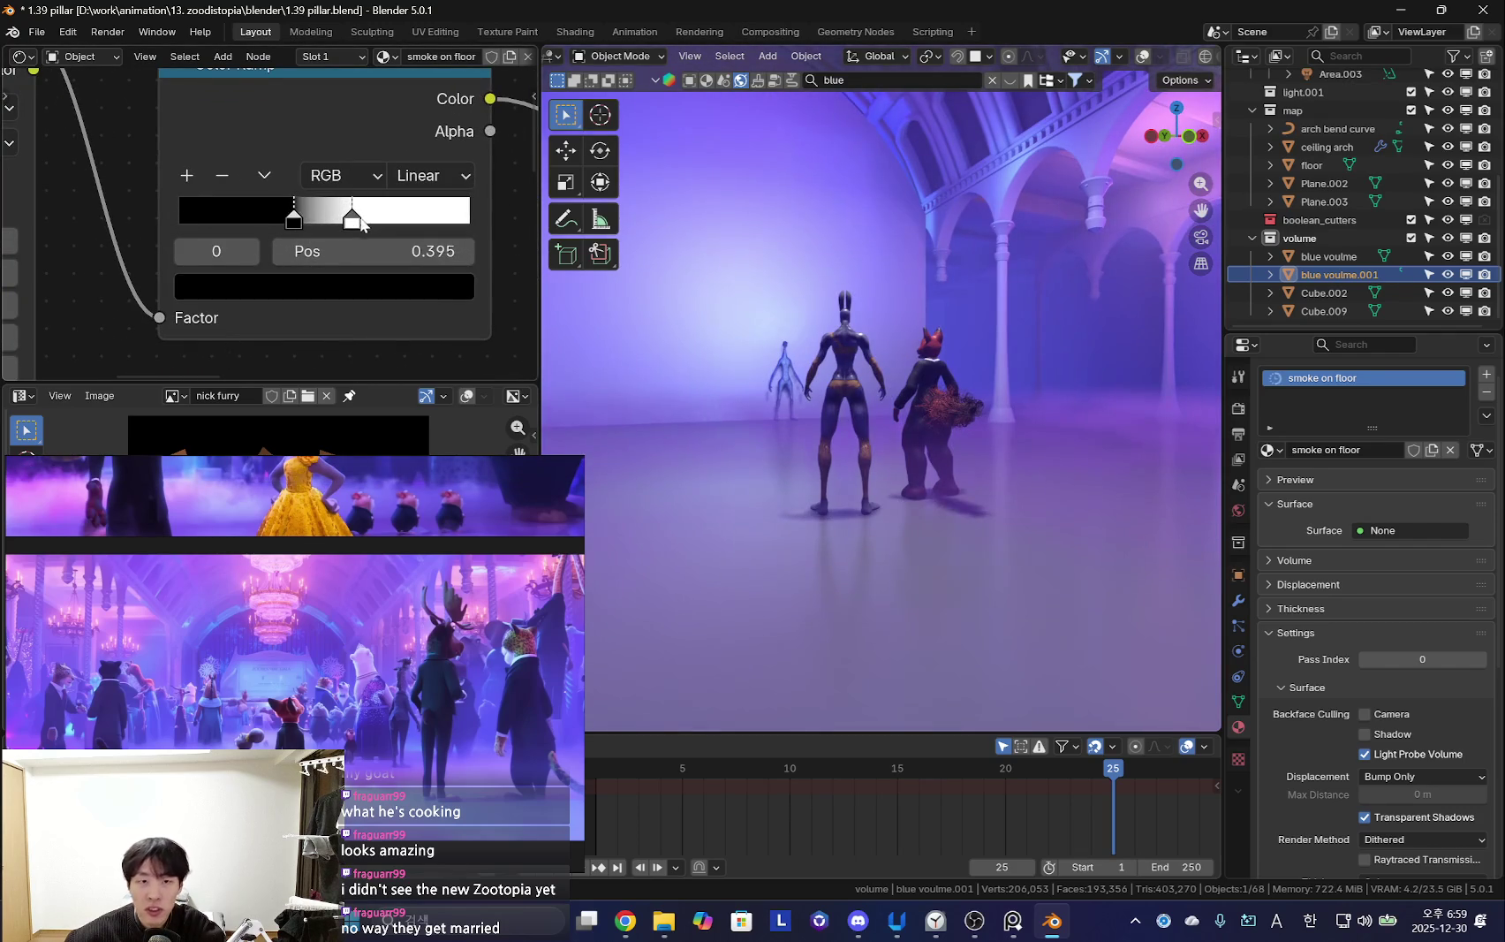
{"action": "left_click_drag", "start_coordinate": [354, 223], "coordinate": [300, 220]}
{"action": "scroll", "coordinate": [301, 220], "scroll_direction": "down", "scroll_amount": 3}
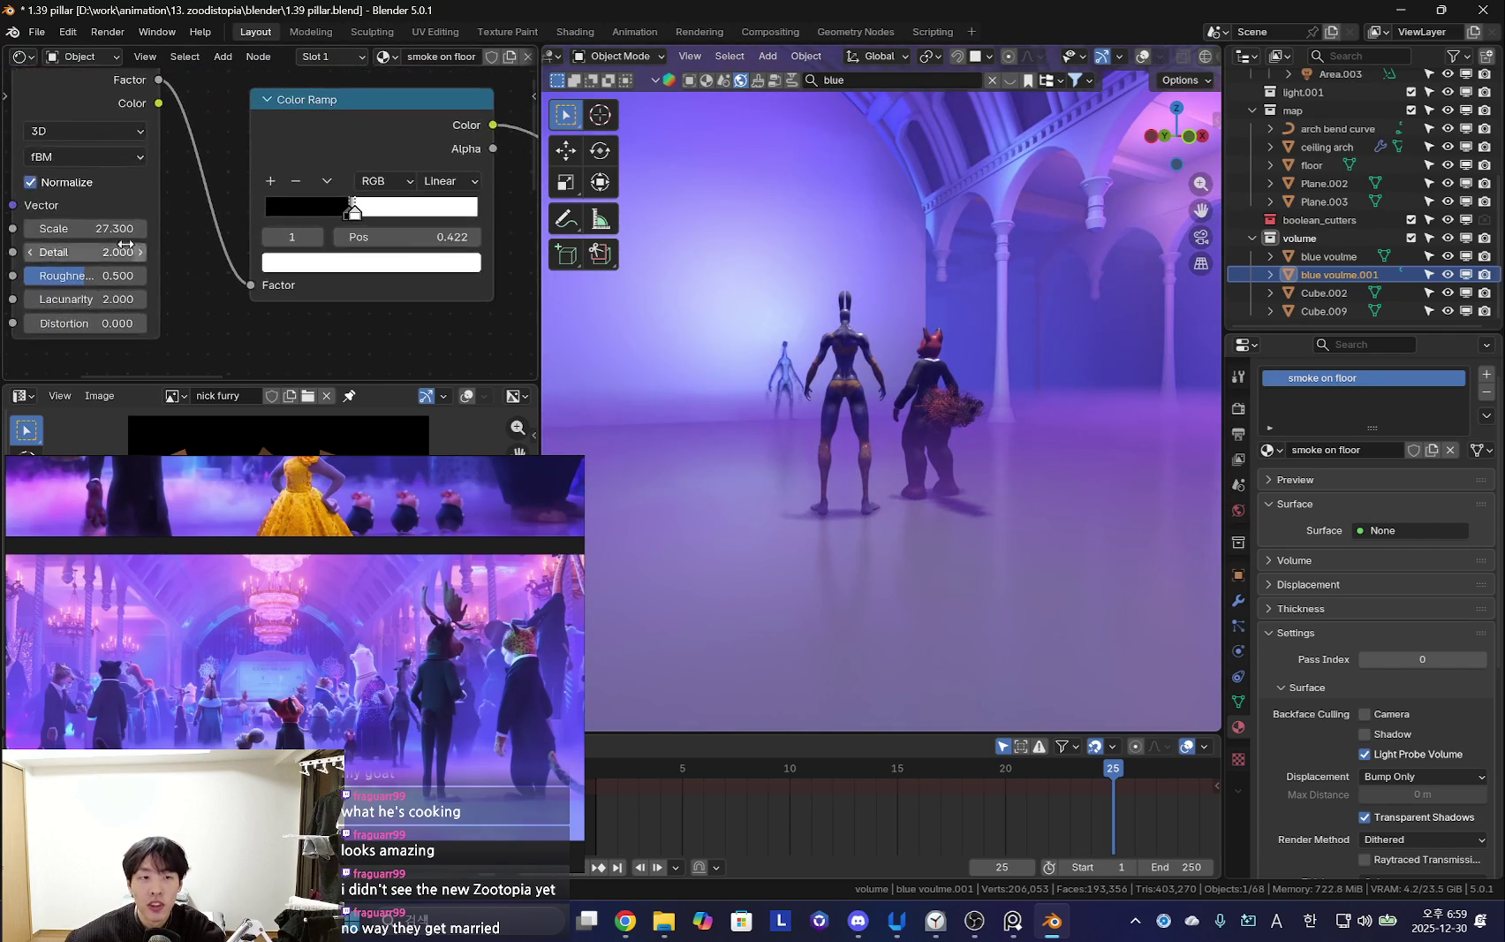
{"action": "mouse_move", "coordinate": [852, 424]}
{"action": "middle_mouse_down"}
{"action": "mouse_move", "coordinate": [853, 488]}
{"action": "mouse_move", "coordinate": [853, 424]}
{"action": "middle_mouse_up"}
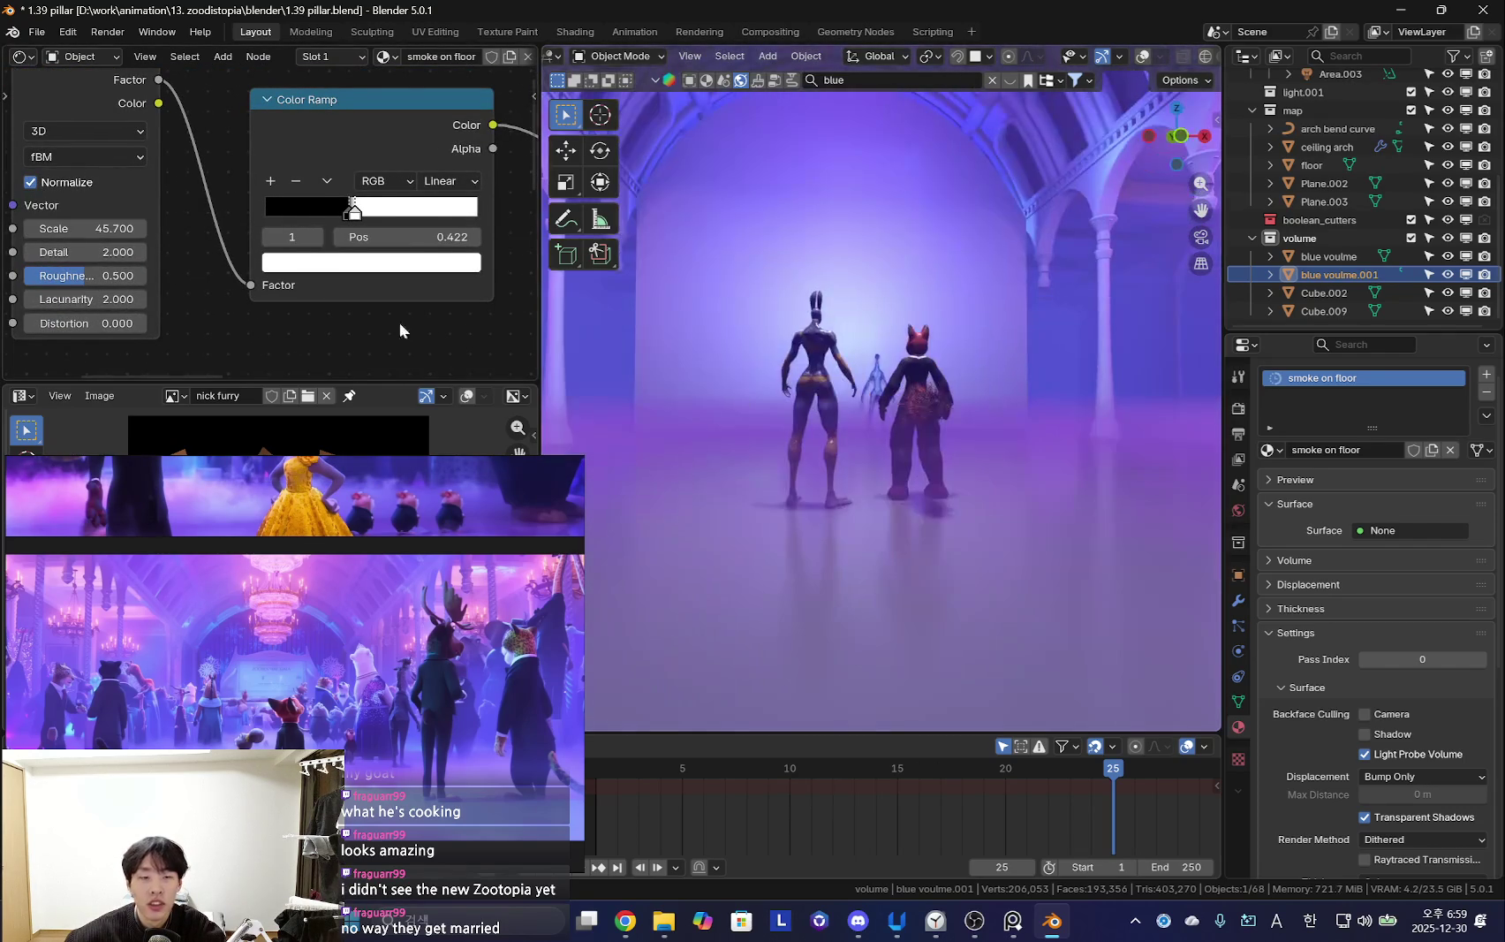
{"action": "scroll", "coordinate": [324, 210], "scroll_direction": "up", "scroll_amount": 1}
Reposition the ramp stops, black at 0.334 and white at 0.413
{"action": "left_click", "coordinate": [266, 210]}
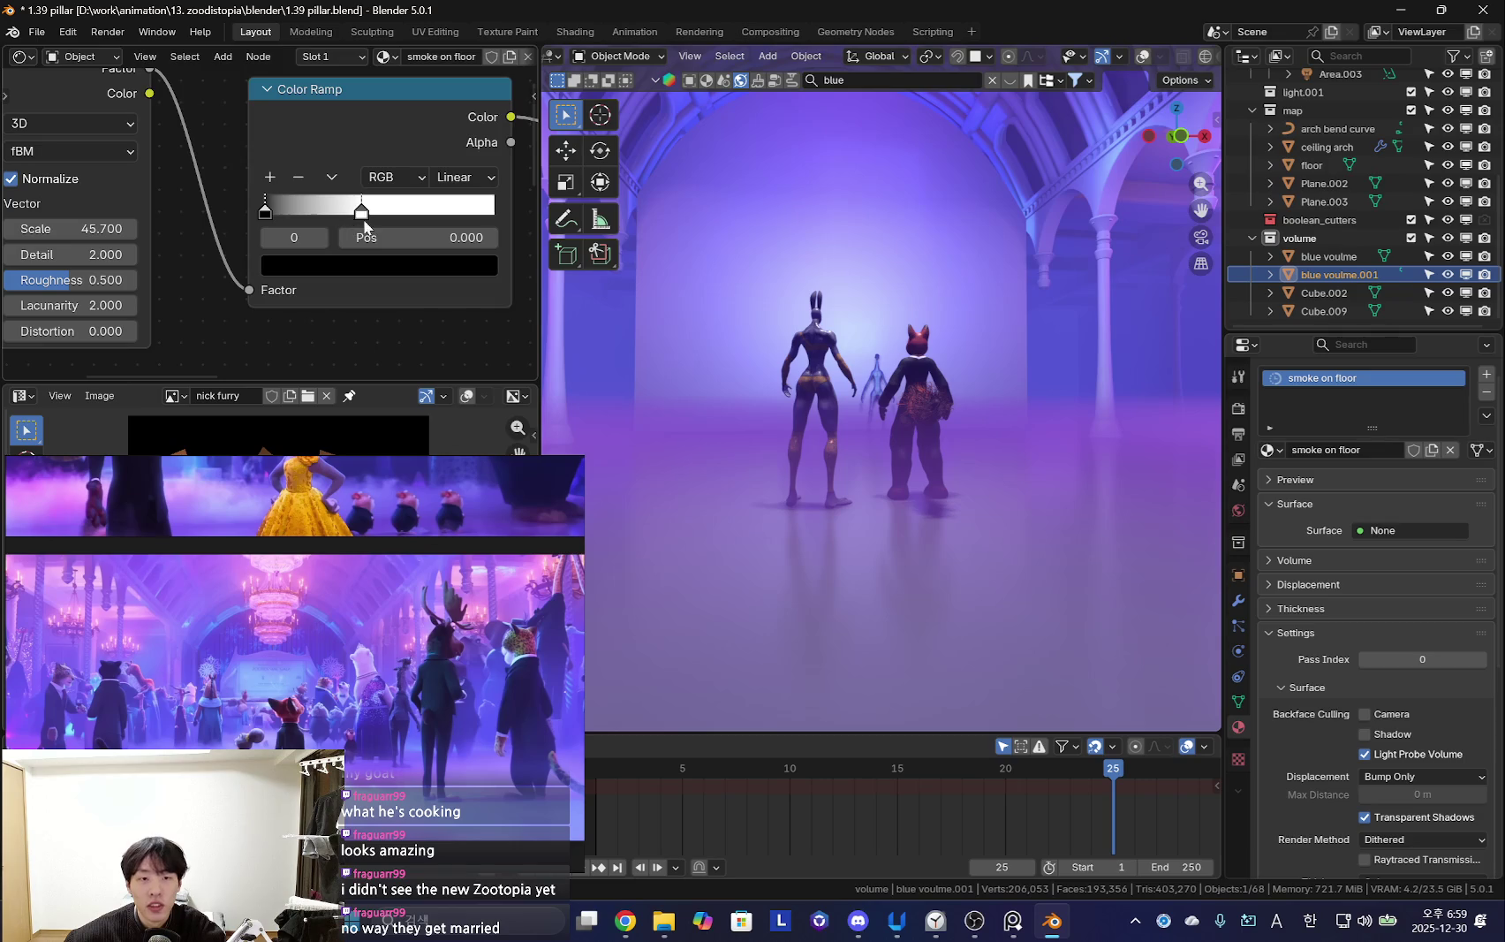
{"action": "middle_click_drag", "start_coordinate": [366, 226], "coordinate": [209, 216]}
{"action": "left_click_drag", "start_coordinate": [110, 200], "coordinate": [338, 201]}
{"action": "left_click_drag", "start_coordinate": [164, 201], "coordinate": [184, 203]}
{"action": "mouse_move", "coordinate": [849, 446]}
{"action": "middle_mouse_down"}
{"action": "mouse_move", "coordinate": [866, 463]}
{"action": "mouse_move", "coordinate": [1042, 476]}
{"action": "mouse_move", "coordinate": [979, 440]}
{"action": "mouse_move", "coordinate": [986, 430]}
{"action": "mouse_move", "coordinate": [899, 490]}
{"action": "mouse_move", "coordinate": [819, 447]}
{"action": "middle_mouse_up"}
{"action": "scroll", "coordinate": [425, 275], "scroll_direction": "up", "scroll_amount": 2}
{"action": "left_click_drag", "start_coordinate": [371, 190], "coordinate": [171, 190]}
{"action": "mouse_move", "coordinate": [760, 460]}
{"action": "middle_mouse_down"}
{"action": "mouse_move", "coordinate": [808, 497]}
{"action": "mouse_move", "coordinate": [852, 464]}
{"action": "mouse_move", "coordinate": [910, 509]}
{"action": "mouse_move", "coordinate": [1005, 512]}
{"action": "mouse_move", "coordinate": [838, 423]}
{"action": "middle_mouse_up"}
{"action": "scroll", "coordinate": [460, 216], "scroll_direction": "down", "scroll_amount": 3}
Raise the noise Detail to 15 and move the black ramp stop to 0.523
{"action": "middle_click_drag", "start_coordinate": [461, 222], "coordinate": [490, 206]}
{"action": "left_click_drag", "start_coordinate": [124, 228], "coordinate": [265, 228]}
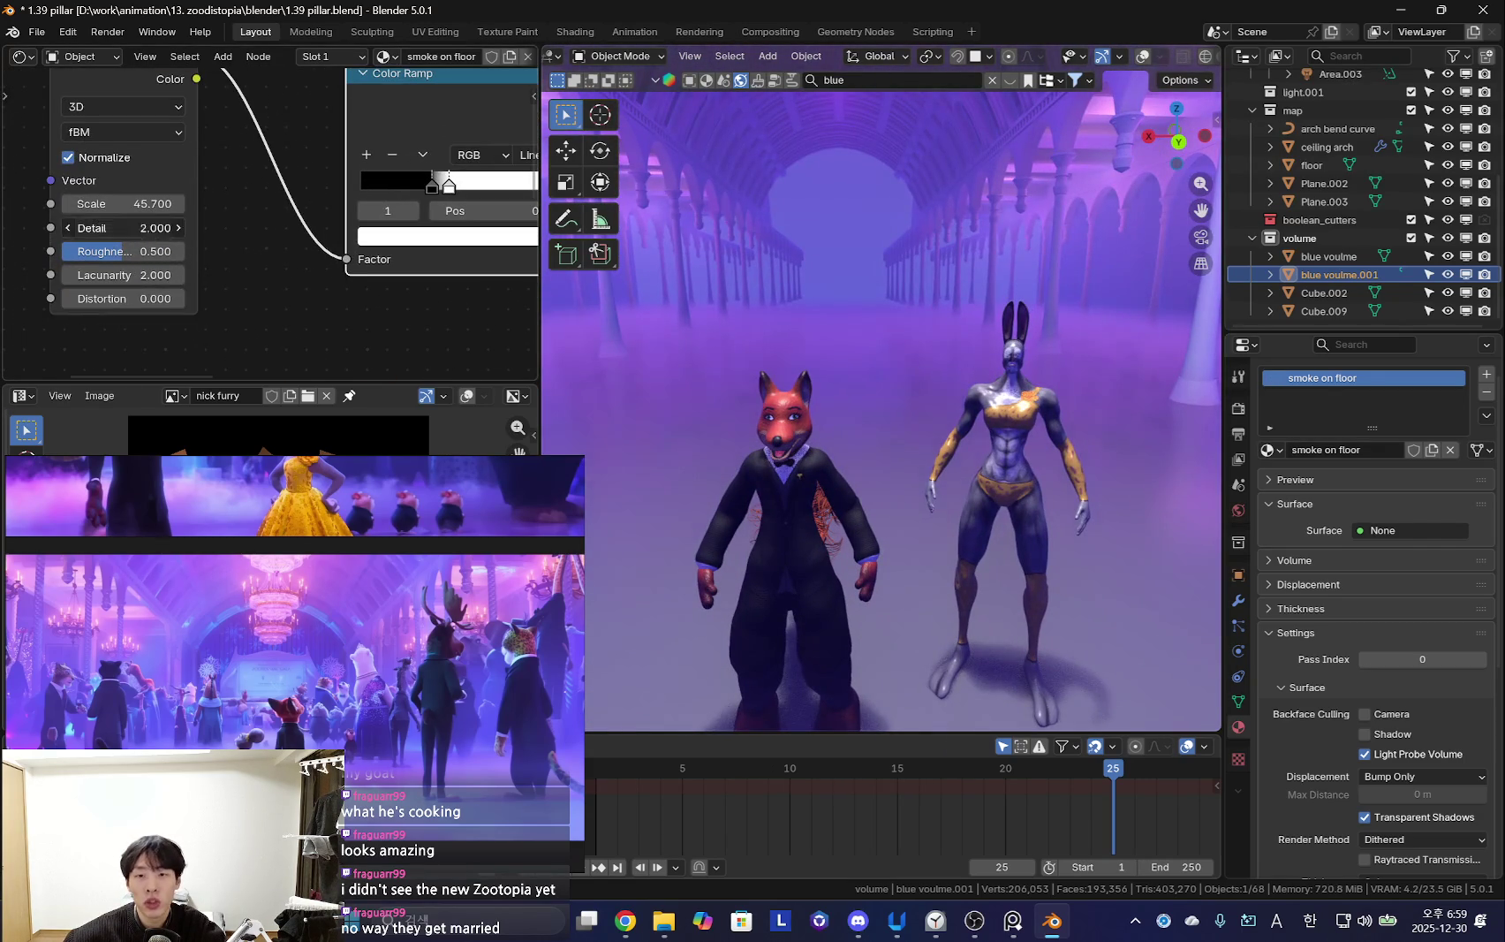
{"action": "mouse_move", "coordinate": [707, 442]}
{"action": "middle_mouse_down"}
{"action": "mouse_move", "coordinate": [760, 458]}
{"action": "mouse_move", "coordinate": [795, 446]}
{"action": "mouse_move", "coordinate": [777, 455]}
{"action": "middle_mouse_up"}
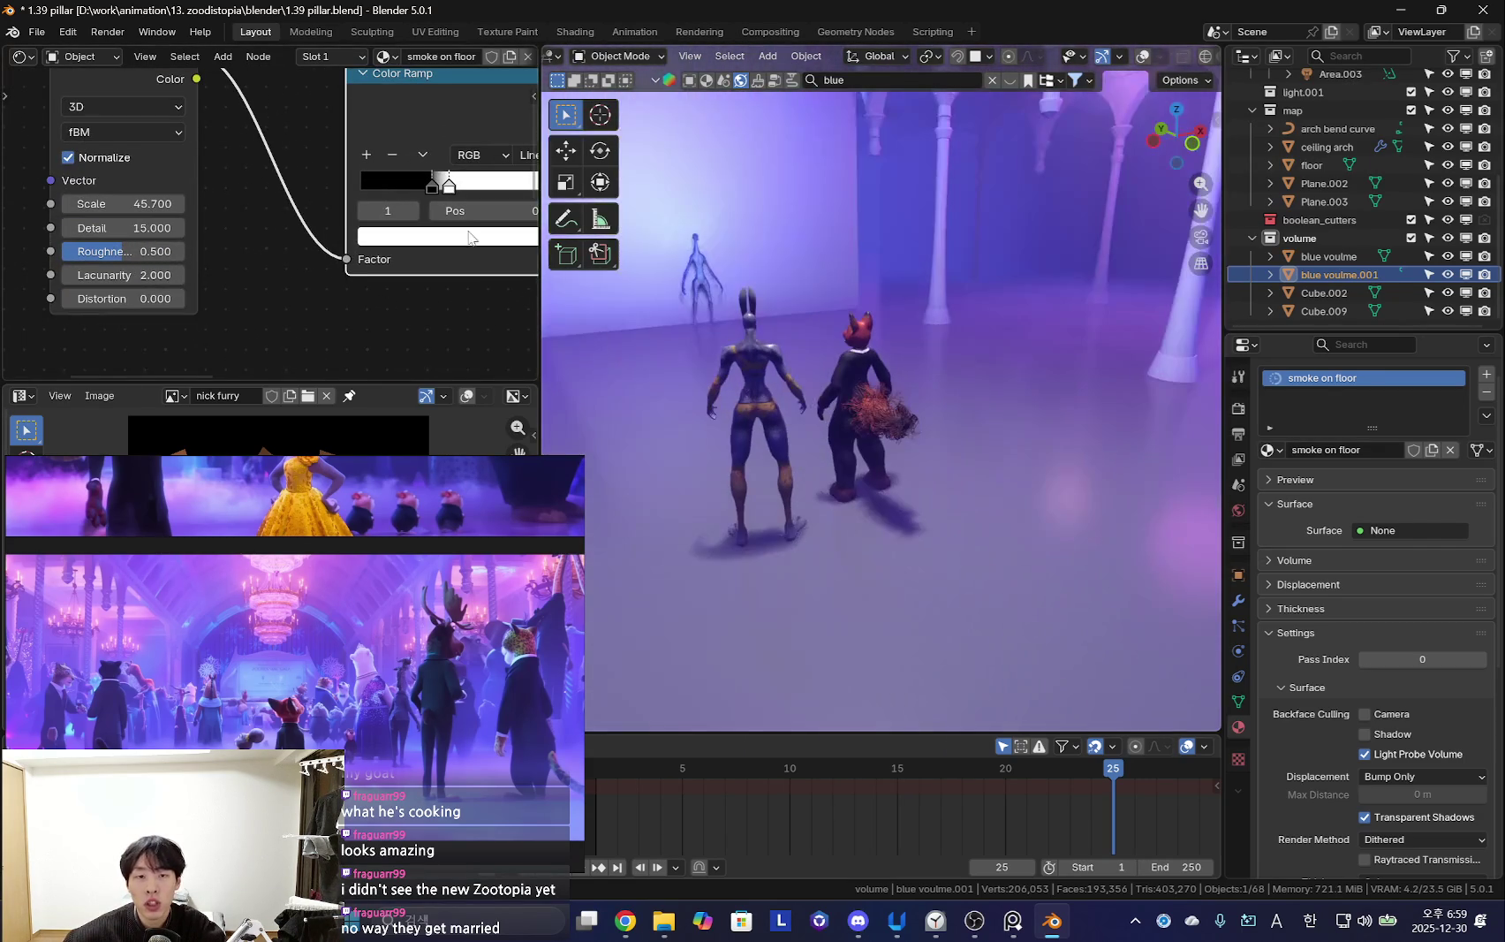
{"action": "scroll", "coordinate": [281, 216], "scroll_direction": "up", "scroll_amount": 3}
{"action": "left_click_drag", "start_coordinate": [276, 218], "coordinate": [281, 221]}
{"action": "middle_click_drag", "start_coordinate": [294, 217], "coordinate": [303, 220]}
{"action": "left_click_drag", "start_coordinate": [290, 212], "coordinate": [336, 214]}
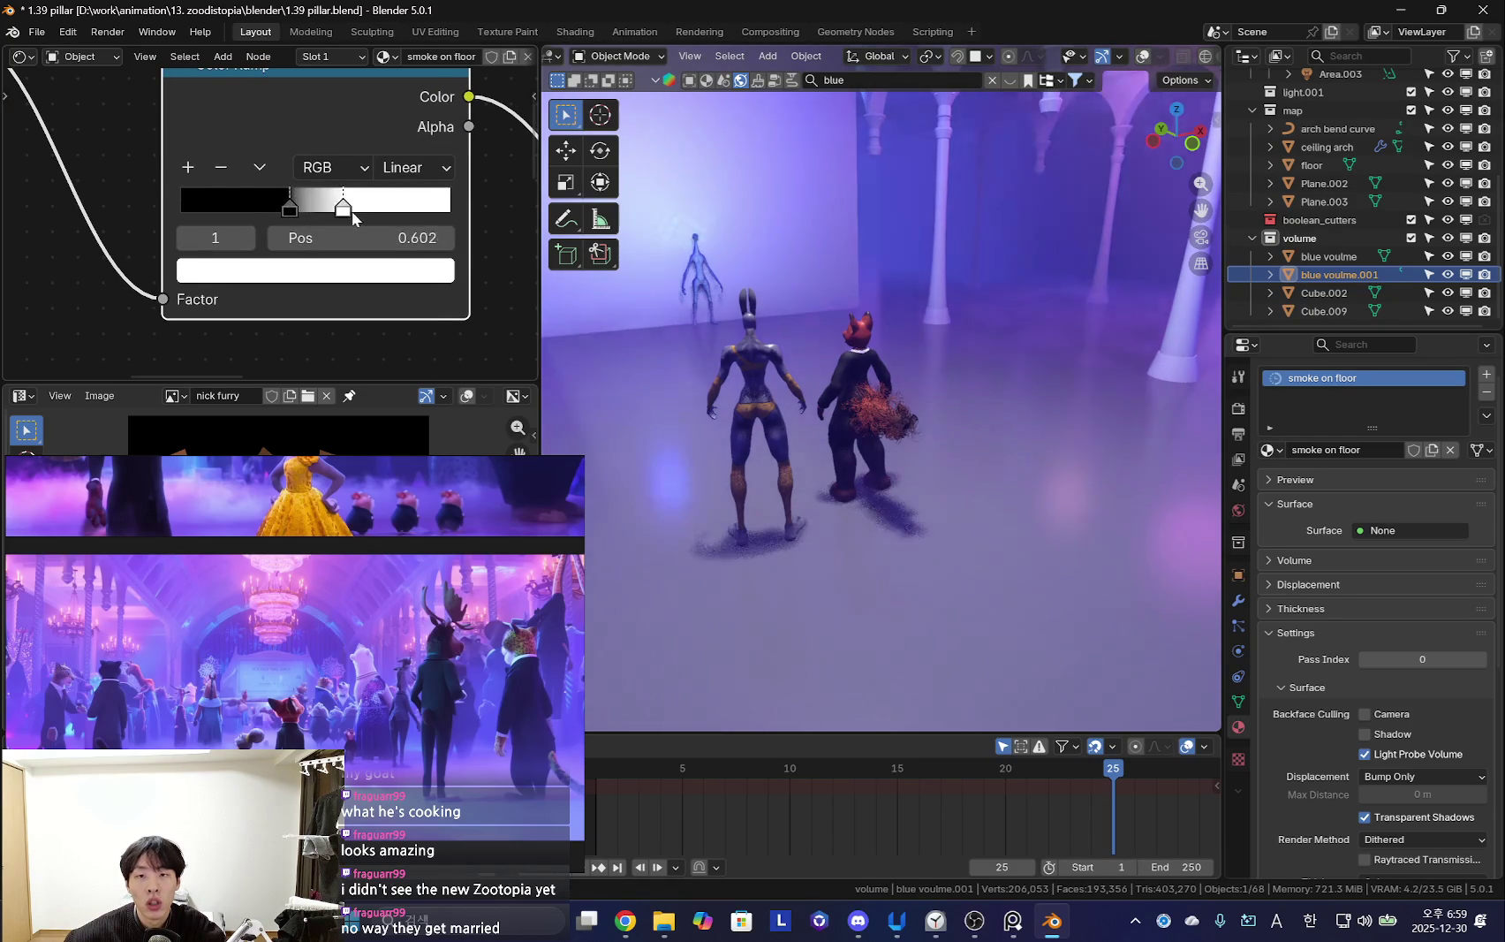
{"action": "mouse_move", "coordinate": [1080, 371]}
{"action": "middle_mouse_down"}
{"action": "mouse_move", "coordinate": [1059, 409]}
{"action": "mouse_move", "coordinate": [931, 484]}
{"action": "mouse_move", "coordinate": [997, 495]}
{"action": "mouse_move", "coordinate": [972, 477]}
{"action": "middle_mouse_up"}
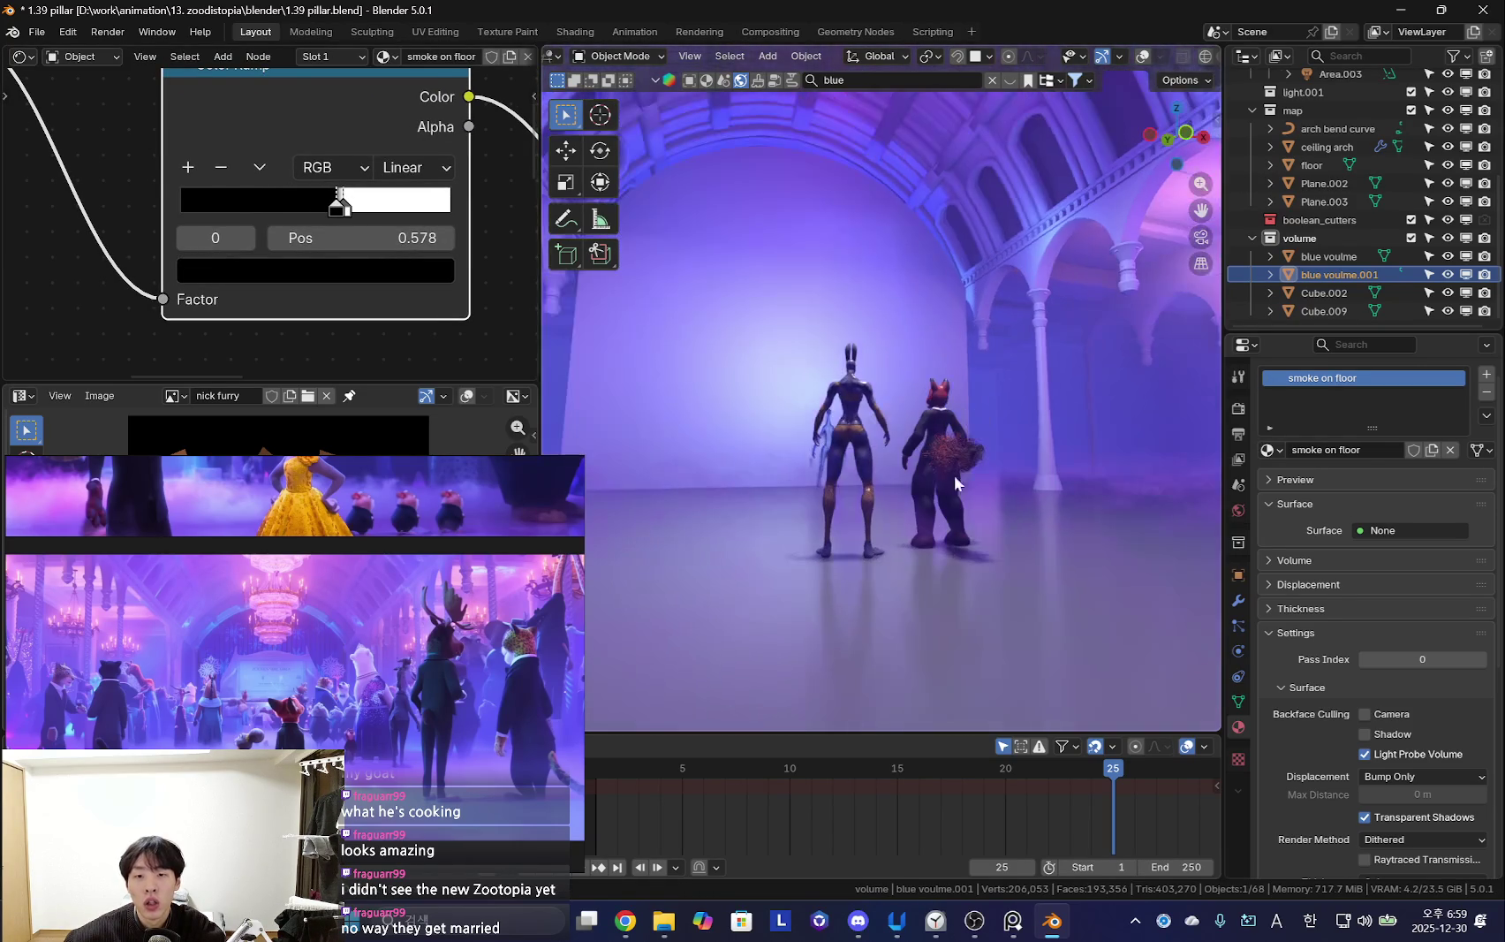
{"action": "scroll", "coordinate": [124, 306], "scroll_direction": "down", "scroll_amount": 2}
Set the noise Scale to about 9.1 and Distortion to 0.680
{"action": "middle_click_drag", "start_coordinate": [124, 307], "coordinate": [318, 265]}
{"action": "scroll", "coordinate": [318, 266], "scroll_direction": "up", "scroll_amount": 1}
{"action": "left_click_drag", "start_coordinate": [234, 183], "coordinate": [176, 183]}
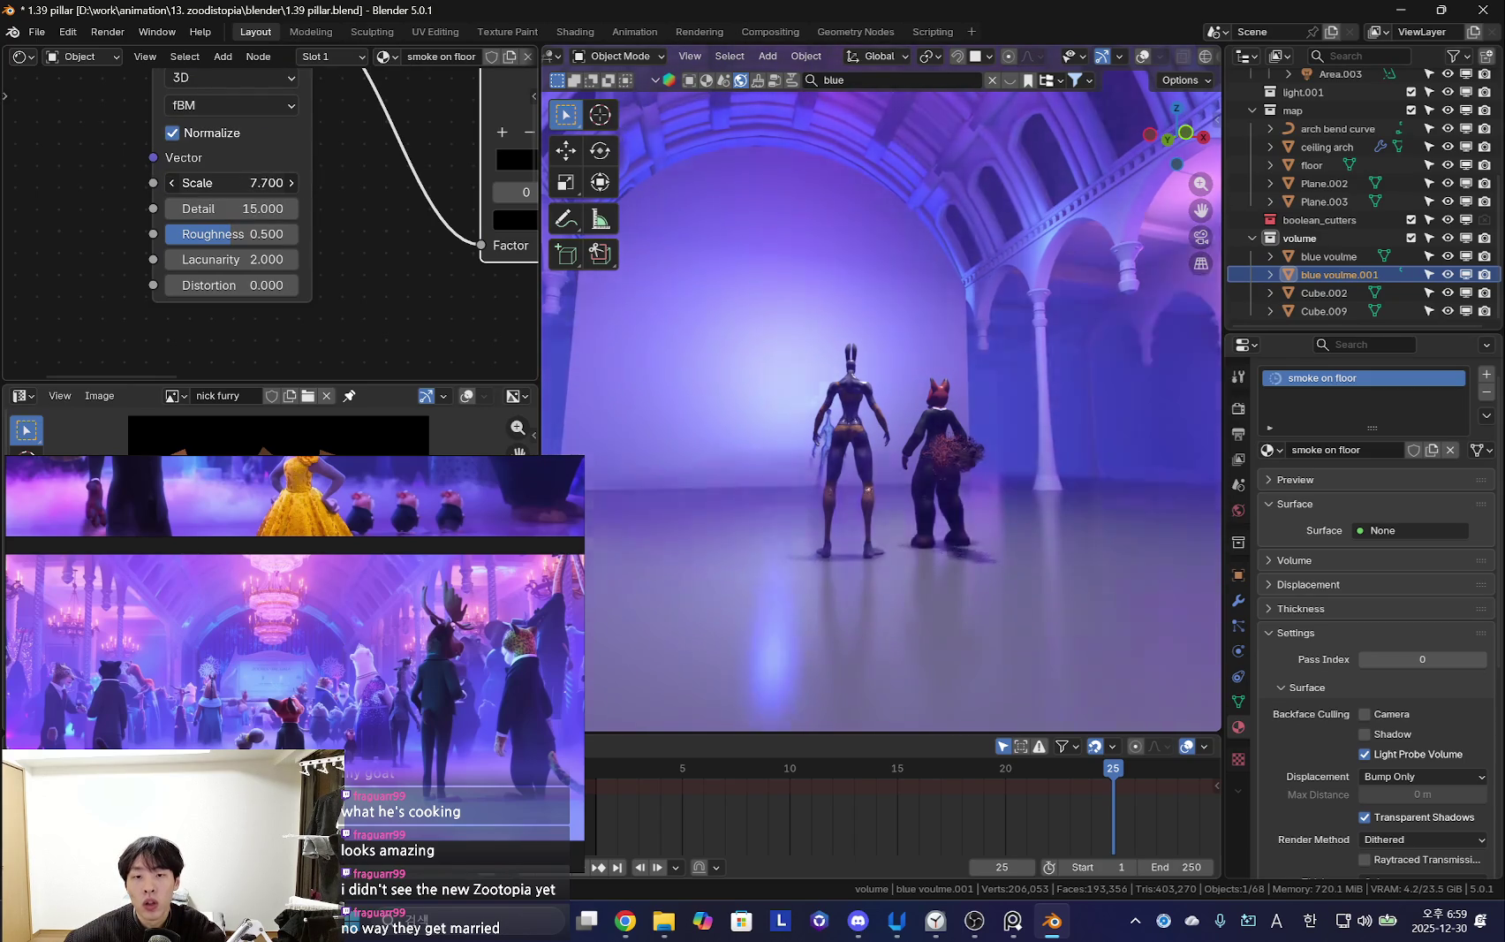
{"action": "mouse_move", "coordinate": [883, 468]}
{"action": "middle_mouse_down"}
{"action": "mouse_move", "coordinate": [902, 477]}
{"action": "mouse_move", "coordinate": [791, 479]}
{"action": "mouse_move", "coordinate": [915, 526]}
{"action": "mouse_move", "coordinate": [928, 511]}
{"action": "middle_mouse_up"}
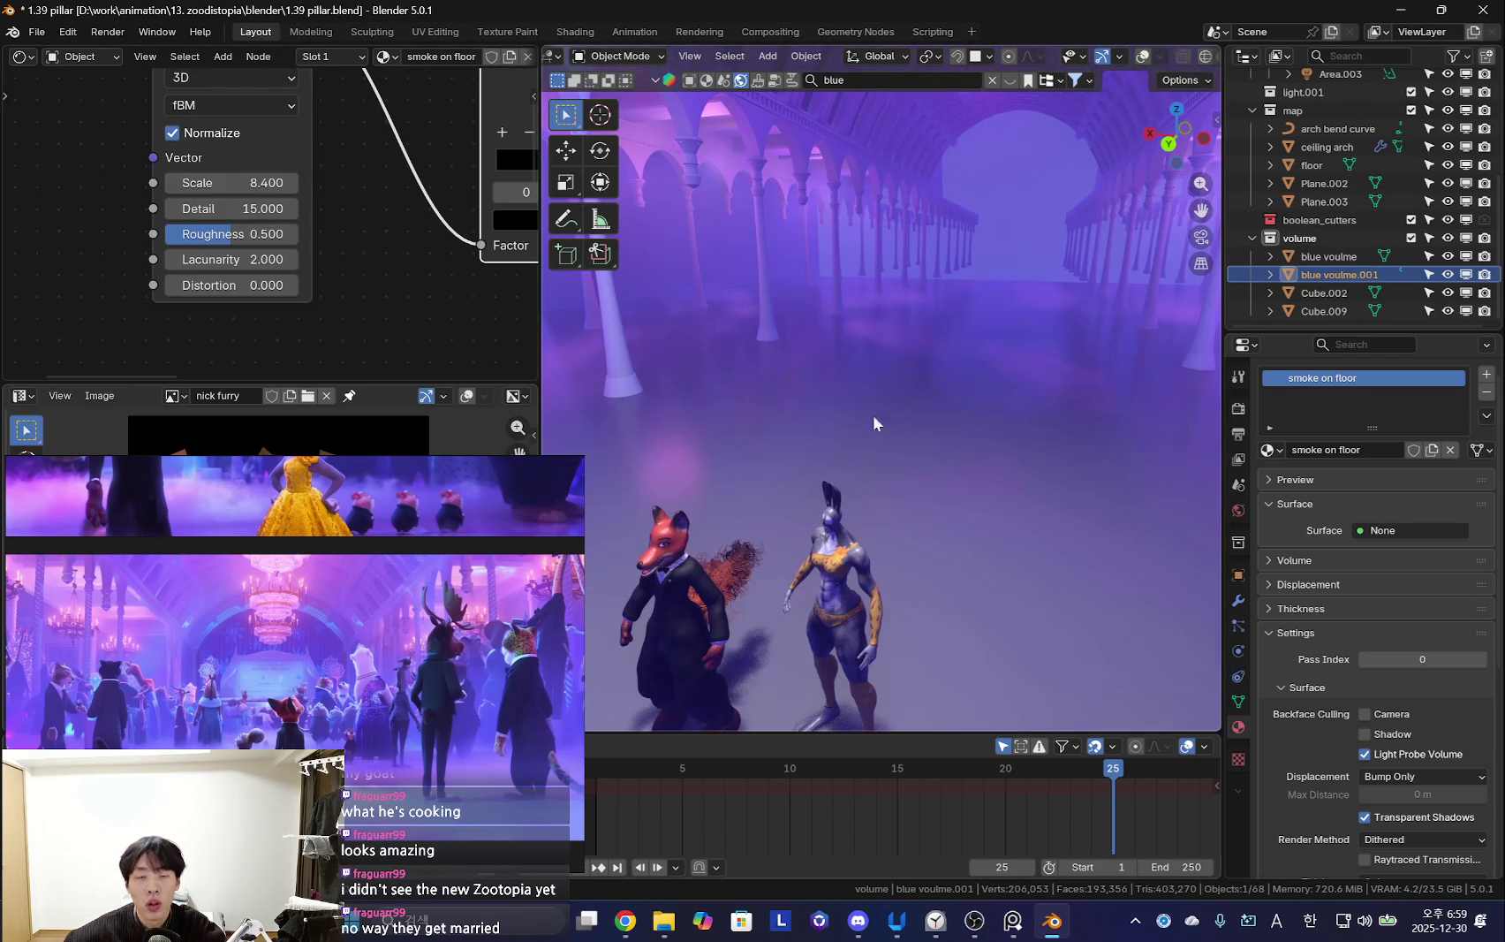
{"action": "scroll", "coordinate": [271, 223], "scroll_direction": "up", "scroll_amount": 2}
{"action": "mouse_move", "coordinate": [247, 167]}
{"action": "left_mouse_down"}
{"action": "mouse_move", "coordinate": [274, 168]}
{"action": "mouse_move", "coordinate": [190, 203]}
{"action": "left_mouse_up"}
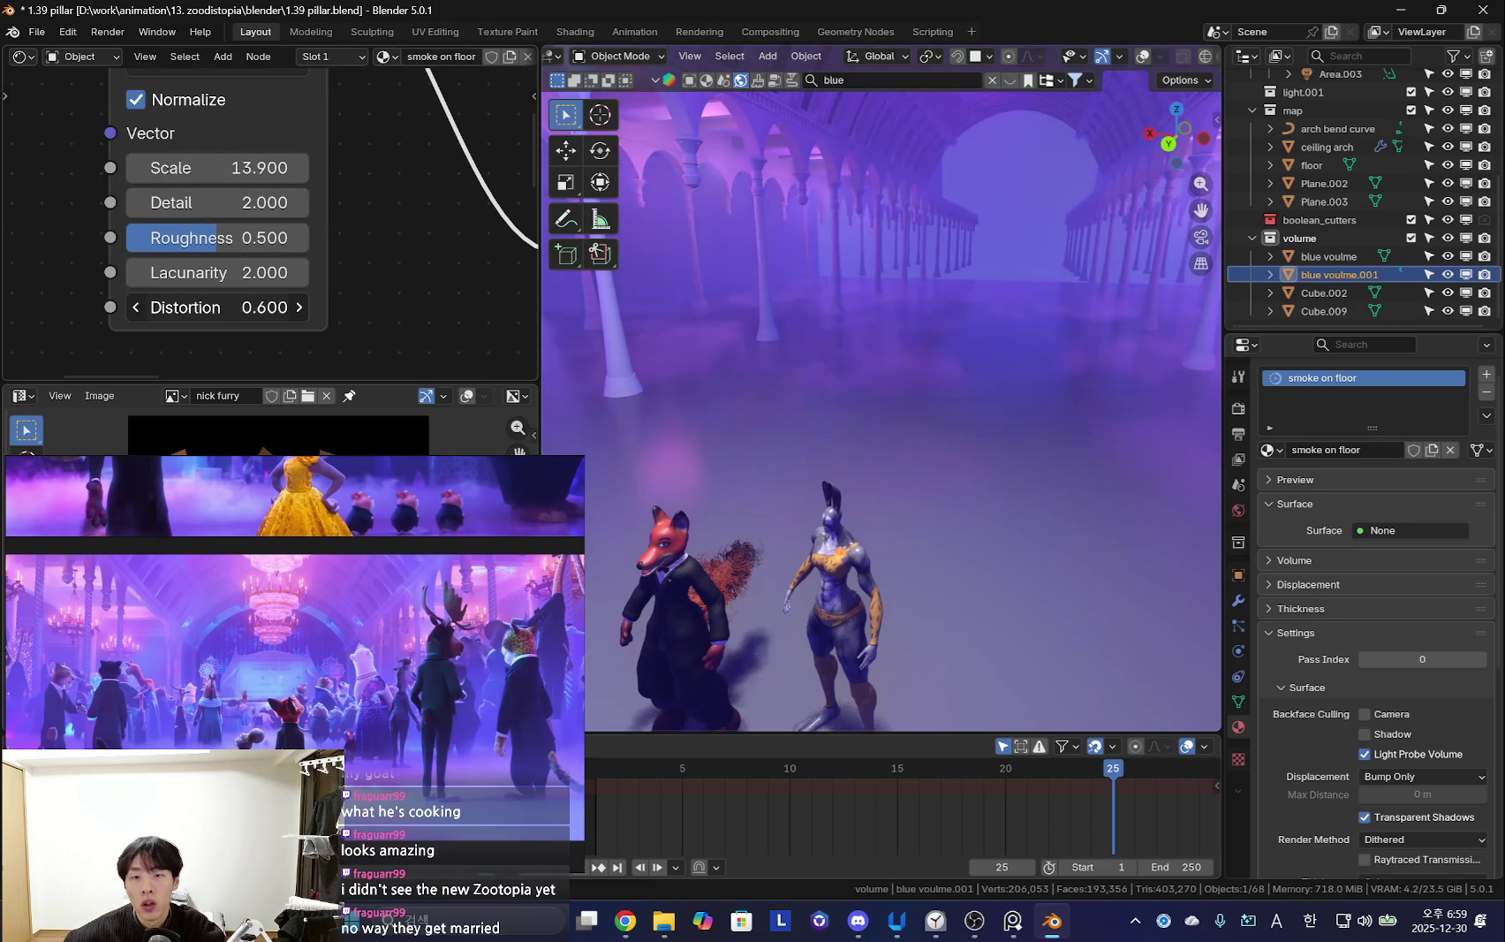
{"action": "left_click_drag", "start_coordinate": [216, 308], "coordinate": [265, 307]}
{"action": "mouse_move", "coordinate": [876, 448]}
{"action": "middle_mouse_down"}
{"action": "mouse_move", "coordinate": [898, 484]}
{"action": "mouse_move", "coordinate": [1023, 477]}
{"action": "mouse_move", "coordinate": [966, 455]}
{"action": "mouse_move", "coordinate": [1014, 506]}
{"action": "mouse_move", "coordinate": [840, 469]}
{"action": "mouse_move", "coordinate": [1002, 497]}
{"action": "mouse_move", "coordinate": [1060, 490]}
{"action": "mouse_move", "coordinate": [1109, 511]}
{"action": "mouse_move", "coordinate": [1146, 472]}
{"action": "mouse_move", "coordinate": [1108, 462]}
{"action": "mouse_move", "coordinate": [1062, 481]}
{"action": "middle_mouse_up"}
{"action": "scroll", "coordinate": [146, 218], "scroll_direction": "down", "scroll_amount": 3}
{"action": "scroll", "coordinate": [450, 170], "scroll_direction": "up", "scroll_amount": 2}
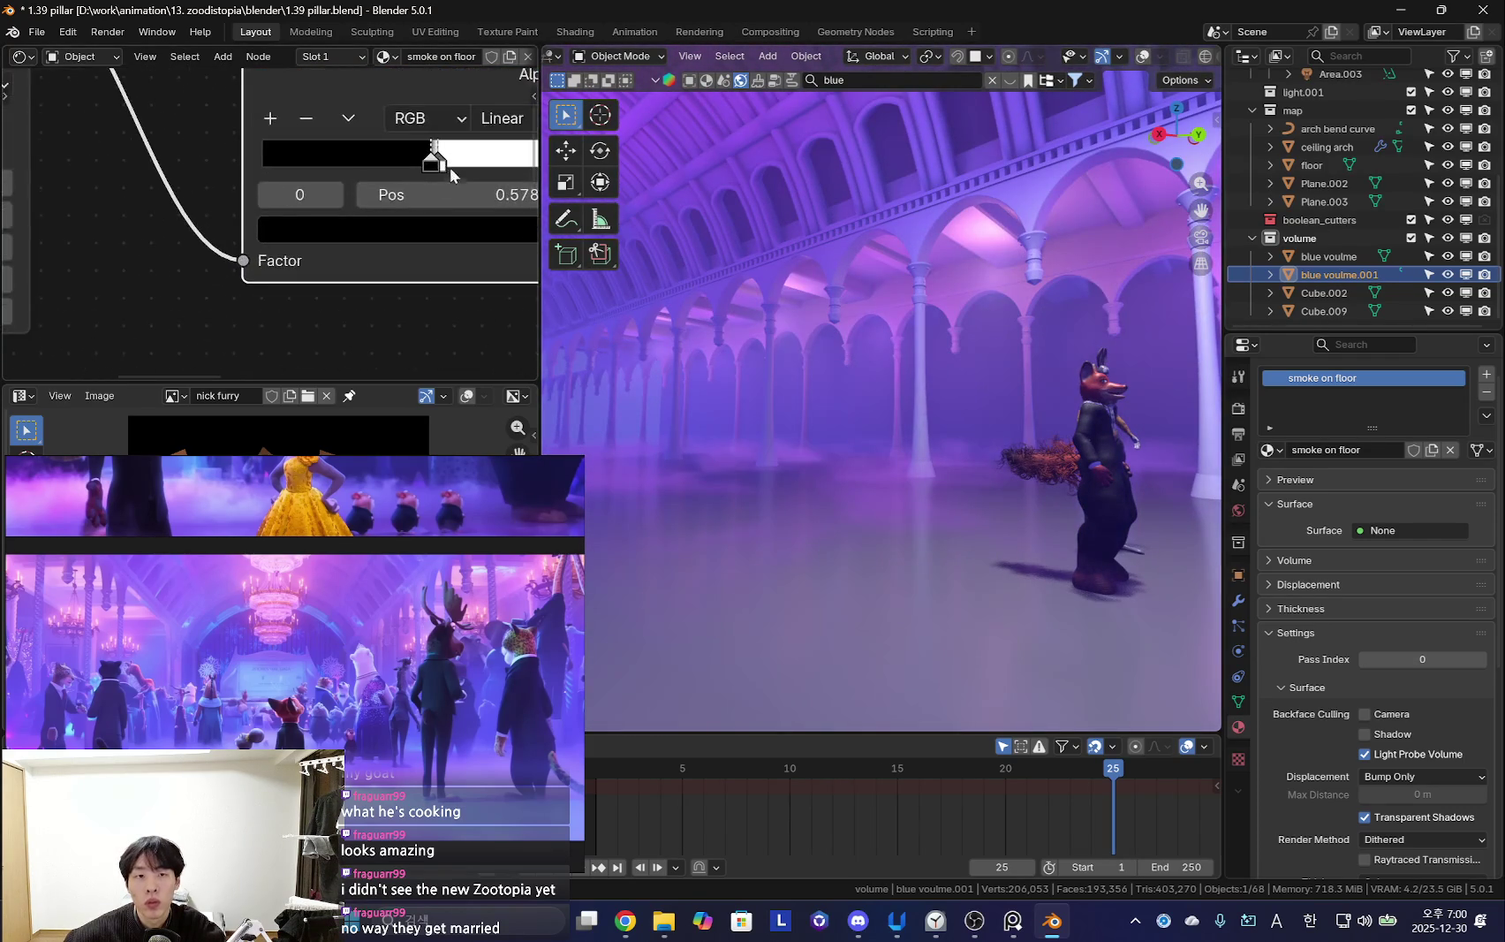
Open the white ramp stop's colour picker and nudge the smoke volume's position
{"action": "left_click", "coordinate": [450, 170]}
{"action": "left_click", "coordinate": [306, 234]}
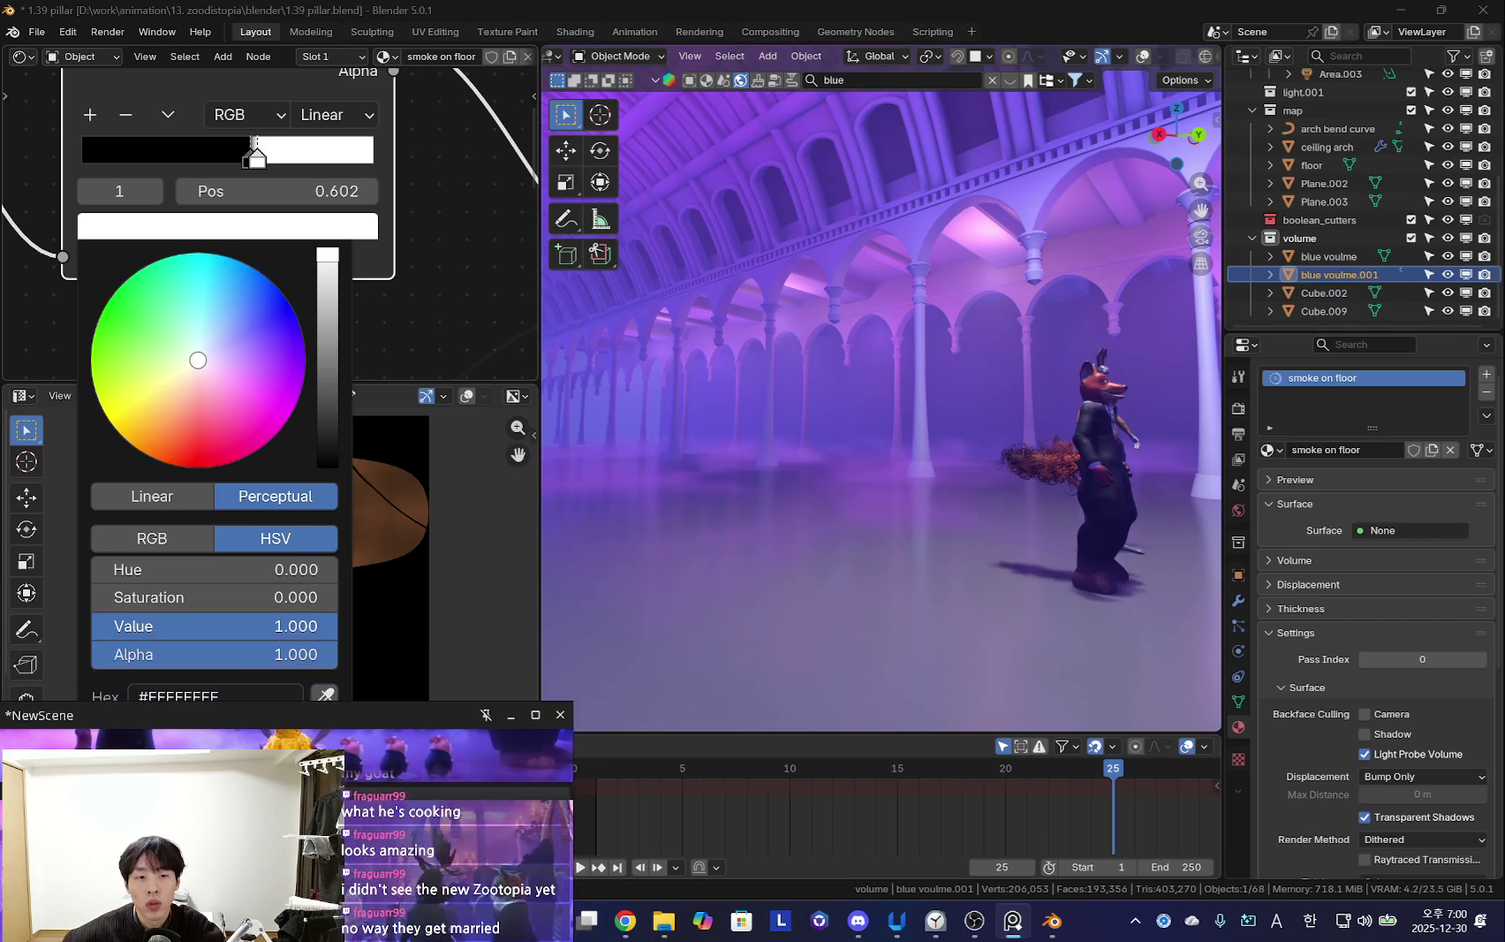
{"action": "mouse_move", "coordinate": [856, 512]}
{"action": "middle_mouse_down"}
{"action": "mouse_move", "coordinate": [819, 469]}
{"action": "mouse_move", "coordinate": [1077, 523]}
{"action": "mouse_move", "coordinate": [454, 307]}
{"action": "middle_mouse_up"}
{"action": "key", "text": "g"}
{"action": "left_click", "coordinate": [1005, 509]}
Move the ramp stops to 0.444 and 0.350
{"action": "scroll", "coordinate": [274, 221], "scroll_direction": "up", "scroll_amount": 1}
{"action": "left_click_drag", "start_coordinate": [248, 146], "coordinate": [192, 146]}
{"action": "mouse_move", "coordinate": [795, 442]}
{"action": "middle_mouse_down"}
{"action": "mouse_move", "coordinate": [903, 436]}
{"action": "mouse_move", "coordinate": [1055, 483]}
{"action": "middle_mouse_up"}
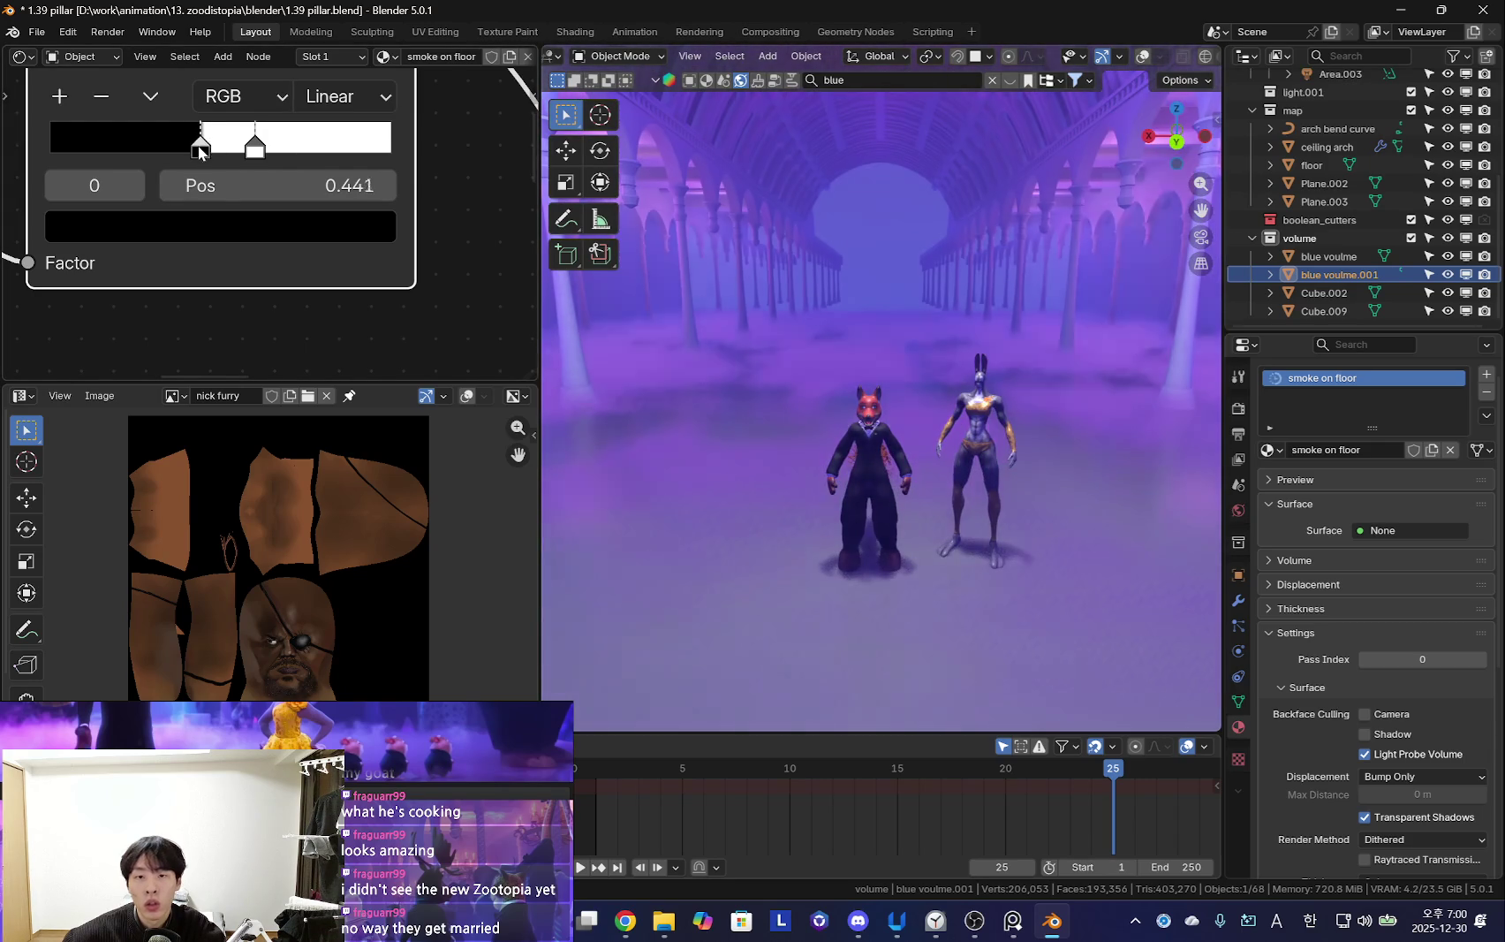
{"action": "left_click_drag", "start_coordinate": [150, 149], "coordinate": [170, 149]}
{"action": "middle_click_drag", "start_coordinate": [169, 149], "coordinate": [118, 198]}
Set the Color Ramp interpolation to Ease, after briefly trying Linear
{"action": "left_click", "coordinate": [292, 146]}
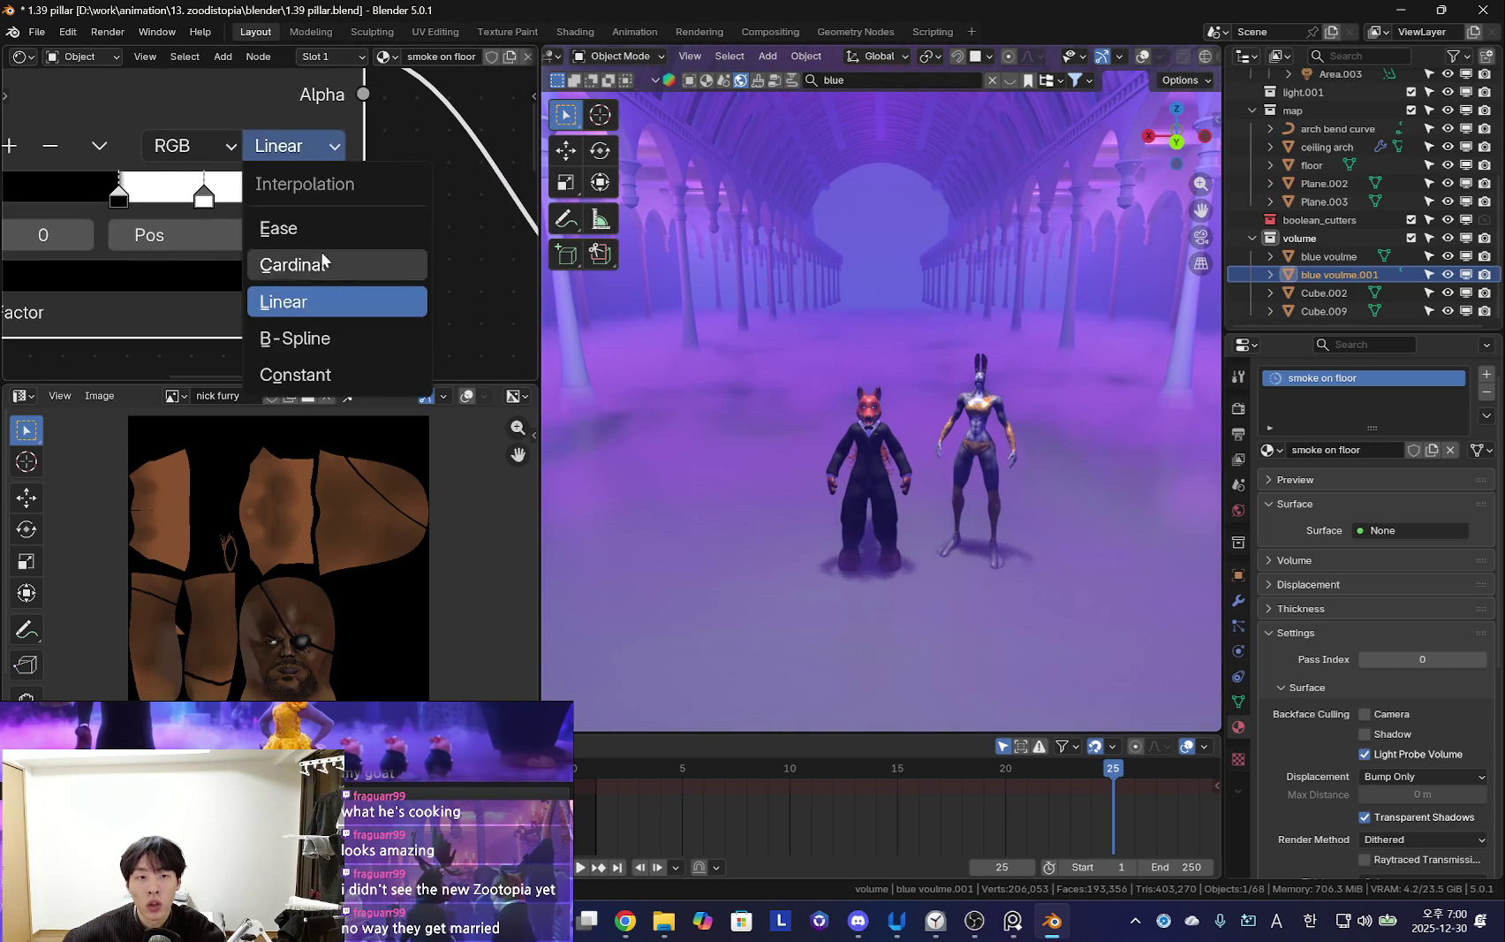
{"action": "left_click", "coordinate": [296, 229]}
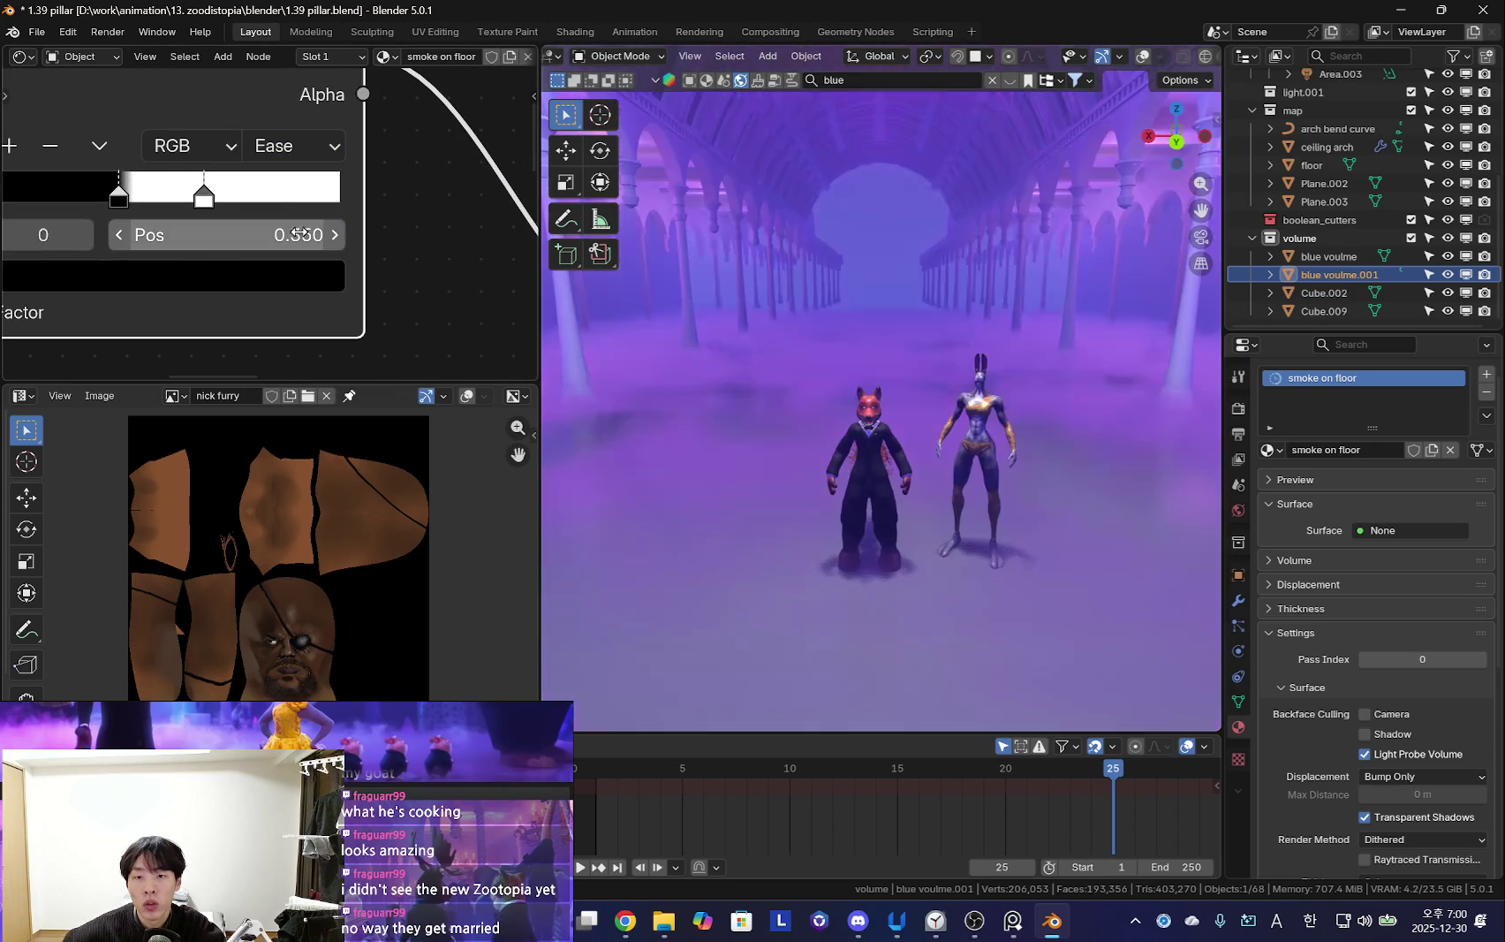
{"action": "left_click", "coordinate": [323, 157]}
{"action": "left_click", "coordinate": [326, 303]}
{"action": "left_click", "coordinate": [349, 148]}
{"action": "left_click", "coordinate": [328, 230]}
{"action": "mouse_move", "coordinate": [601, 371]}
{"action": "middle_mouse_down"}
{"action": "mouse_move", "coordinate": [803, 475]}
{"action": "mouse_move", "coordinate": [721, 453]}
{"action": "mouse_move", "coordinate": [791, 480]}
{"action": "middle_mouse_up"}
{"action": "scroll", "coordinate": [99, 228], "scroll_direction": "down", "scroll_amount": 3}
Offset the noise Mapping Location to 0.22, 1.71, 0.35 m
{"action": "scroll", "coordinate": [99, 228], "scroll_direction": "left", "scroll_amount": 5, "text": "ctrl"}
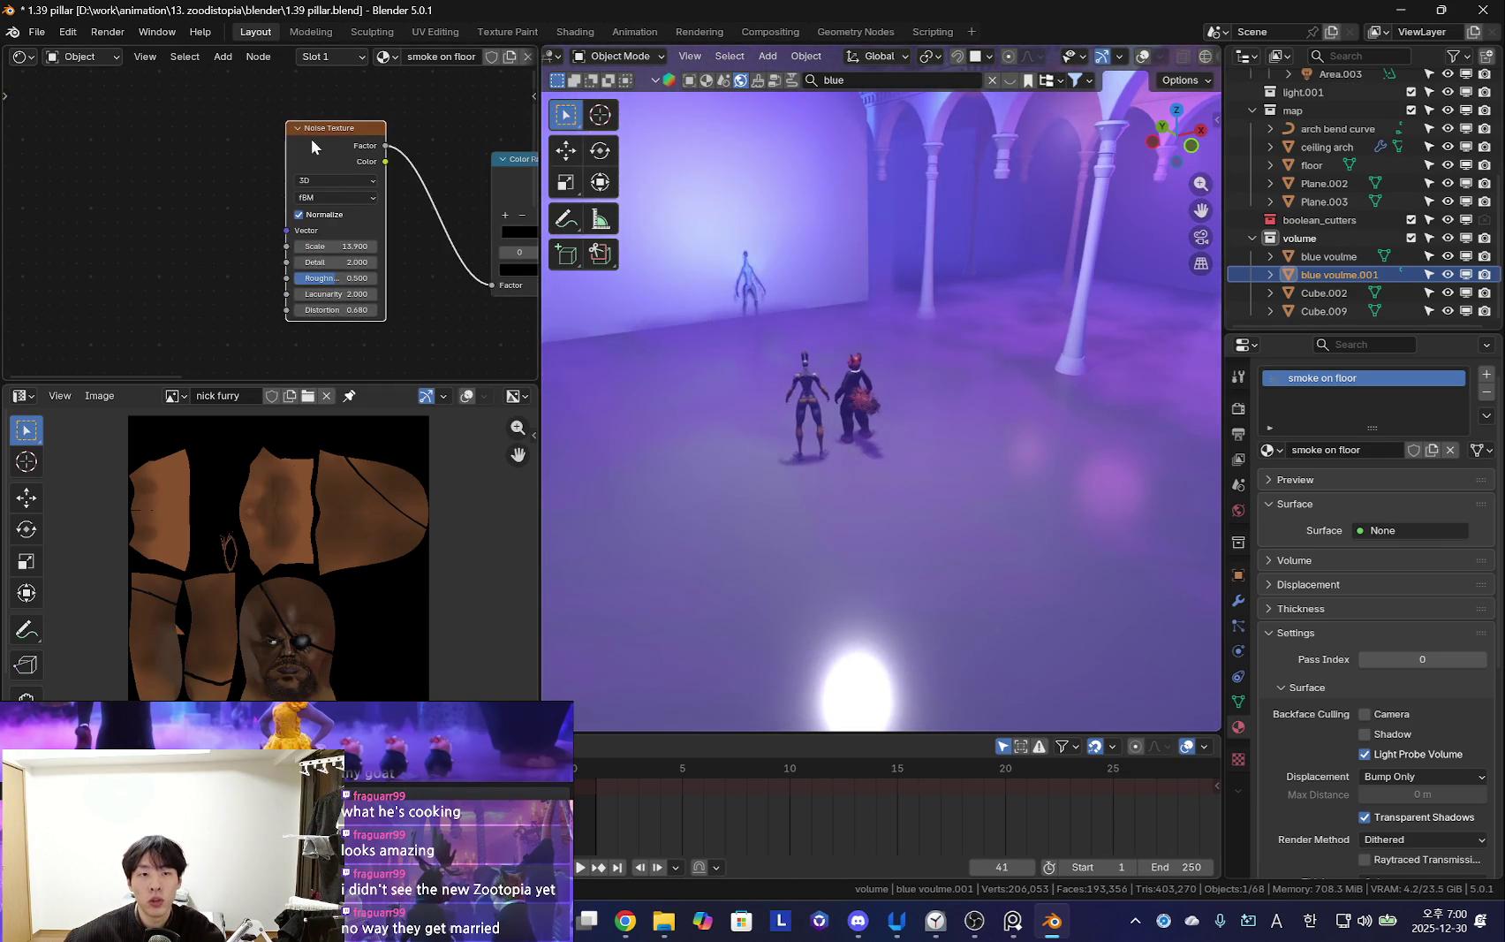
{"action": "scroll", "coordinate": [310, 138], "scroll_direction": "left", "scroll_amount": 2, "text": "ctrl"}
{"action": "middle_click_drag", "start_coordinate": [619, 380], "coordinate": [676, 359]}
{"action": "scroll", "coordinate": [676, 359], "scroll_direction": "up", "scroll_amount": 2}
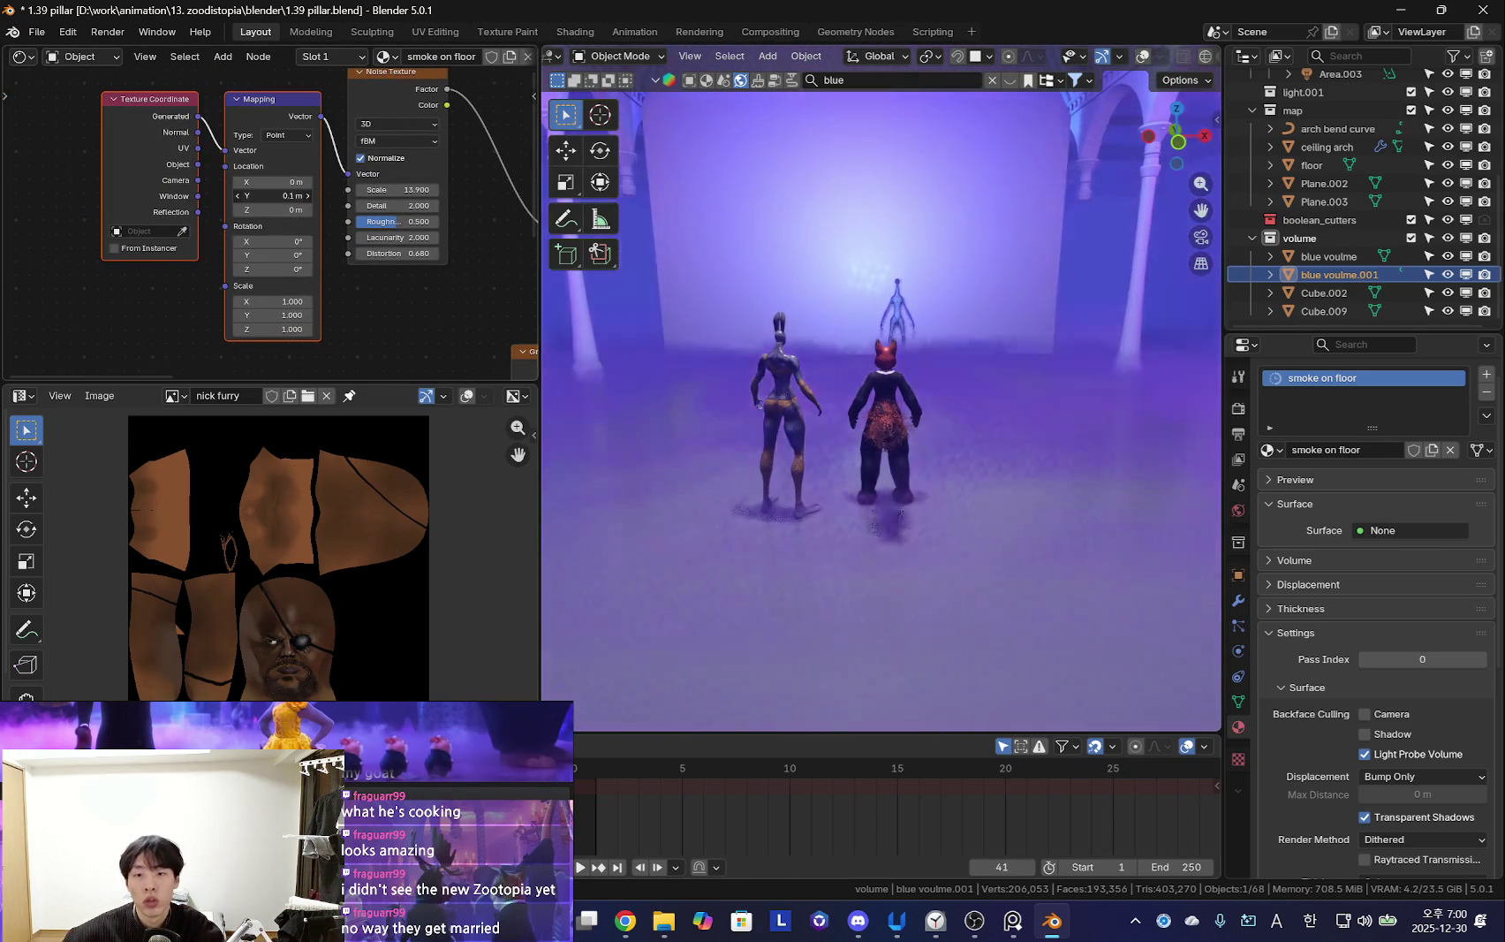
{"action": "mouse_move", "coordinate": [281, 182]}
{"action": "left_mouse_down"}
{"action": "mouse_move", "coordinate": [300, 182]}
{"action": "mouse_move", "coordinate": [290, 209]}
{"action": "left_mouse_up"}
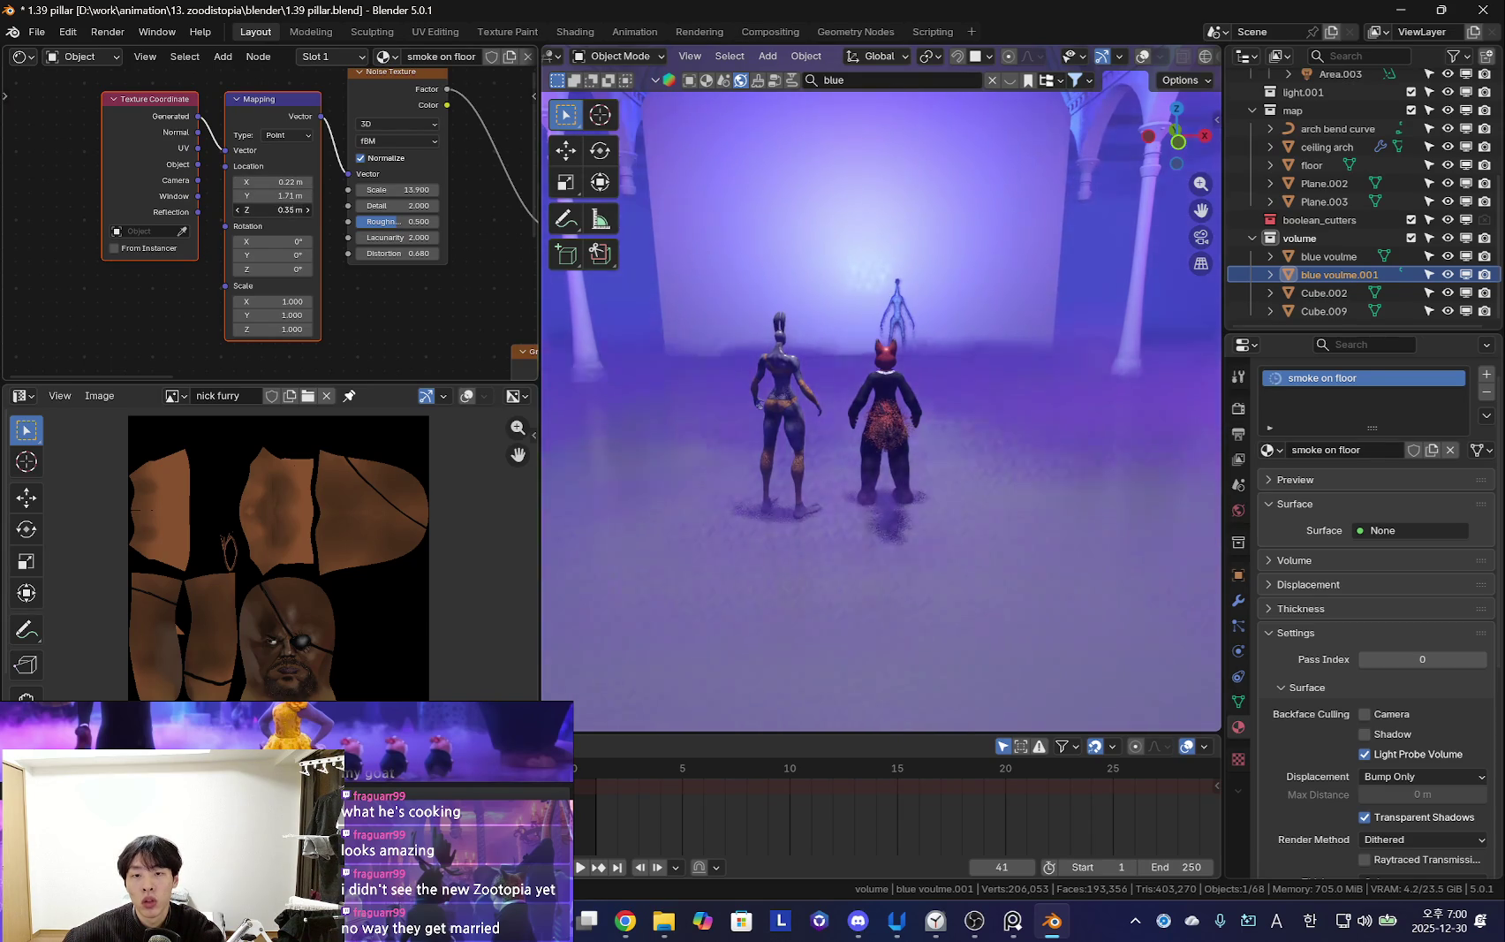
{"action": "scroll", "coordinate": [604, 807], "scroll_direction": "up", "scroll_amount": 1}
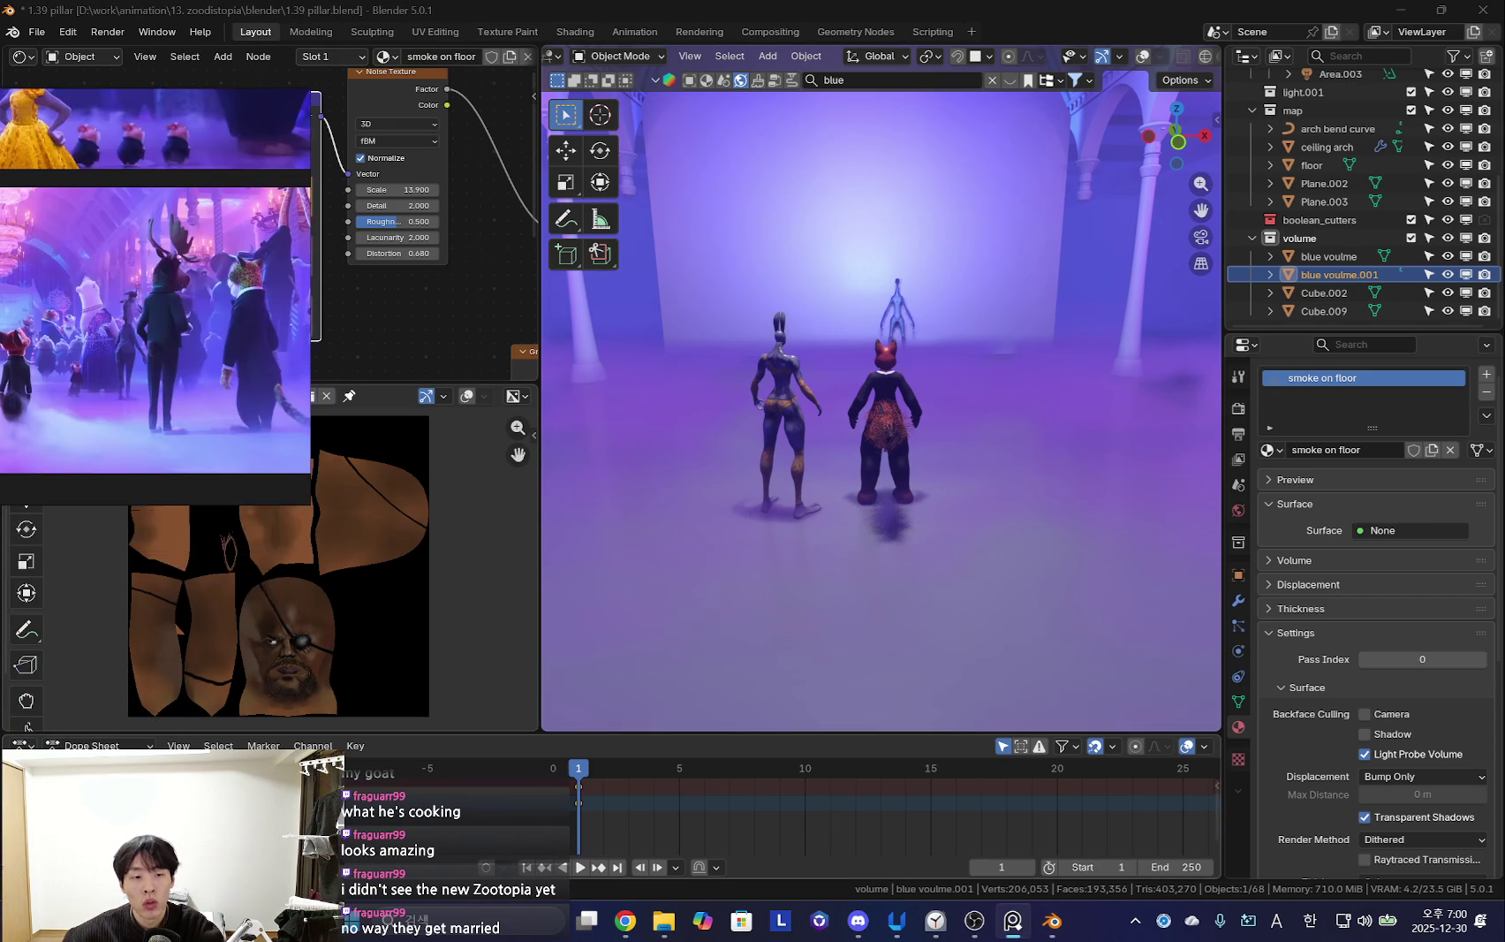
Enlarge the Dope Sheet and move the reference image window aside
{"action": "left_click_drag", "start_coordinate": [578, 733], "coordinate": [578, 694]}
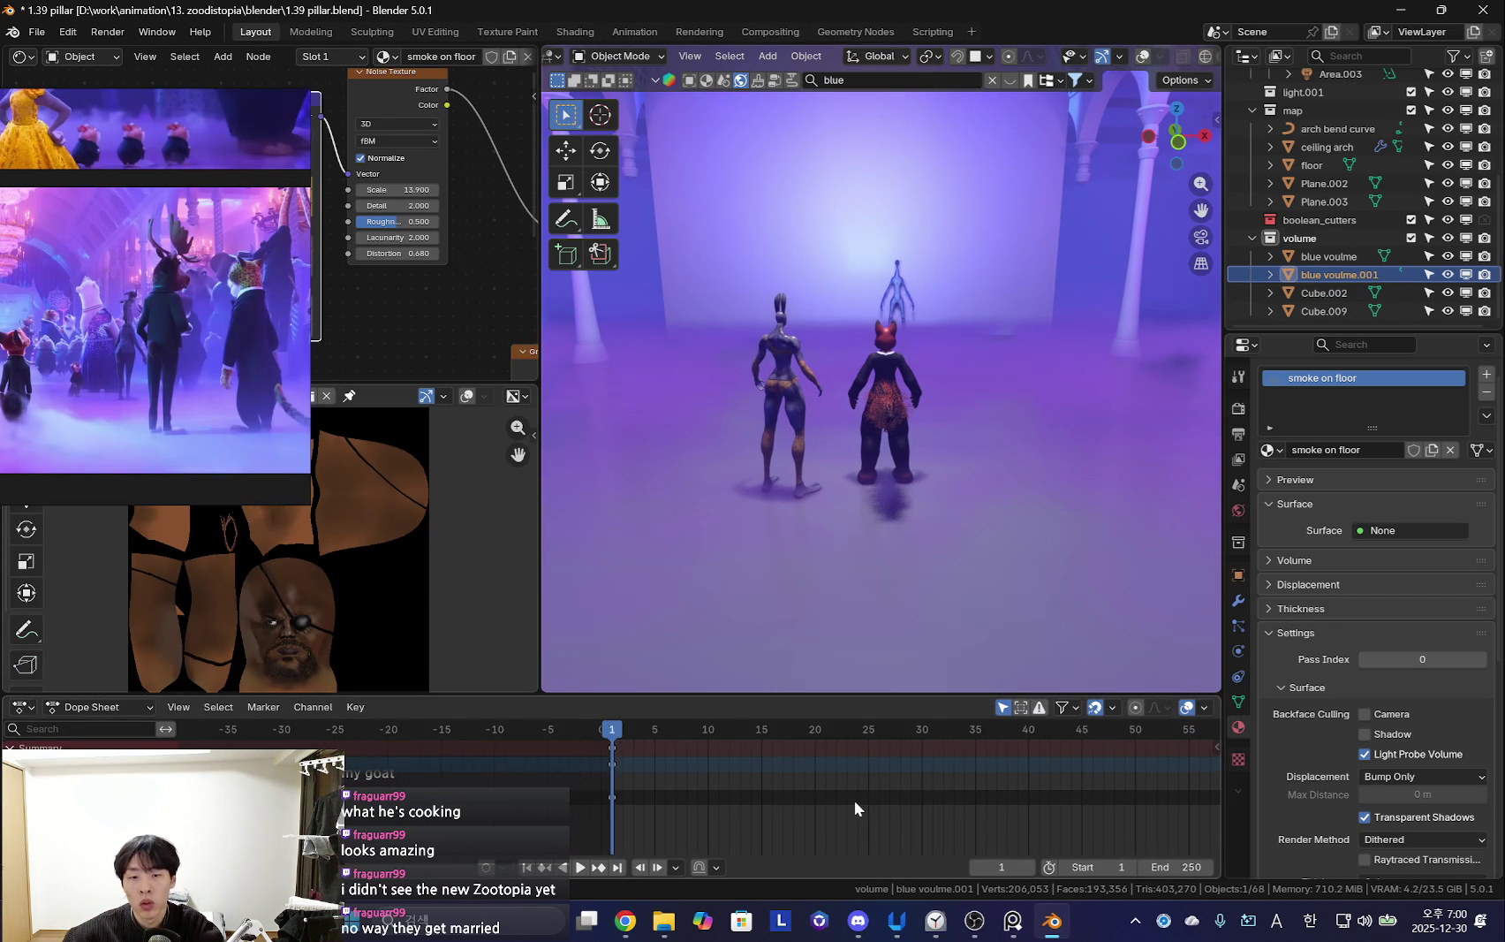
{"action": "left_click_drag", "start_coordinate": [185, 324], "coordinate": [42, 356]}
{"action": "scroll", "coordinate": [265, 220], "scroll_direction": "up", "scroll_amount": 2}
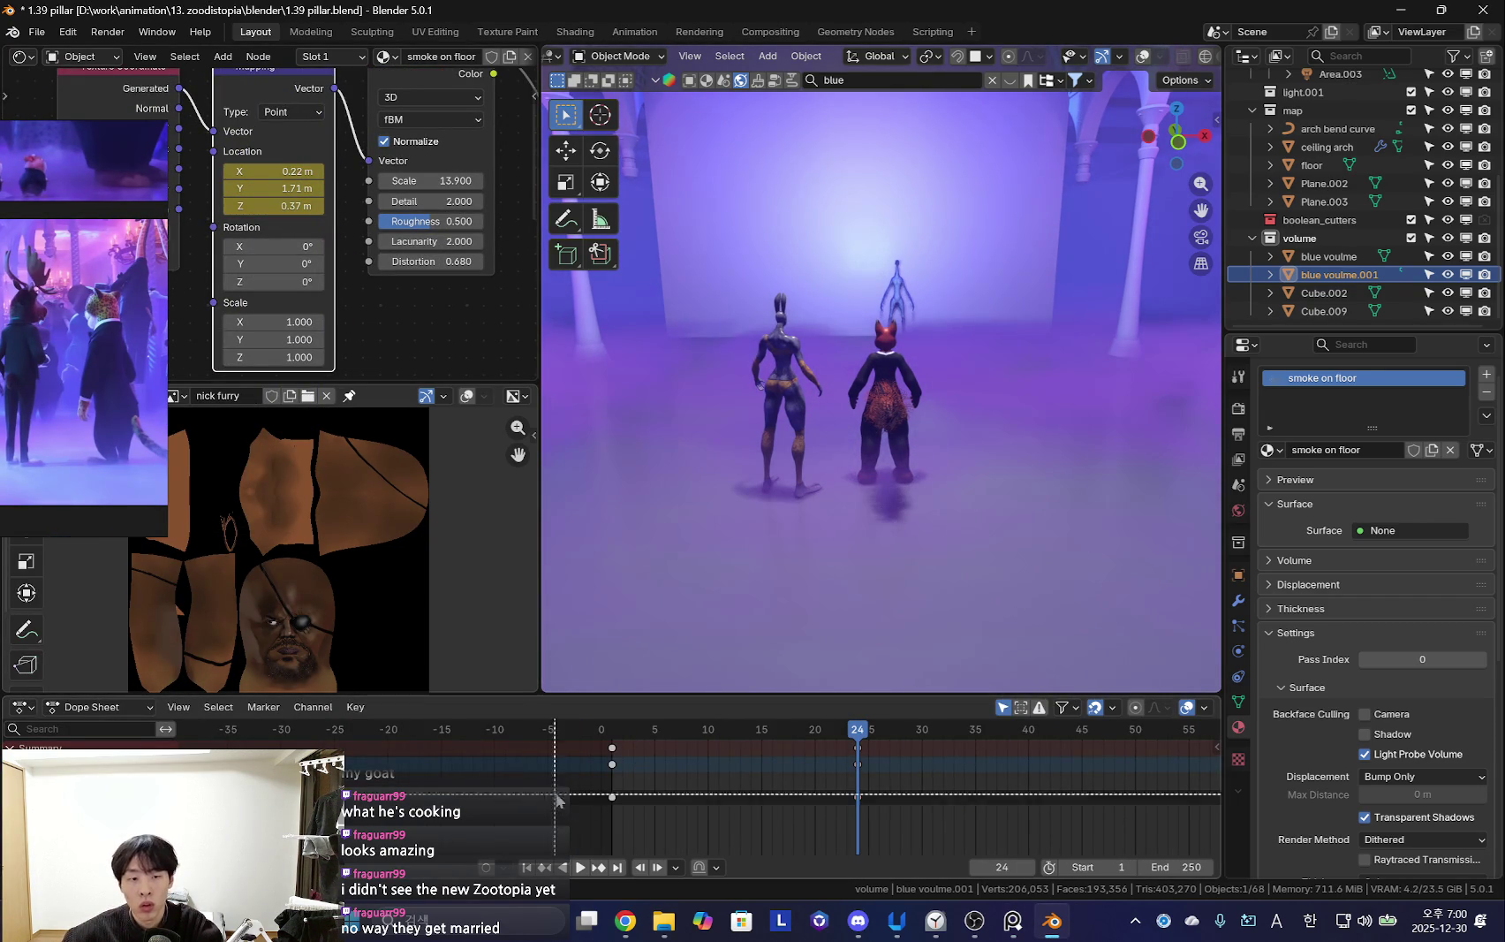
Slide the Mapping Location end keyframes from frame 24 to about frame 84
{"action": "key", "text": "a"}
{"action": "key", "text": "t"}
{"action": "left_click", "coordinate": [624, 812]}
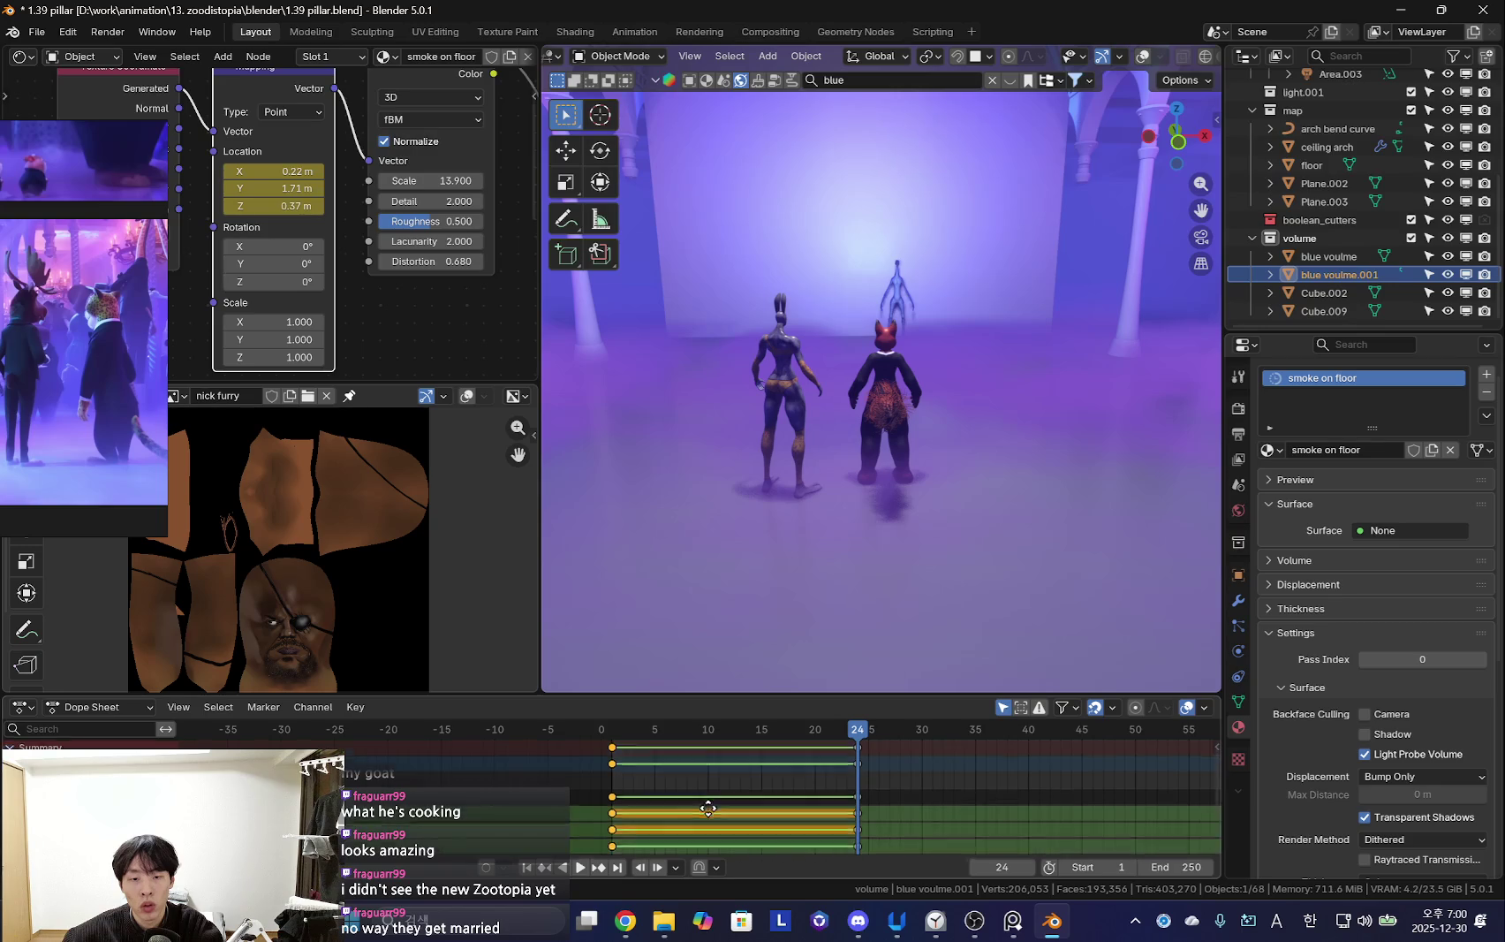
{"action": "key", "text": "g"}
{"action": "left_click", "coordinate": [823, 801]}
{"action": "key", "text": "Home"}
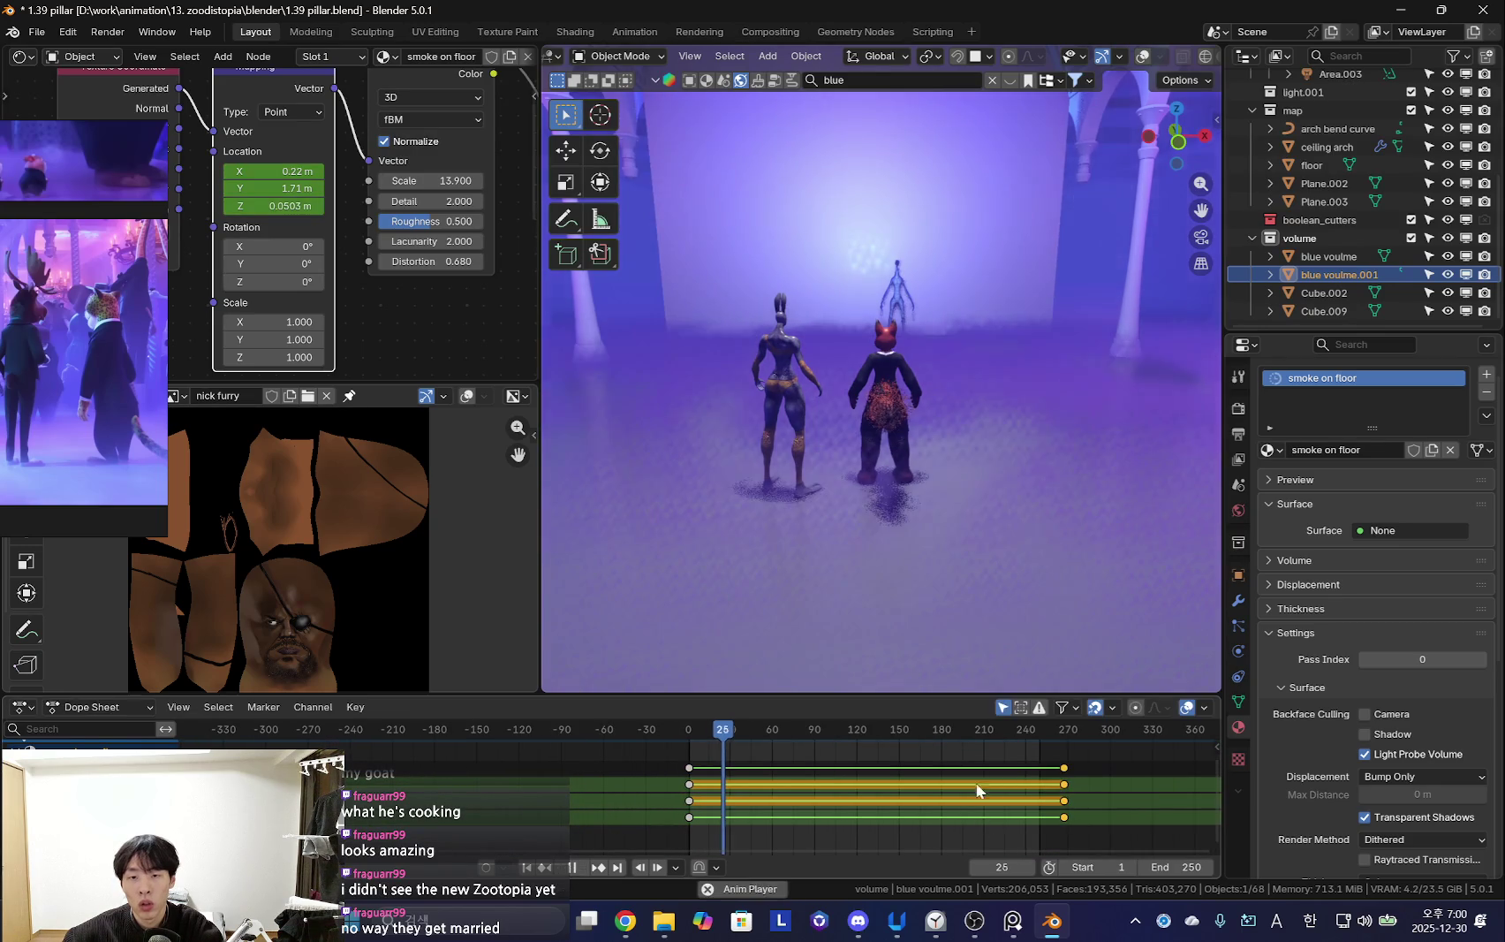
{"action": "key", "text": "g"}
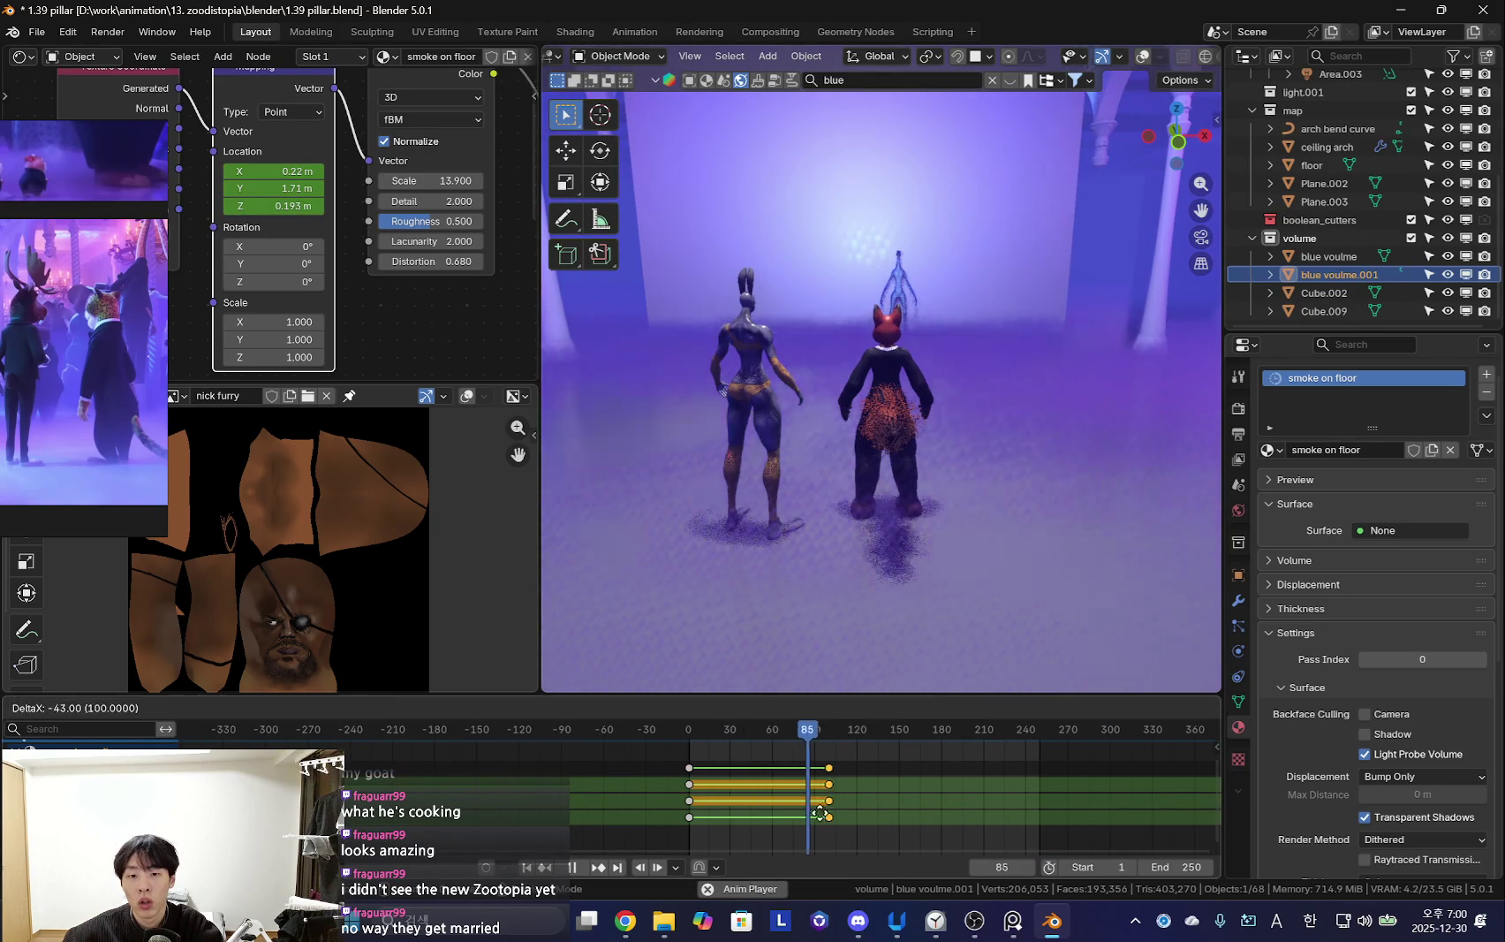
{"action": "left_click", "coordinate": [785, 810]}
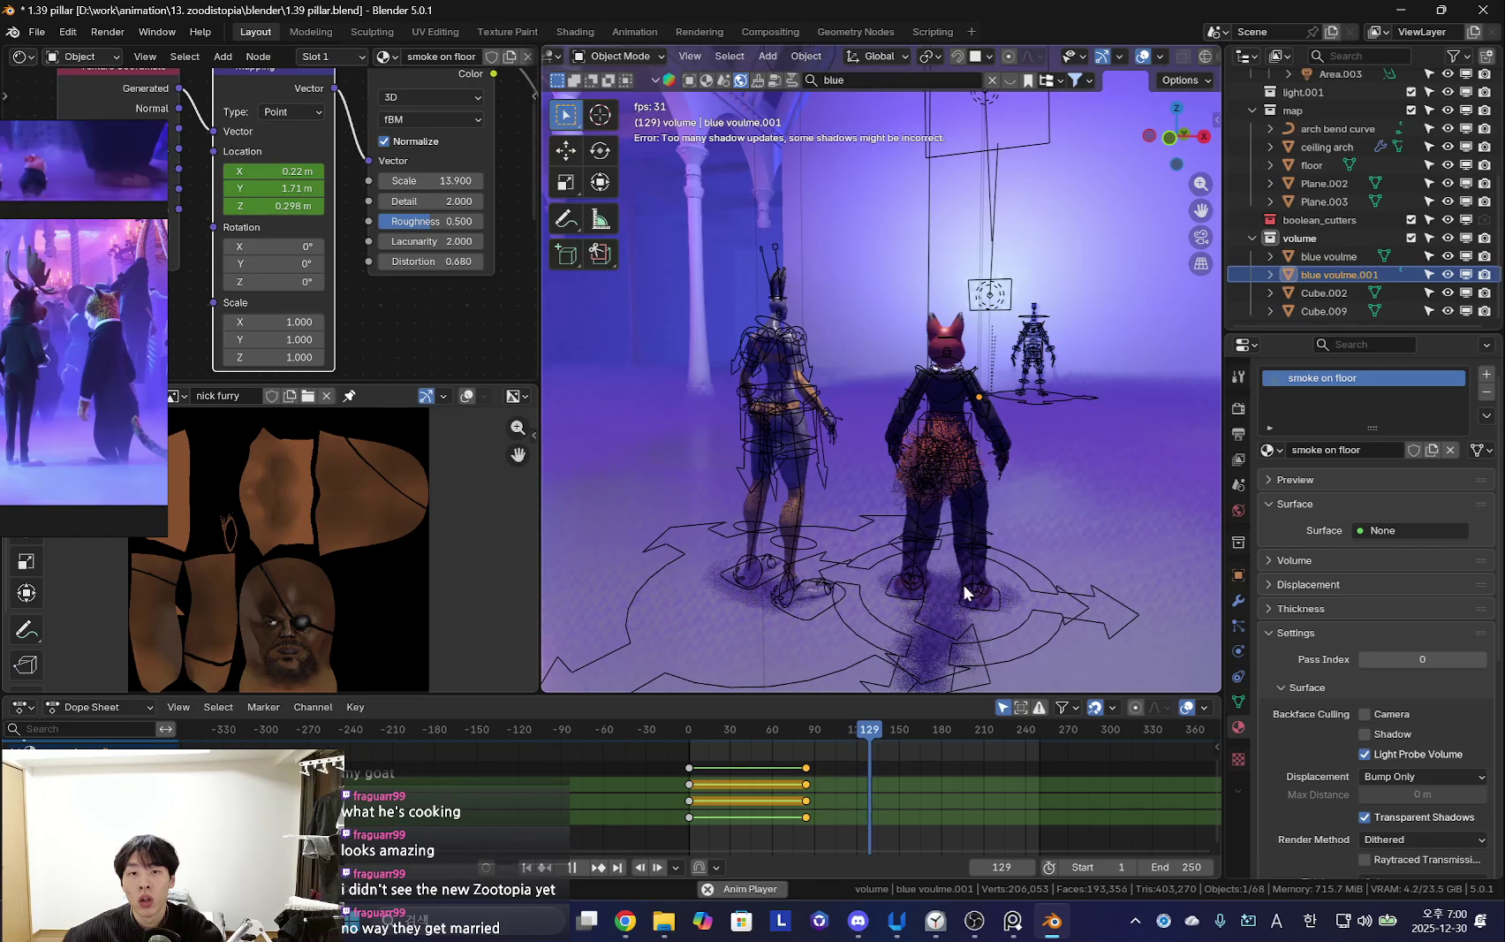
{"action": "key", "text": "shift+alt+z"}
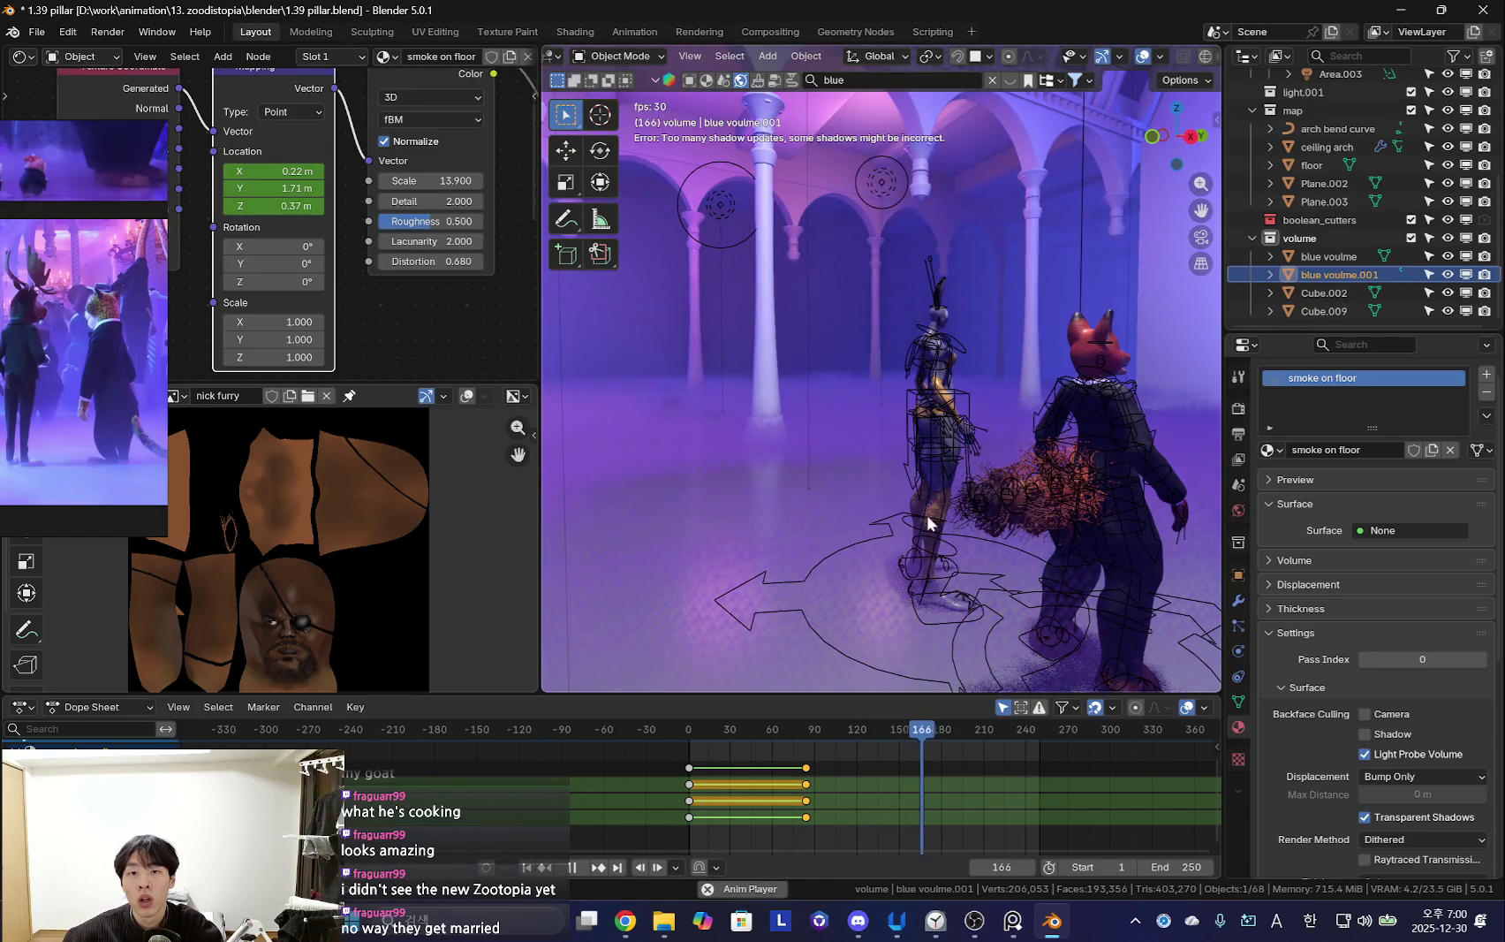
Set the Shadow Pool and Light Probes Volume memory to 1 GB in Render Properties
{"action": "key", "text": "space"}
{"action": "left_click", "coordinate": [1237, 412]}
{"action": "left_click_drag", "start_coordinate": [1293, 329], "coordinate": [1293, 299]}
{"action": "scroll", "coordinate": [1344, 532], "scroll_direction": "down", "scroll_amount": 10}
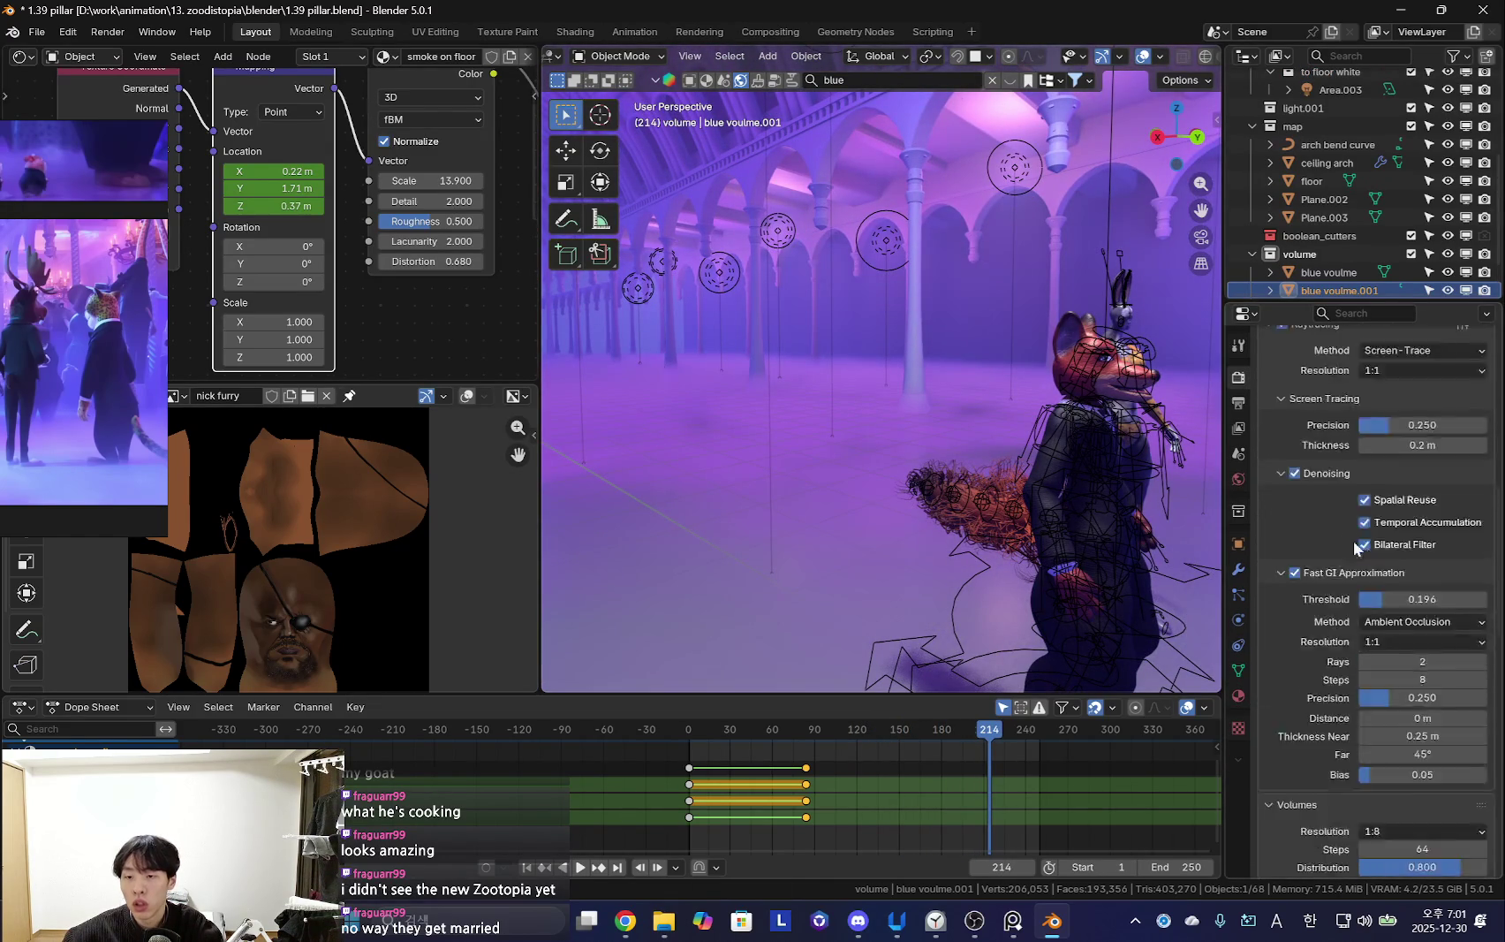
{"action": "scroll", "coordinate": [1335, 572], "scroll_direction": "up", "scroll_amount": 5}
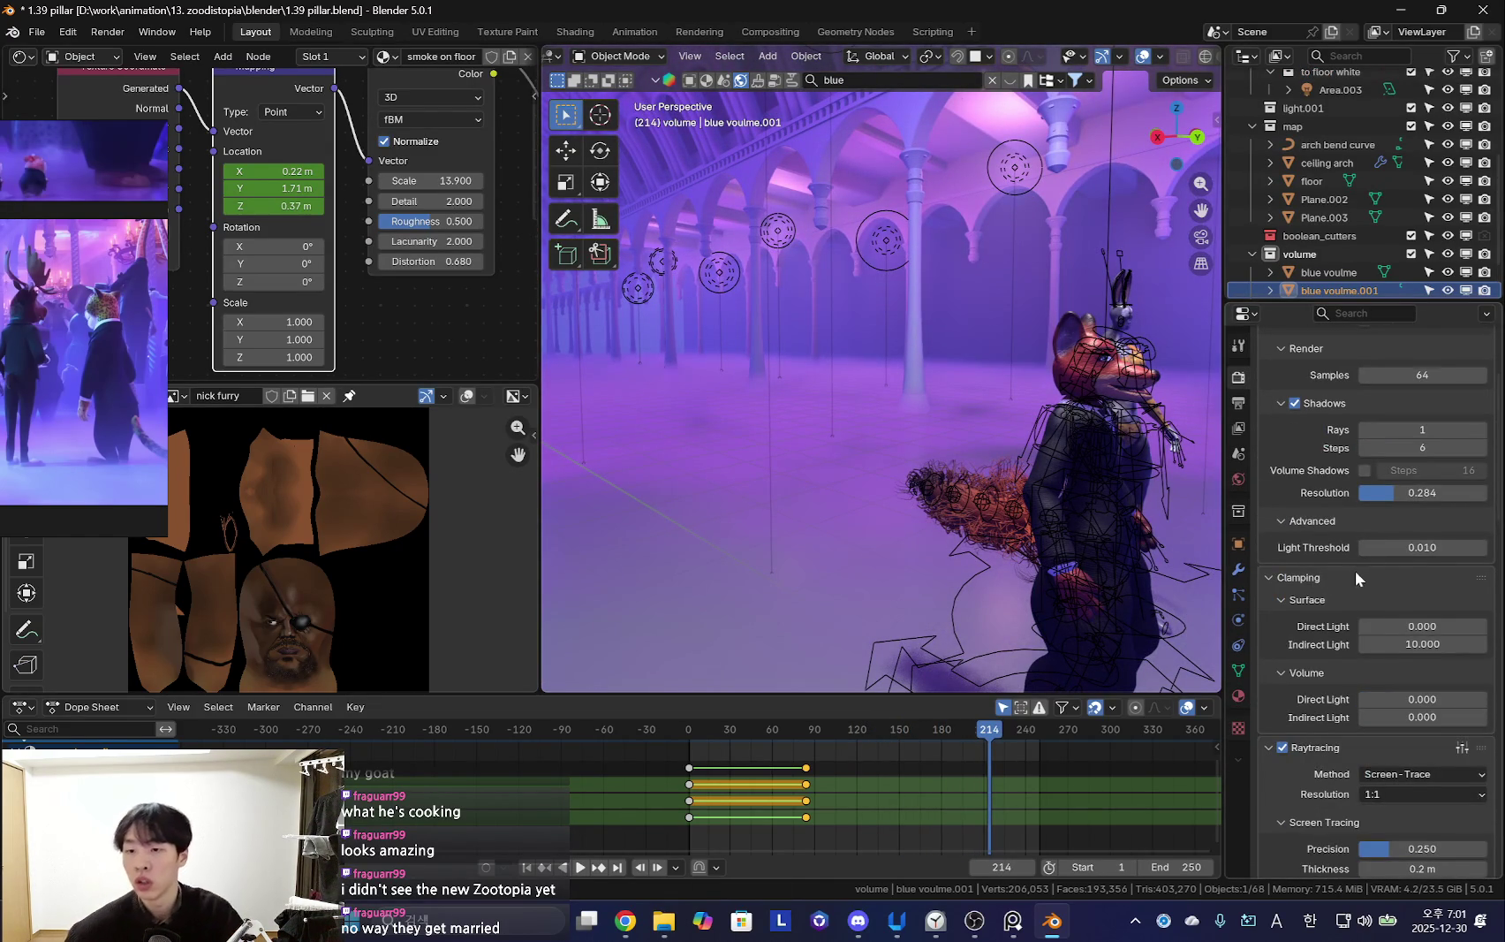
{"action": "scroll", "coordinate": [1355, 571], "scroll_direction": "down", "scroll_amount": 6}
{"action": "scroll", "coordinate": [1407, 668], "scroll_direction": "down", "scroll_amount": 8}
{"action": "scroll", "coordinate": [1387, 656], "scroll_direction": "down", "scroll_amount": 6}
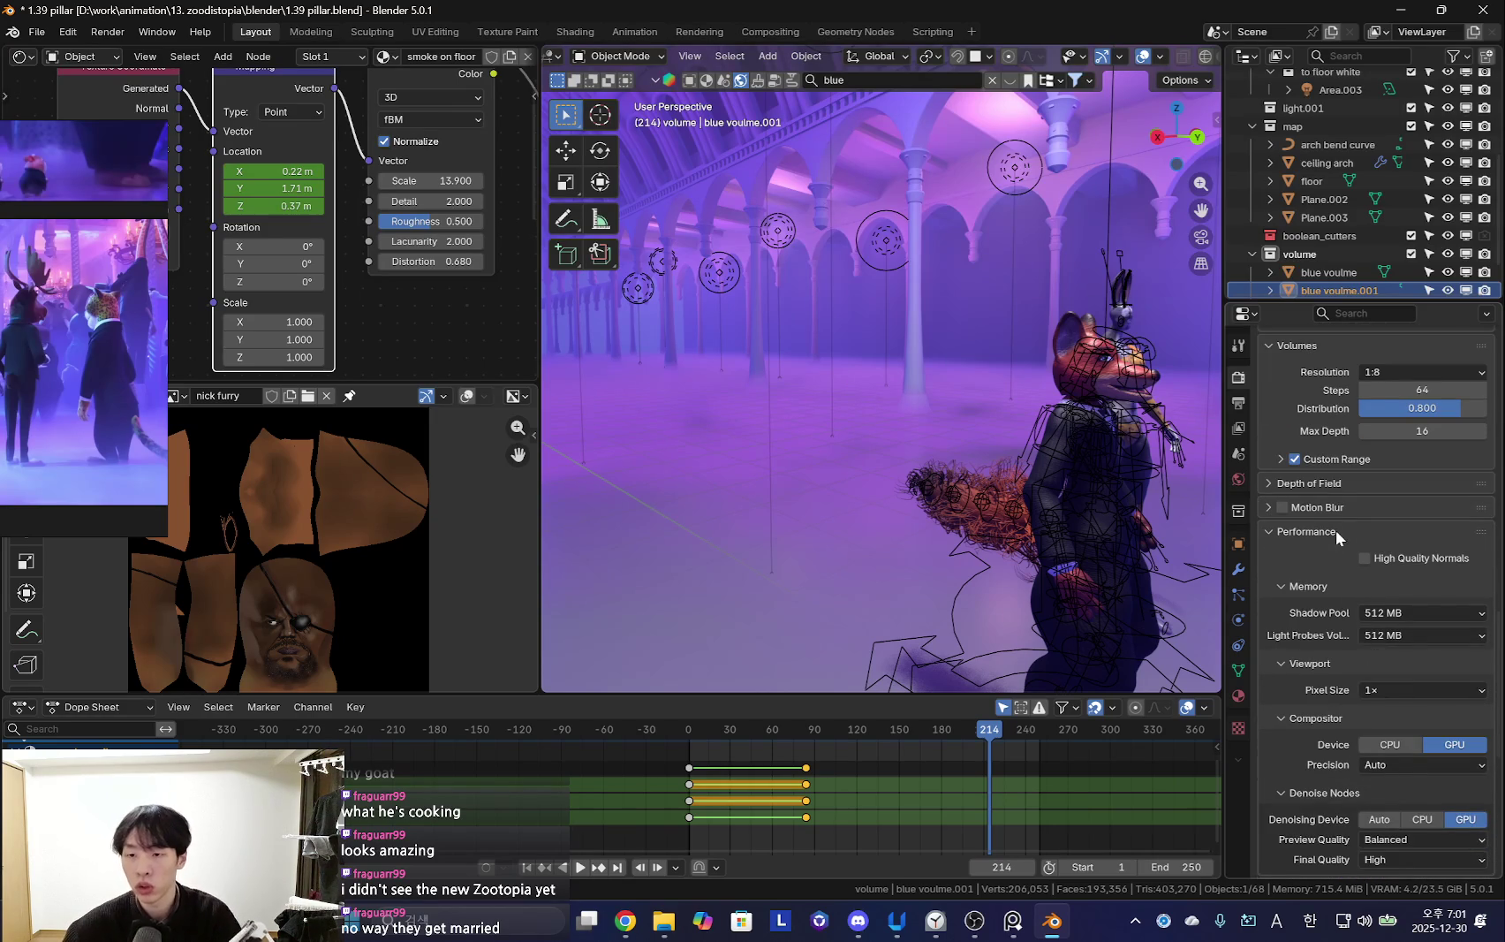
{"action": "left_click", "coordinate": [1389, 616]}
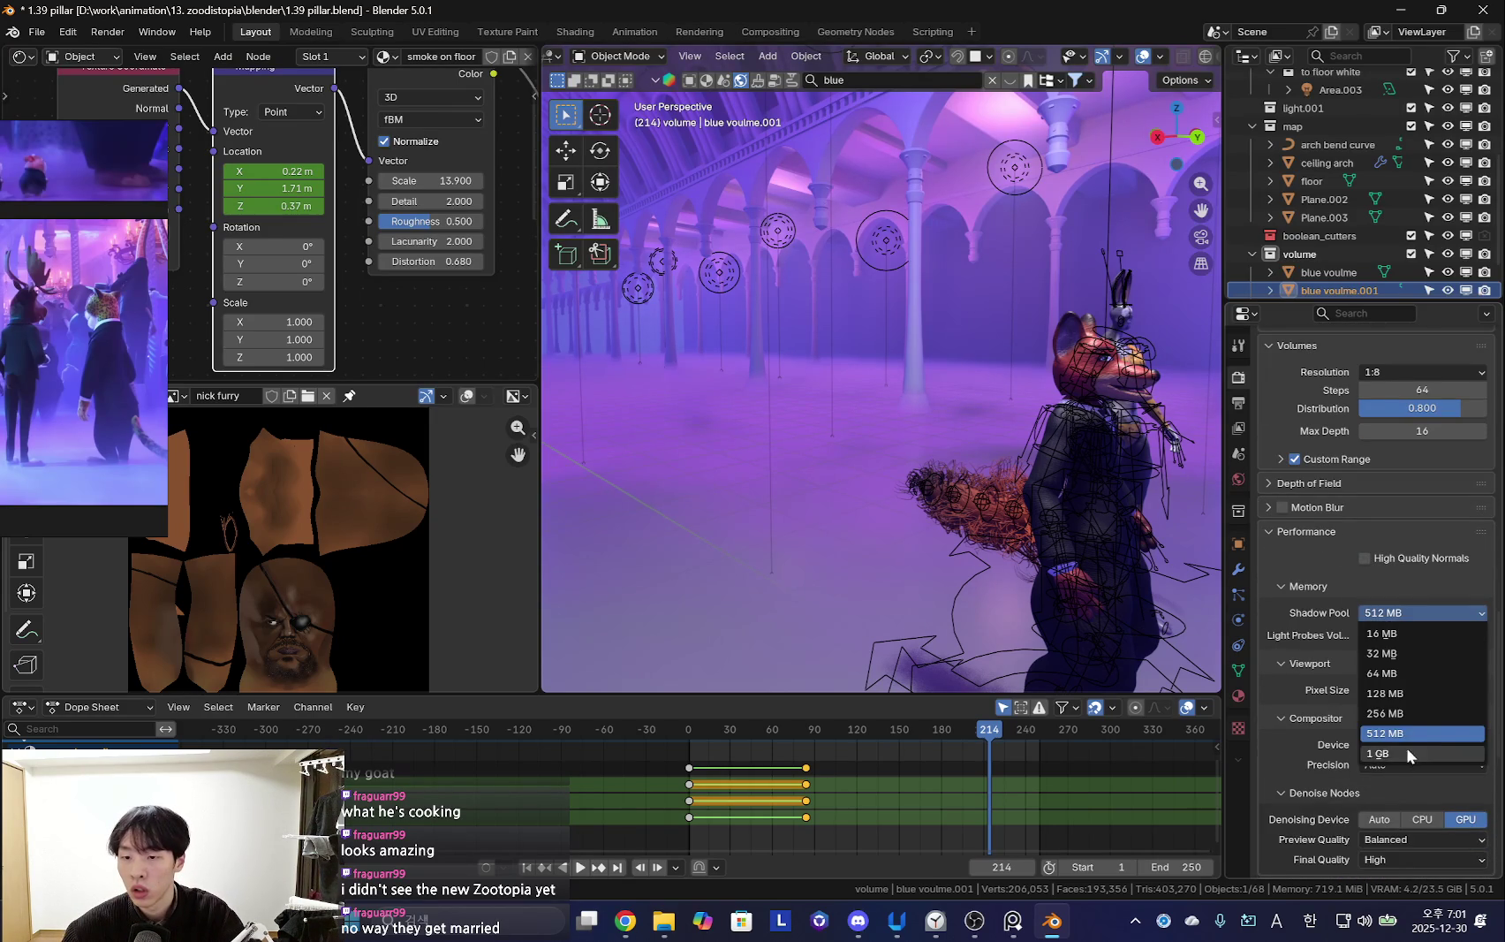
{"action": "left_click", "coordinate": [1406, 752]}
{"action": "left_click", "coordinate": [1387, 635]}
{"action": "left_click", "coordinate": [1409, 776]}
Orbit toward the fox and arches and briefly preview the fog playback without overlays
{"action": "mouse_move", "coordinate": [1148, 671]}
{"action": "middle_mouse_down"}
{"action": "mouse_move", "coordinate": [996, 629]}
{"action": "mouse_move", "coordinate": [1105, 610]}
{"action": "middle_mouse_up"}
{"action": "scroll", "coordinate": [1482, 722], "scroll_direction": "down", "scroll_amount": 2}
{"action": "scroll", "coordinate": [963, 466], "scroll_direction": "down", "scroll_amount": 4}
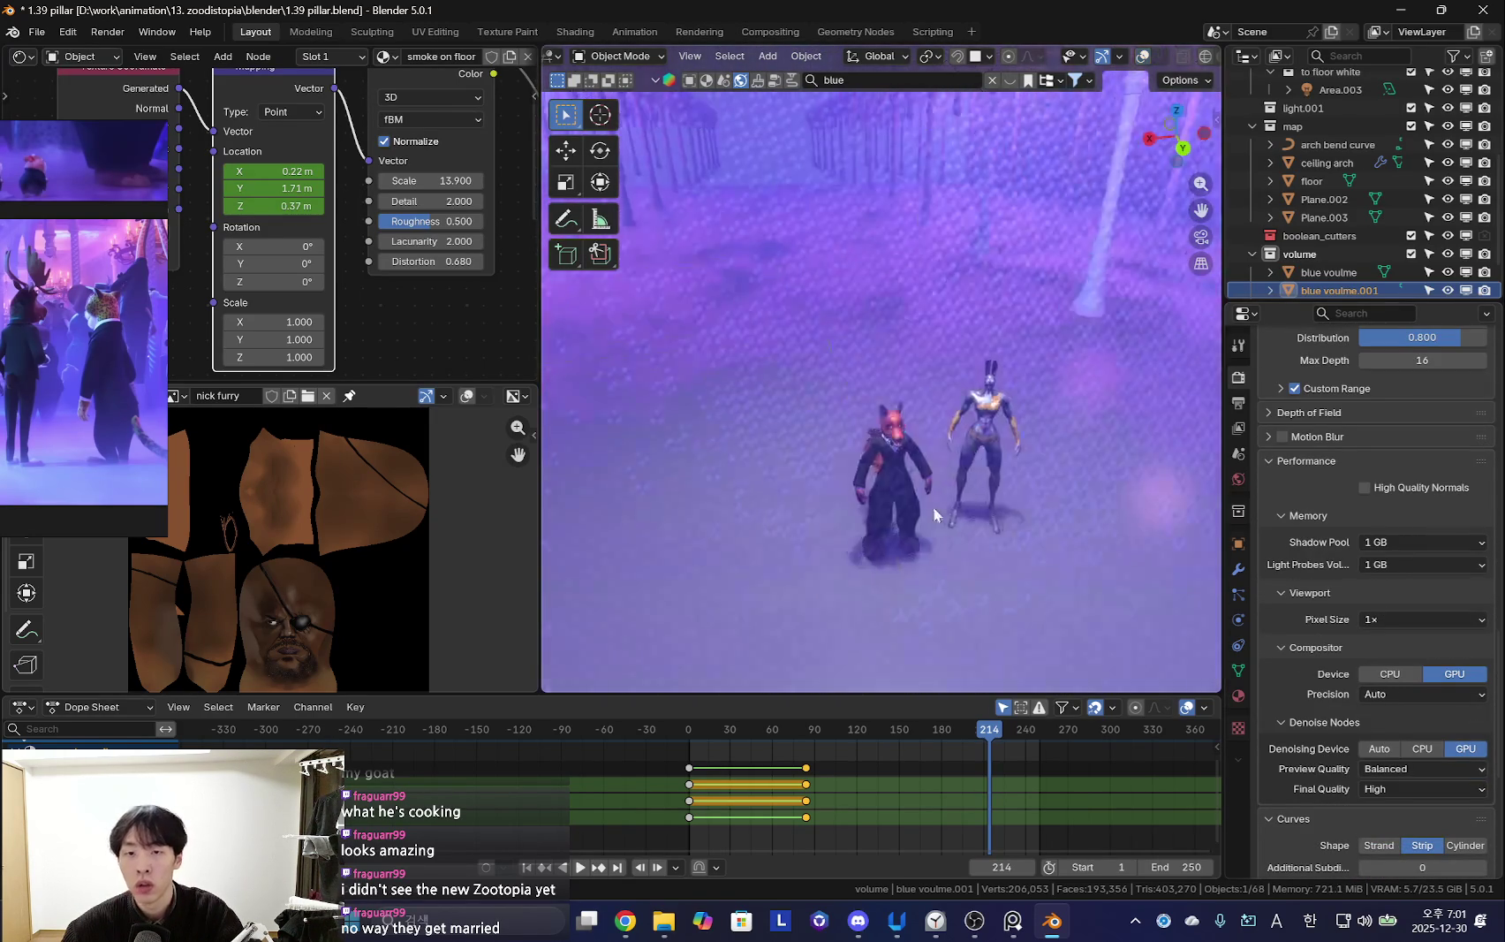
{"action": "middle_click_drag", "start_coordinate": [963, 465], "coordinate": [972, 618]}
{"action": "key", "text": "space"}
{"action": "scroll", "coordinate": [863, 557], "scroll_direction": "up", "scroll_amount": 2}
{"action": "key", "text": "space"}
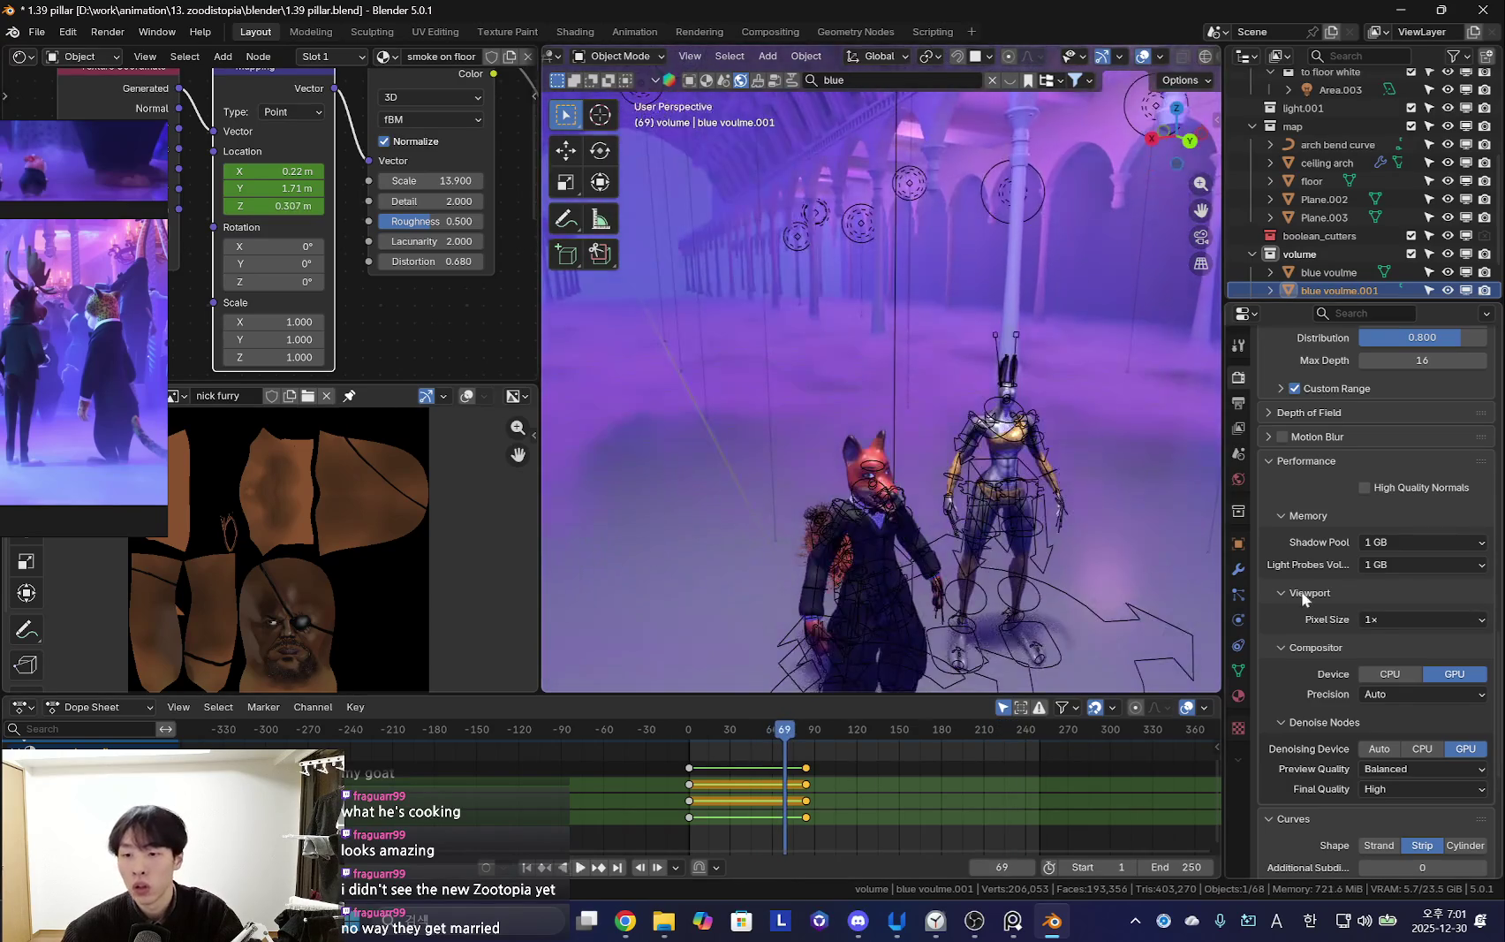
{"action": "scroll", "coordinate": [1366, 504], "scroll_direction": "up", "scroll_amount": 3}
{"action": "key", "text": "shift+alt+z"}
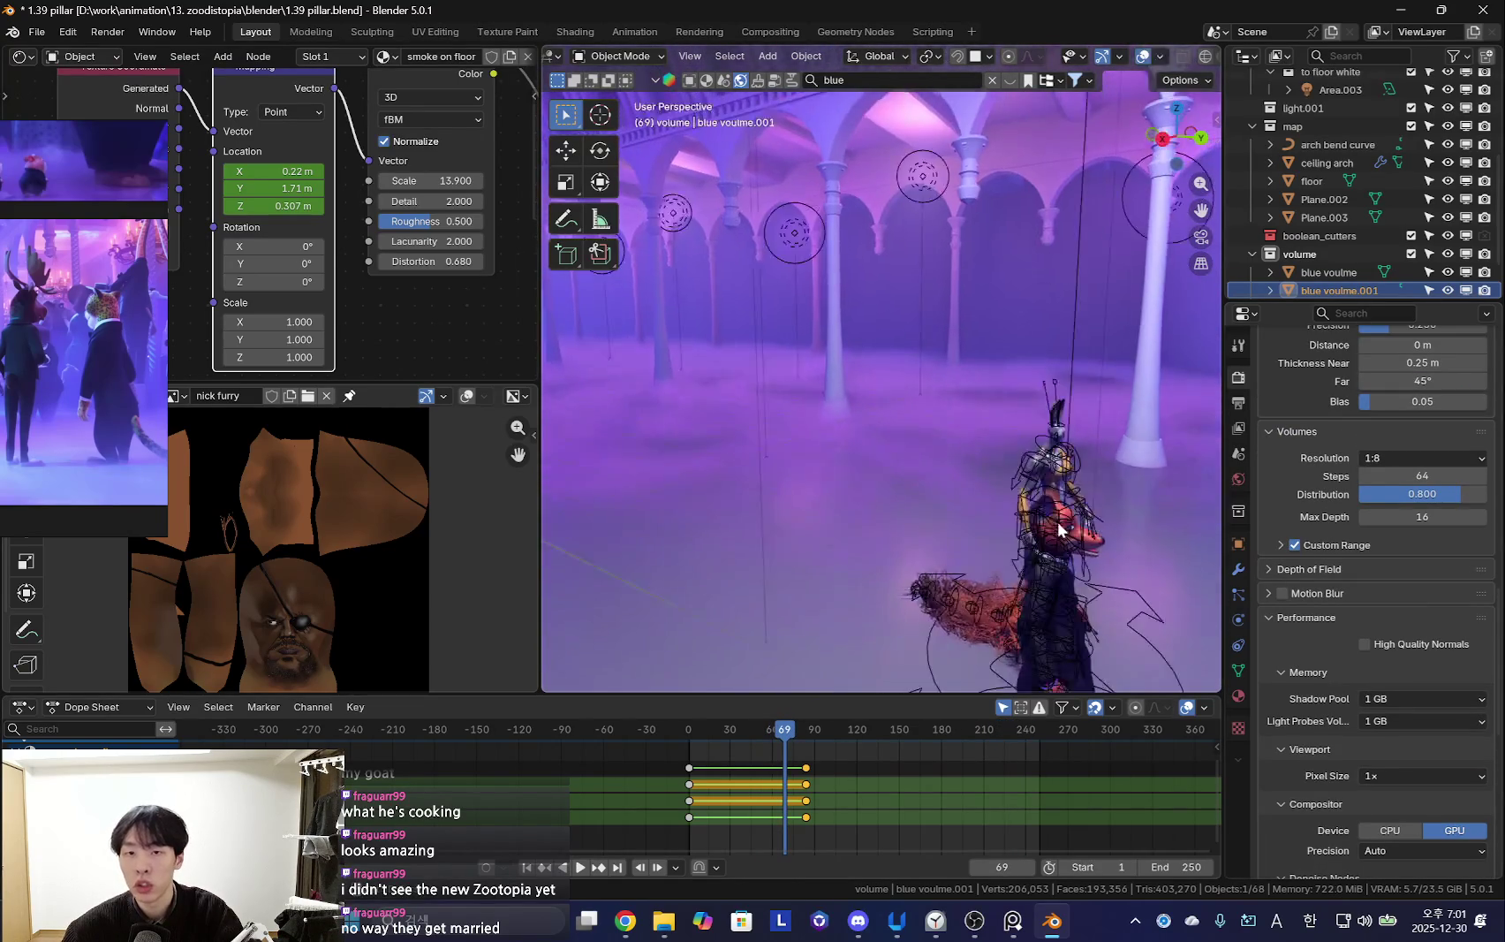
{"action": "middle_click_drag", "start_coordinate": [1091, 473], "coordinate": [1020, 513]}
{"action": "scroll", "coordinate": [1440, 411], "scroll_direction": "up", "scroll_amount": 10}
{"action": "scroll", "coordinate": [1318, 585], "scroll_direction": "up", "scroll_amount": 4}
{"action": "scroll", "coordinate": [1332, 526], "scroll_direction": "up", "scroll_amount": 4}
{"action": "scroll", "coordinate": [1297, 554], "scroll_direction": "up", "scroll_amount": 3}
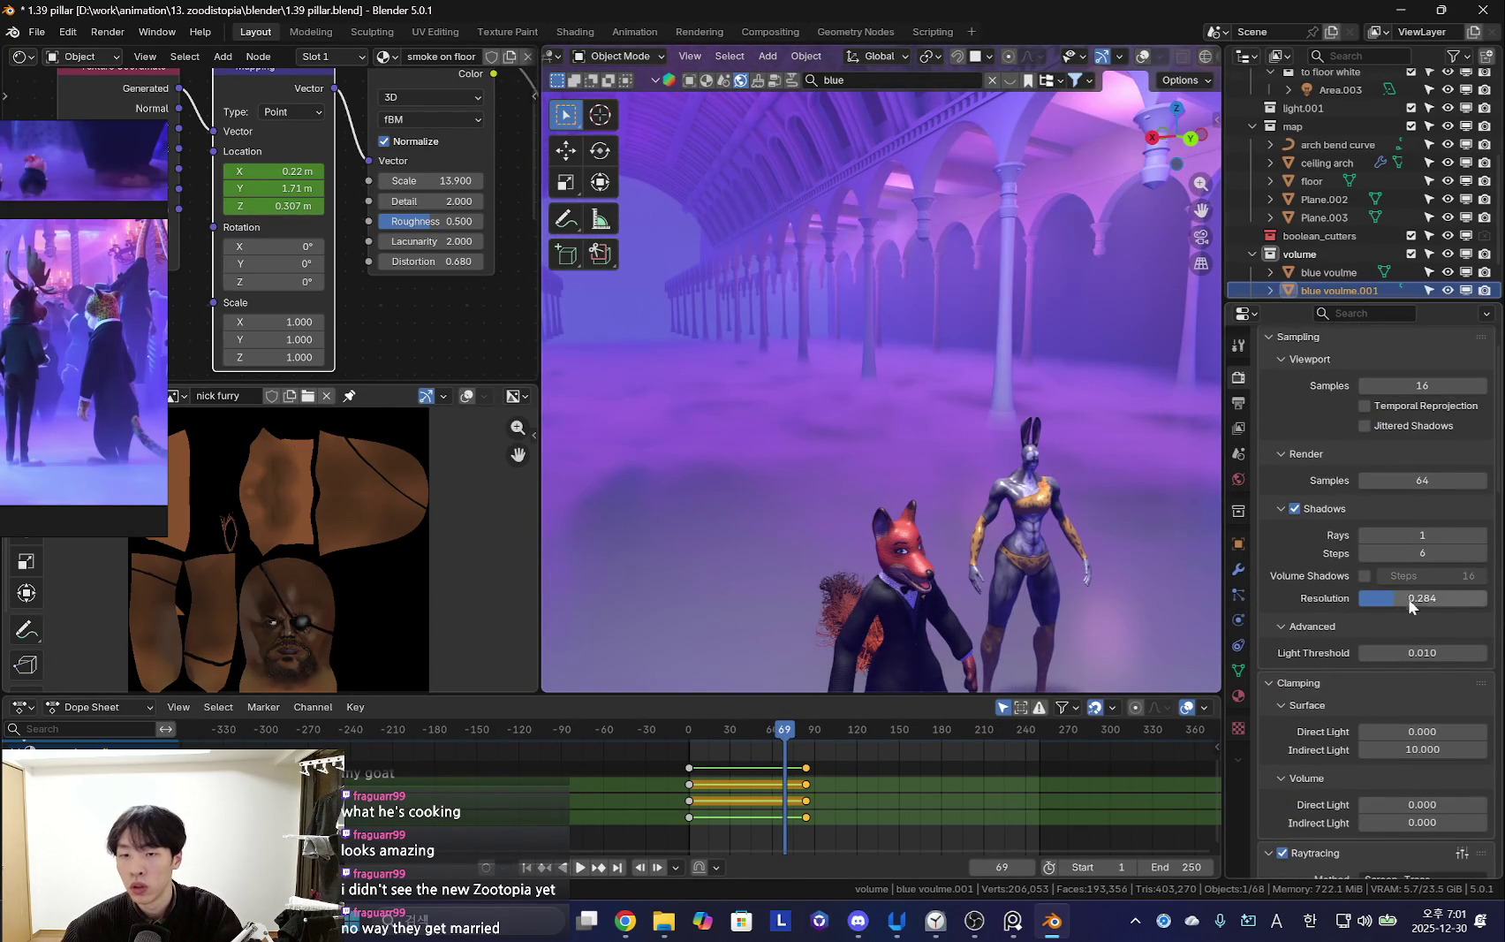
Set the Shadows Resolution to 1.000 while previewing the shadows in playback
{"action": "left_click_drag", "start_coordinate": [1408, 596], "coordinate": [1361, 597]}
{"action": "middle_click_drag", "start_coordinate": [1002, 526], "coordinate": [1038, 535]}
{"action": "key", "text": "space"}
{"action": "key", "text": "shift+alt+z"}
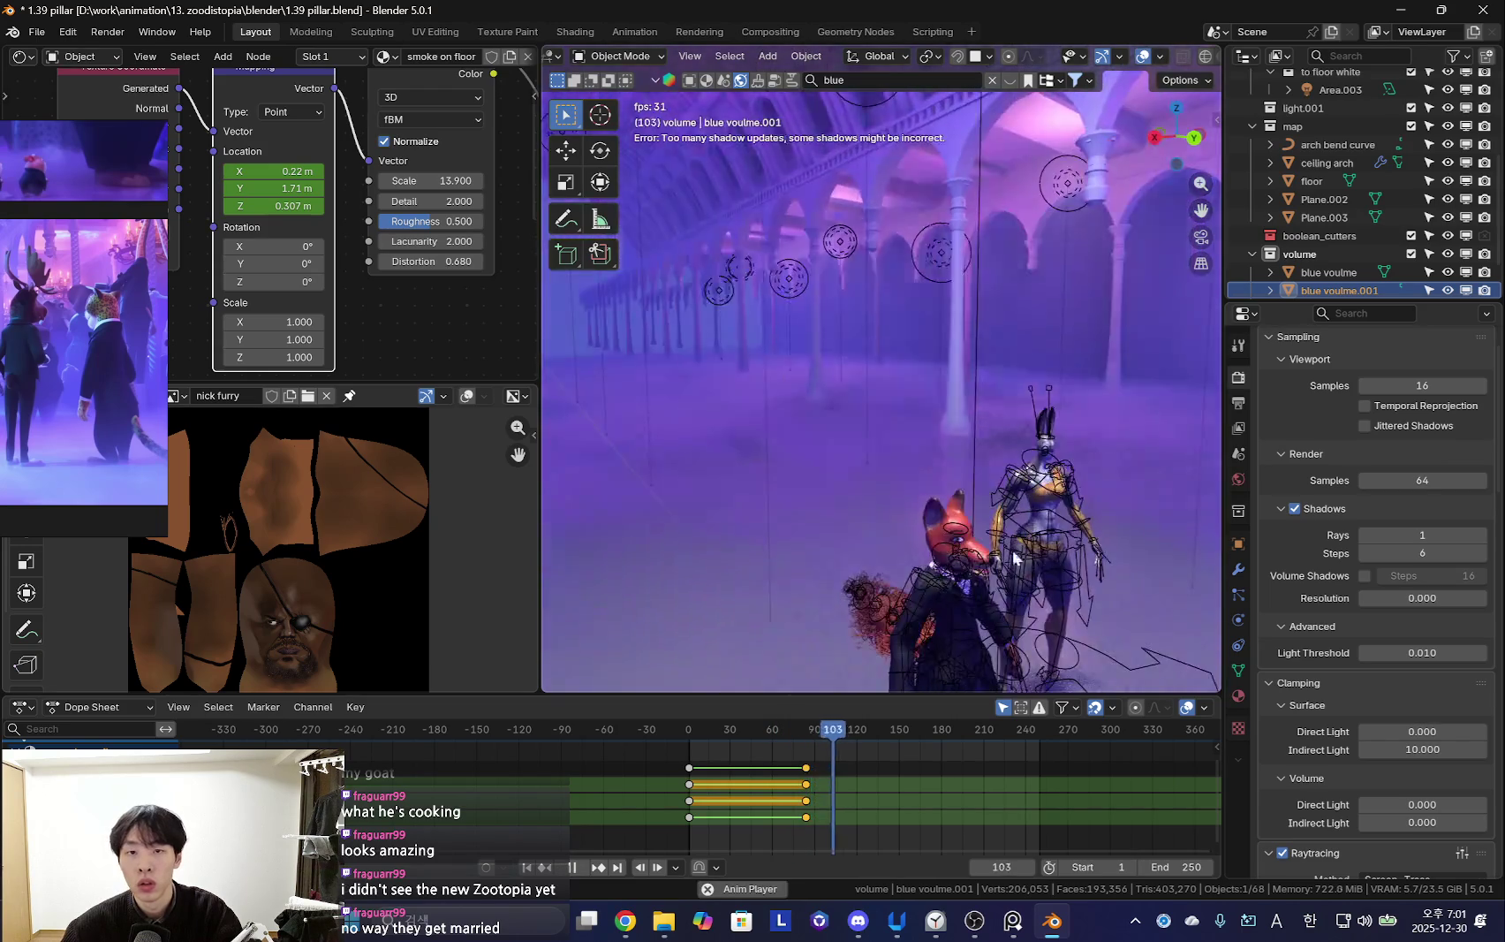
{"action": "left_click_drag", "start_coordinate": [1418, 598], "coordinate": [1487, 599]}
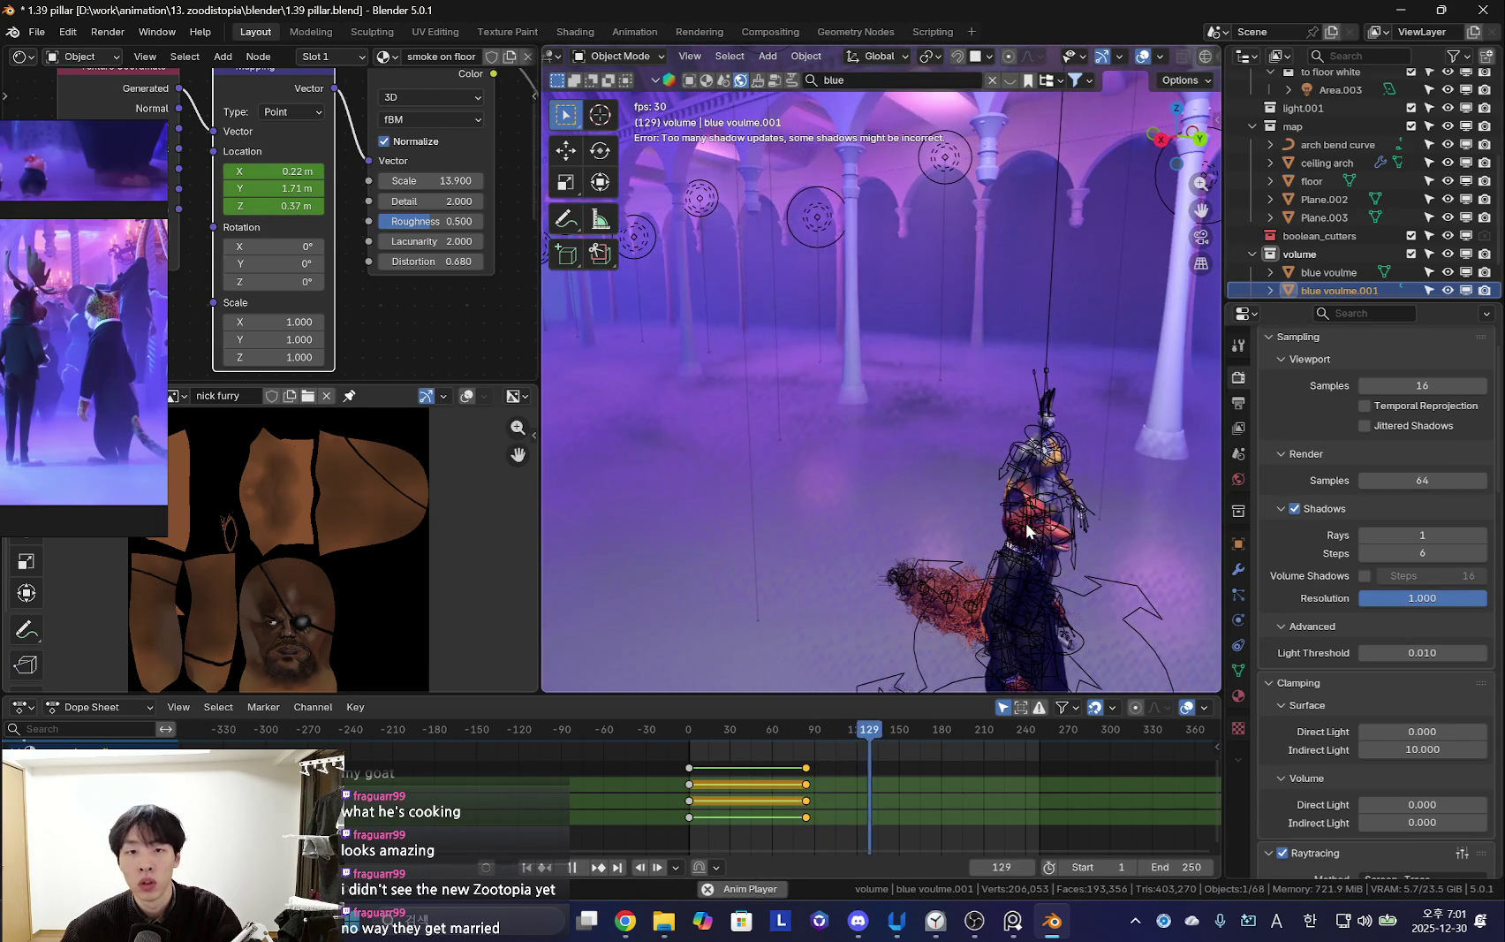
{"action": "key", "text": "space"}
Preview the animation through the scene camera with shadows turned off
{"action": "key", "text": "KP_0"}
{"action": "left_click", "coordinate": [1295, 508]}
{"action": "key", "text": "shift+alt+z"}
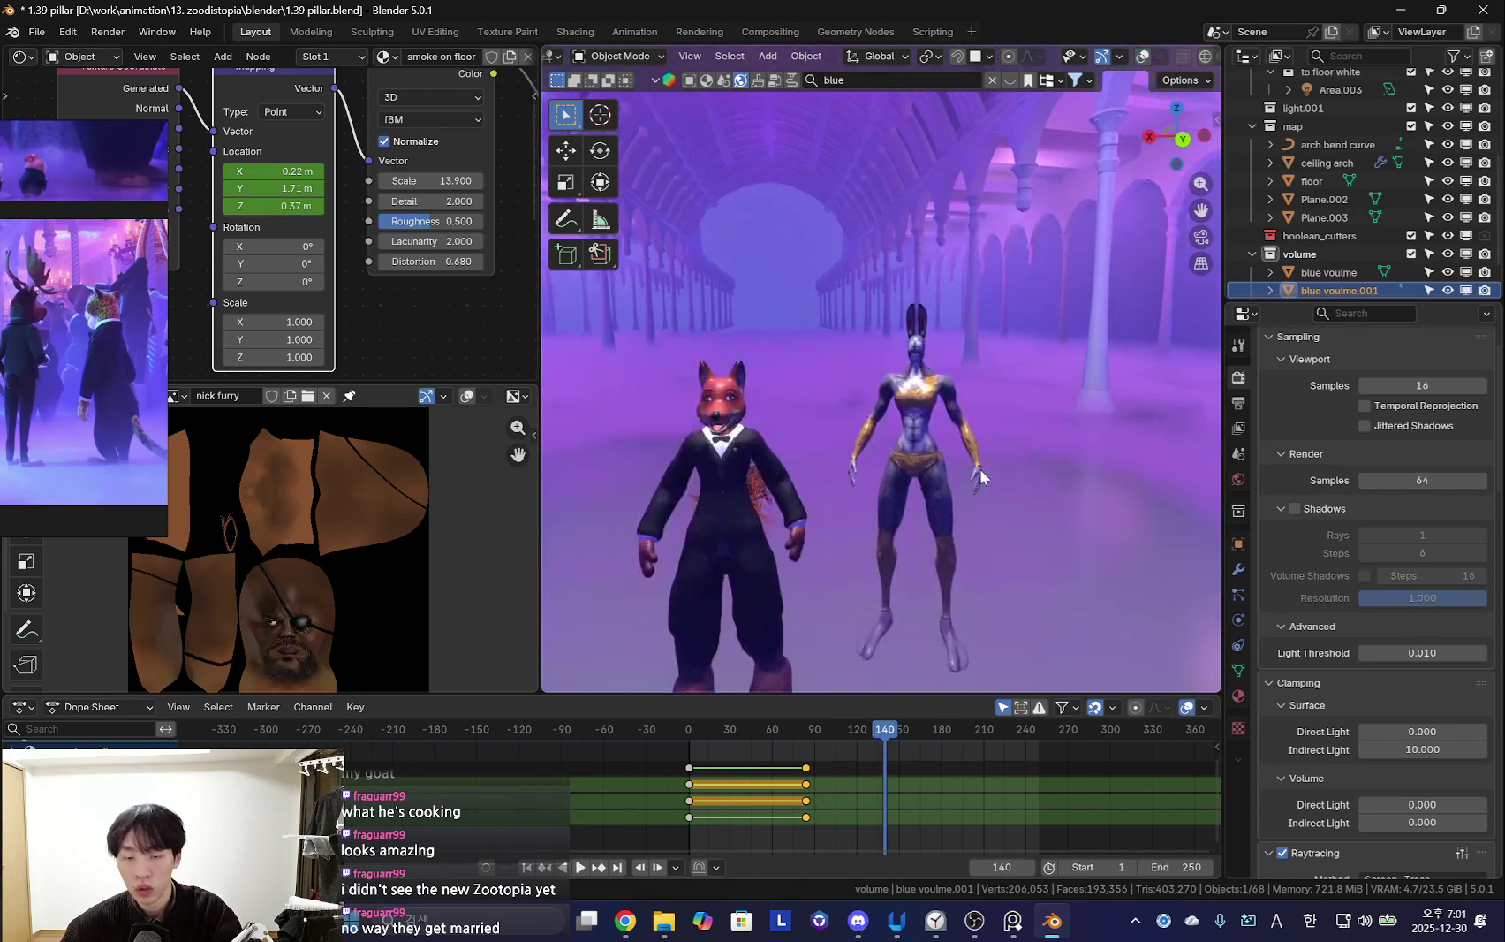
{"action": "key", "text": "space"}
{"action": "key", "text": "shift+alt+z"}
{"action": "left_click", "coordinate": [739, 780]}
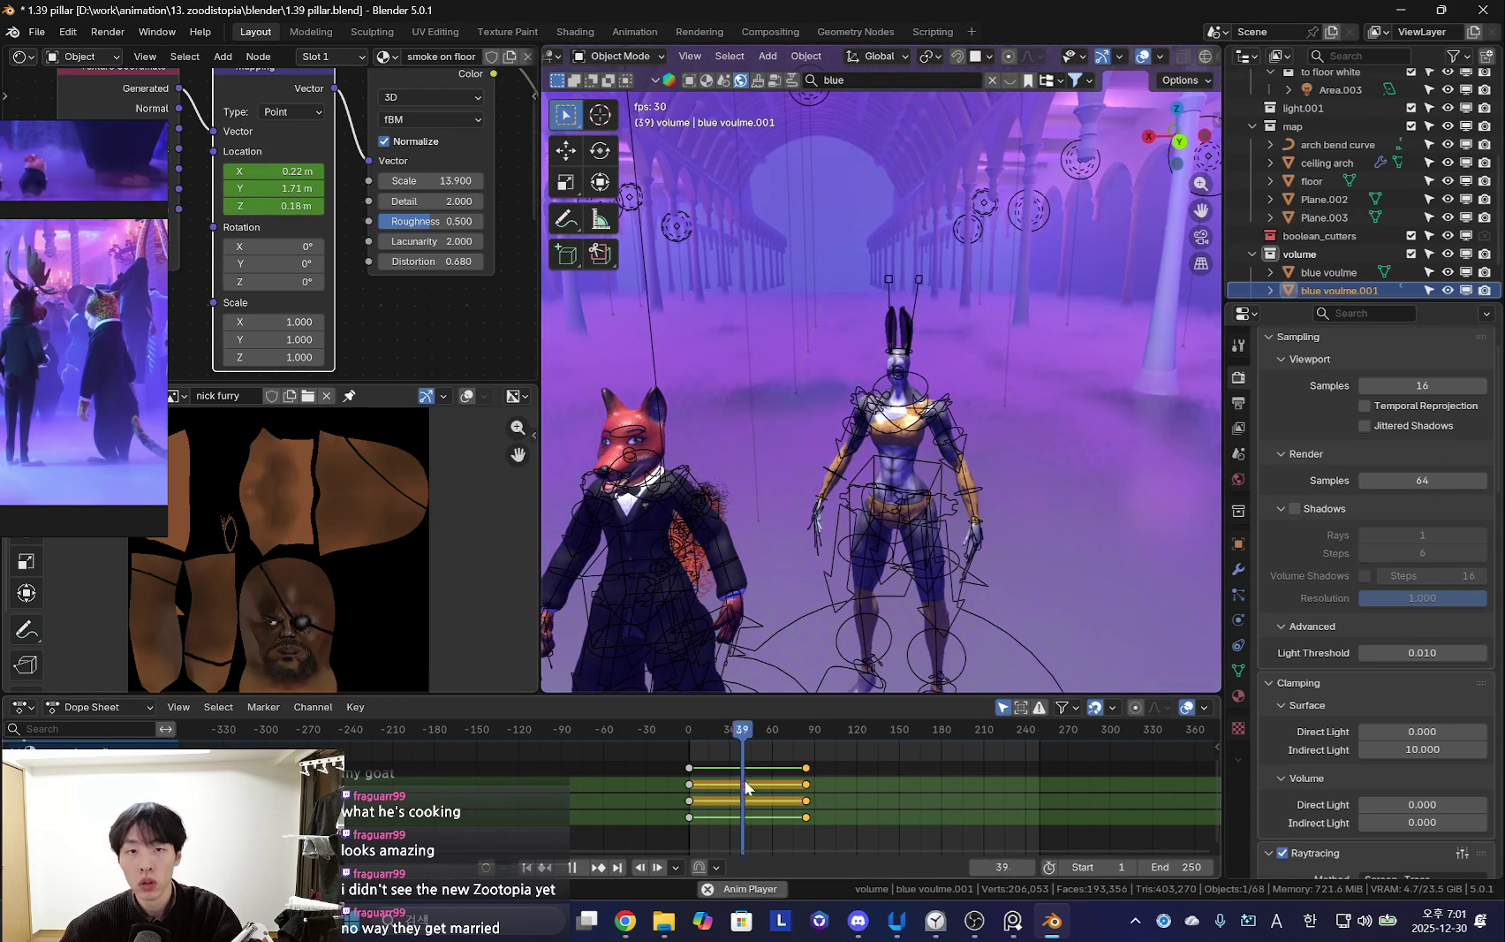
{"action": "key", "text": "shift+alt+z"}
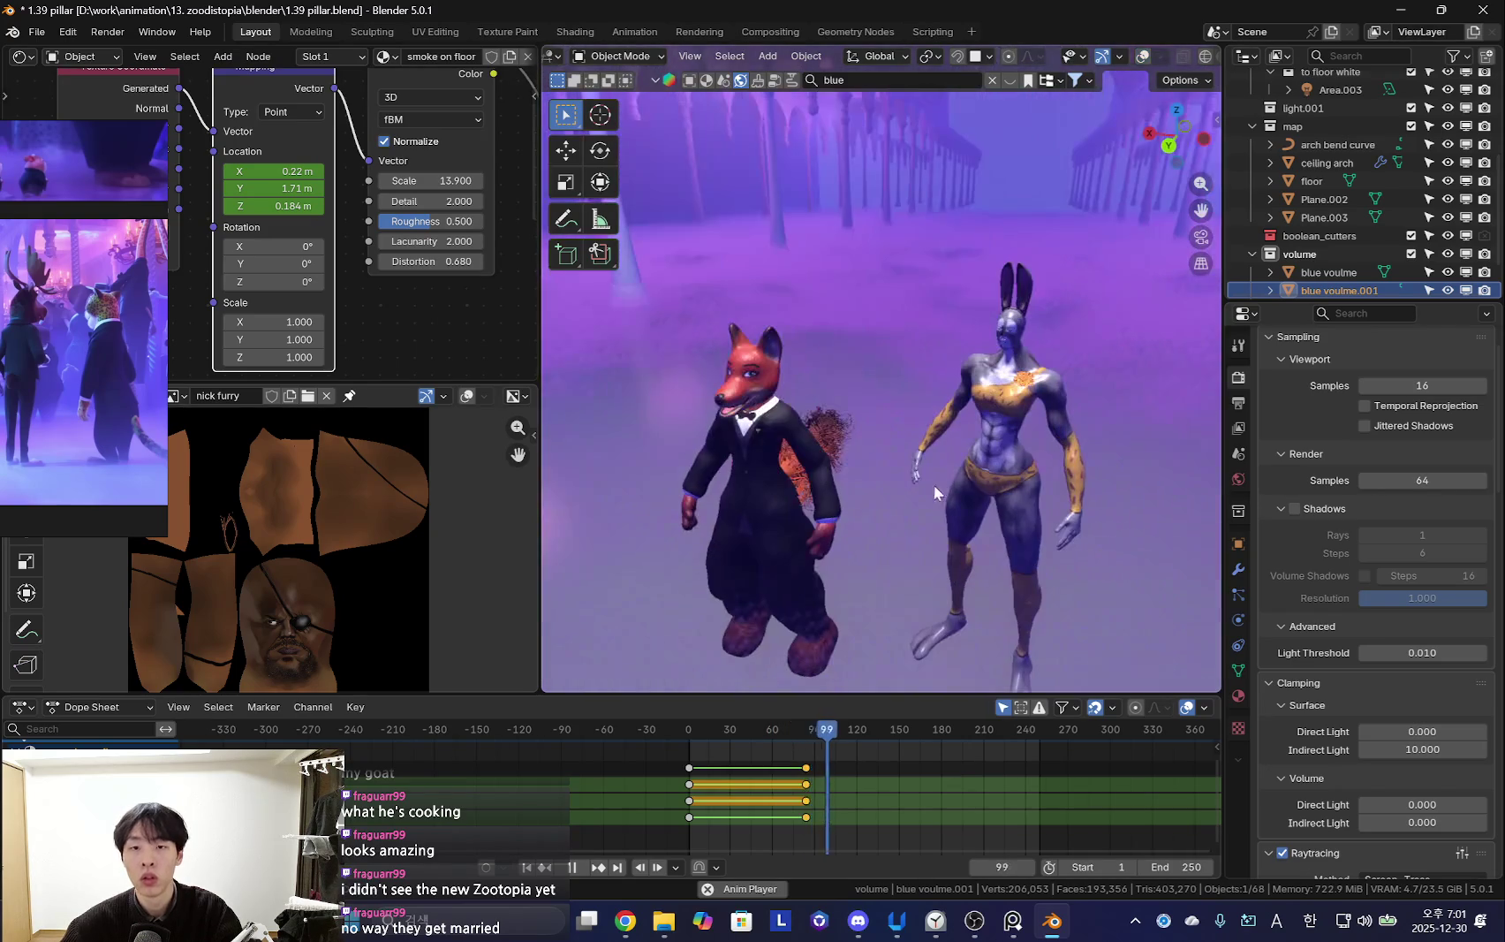
{"action": "key", "text": "shift+Left"}
{"action": "scroll", "coordinate": [1296, 632], "scroll_direction": "down", "scroll_amount": 4}
{"action": "key", "text": "space"}
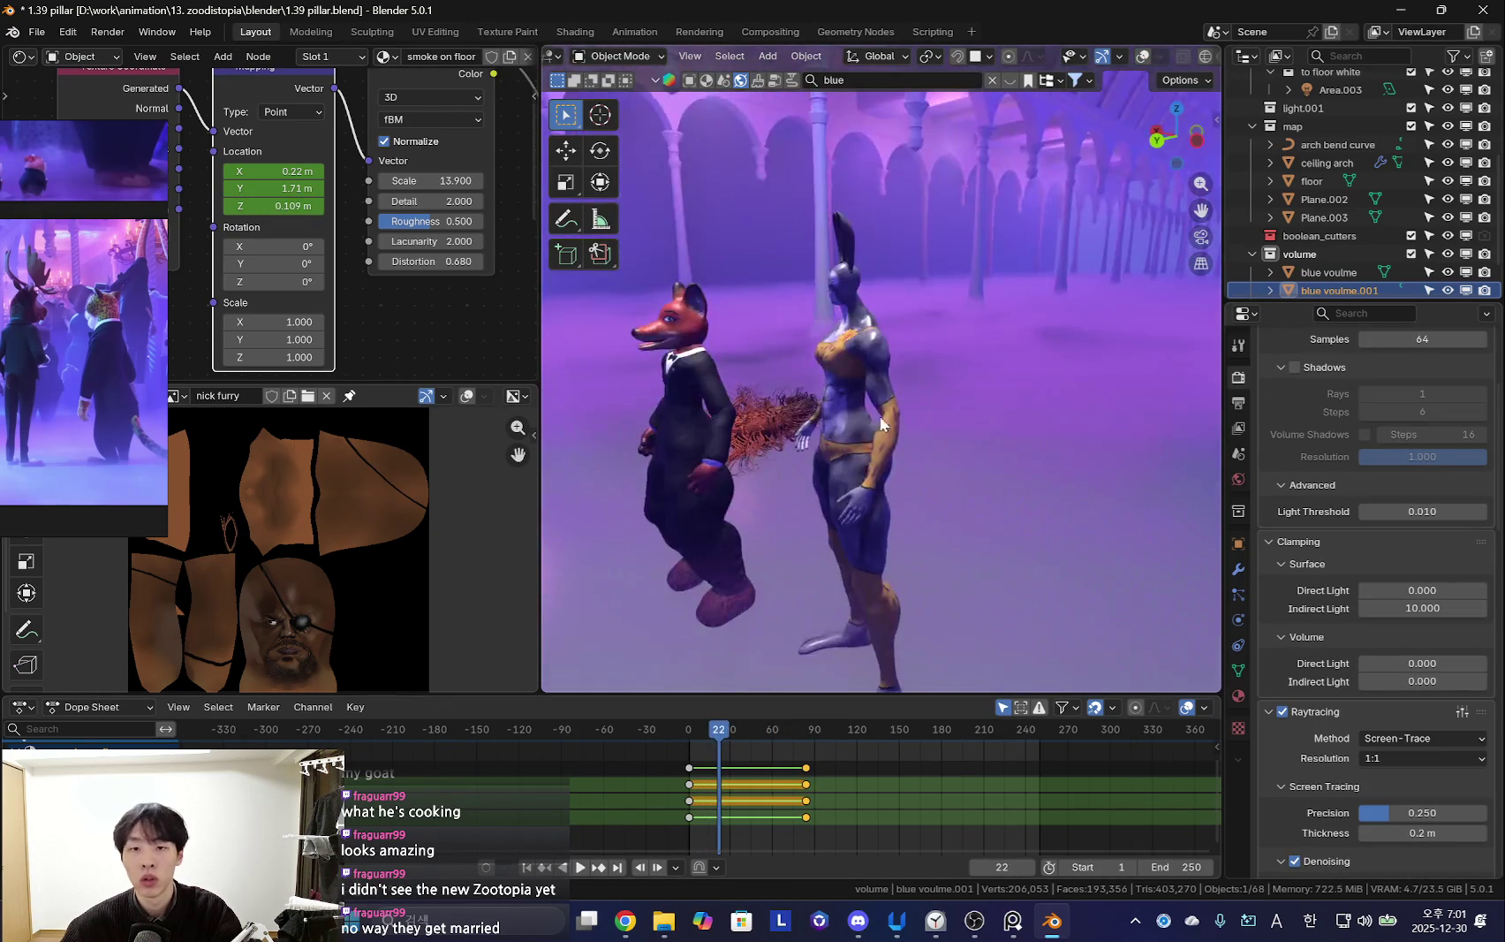
{"action": "key", "text": "shift+Left"}
{"action": "key", "text": "space"}
{"action": "key", "text": "space"}
{"action": "scroll", "coordinate": [1491, 869], "scroll_direction": "up", "scroll_amount": 5}
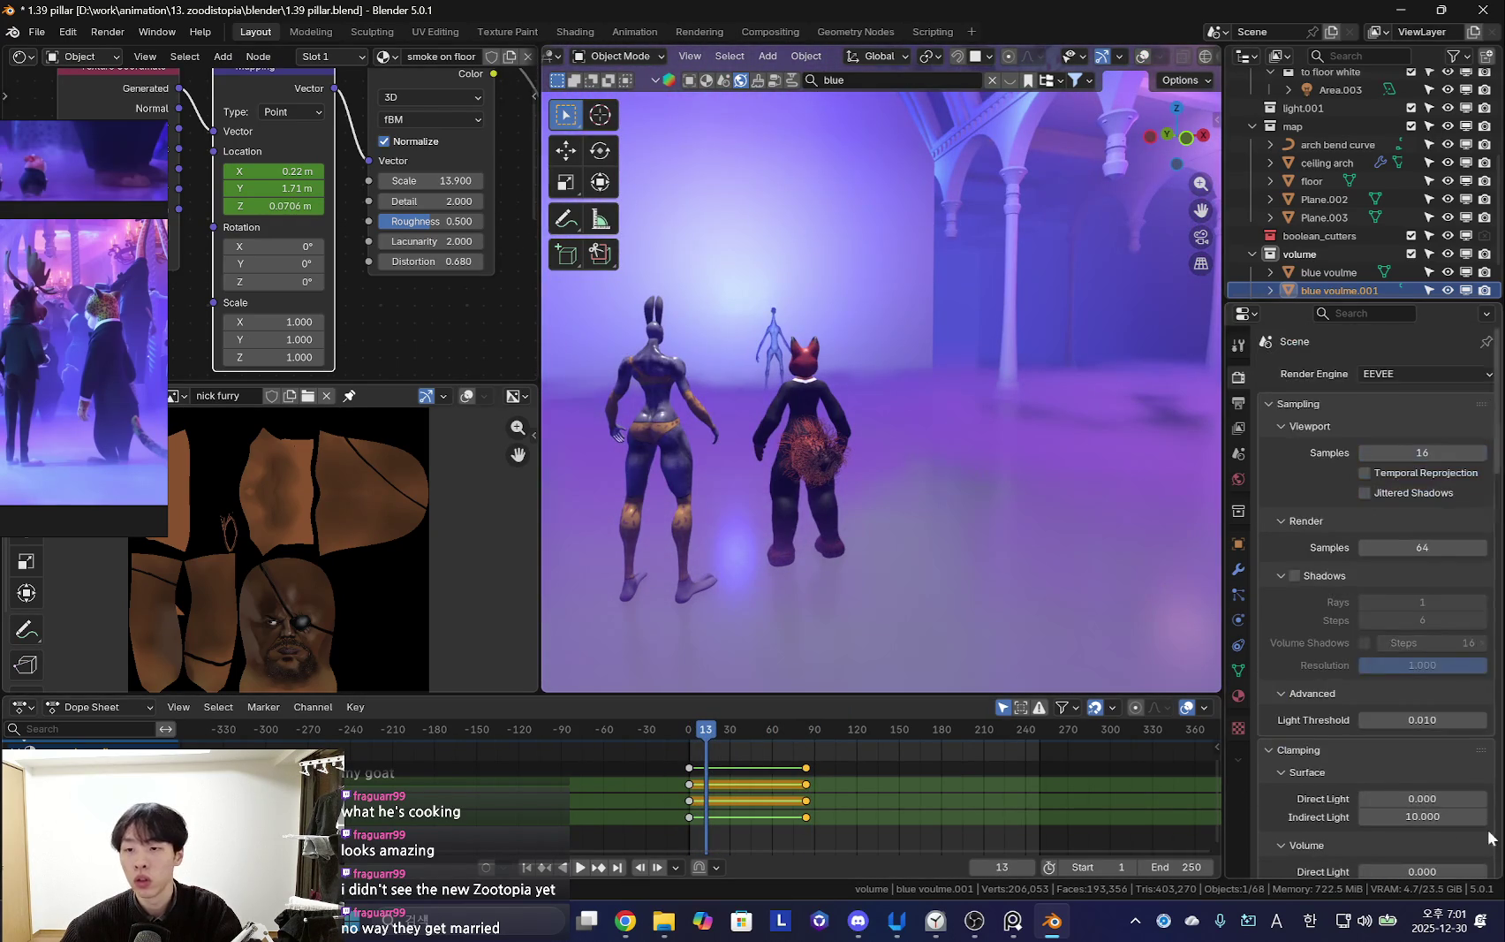
{"action": "key", "text": "space"}
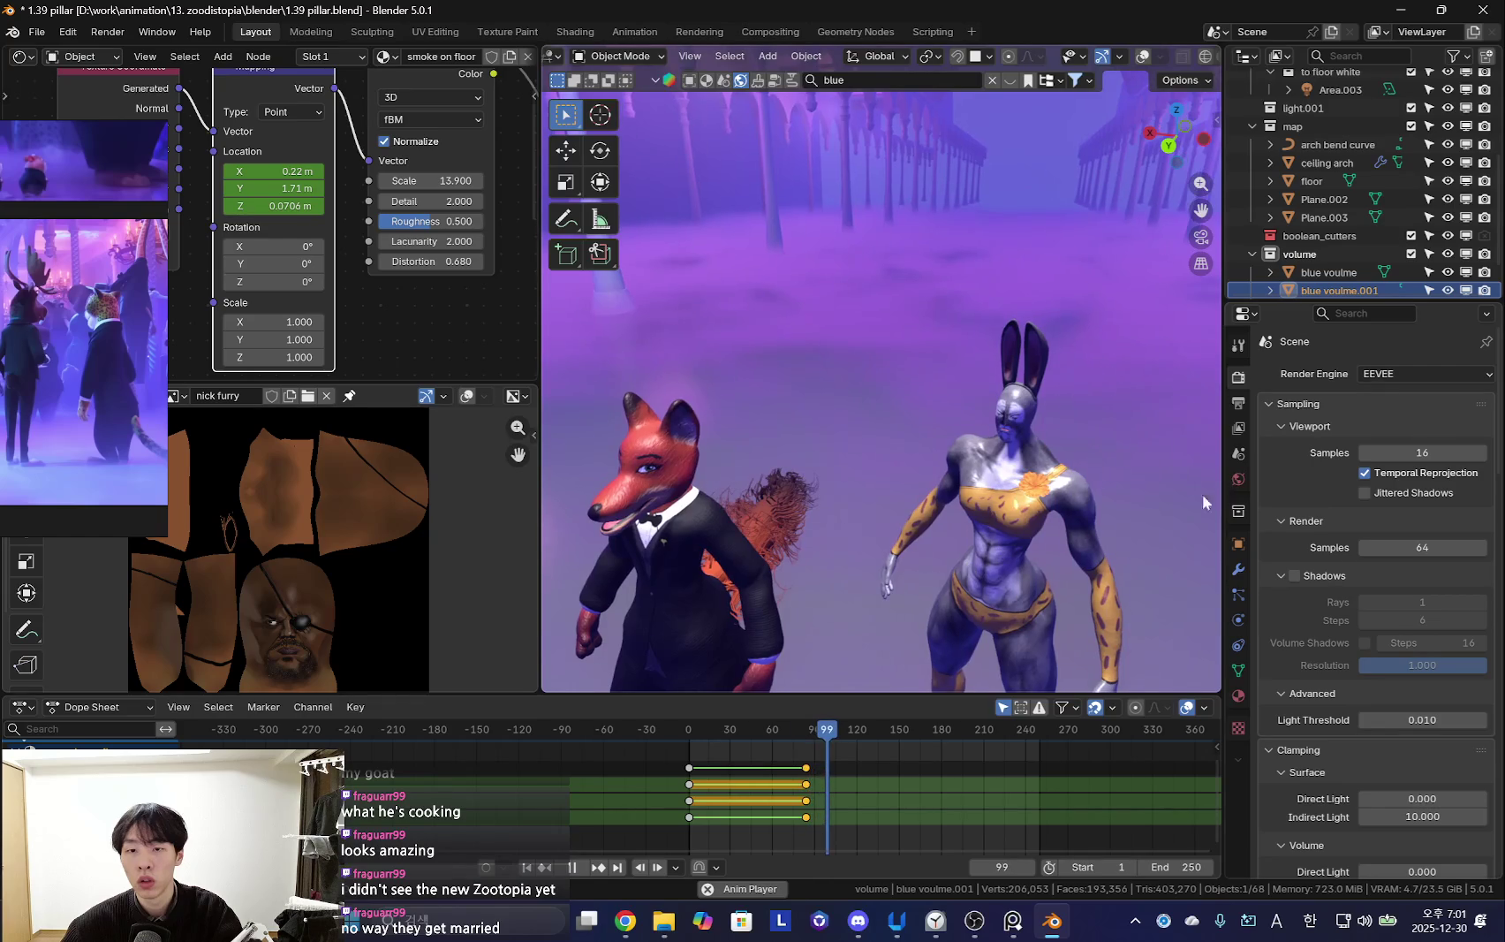
Enable Jittered Shadows, turn shadows back on, and replay from the first frame
{"action": "left_click", "coordinate": [1366, 493]}
{"action": "key", "text": "shift+Left"}
{"action": "key", "text": "space"}
{"action": "key", "text": "shift+alt+z"}
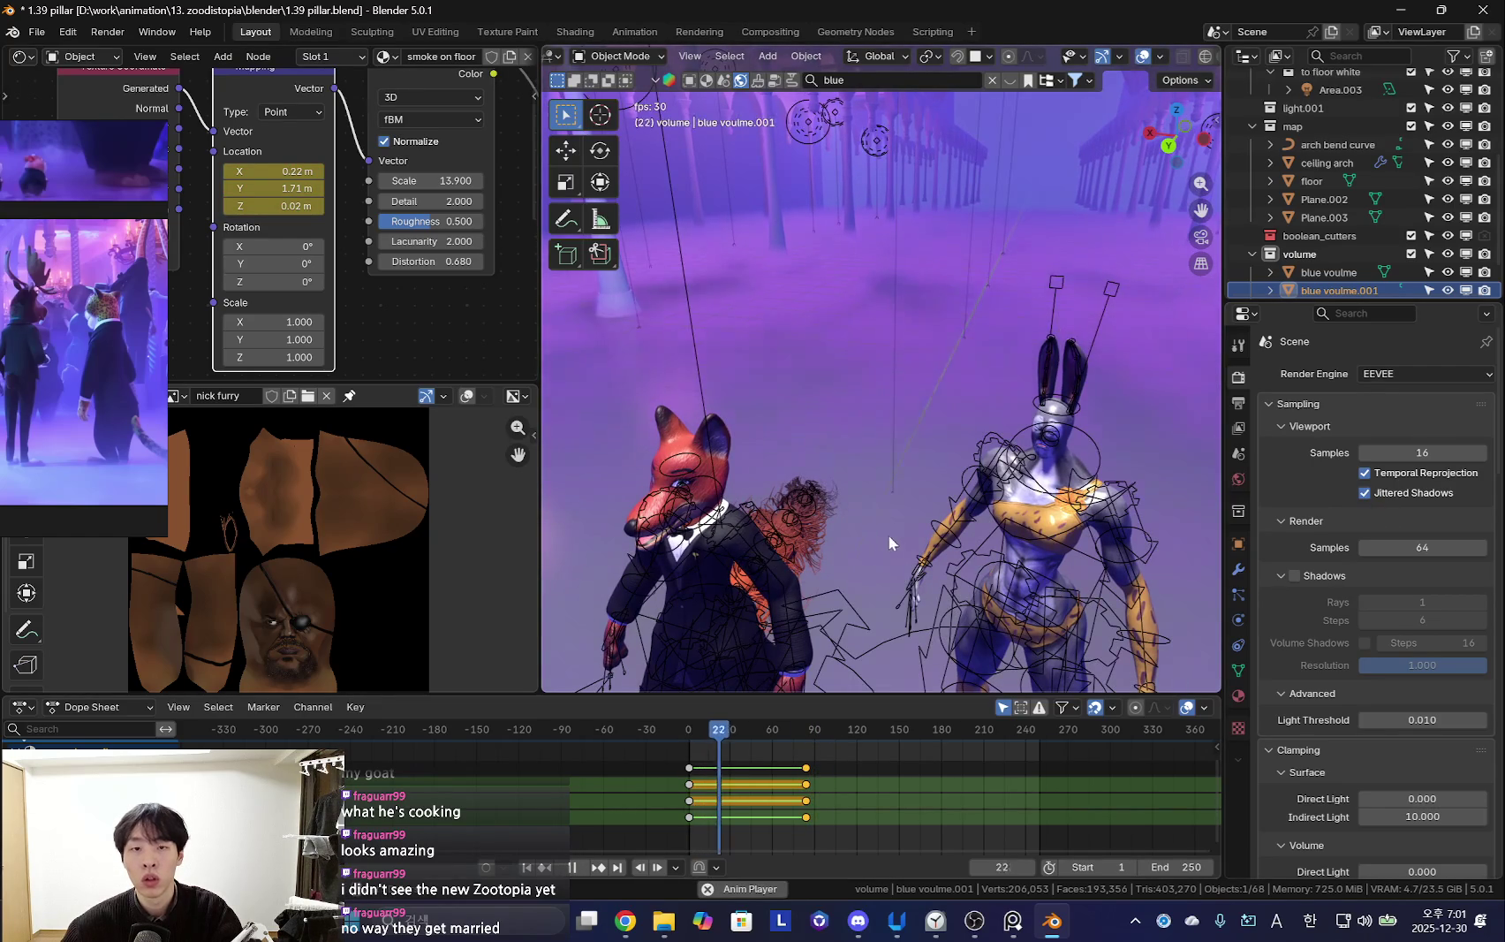
{"action": "scroll", "coordinate": [1314, 632], "scroll_direction": "down", "scroll_amount": 1}
{"action": "left_click", "coordinate": [1295, 540]}
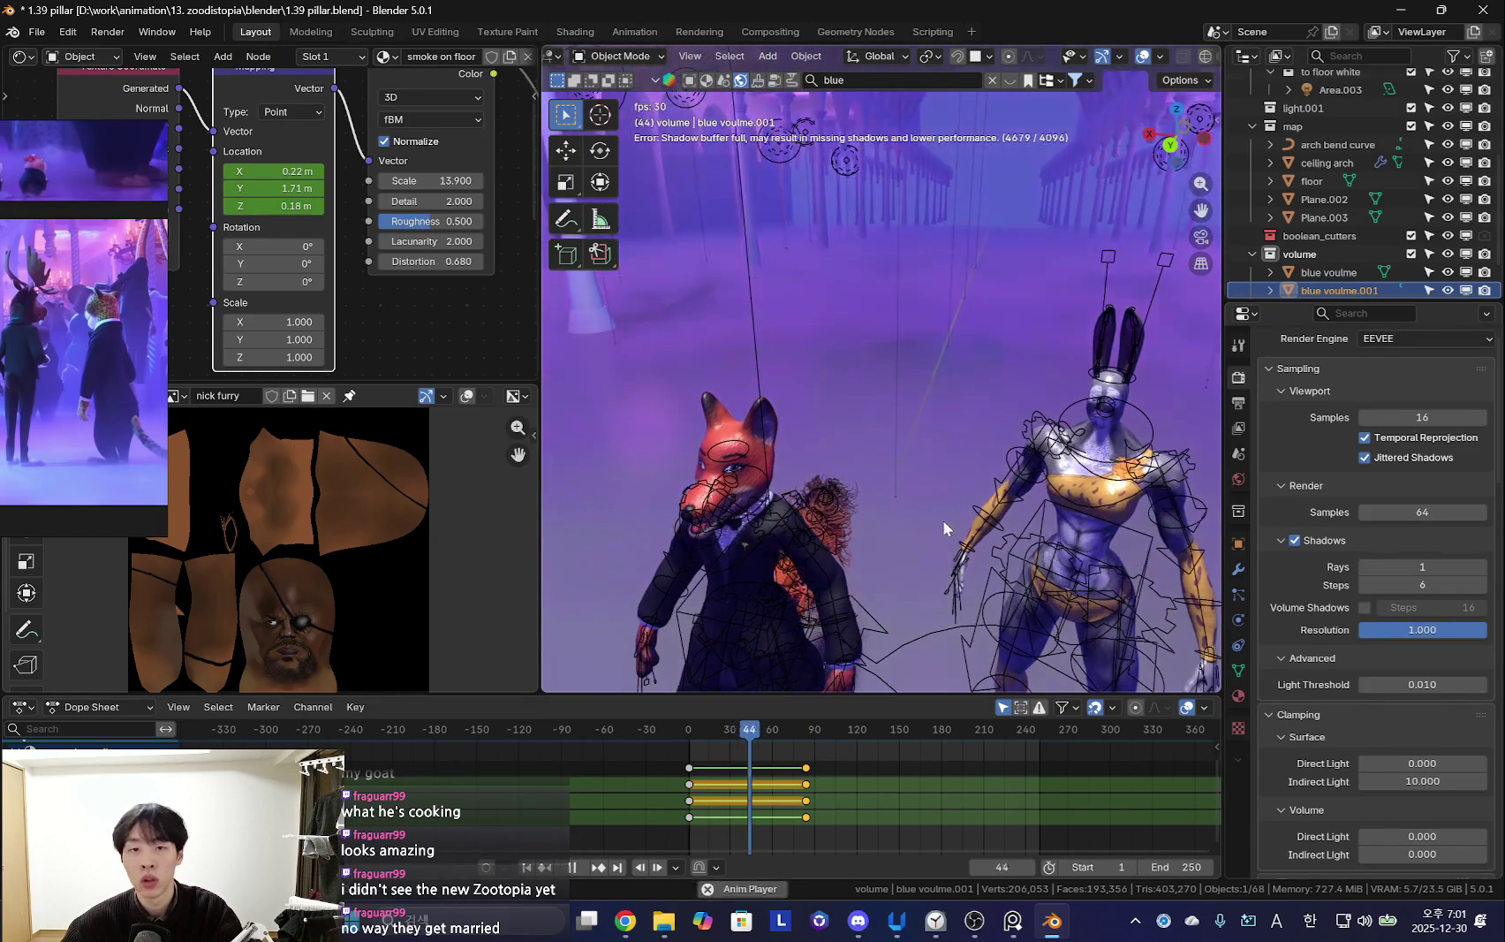
{"action": "key", "text": "space"}
Orbit lower around the fox and bunny and test the Shadow Pool at 16 MB
{"action": "middle_click_drag", "start_coordinate": [715, 143], "coordinate": [776, 274]}
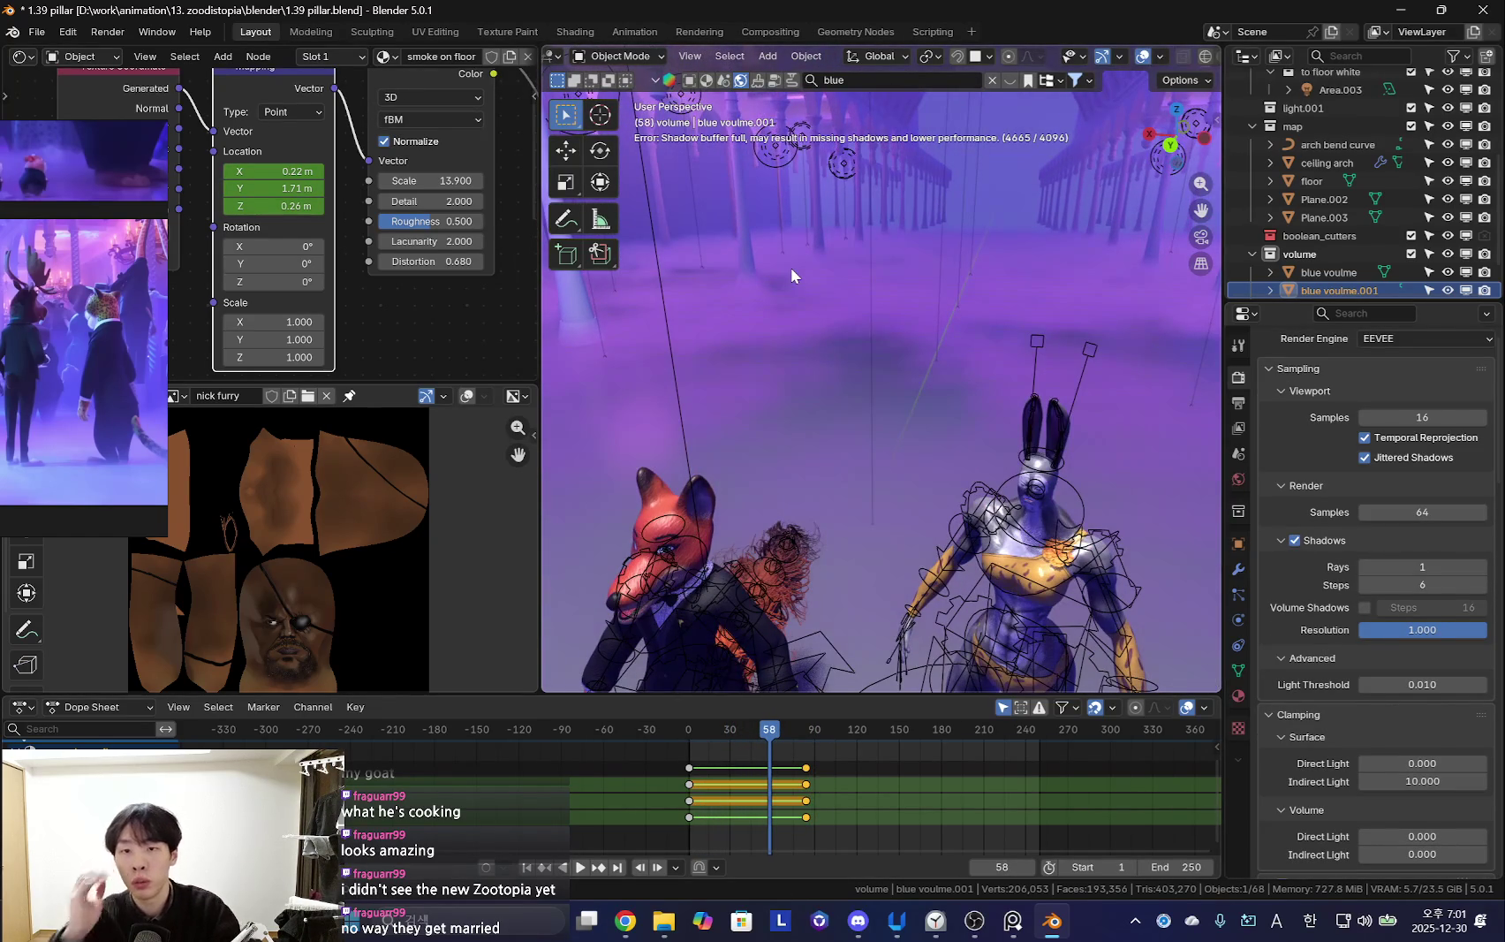
{"action": "scroll", "coordinate": [1410, 618], "scroll_direction": "down", "scroll_amount": 3}
{"action": "scroll", "coordinate": [1360, 558], "scroll_direction": "down", "scroll_amount": 5}
{"action": "scroll", "coordinate": [1394, 603], "scroll_direction": "down", "scroll_amount": 5}
{"action": "scroll", "coordinate": [1391, 592], "scroll_direction": "down", "scroll_amount": 5}
{"action": "scroll", "coordinate": [1391, 592], "scroll_direction": "down", "scroll_amount": 4}
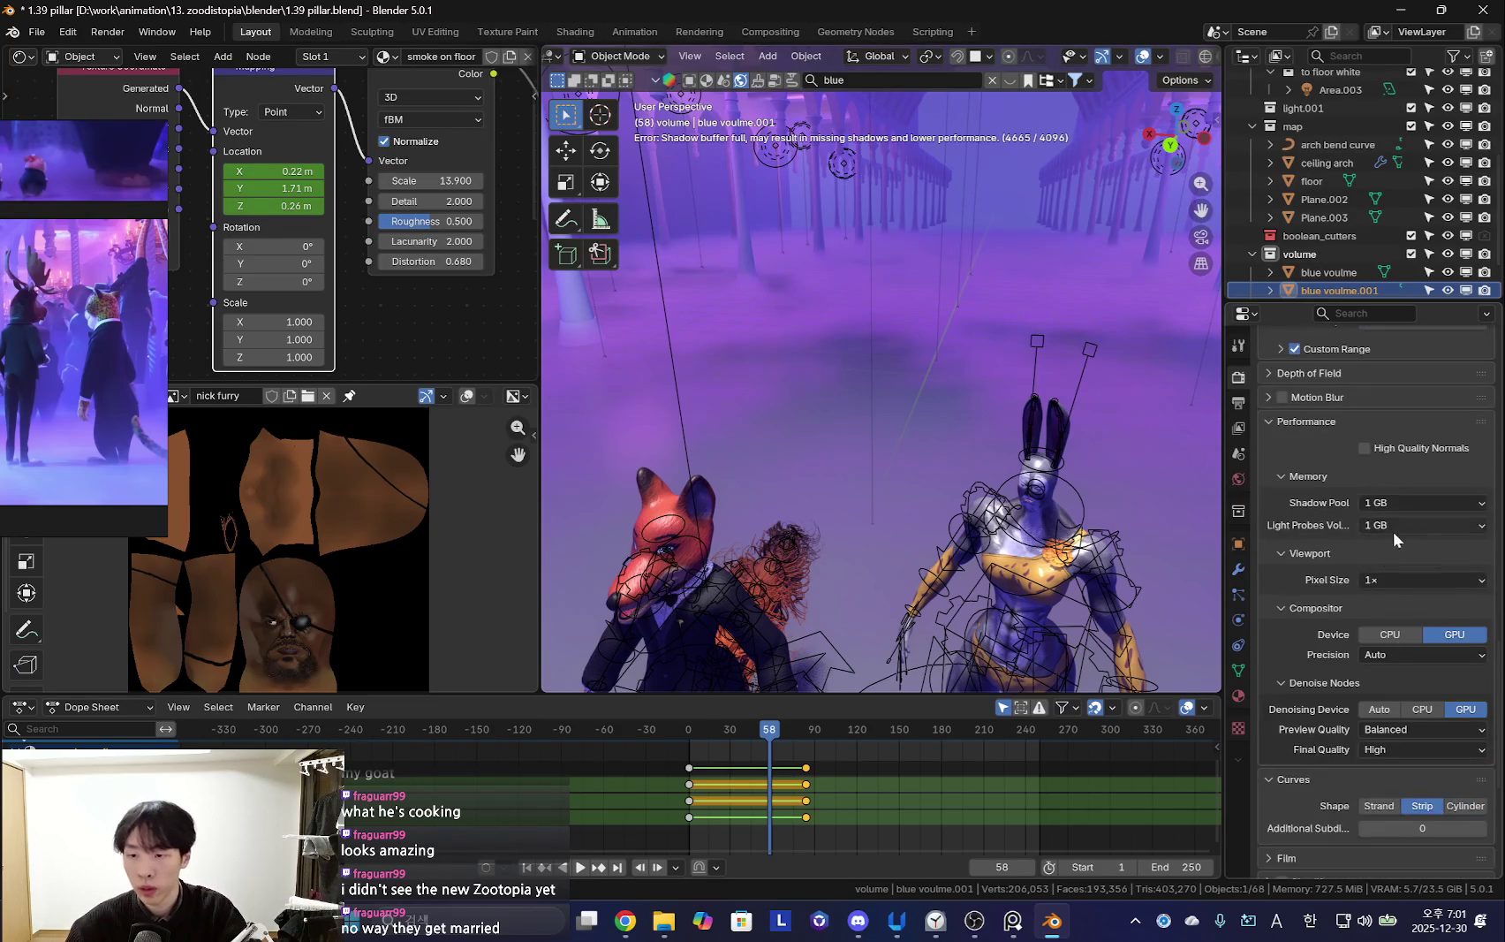
{"action": "left_click", "coordinate": [1403, 506]}
{"action": "left_click", "coordinate": [1412, 504]}
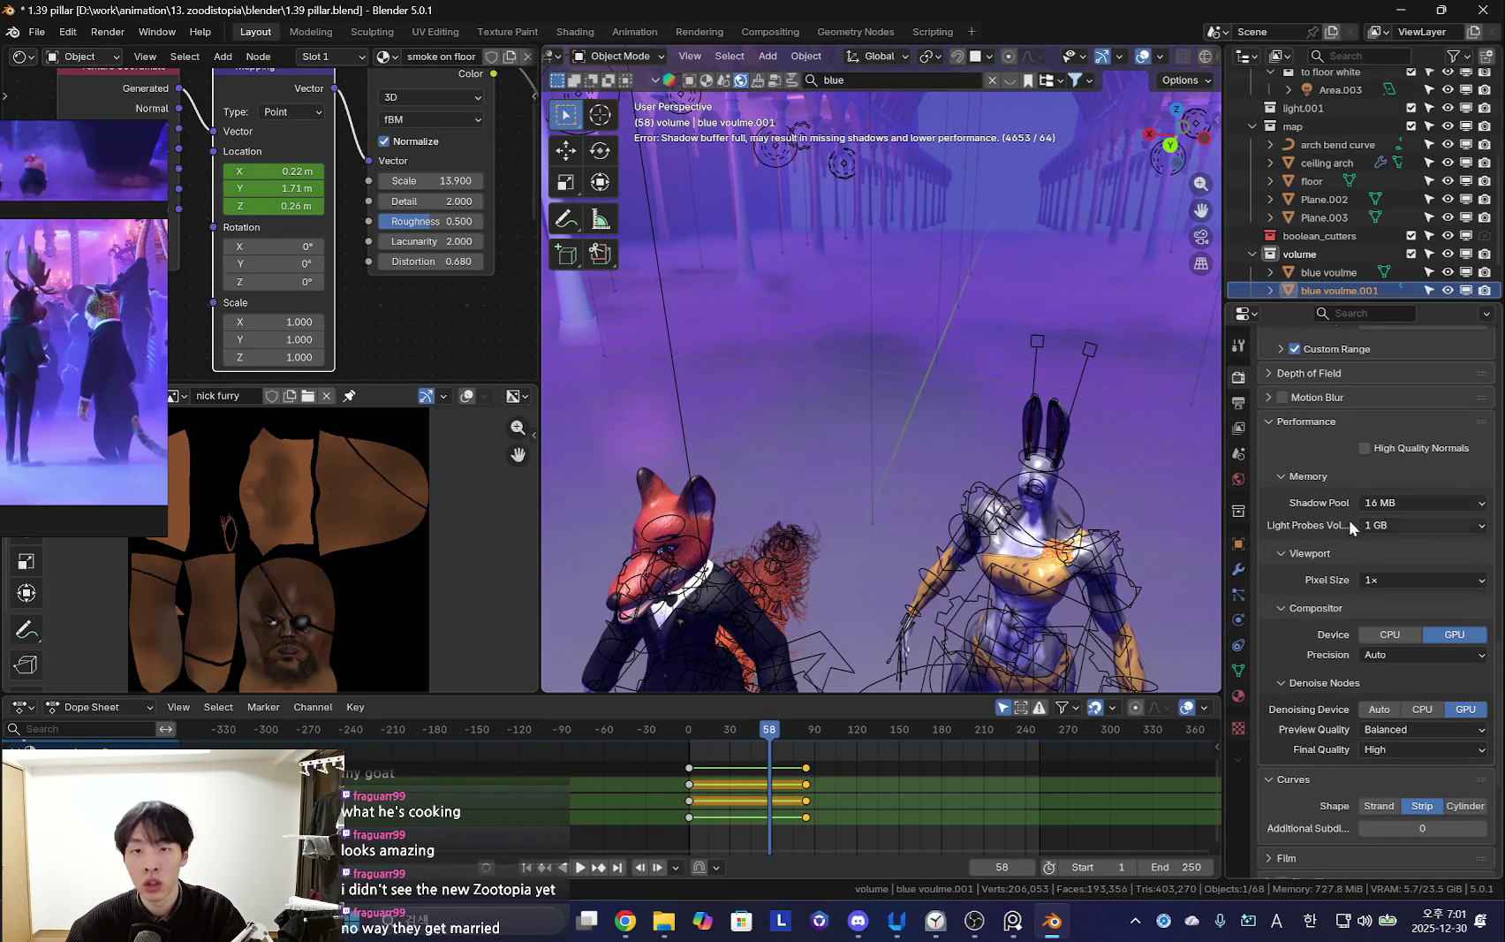
Restore the Shadow Pool to 1 GB and play back to confirm the warning clears
{"action": "key", "text": "shift+alt+z"}
{"action": "key", "text": "space"}
{"action": "left_click", "coordinate": [1422, 503]}
{"action": "left_click", "coordinate": [1405, 639]}
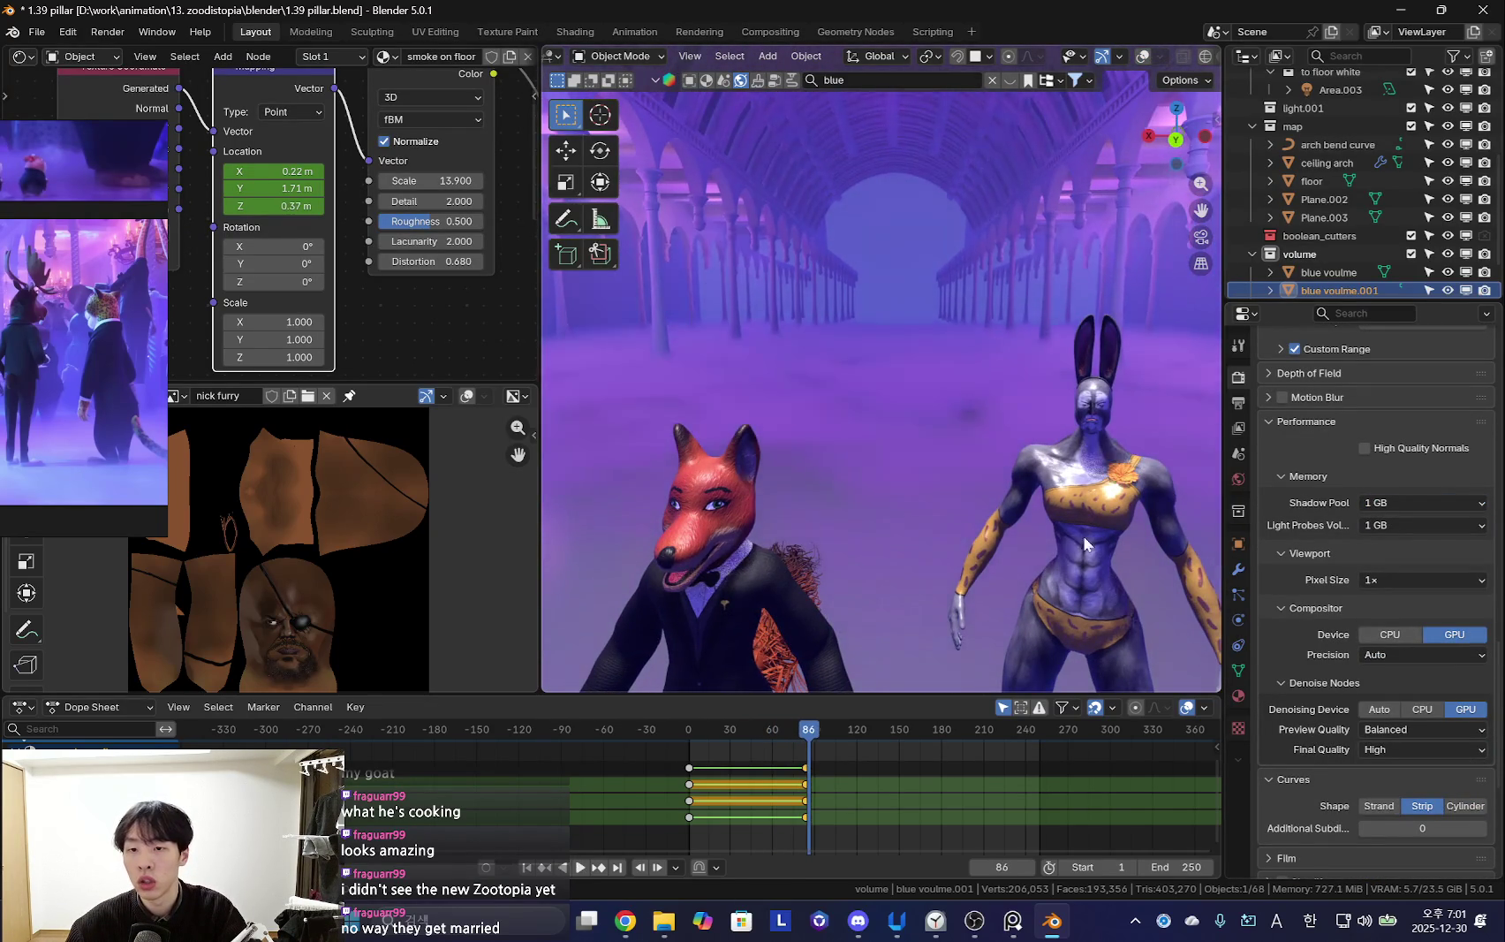
{"action": "key", "text": "space"}
{"action": "mouse_move", "coordinate": [1029, 530]}
{"action": "middle_mouse_down"}
{"action": "mouse_move", "coordinate": [958, 537]}
{"action": "mouse_move", "coordinate": [1009, 525]}
{"action": "middle_mouse_up"}
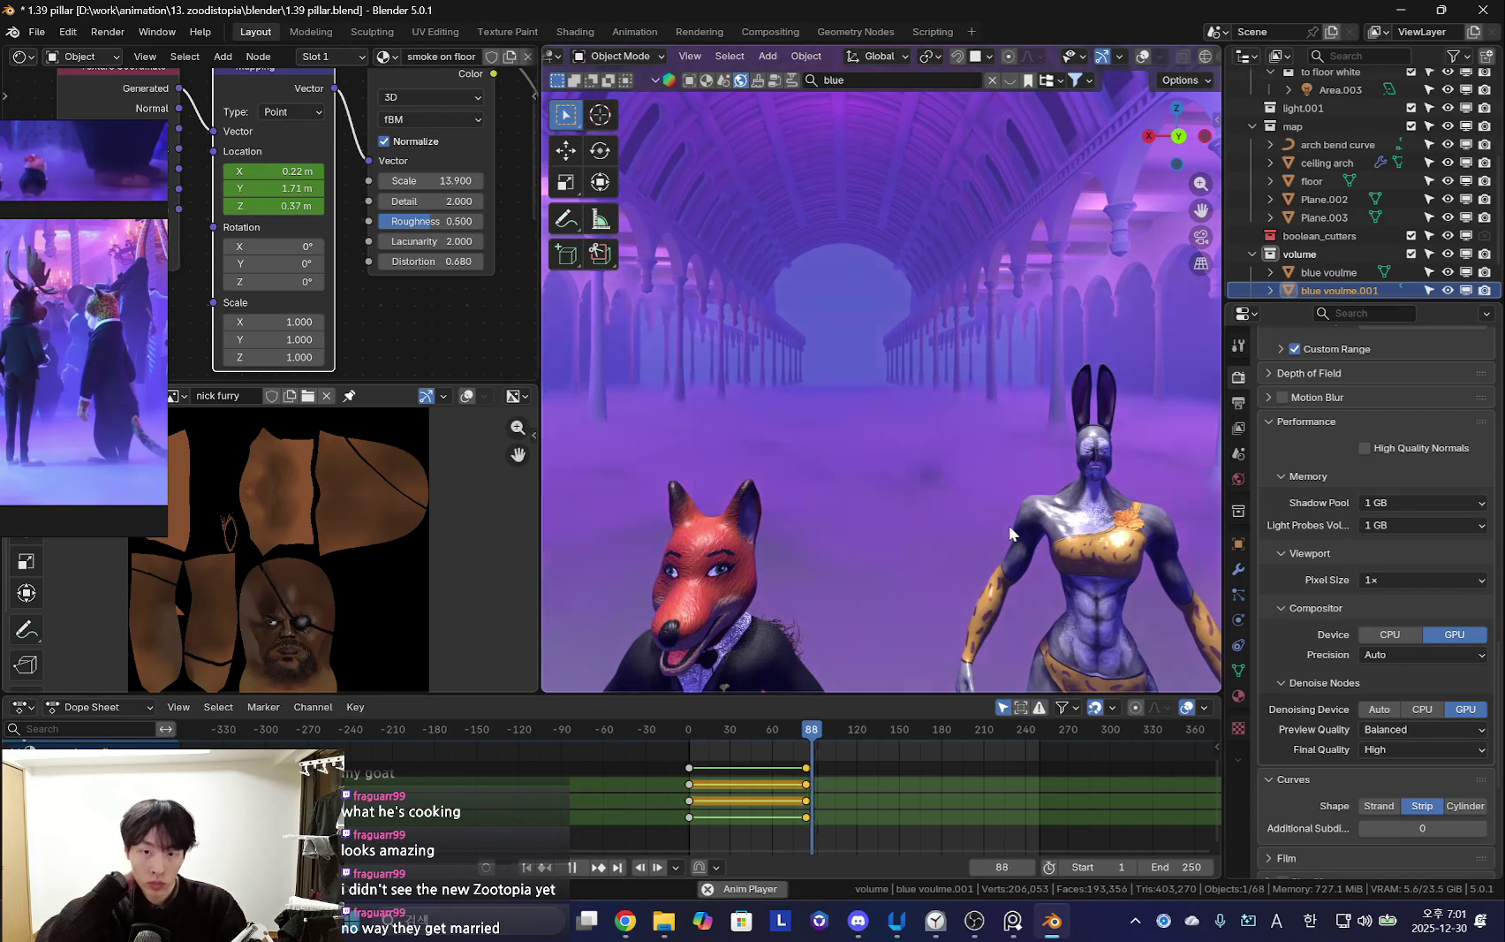
{"action": "key", "text": "space"}
{"action": "key", "text": "space"}
{"action": "scroll", "coordinate": [772, 789], "scroll_direction": "down", "scroll_amount": 3}
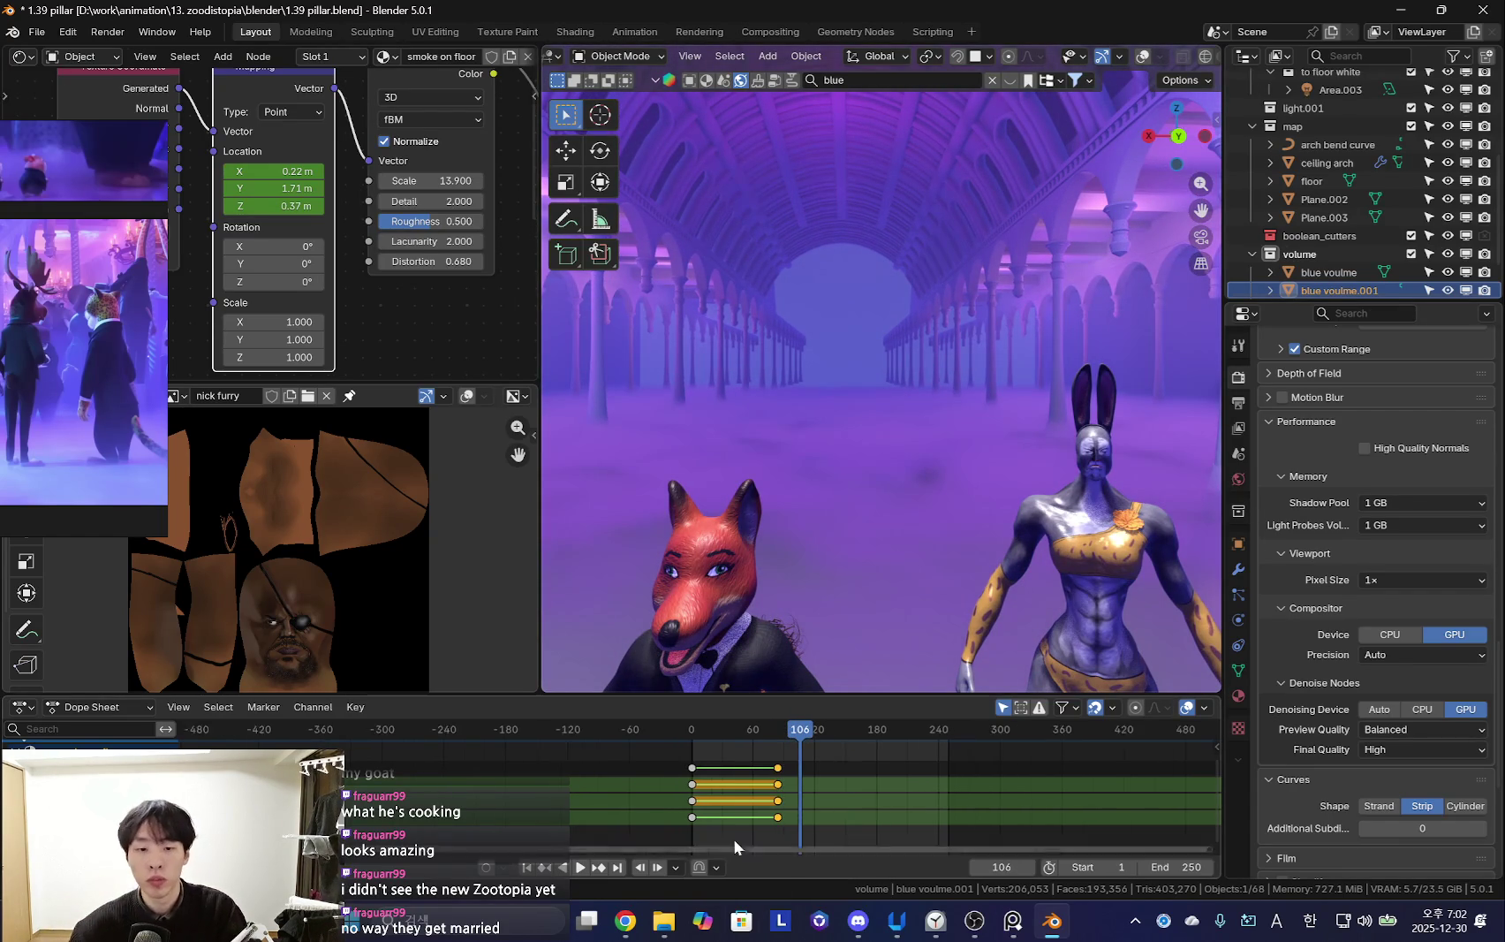
In the Graph Editor, set the smoke Z Location curve to linear extrapolation
{"action": "left_click", "coordinate": [772, 785]}
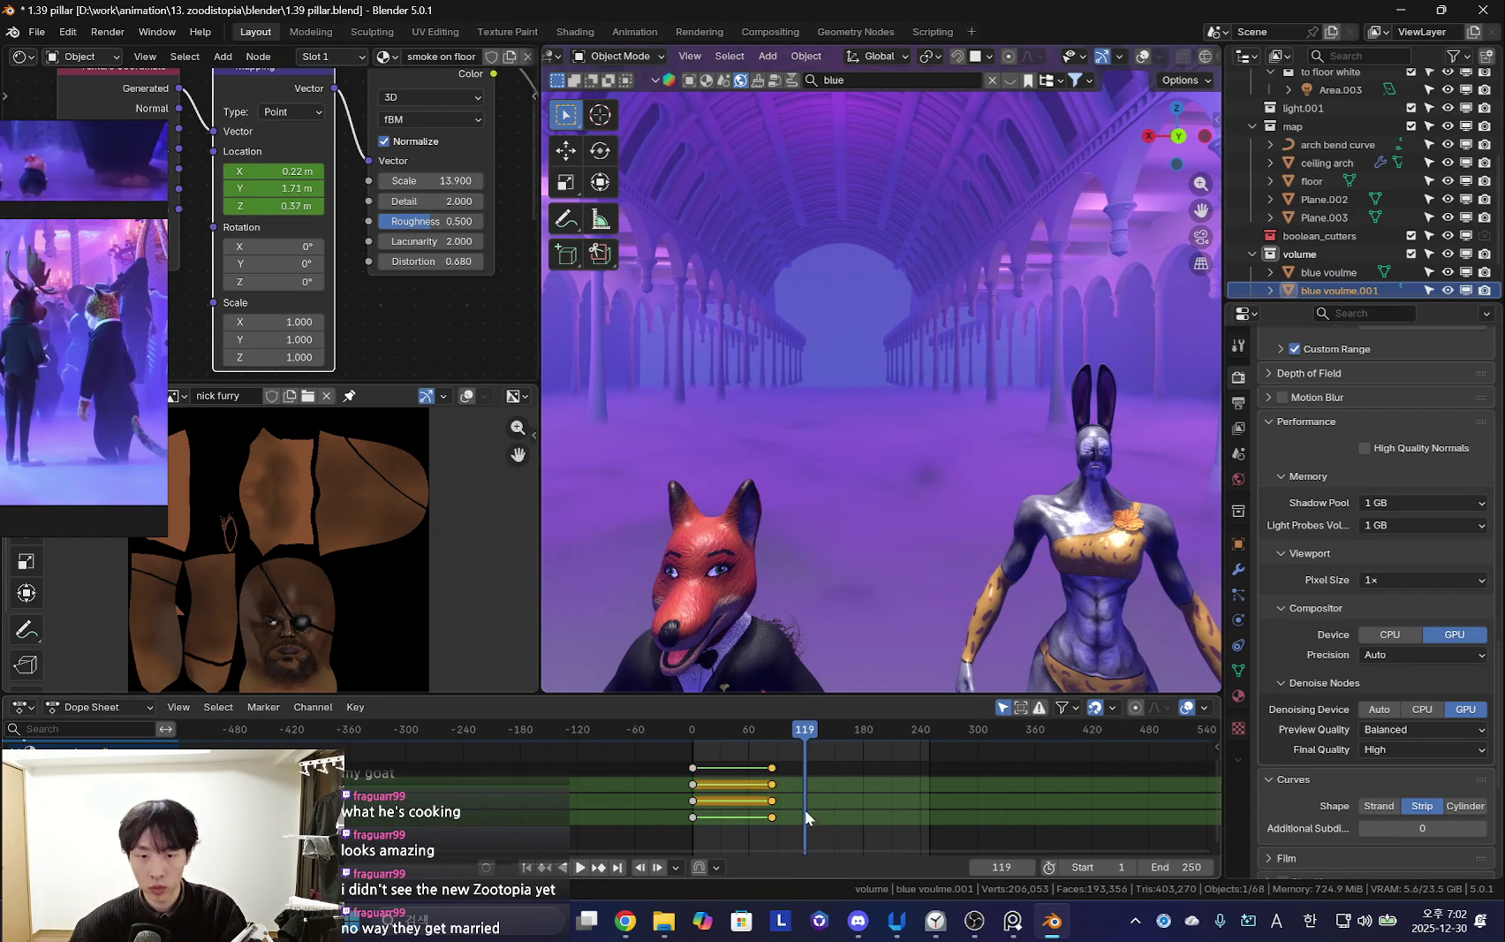
{"action": "key", "text": "ctrl+Tab"}
{"action": "key", "text": "Home"}
{"action": "left_click", "coordinate": [473, 829]}
{"action": "key", "text": "shift+e"}
{"action": "left_click", "coordinate": [475, 831]}
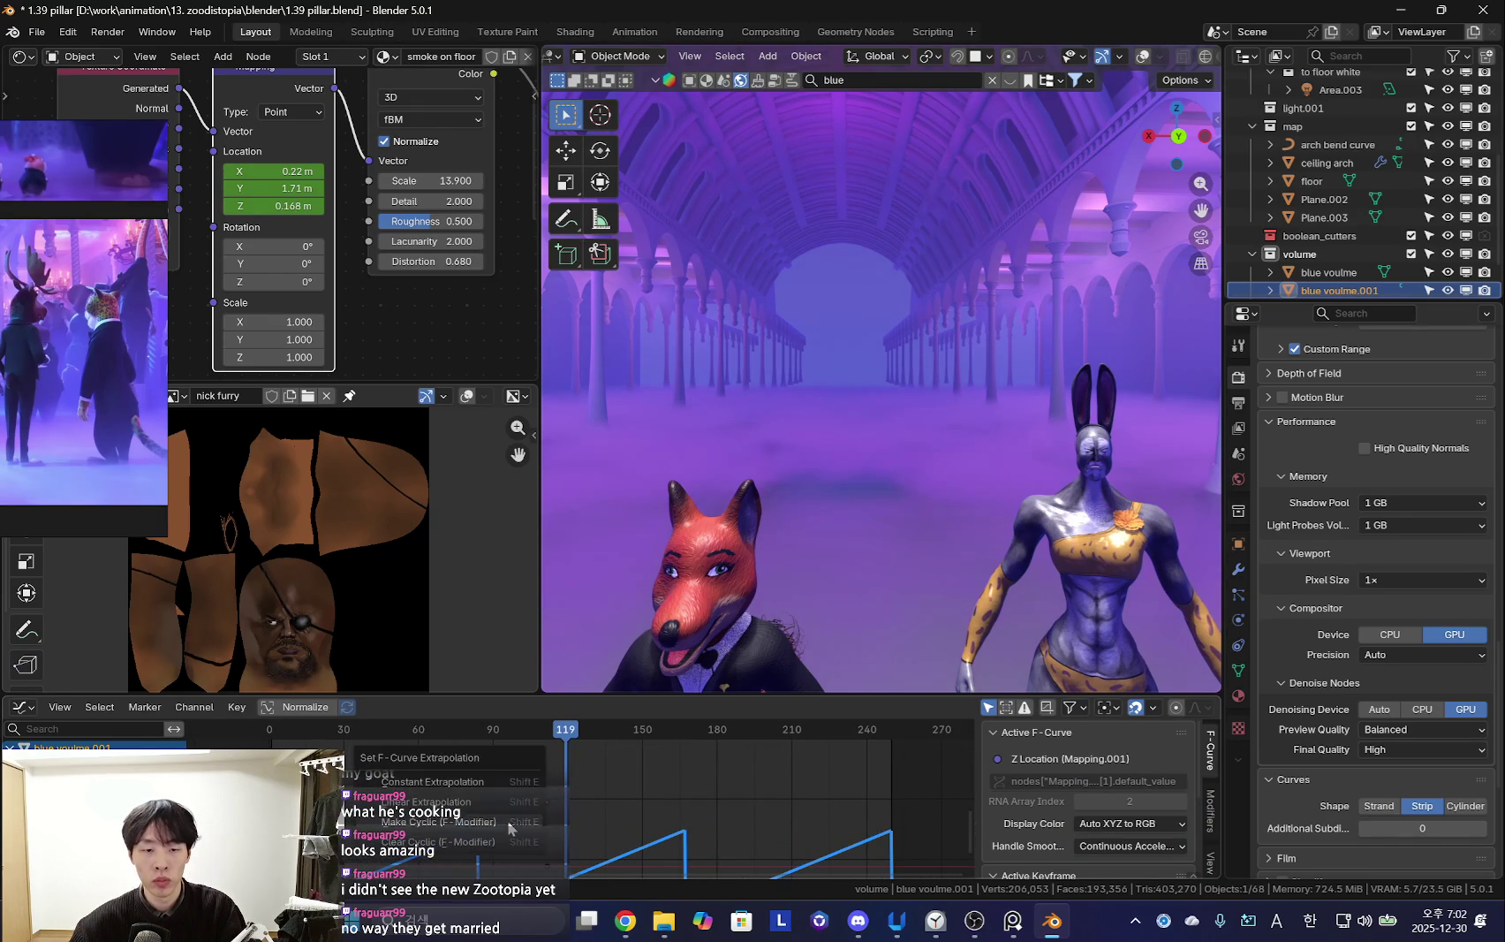
{"action": "key", "text": "ctrl+Tab"}
Reapply straight-line extrapolation to the Z Location curve so it stops repeating, then preview playback
{"action": "key", "text": "ctrl+Tab"}
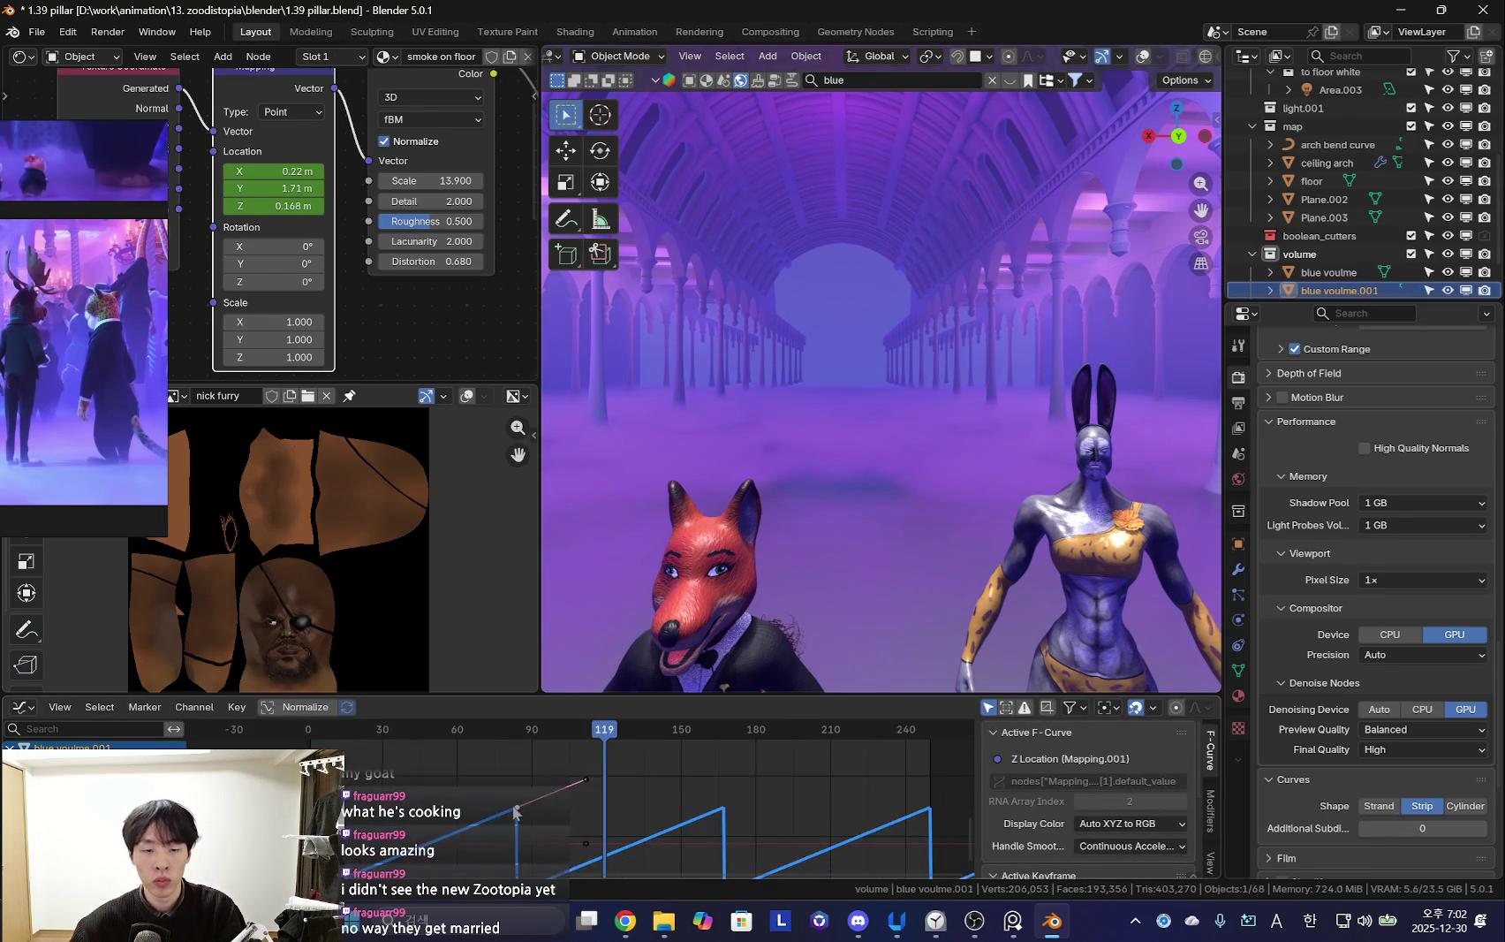
{"action": "key", "text": "shift+e"}
{"action": "left_click", "coordinate": [579, 800]}
{"action": "key", "text": "shift+e"}
{"action": "left_click", "coordinate": [550, 774]}
{"action": "key", "text": "ctrl+Tab"}
{"action": "key", "text": "space"}
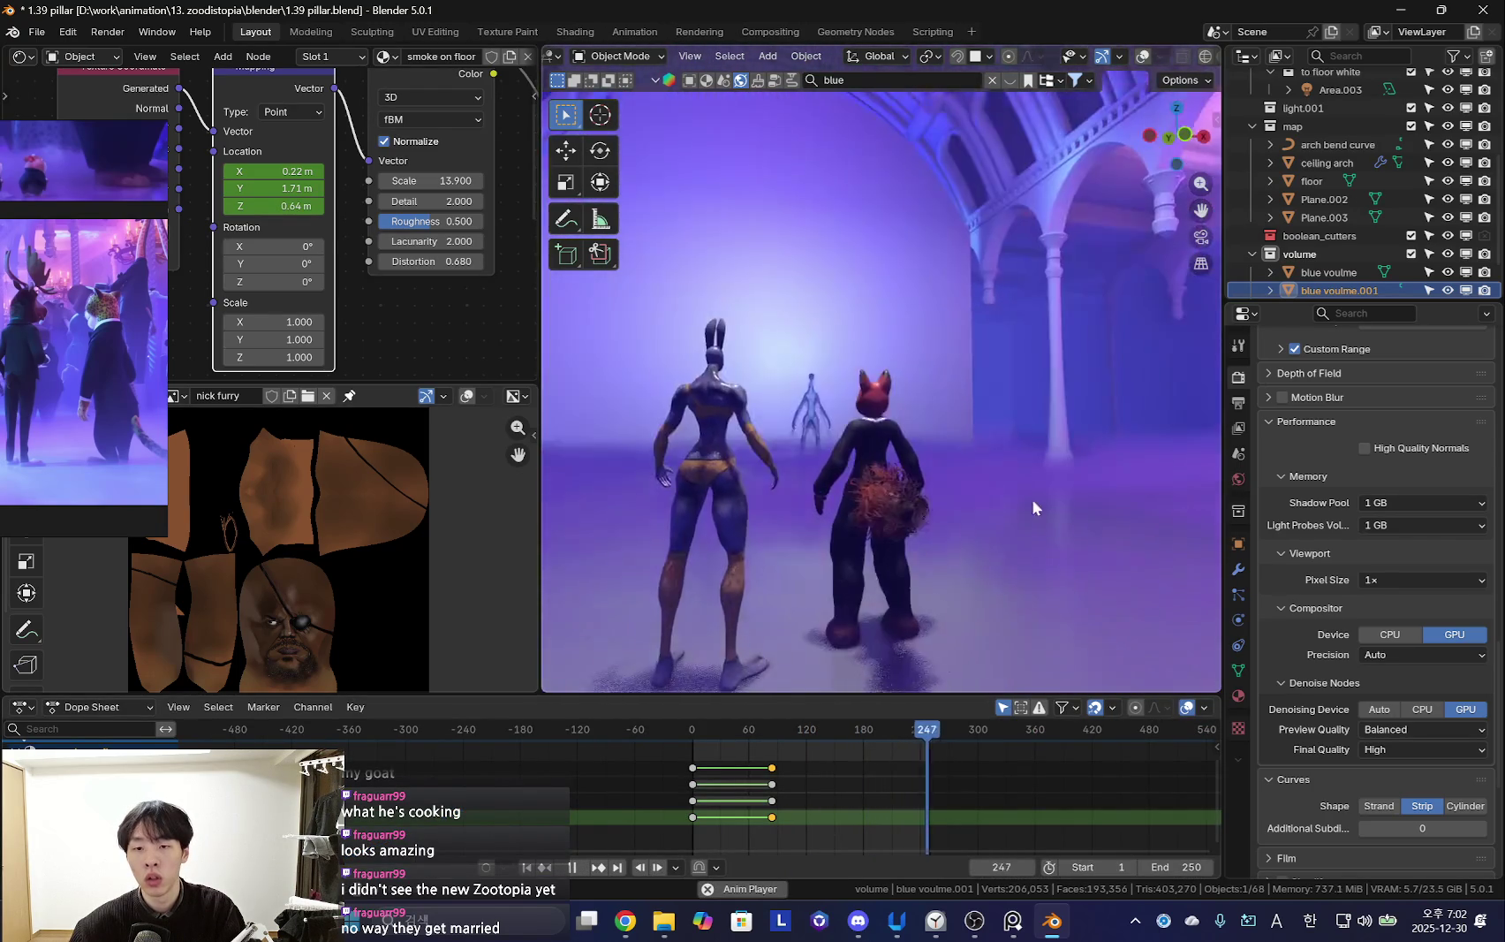
{"action": "key", "text": "space"}
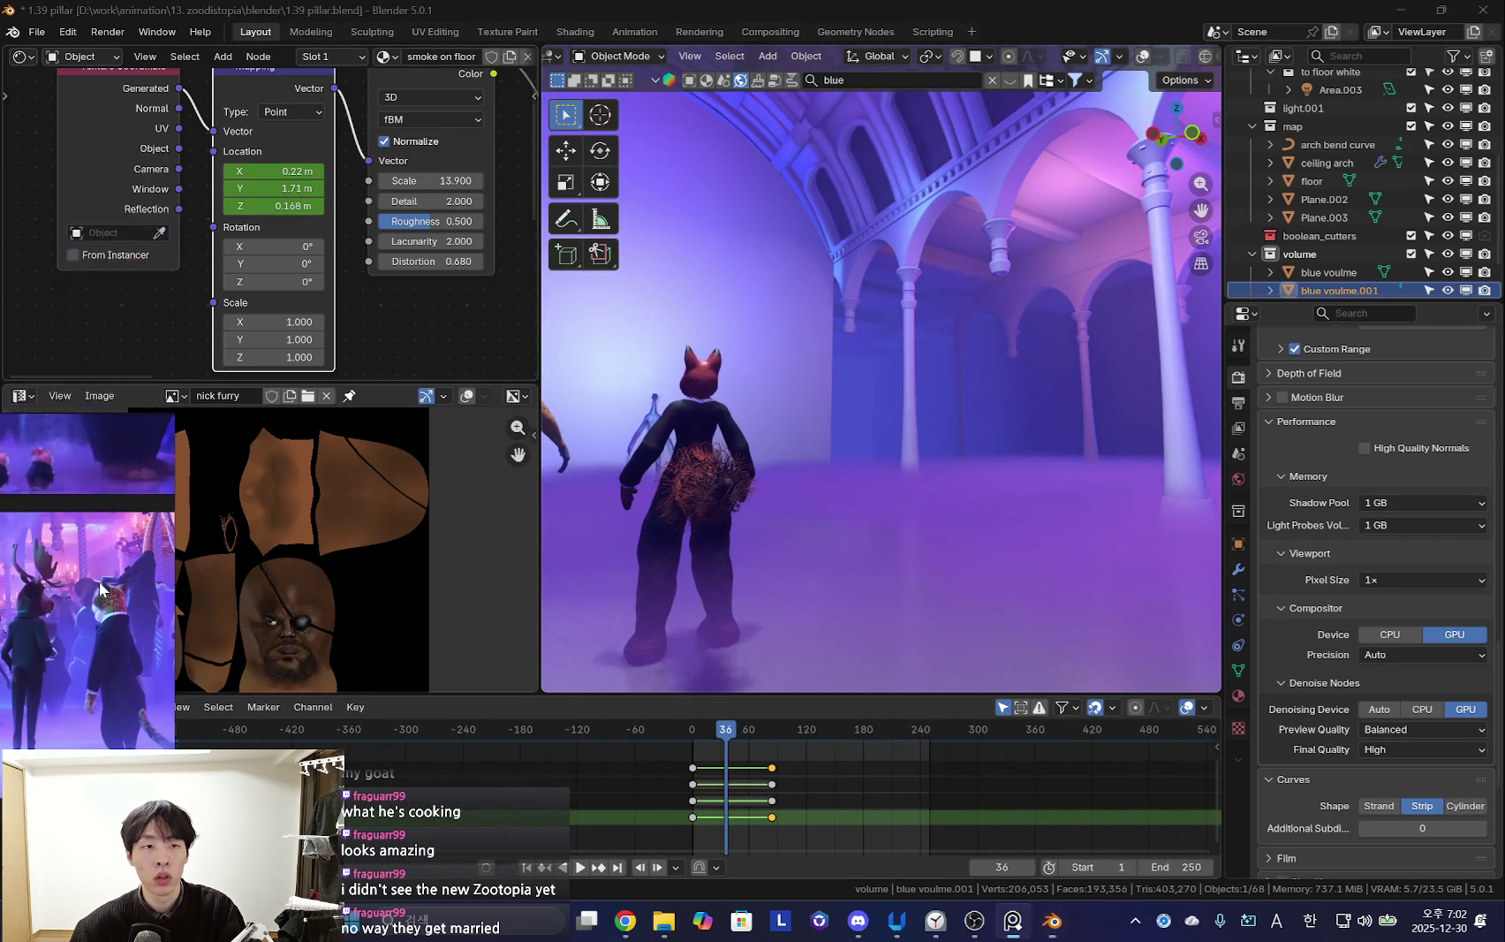
Add a Color Ramp node beside the smoke material's gradient texture nodes
{"action": "scroll", "coordinate": [370, 255], "scroll_direction": "down", "scroll_amount": 5}
{"action": "left_click", "coordinate": [418, 321]}
{"action": "scroll", "coordinate": [418, 322], "scroll_direction": "up", "scroll_amount": 2}
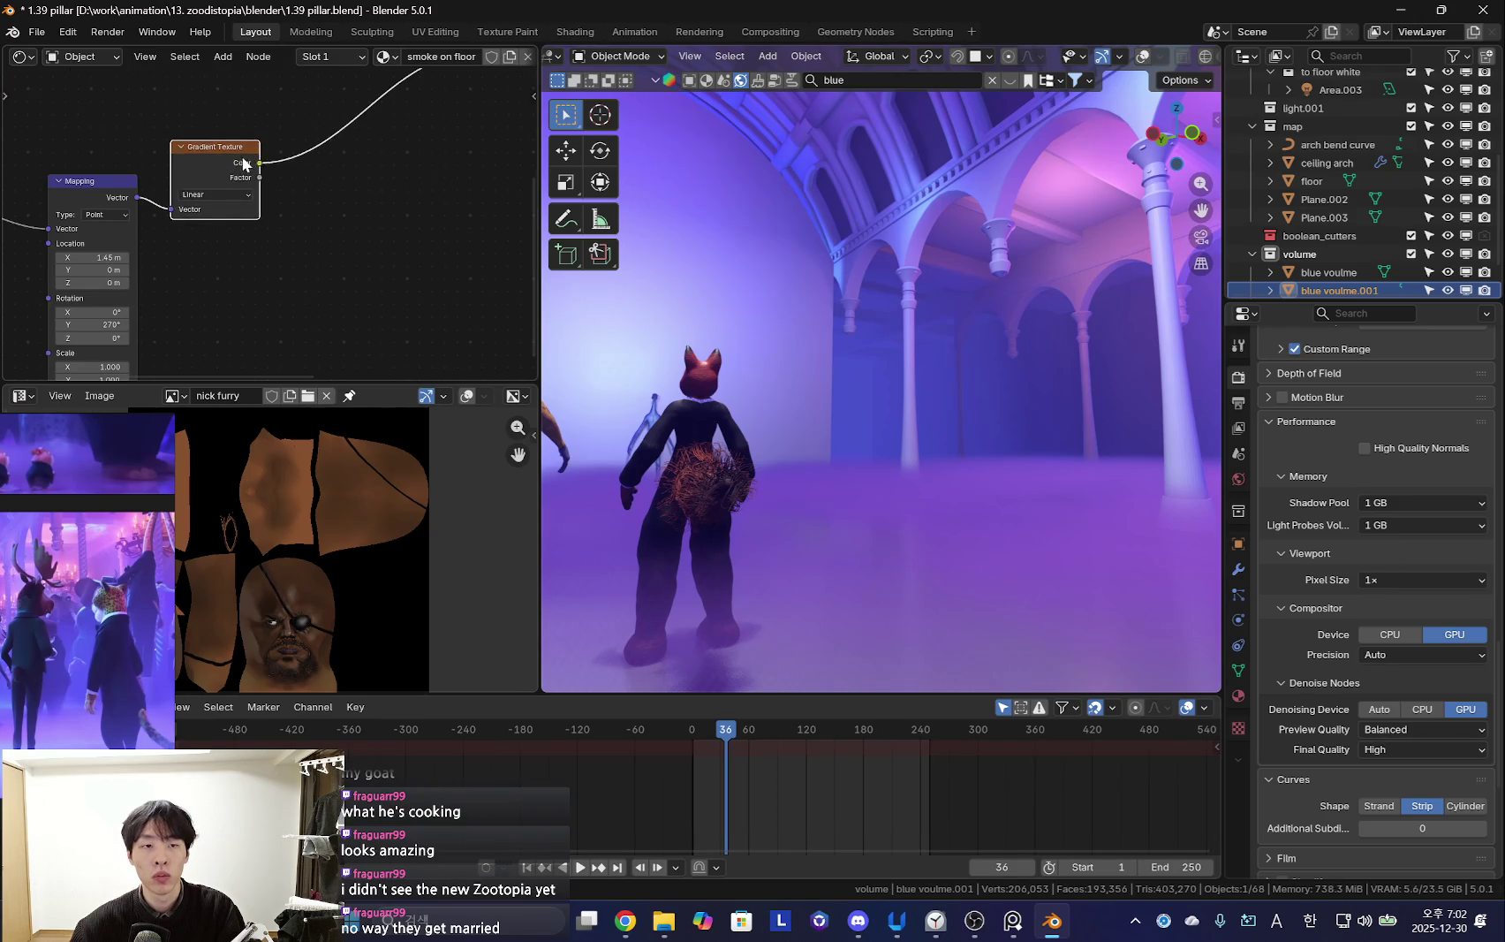
{"action": "scroll", "coordinate": [245, 165], "scroll_direction": "down", "scroll_amount": 1}
{"action": "key", "text": "shift+a"}
{"action": "type", "text": "color"}
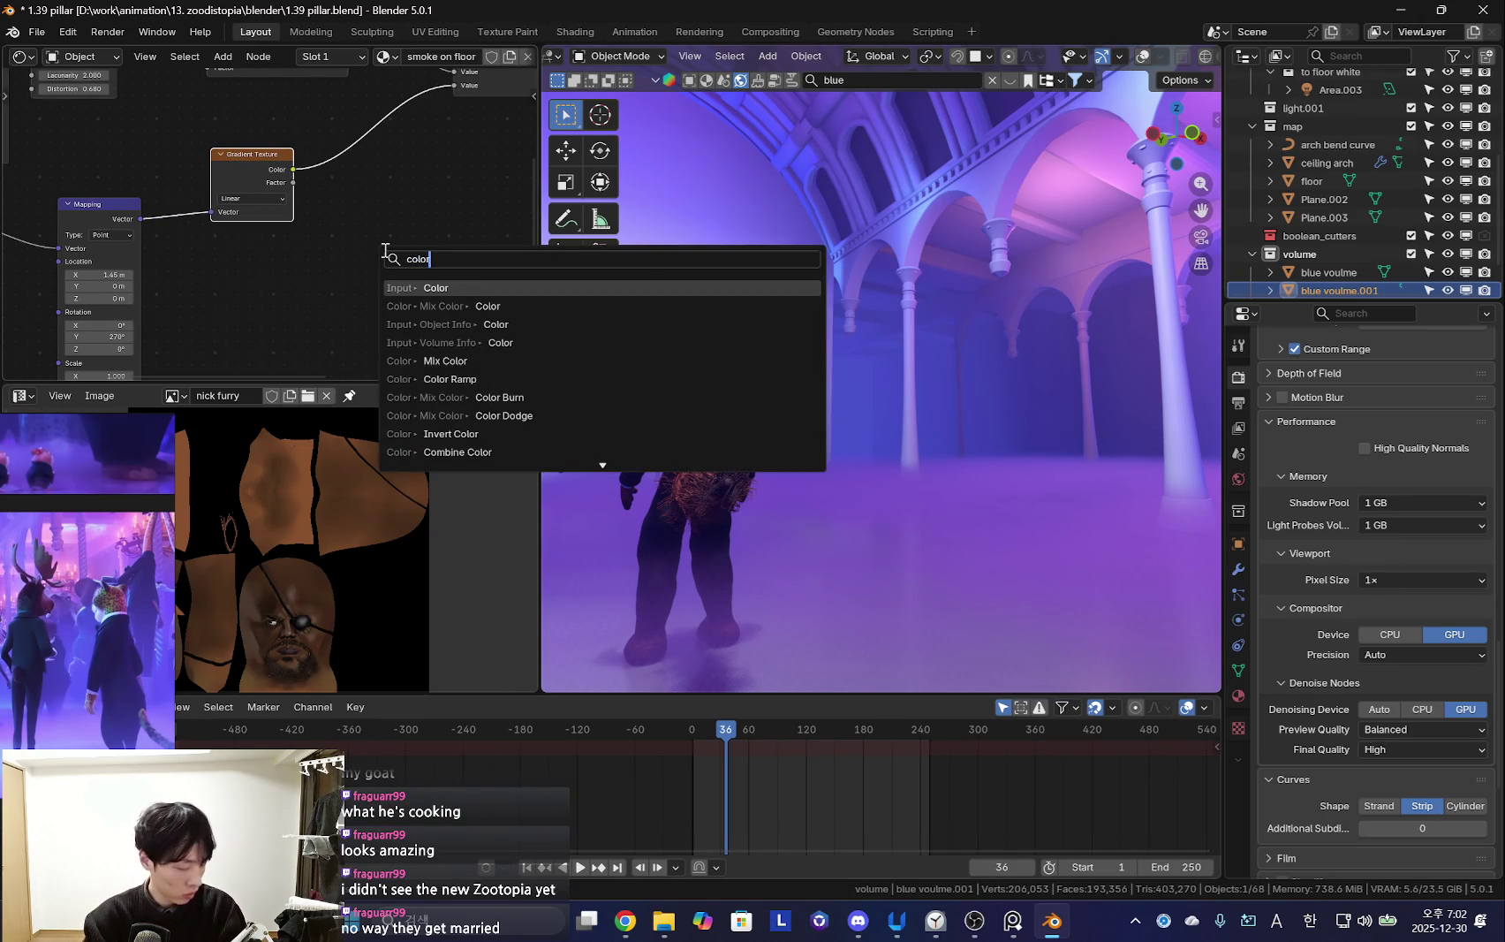
{"action": "left_click", "coordinate": [449, 379]}
{"action": "left_click", "coordinate": [388, 237]}
Set the Mapping node's Scale Z to 3.19 and play the animation to check the fog
{"action": "middle_click_drag", "start_coordinate": [619, 389], "coordinate": [687, 407]}
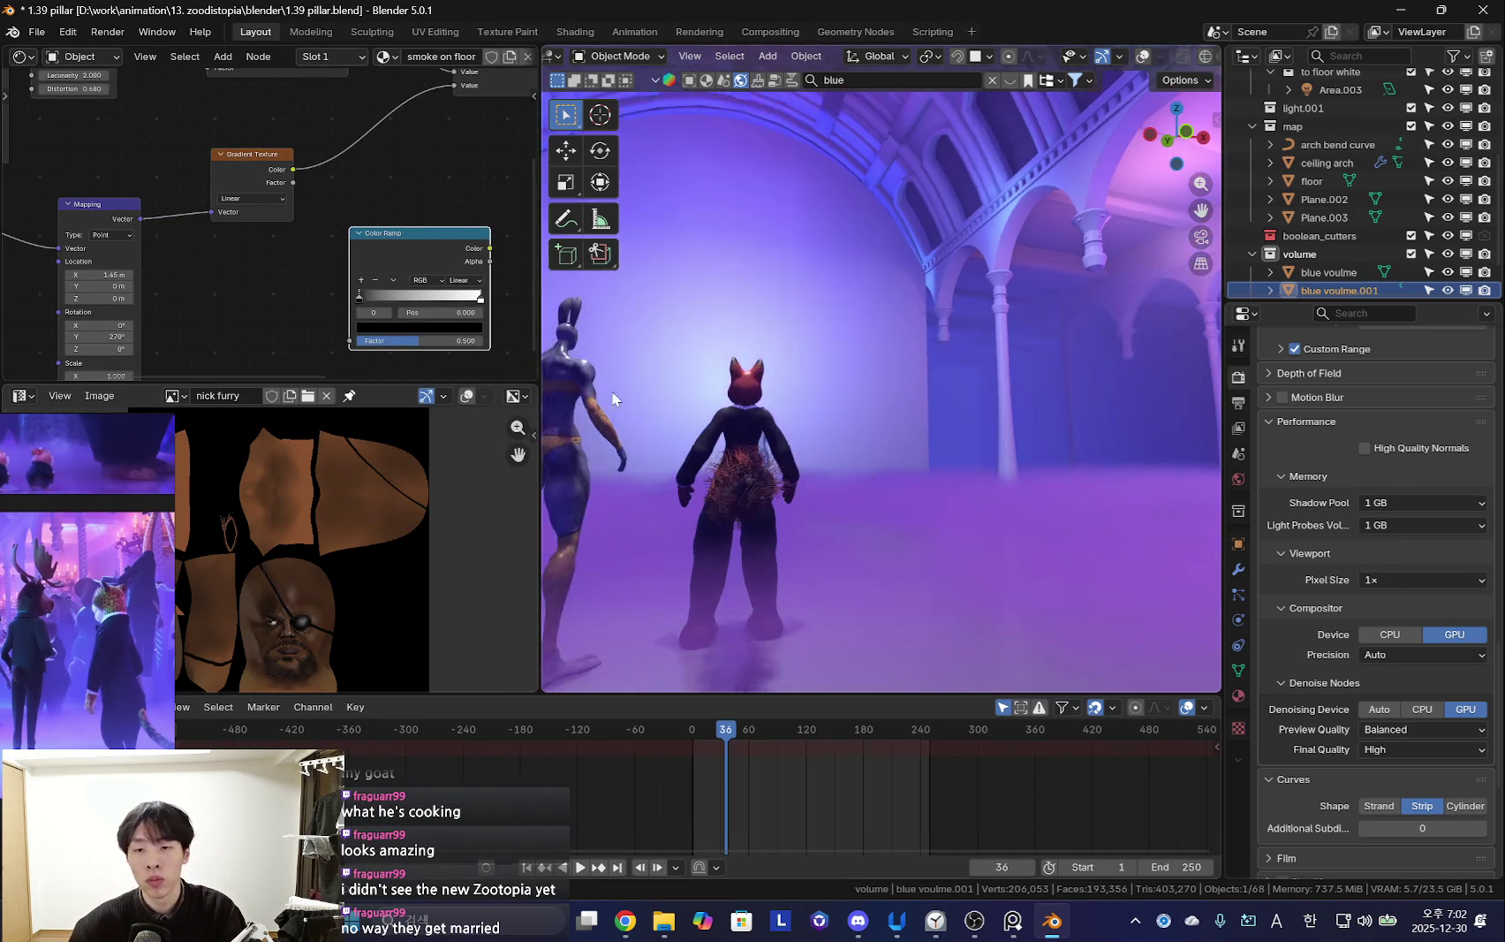
{"action": "scroll", "coordinate": [265, 221], "scroll_direction": "up", "scroll_amount": 2}
{"action": "scroll", "coordinate": [276, 261], "scroll_direction": "up", "scroll_amount": 2}
{"action": "mouse_move", "coordinate": [275, 261]}
{"action": "left_mouse_down"}
{"action": "mouse_move", "coordinate": [318, 261]}
{"action": "mouse_move", "coordinate": [226, 262]}
{"action": "left_mouse_up"}
{"action": "scroll", "coordinate": [795, 405], "scroll_direction": "down", "scroll_amount": 2}
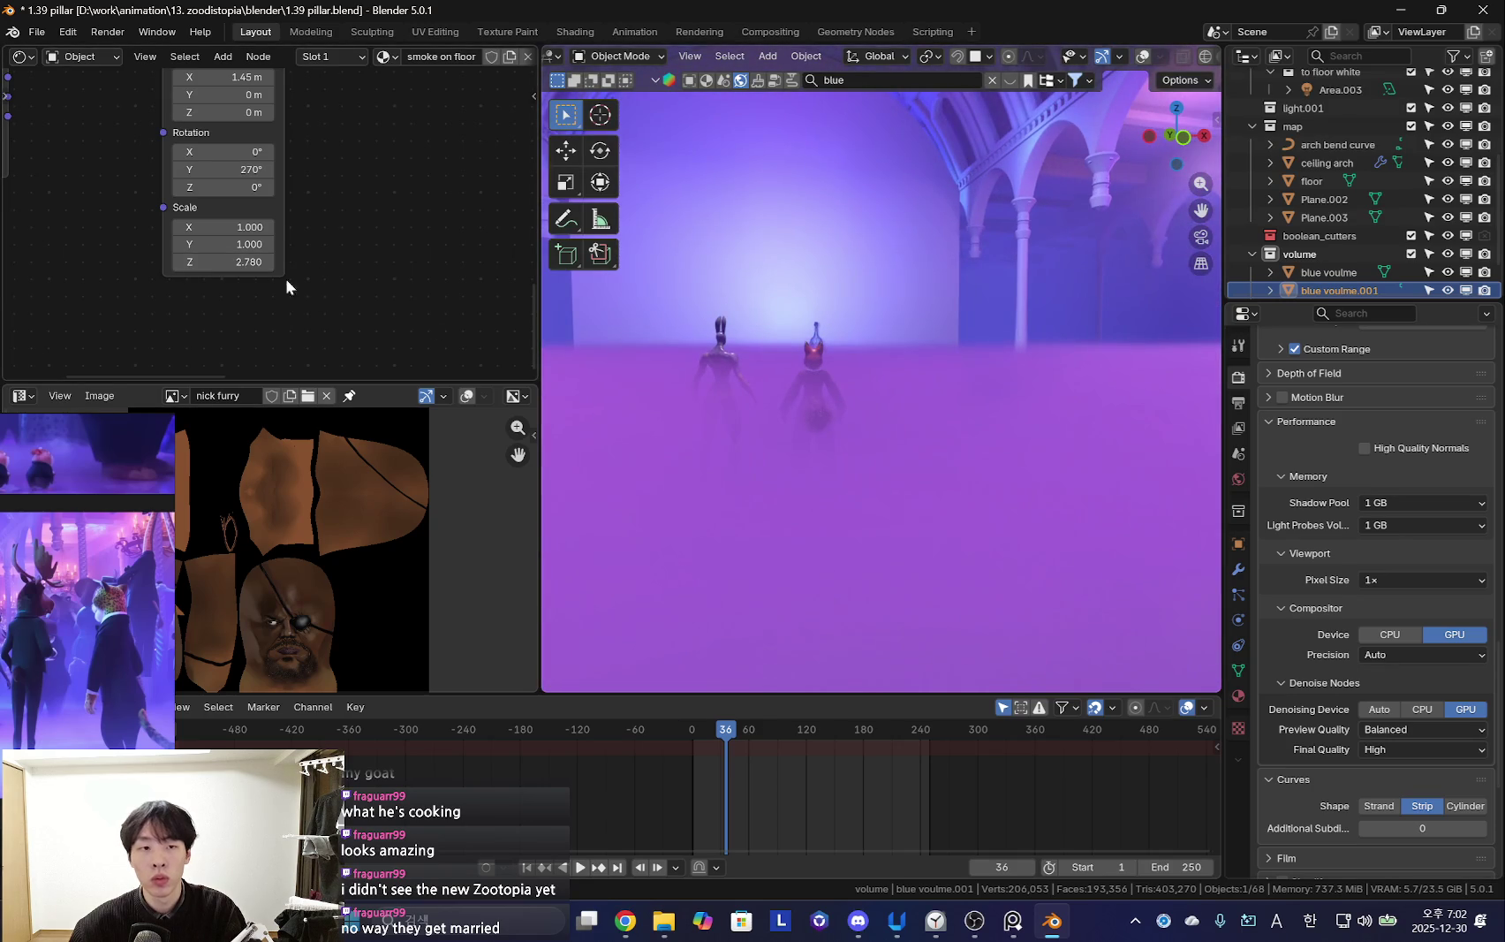
{"action": "type", "text": "3.19"}
{"action": "key", "text": "Return"}
{"action": "key", "text": "space"}
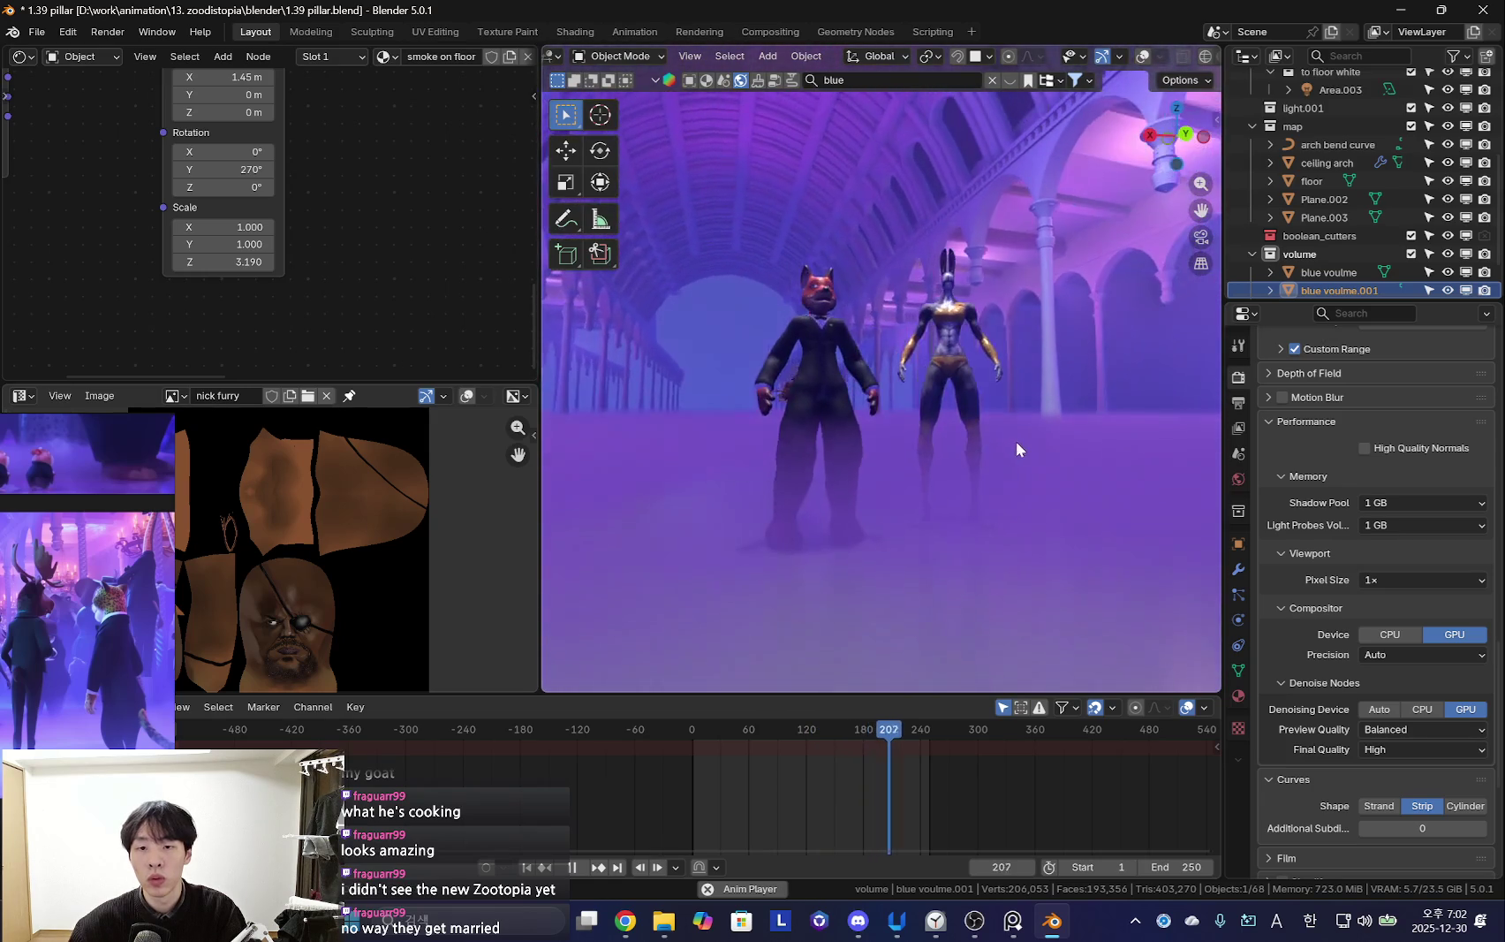
{"action": "key", "text": "space"}
Select the second blue volume object and rename it 'floor smoke'
{"action": "key", "text": "shift+alt+z"}
{"action": "left_click", "coordinate": [1070, 448]}
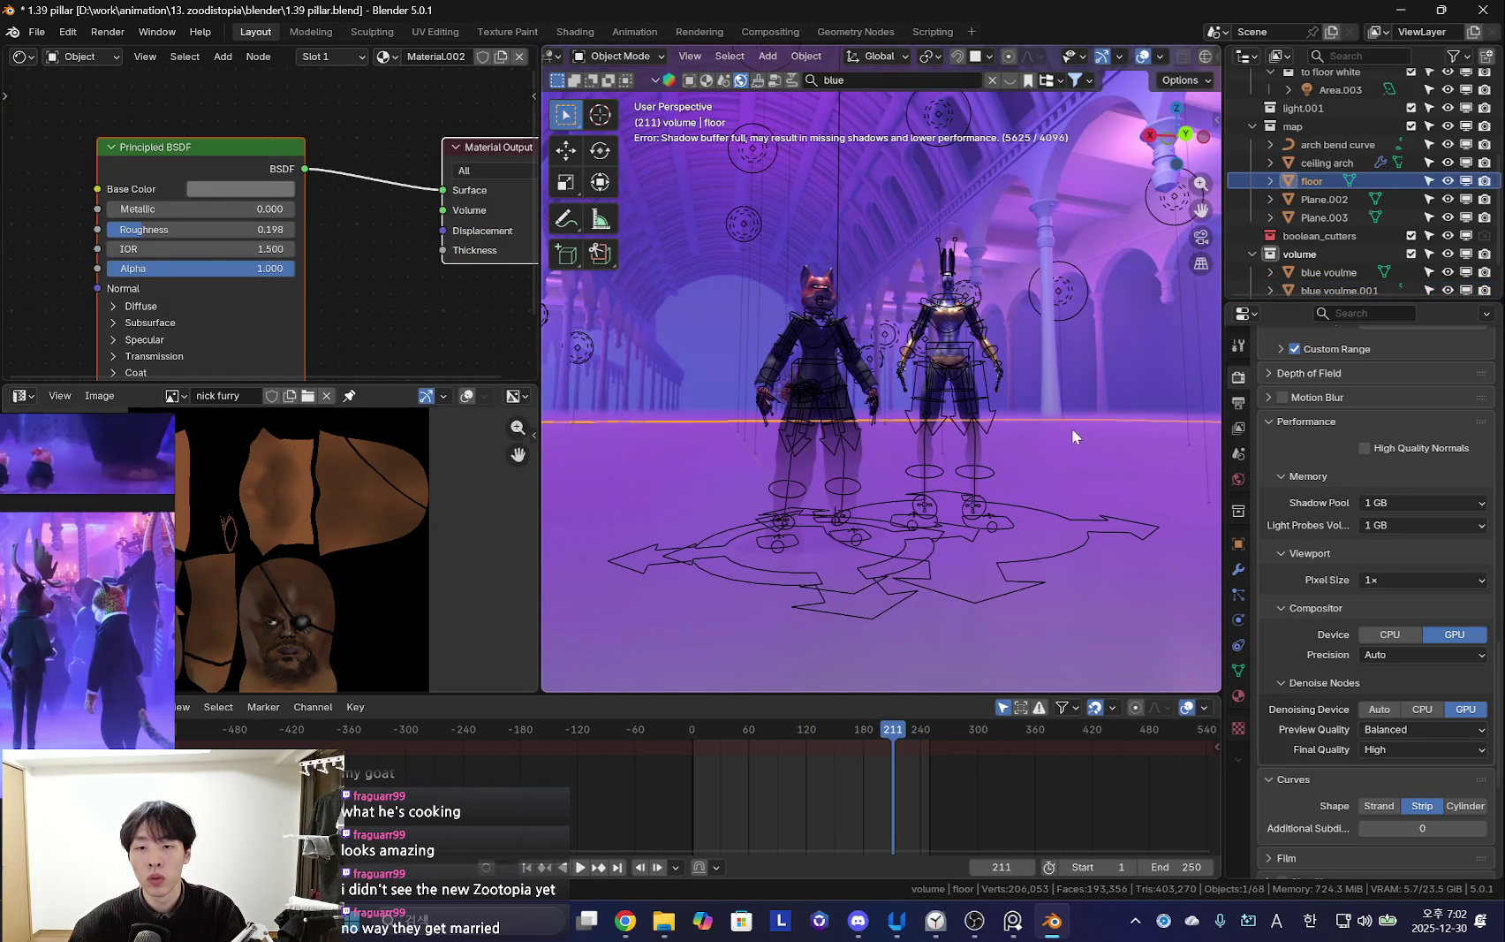
{"action": "left_click", "coordinate": [1067, 420]}
{"action": "scroll", "coordinate": [1334, 265], "scroll_direction": "down", "scroll_amount": 2}
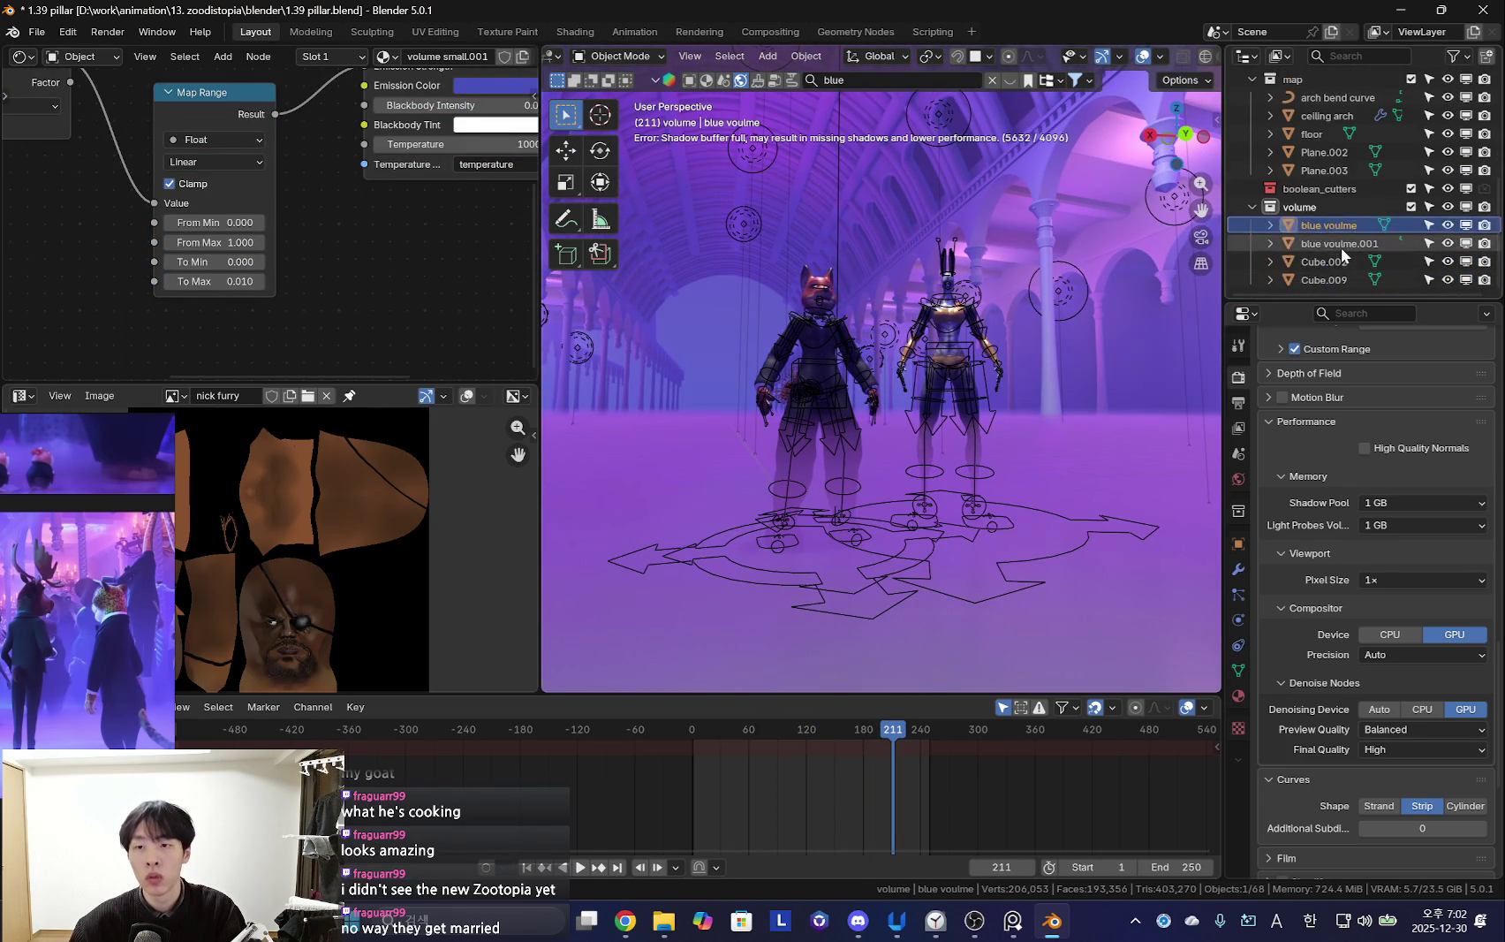
{"action": "left_click", "coordinate": [1334, 243]}
{"action": "key", "text": "g"}
{"action": "right_click", "coordinate": [846, 511]}
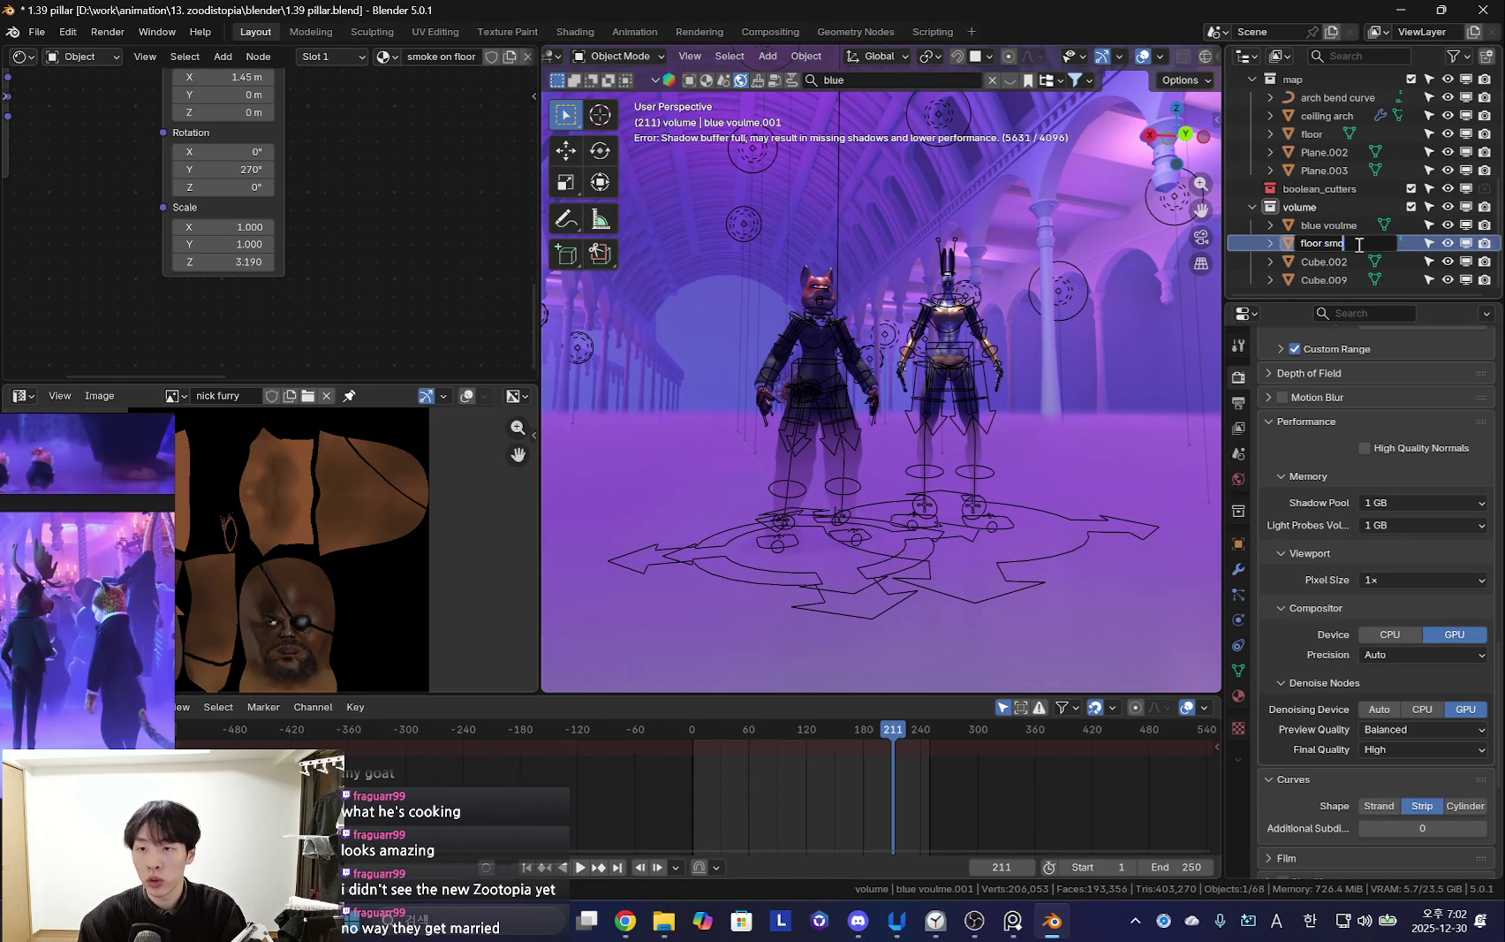
{"action": "type", "text": "ke"}
{"action": "key", "text": "Return"}
Move the floor smoke volume vertically to a new height and play the animation
{"action": "key", "text": "g"}
{"action": "key", "text": "z"}
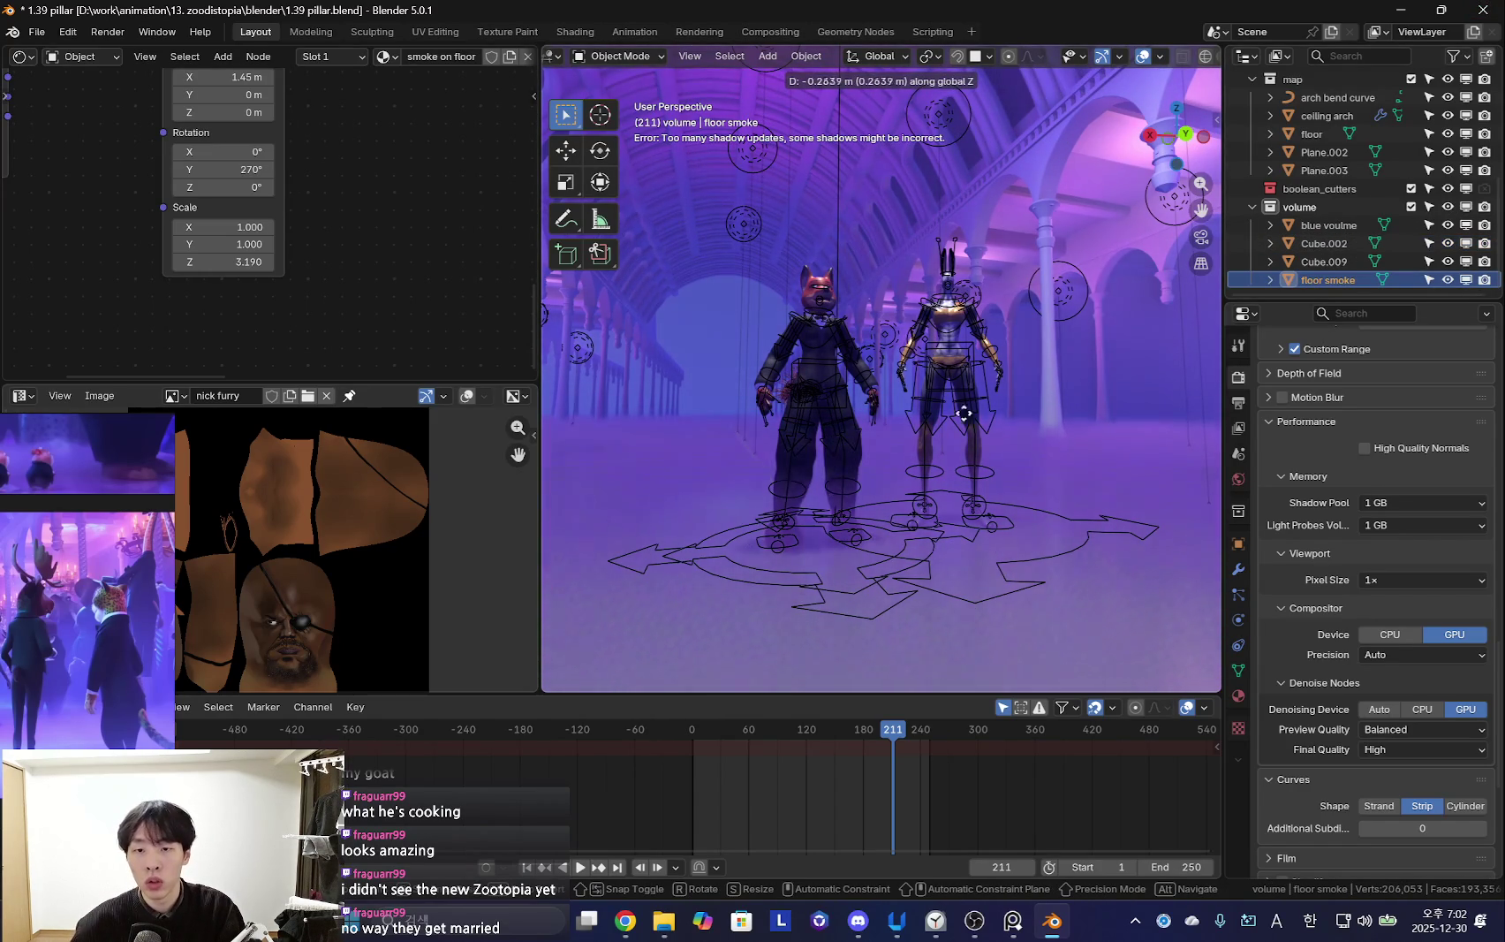
{"action": "left_click", "coordinate": [1029, 450]}
{"action": "key", "text": "shift+alt+z"}
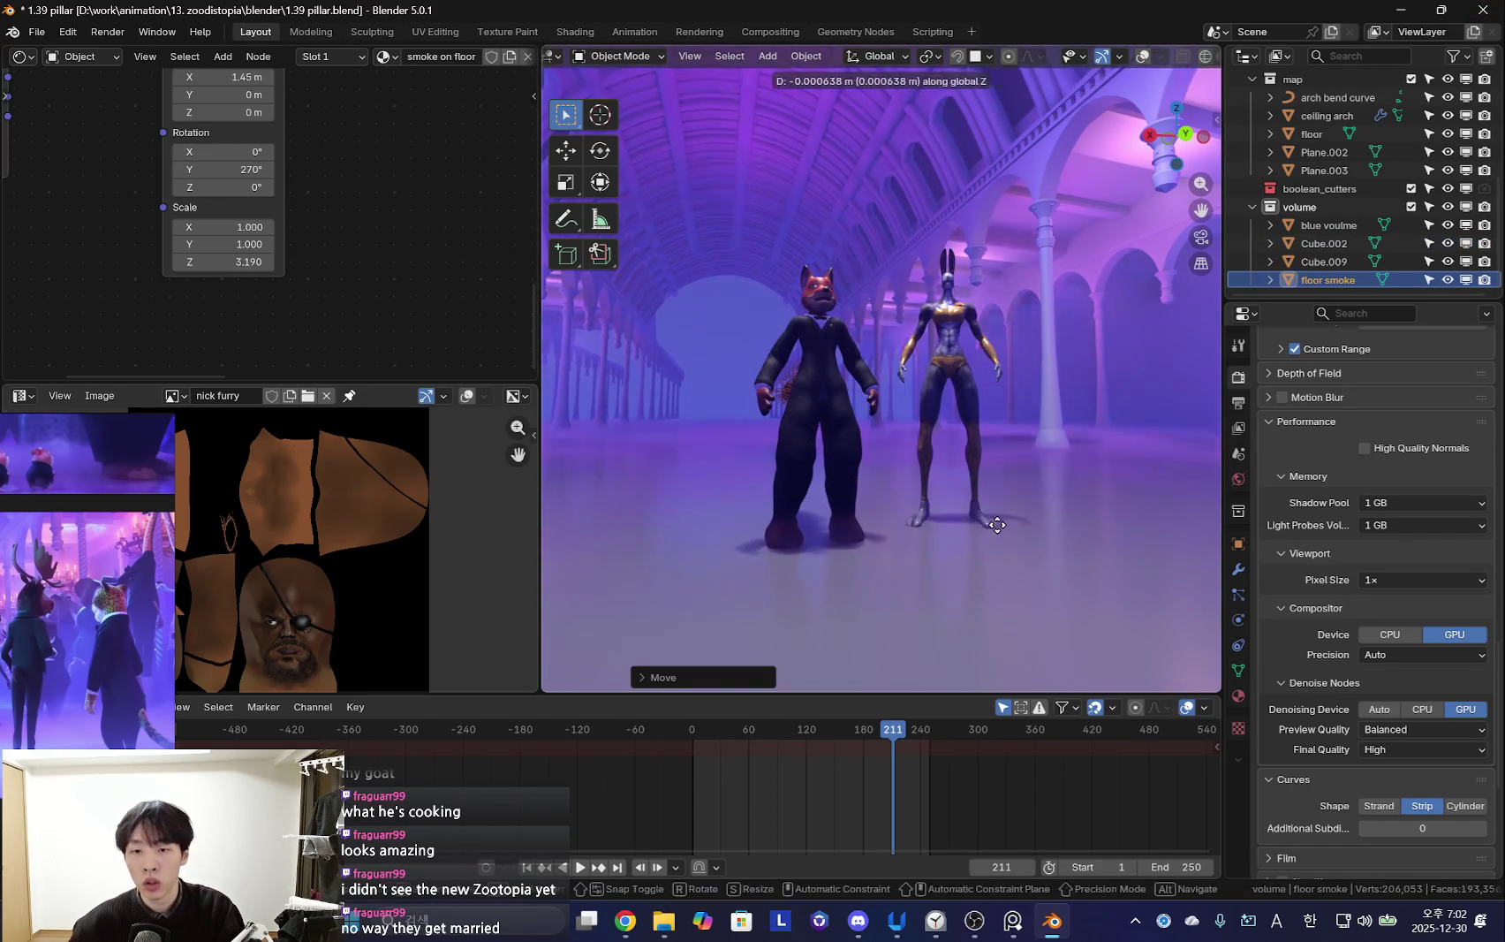
{"action": "key", "text": "space"}
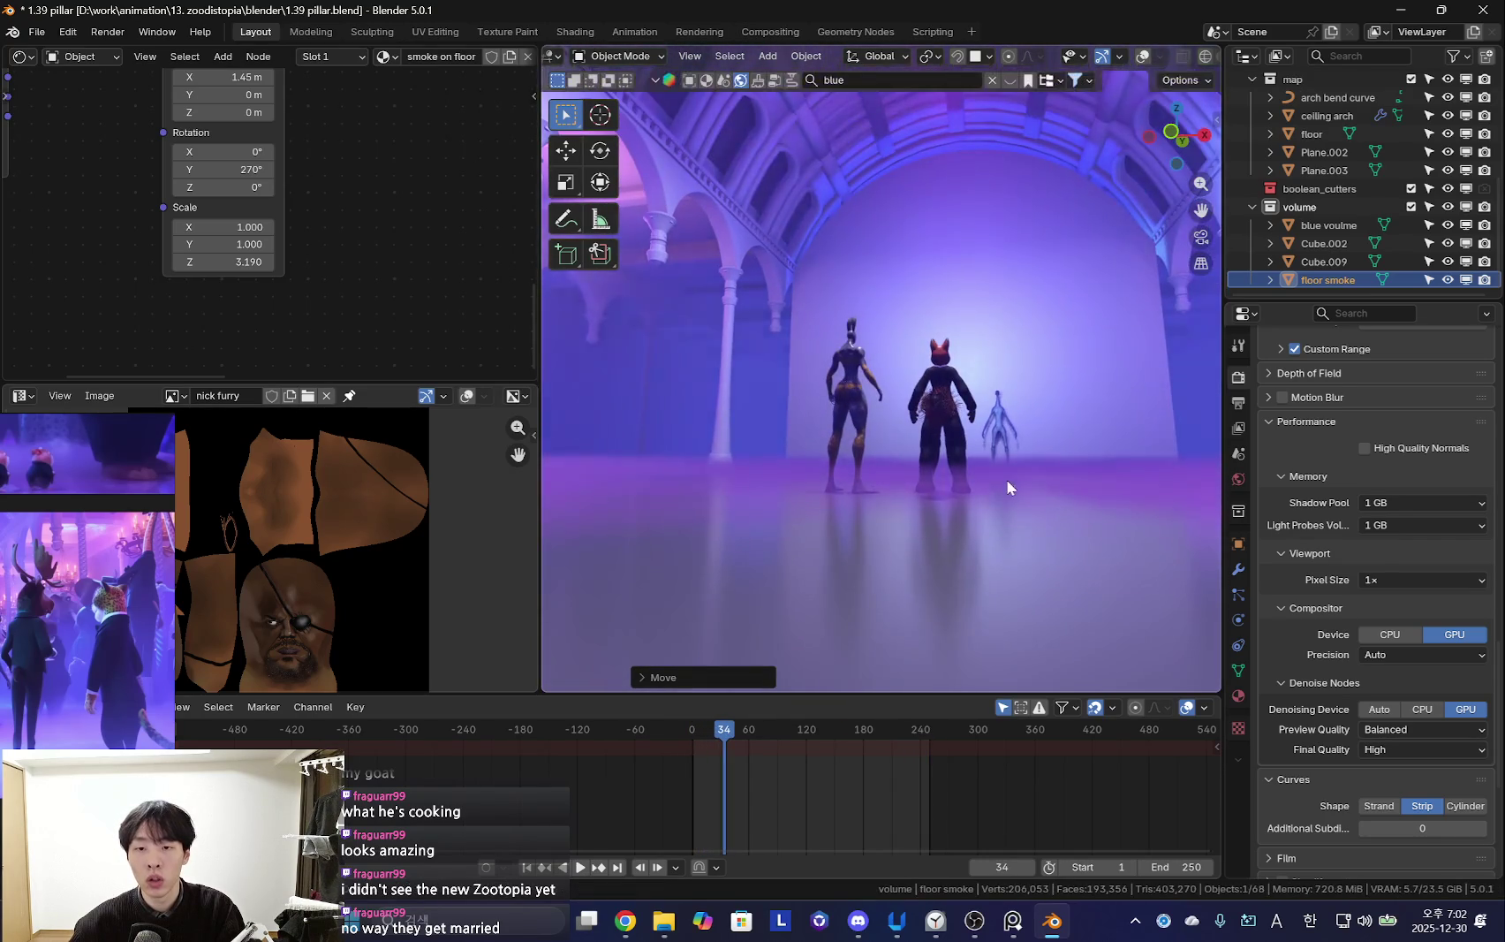
{"action": "key", "text": "space"}
Orbit behind the characters, replay the fog, and select a ceiling point light
{"action": "key", "text": "g"}
{"action": "key", "text": "z"}
{"action": "right_click", "coordinate": [1089, 509]}
{"action": "middle_click_drag", "start_coordinate": [1089, 509], "coordinate": [932, 508]}
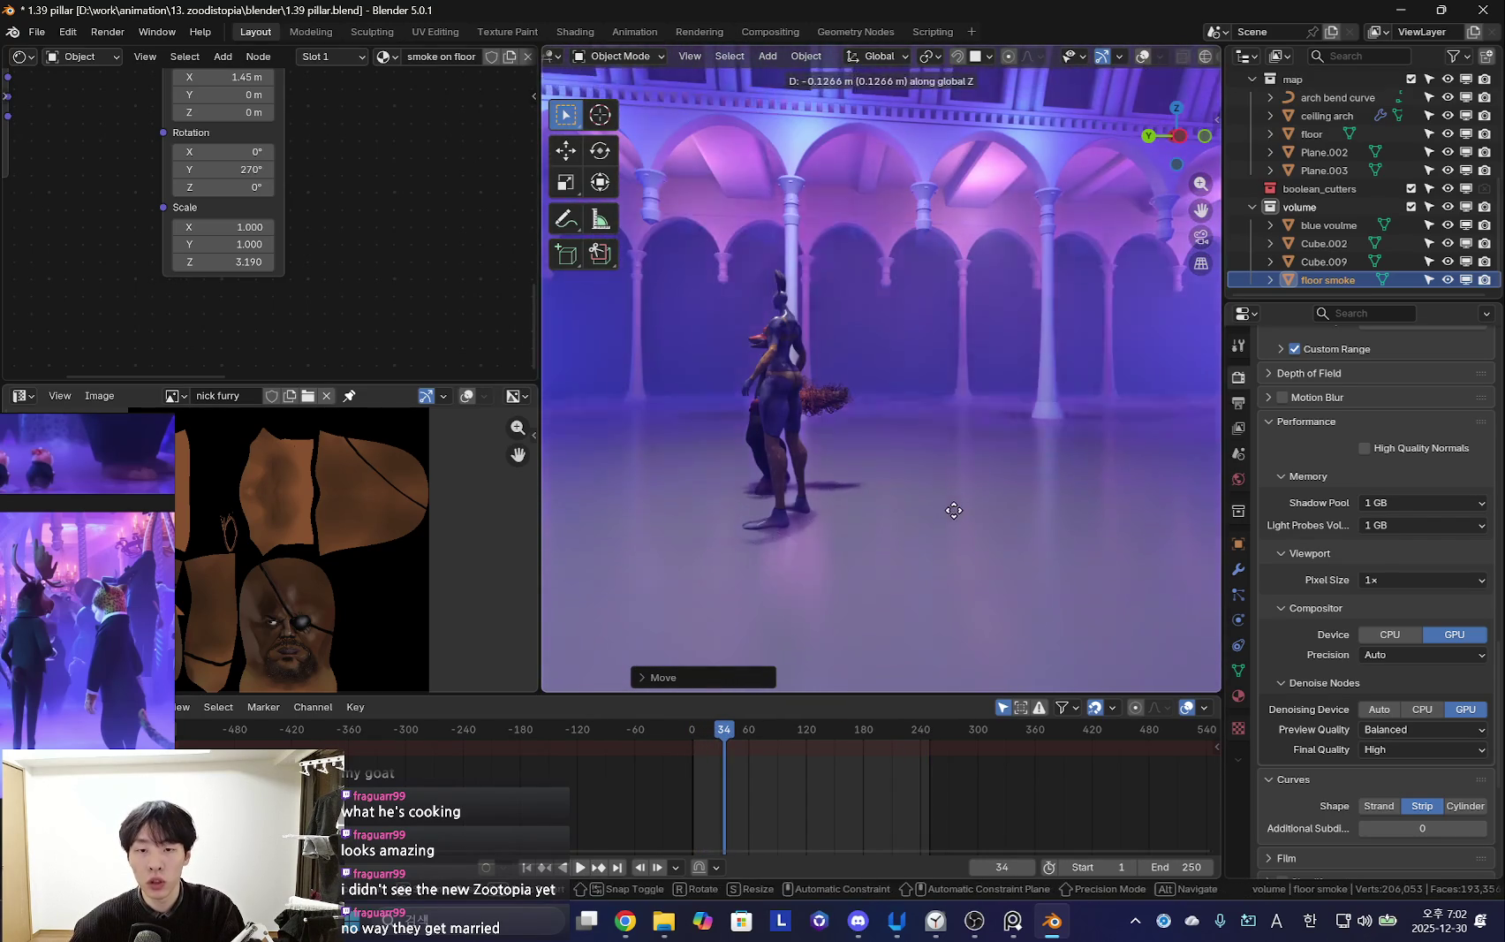
{"action": "key", "text": "space"}
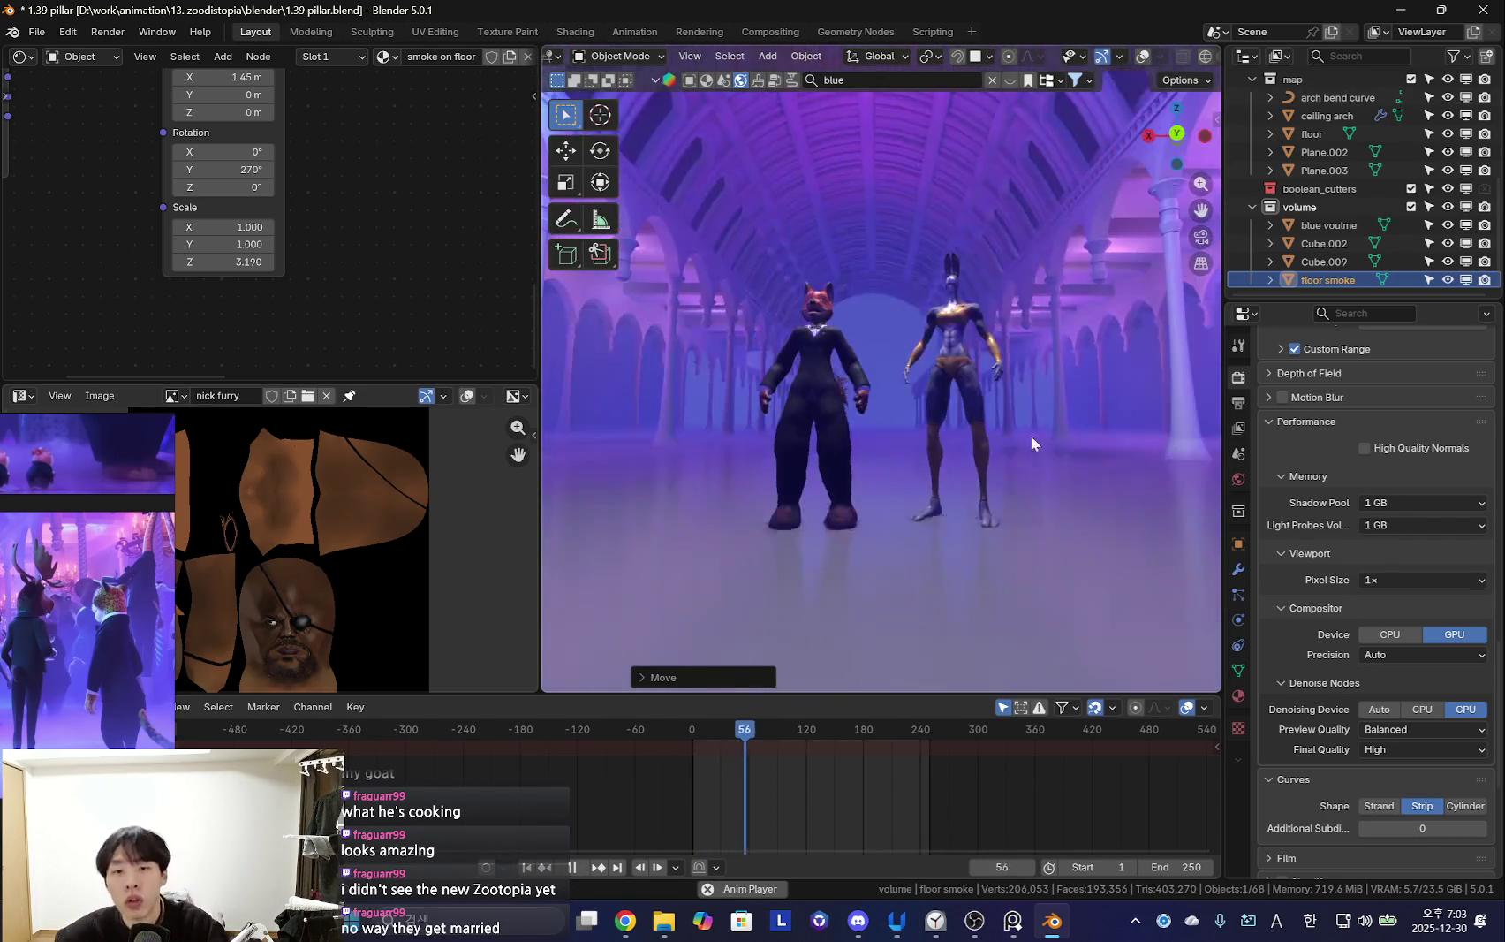
{"action": "key", "text": "shift+alt+z"}
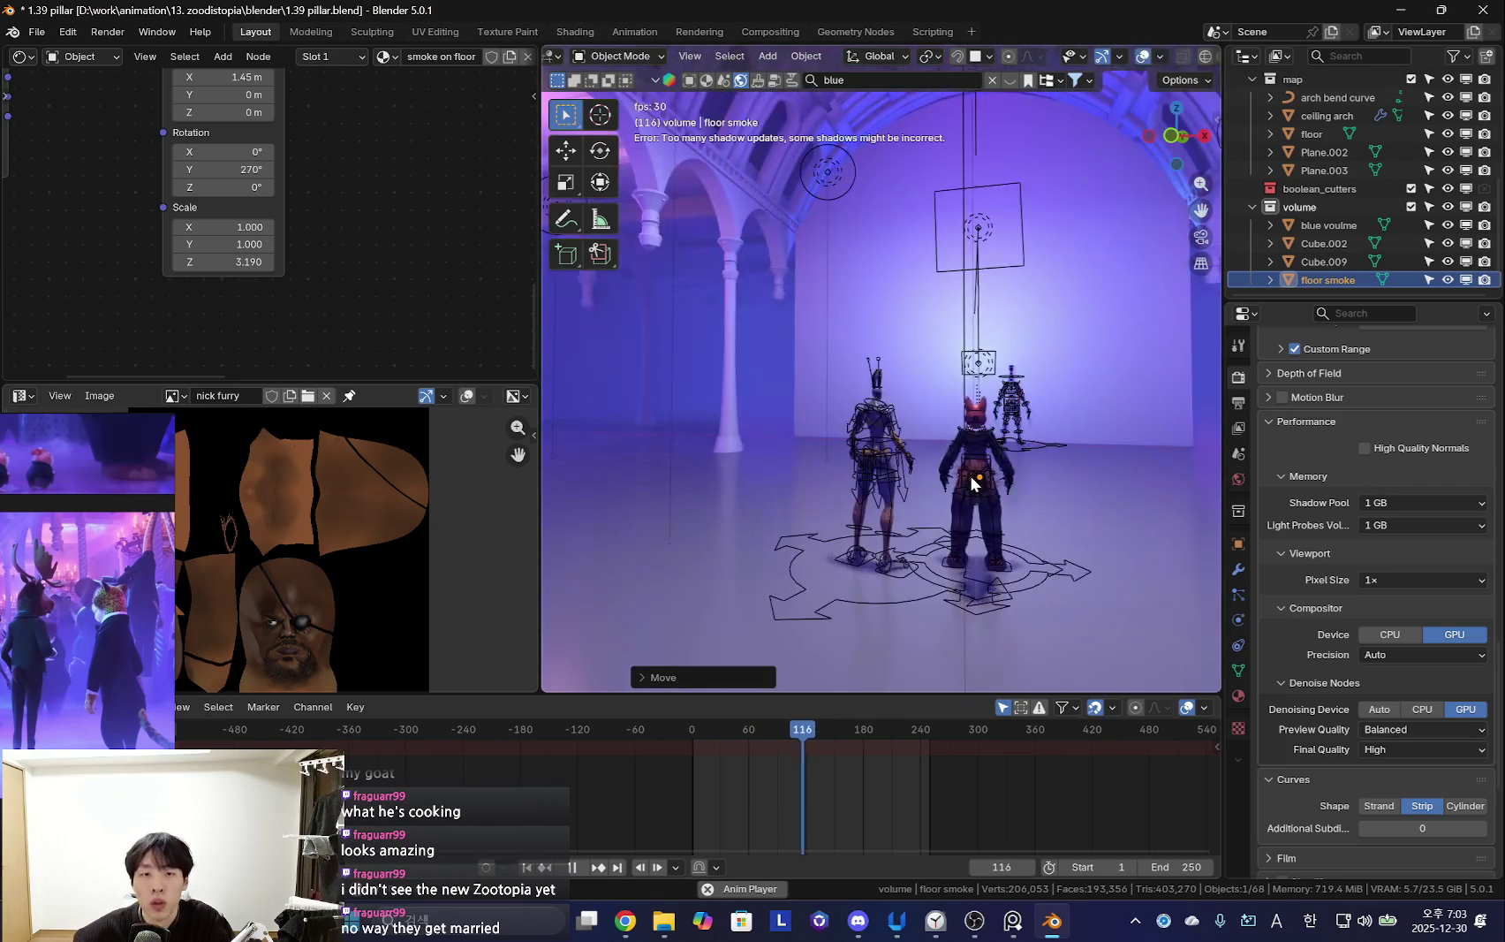
{"action": "key", "text": "space"}
{"action": "mouse_move", "coordinate": [766, 234]}
{"action": "middle_mouse_down"}
{"action": "mouse_move", "coordinate": [955, 463]}
{"action": "mouse_move", "coordinate": [912, 226]}
{"action": "mouse_move", "coordinate": [848, 270]}
{"action": "middle_mouse_up"}
{"action": "key", "text": "shift+alt+z"}
{"action": "key", "text": "shift+alt+z"}
{"action": "left_click", "coordinate": [835, 278]}
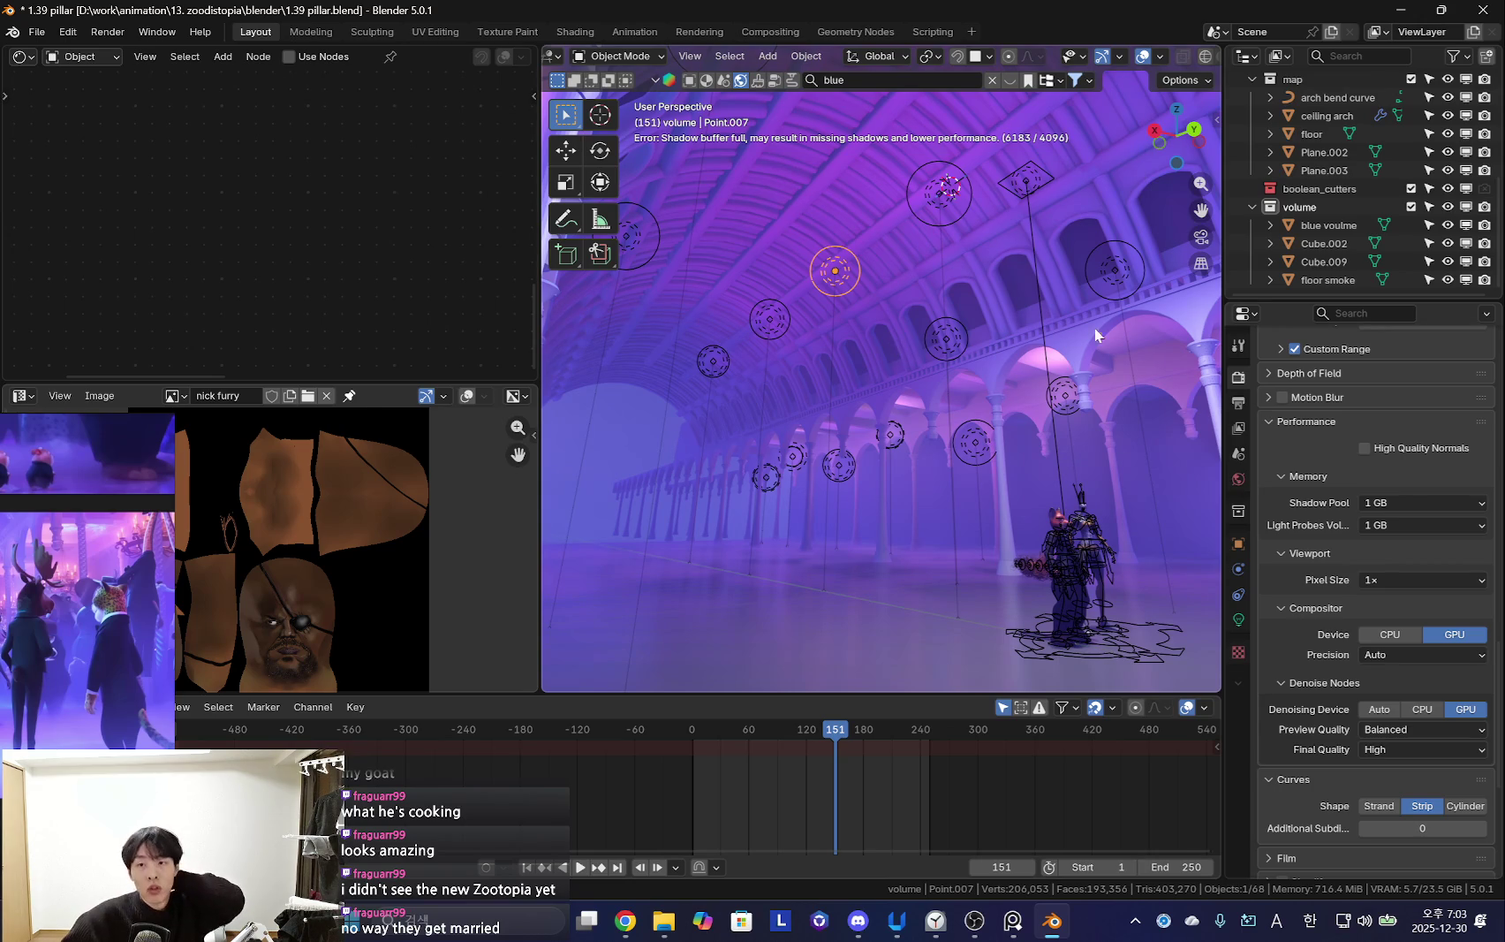
{"action": "scroll", "coordinate": [1326, 207], "scroll_direction": "up", "scroll_amount": 6}
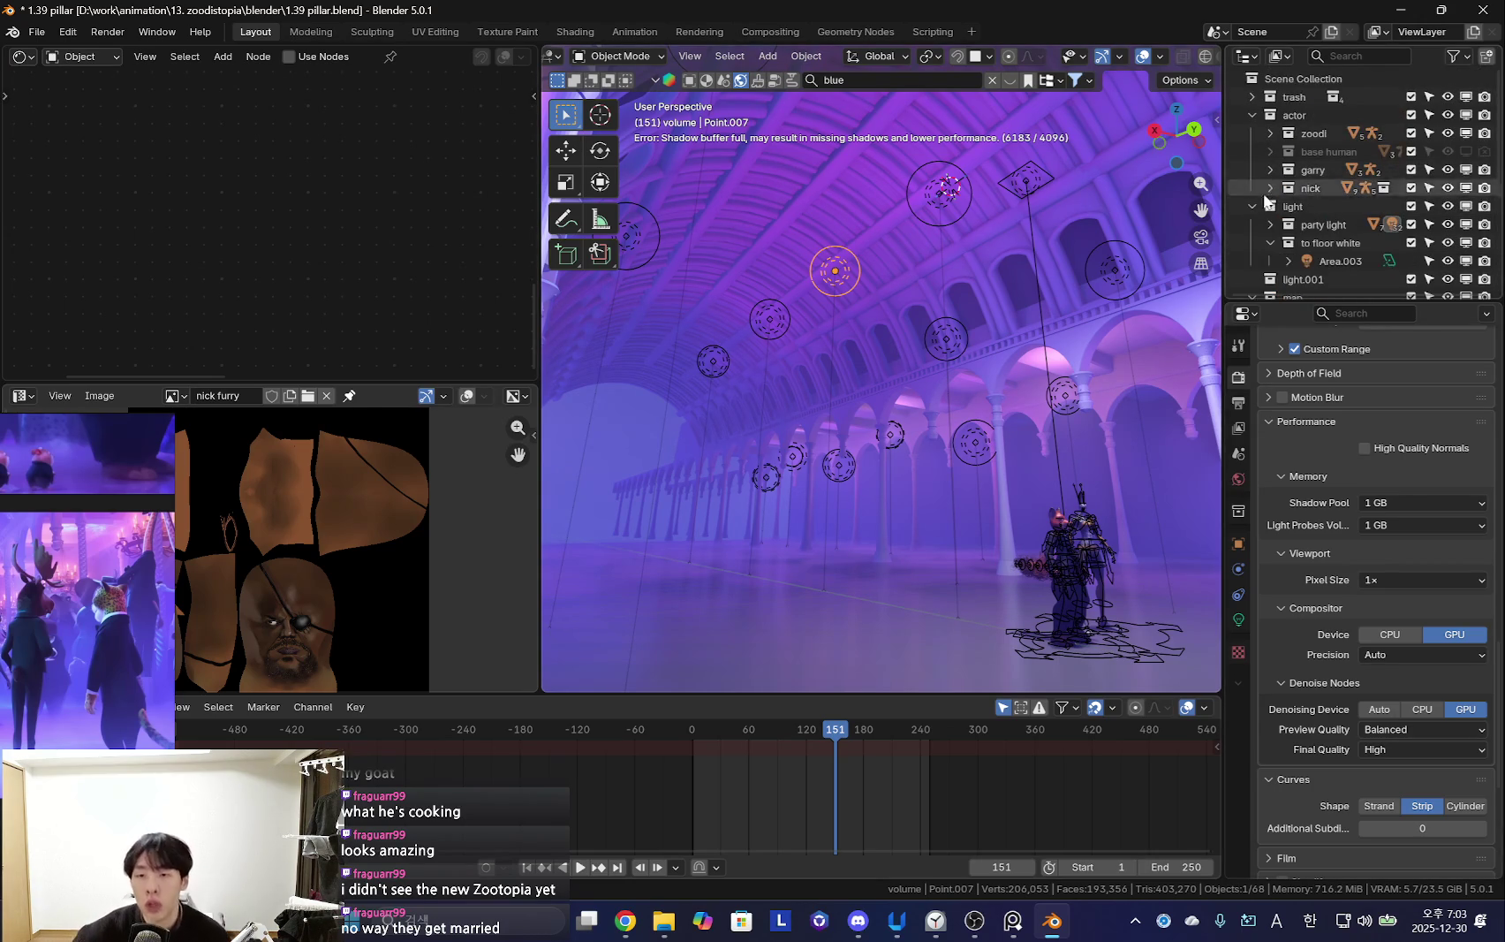
Save the scene as '1.40 why shadow buffer full', then bring up the Open file browser
{"action": "middle_click_drag", "start_coordinate": [1079, 325], "coordinate": [979, 452]}
{"action": "left_click", "coordinate": [41, 32]}
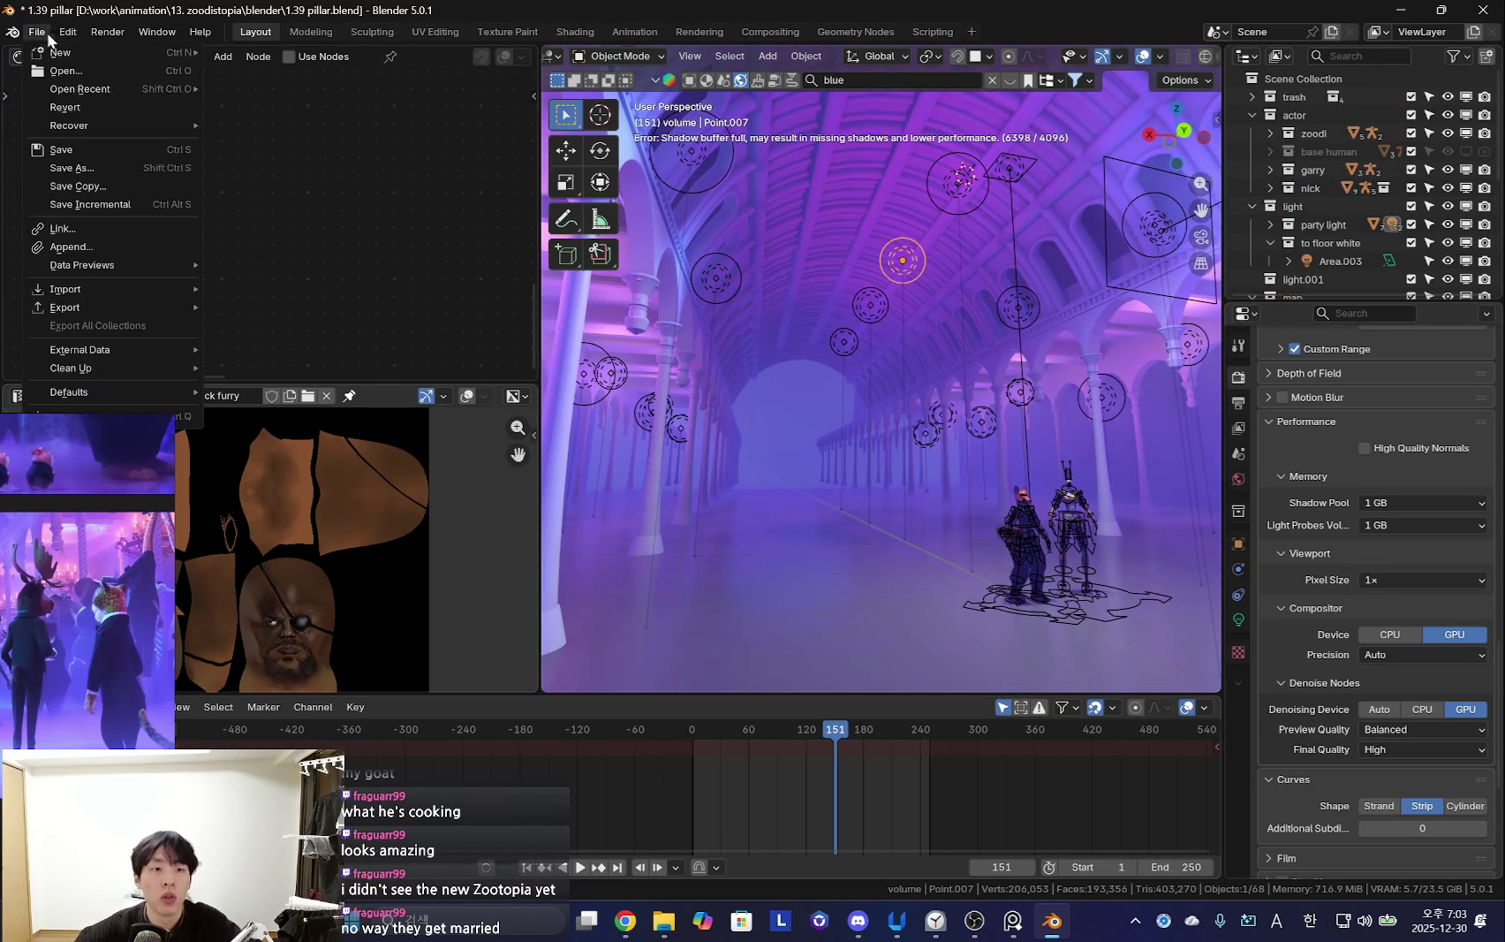
{"action": "left_click", "coordinate": [72, 167]}
{"action": "type", "text": "1.40 why shadow buffer full.blend"}
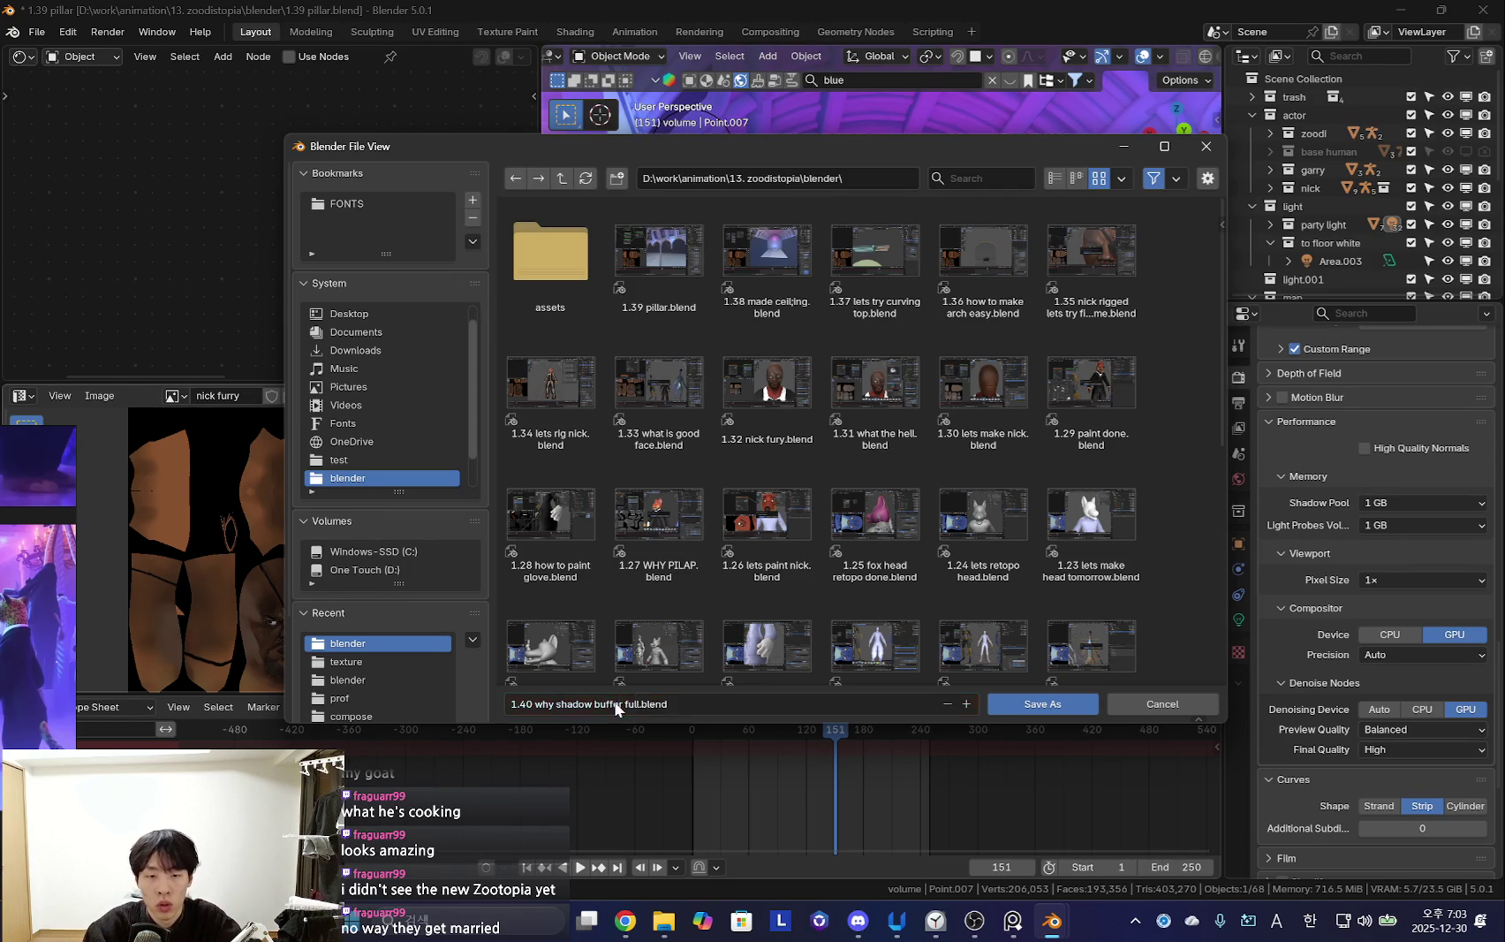
{"action": "key", "text": "Return"}
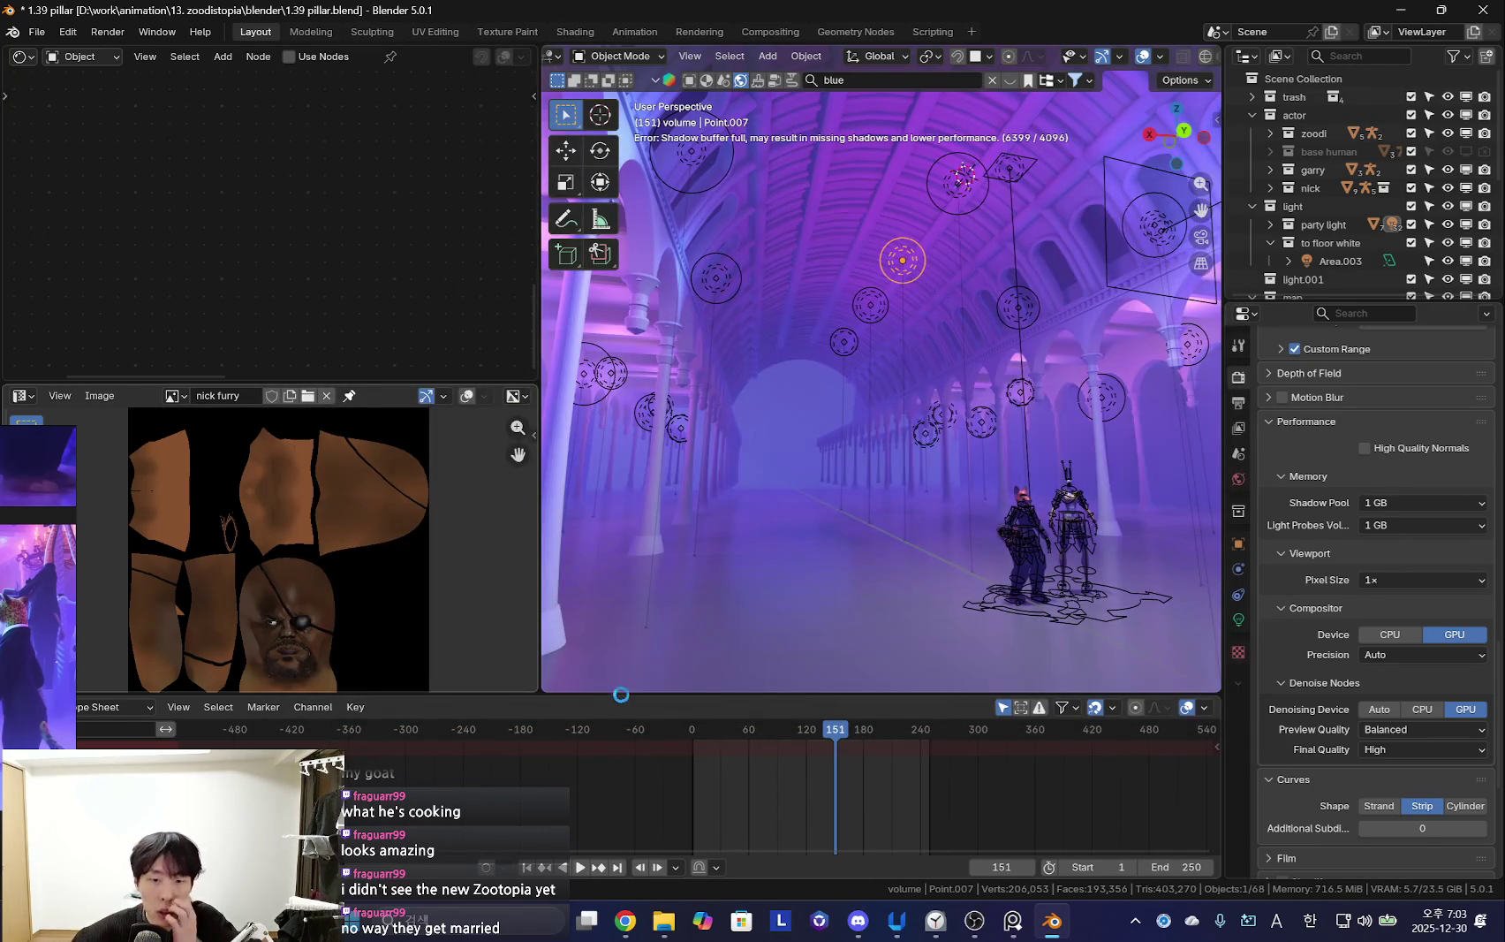
{"action": "left_click", "coordinate": [37, 32]}
{"action": "left_click", "coordinate": [53, 74]}
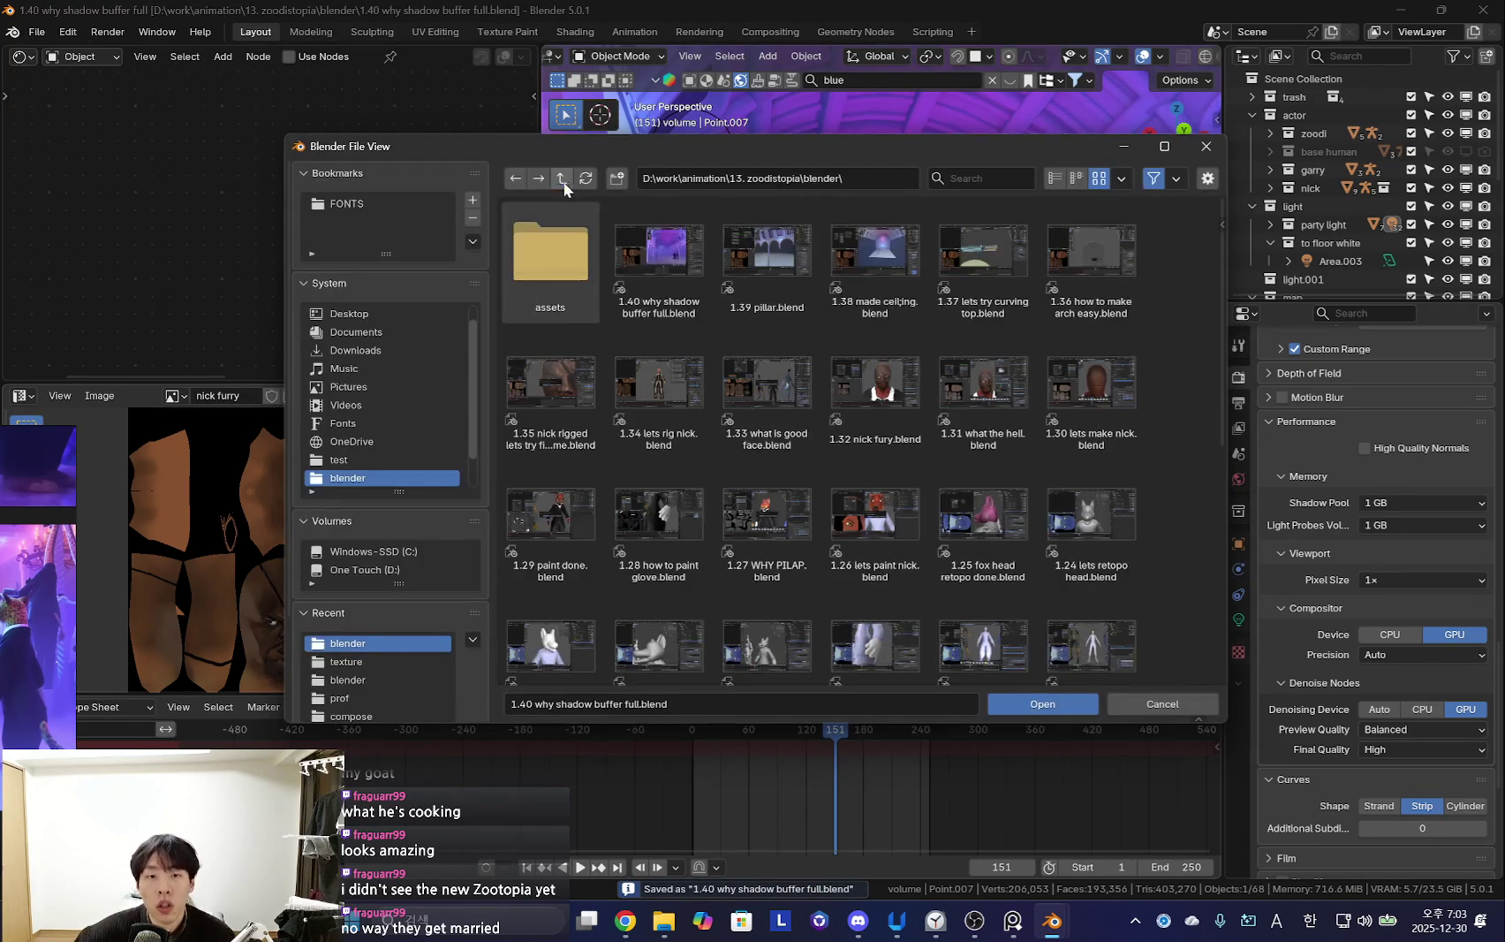
Navigate up to D:\work\animation and into '9. demon slayer\blender'
{"action": "left_click", "coordinate": [561, 180]}
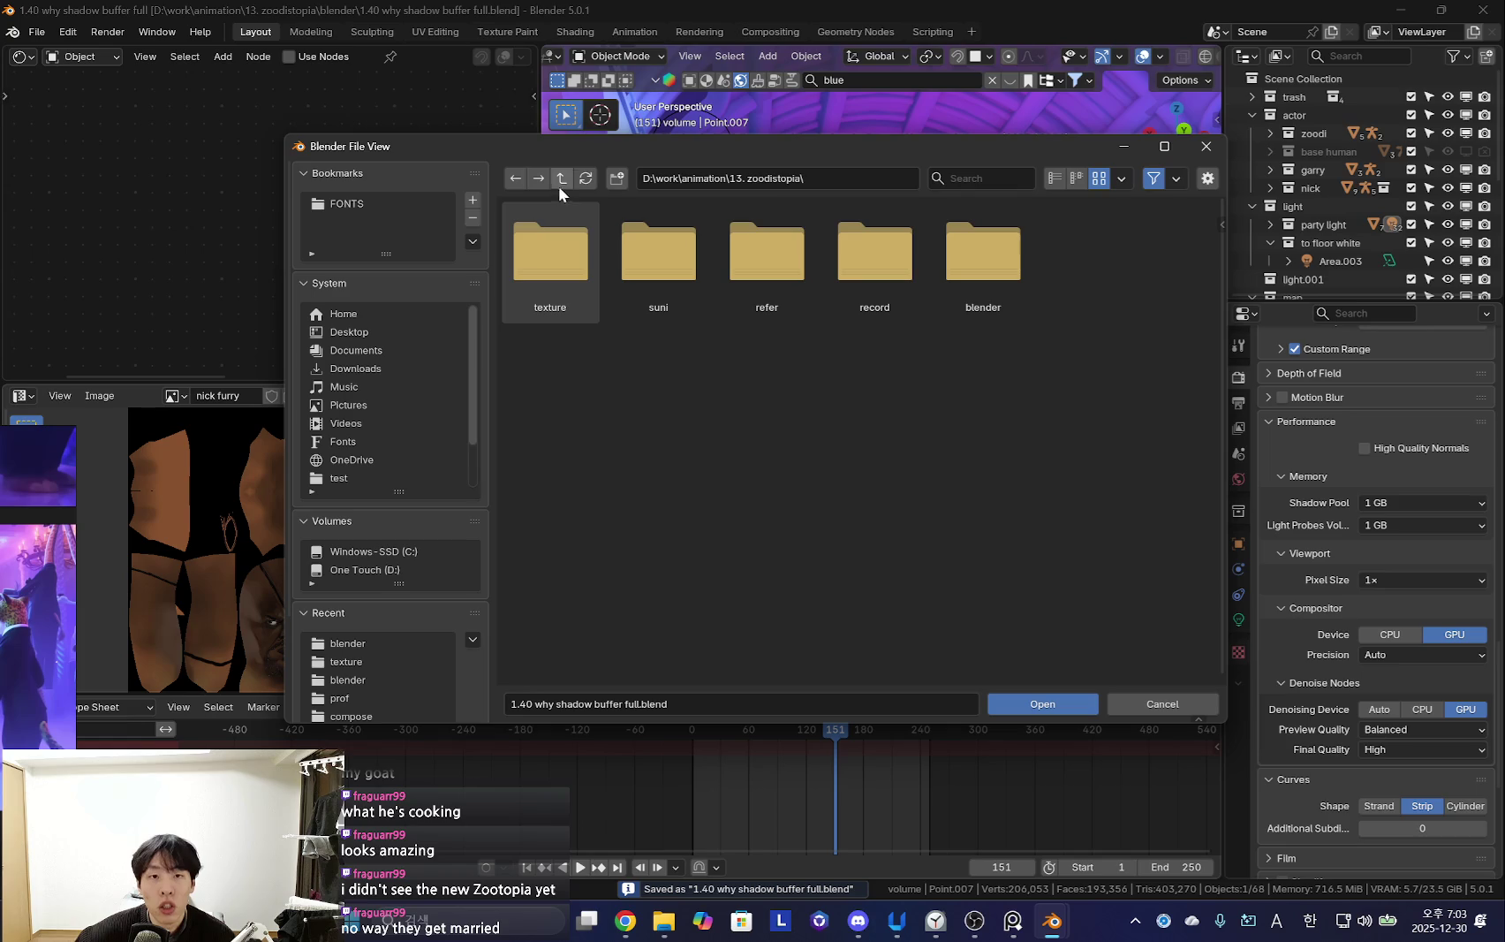
{"action": "left_click", "coordinate": [1008, 301]}
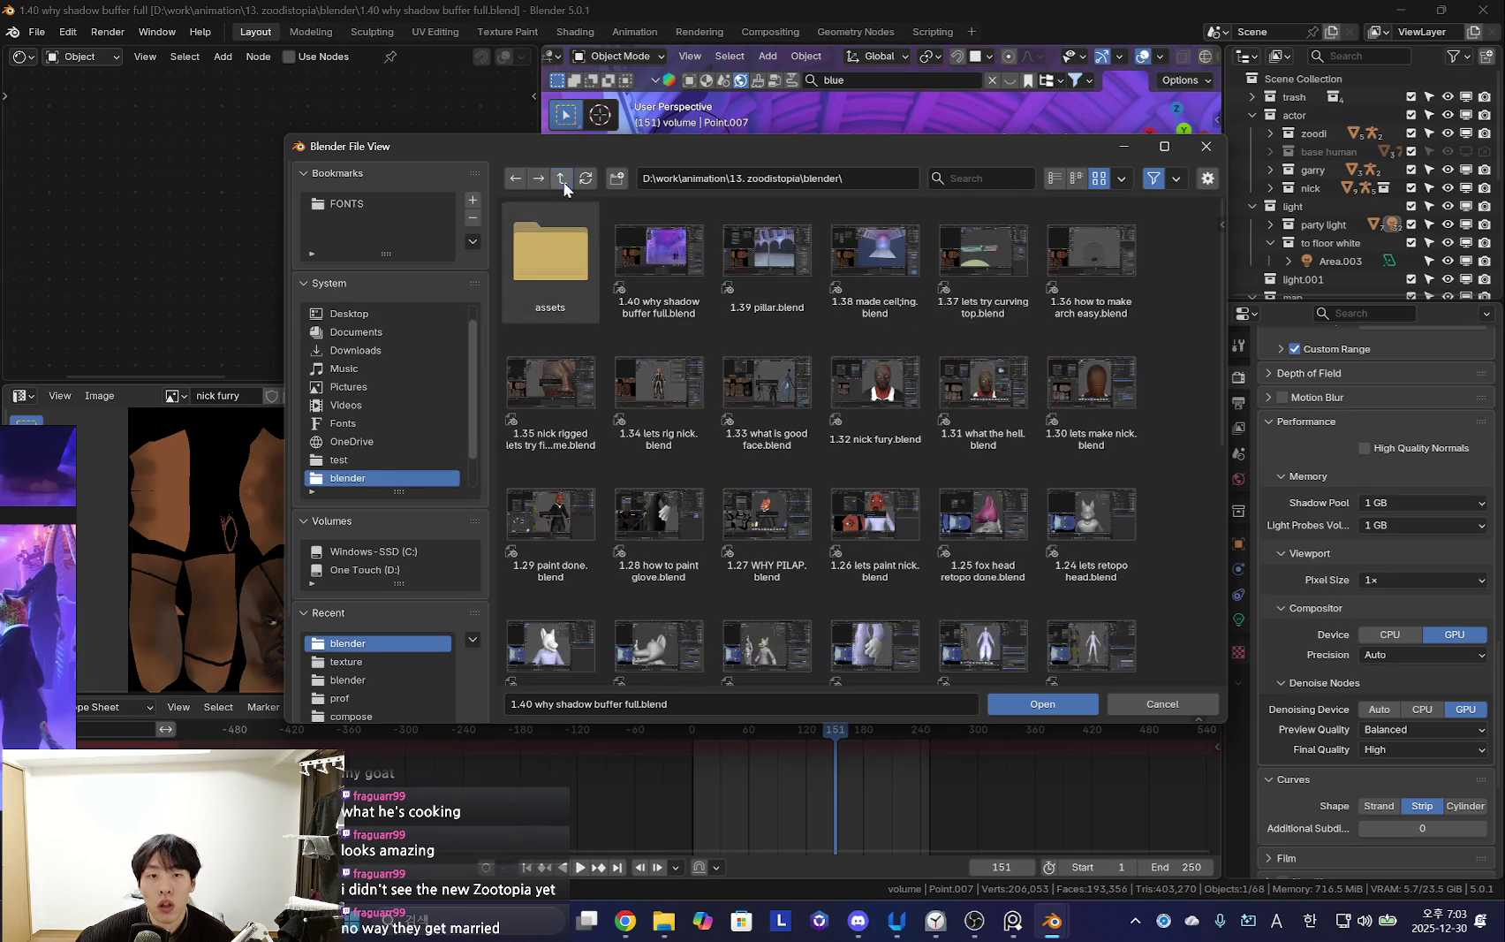
{"action": "left_click", "coordinate": [563, 179]}
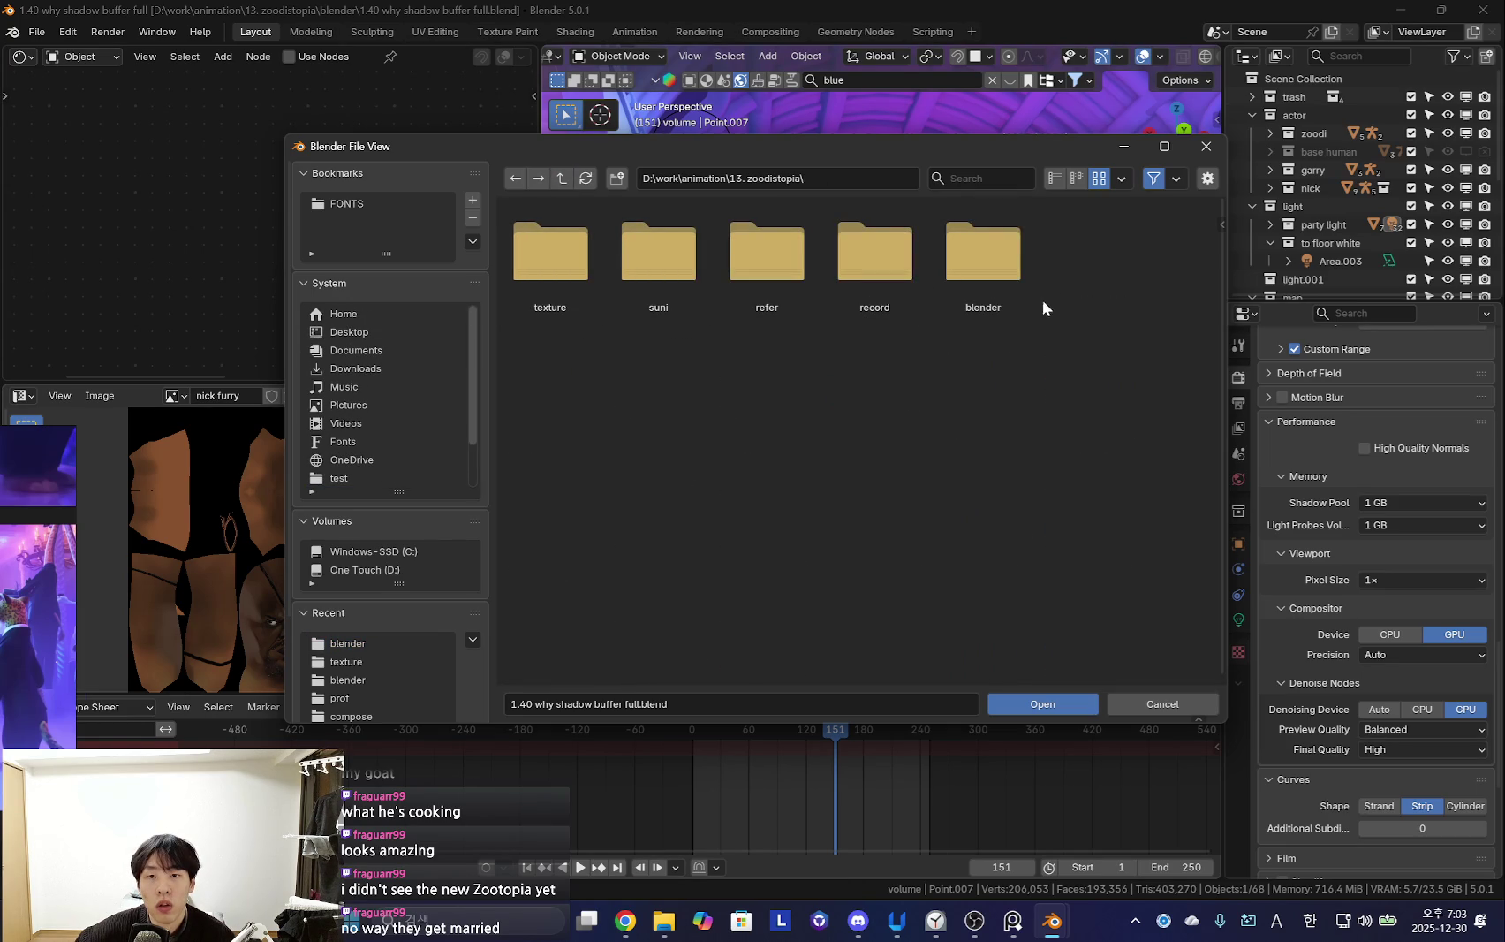
{"action": "left_click", "coordinate": [559, 179]}
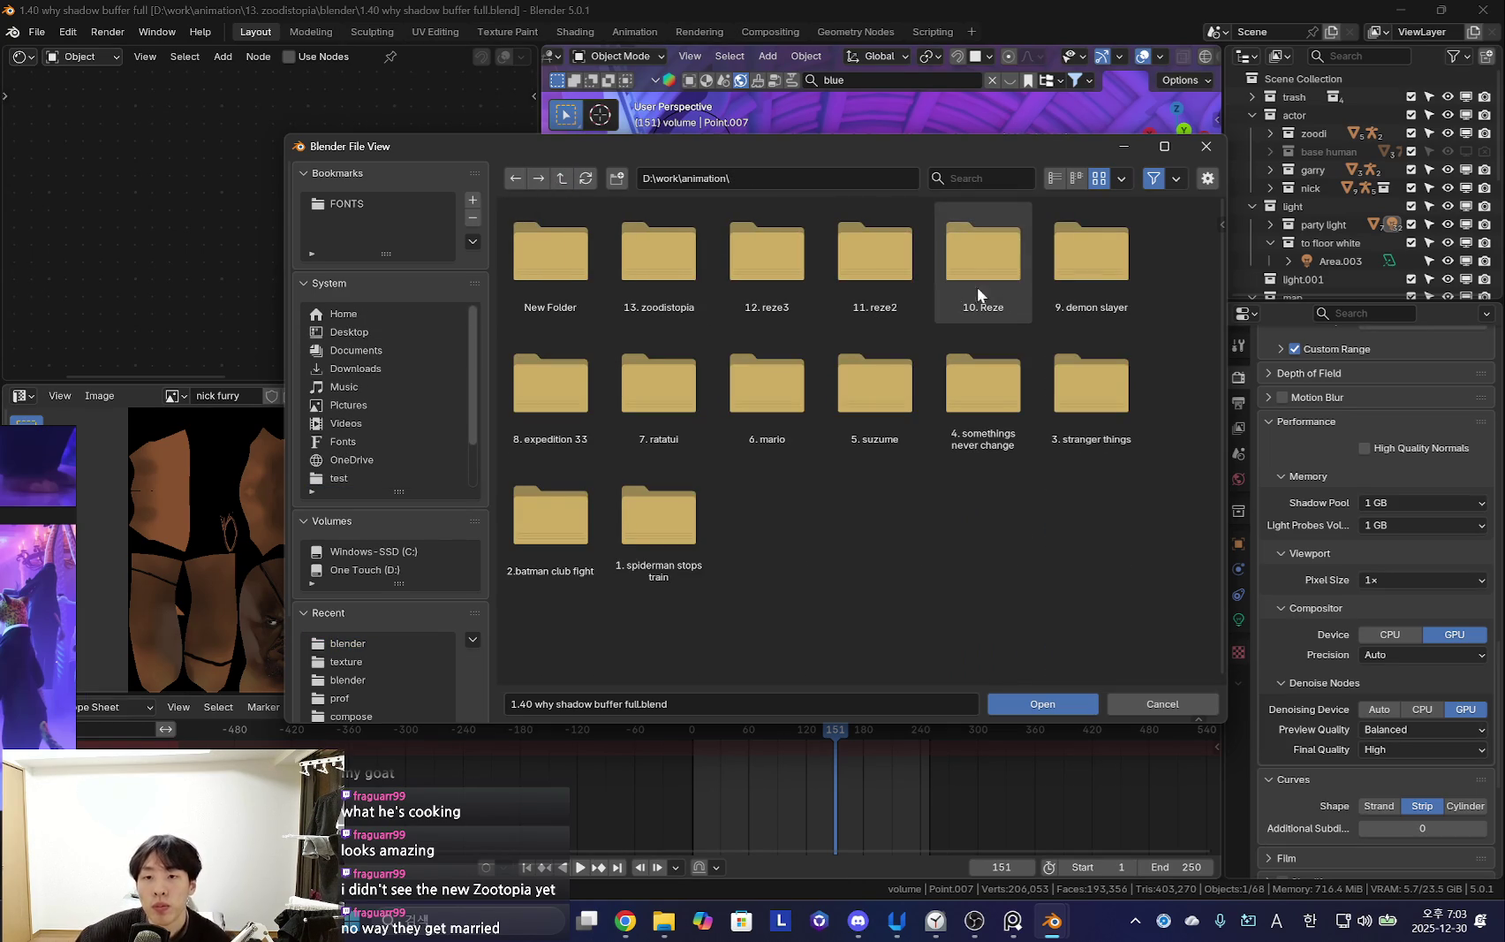
{"action": "left_click", "coordinate": [1119, 279]}
{"action": "double_click", "coordinate": [1119, 280]}
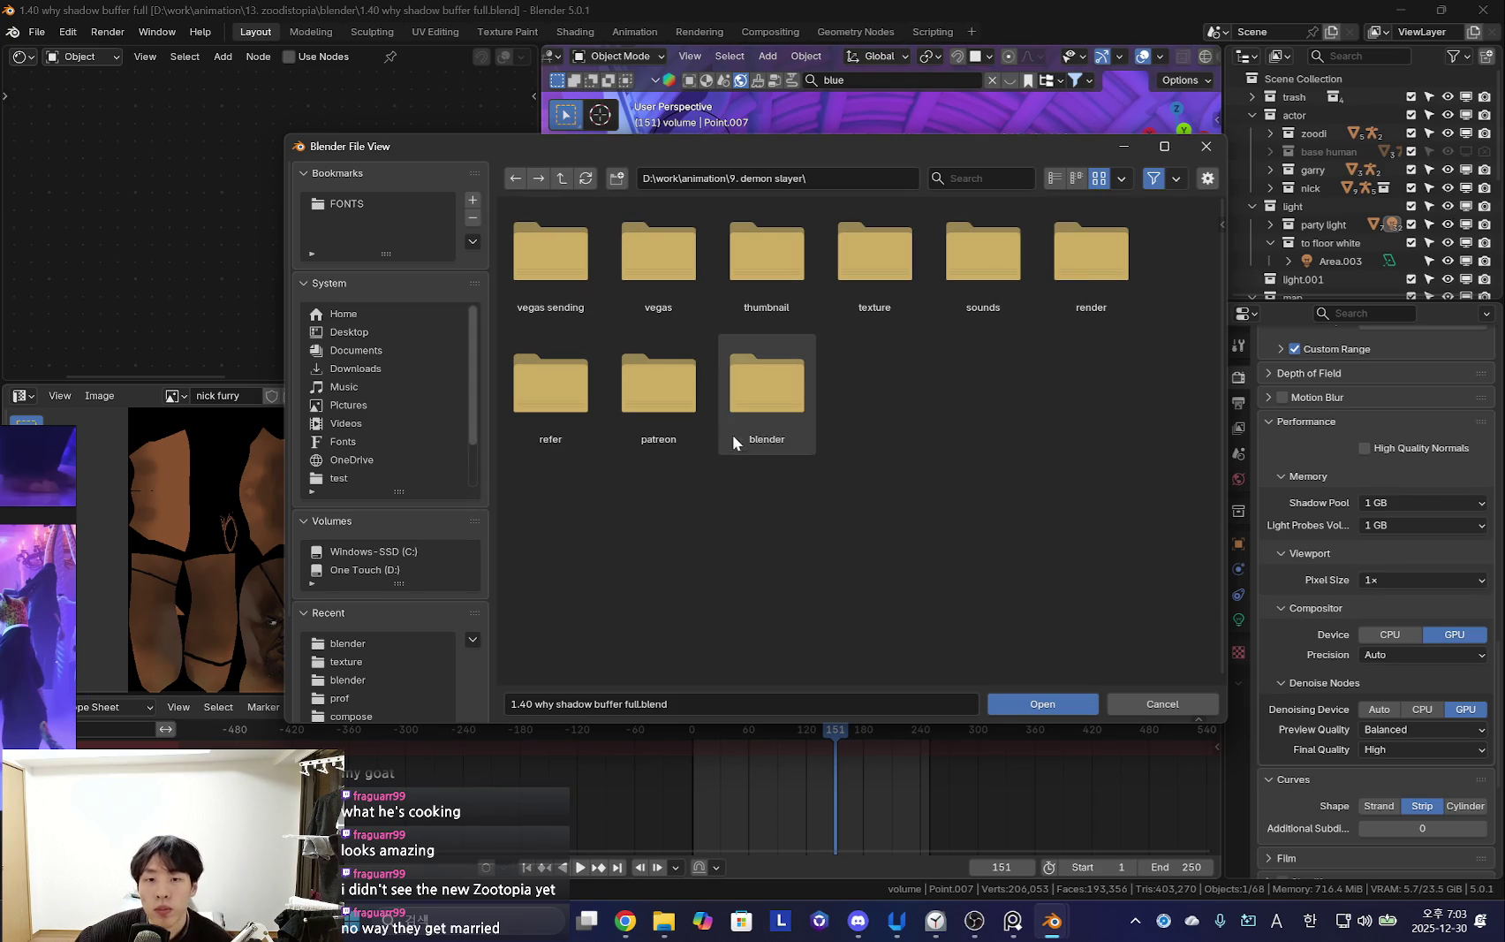
{"action": "double_click", "coordinate": [741, 411]}
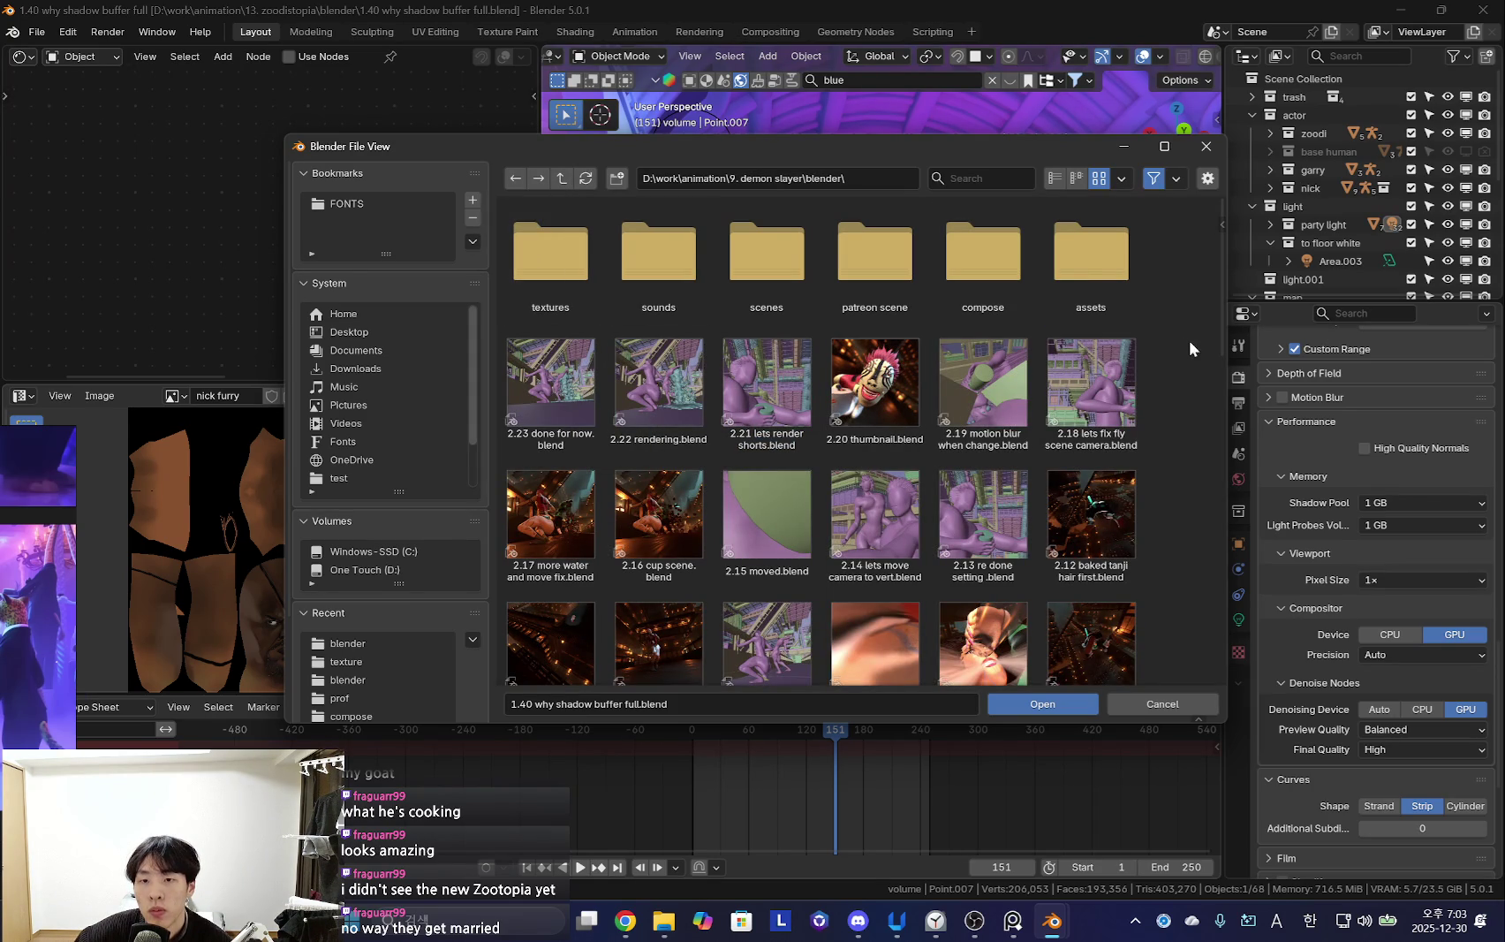
Open '2.17 more water and move fix.blend' from the folder listing
{"action": "scroll", "coordinate": [1184, 379], "scroll_direction": "down", "scroll_amount": 2}
{"action": "scroll", "coordinate": [1181, 384], "scroll_direction": "down", "scroll_amount": 2}
{"action": "scroll", "coordinate": [1139, 415], "scroll_direction": "up", "scroll_amount": 2}
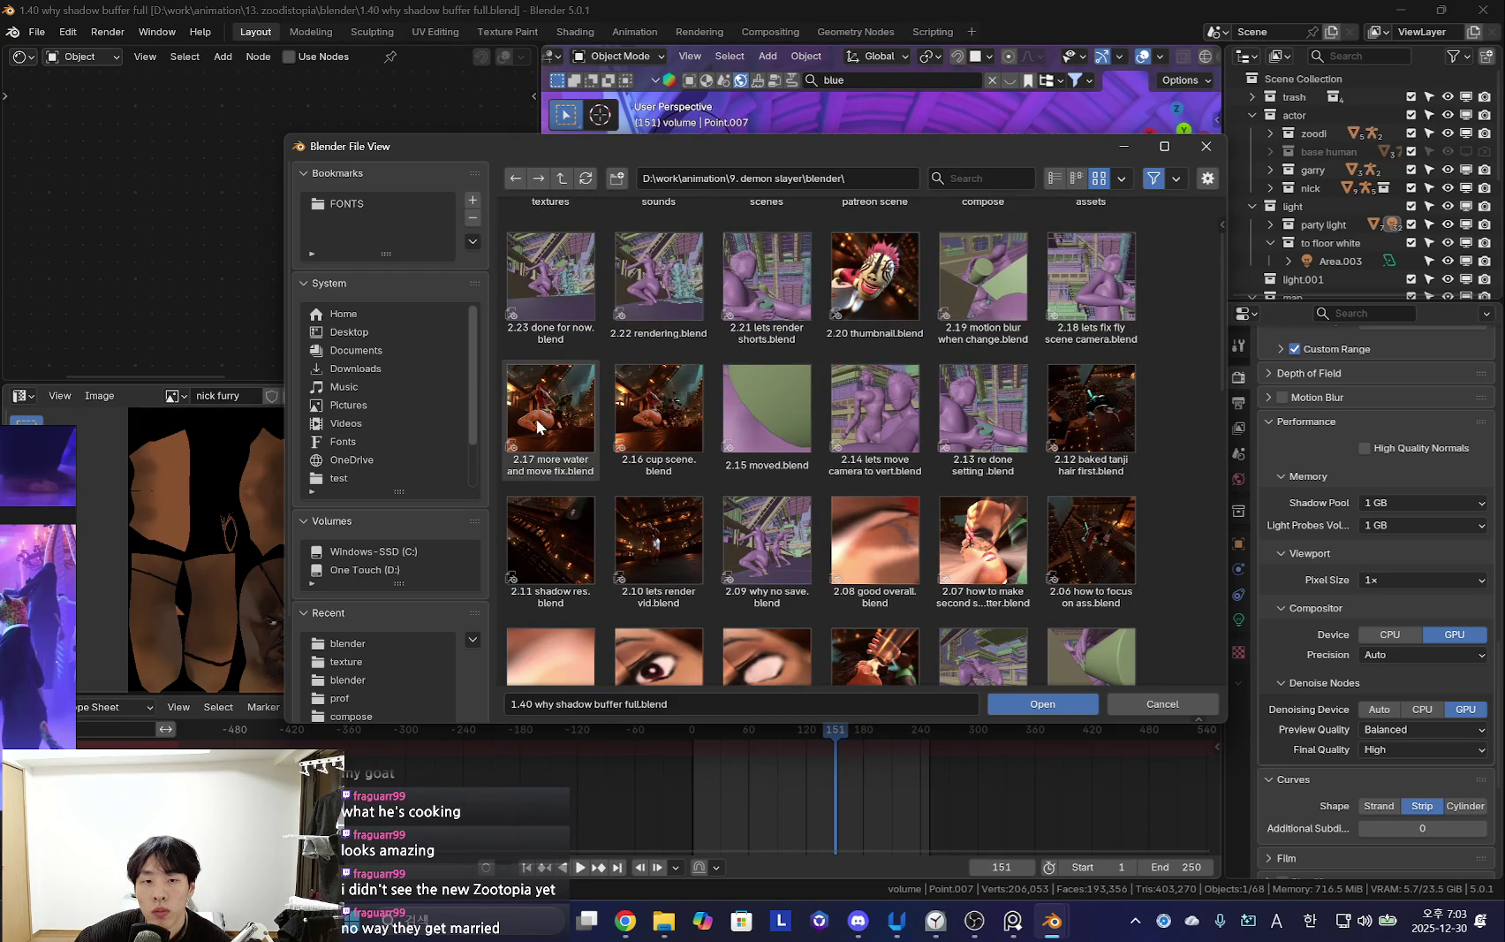
{"action": "double_click", "coordinate": [536, 418]}
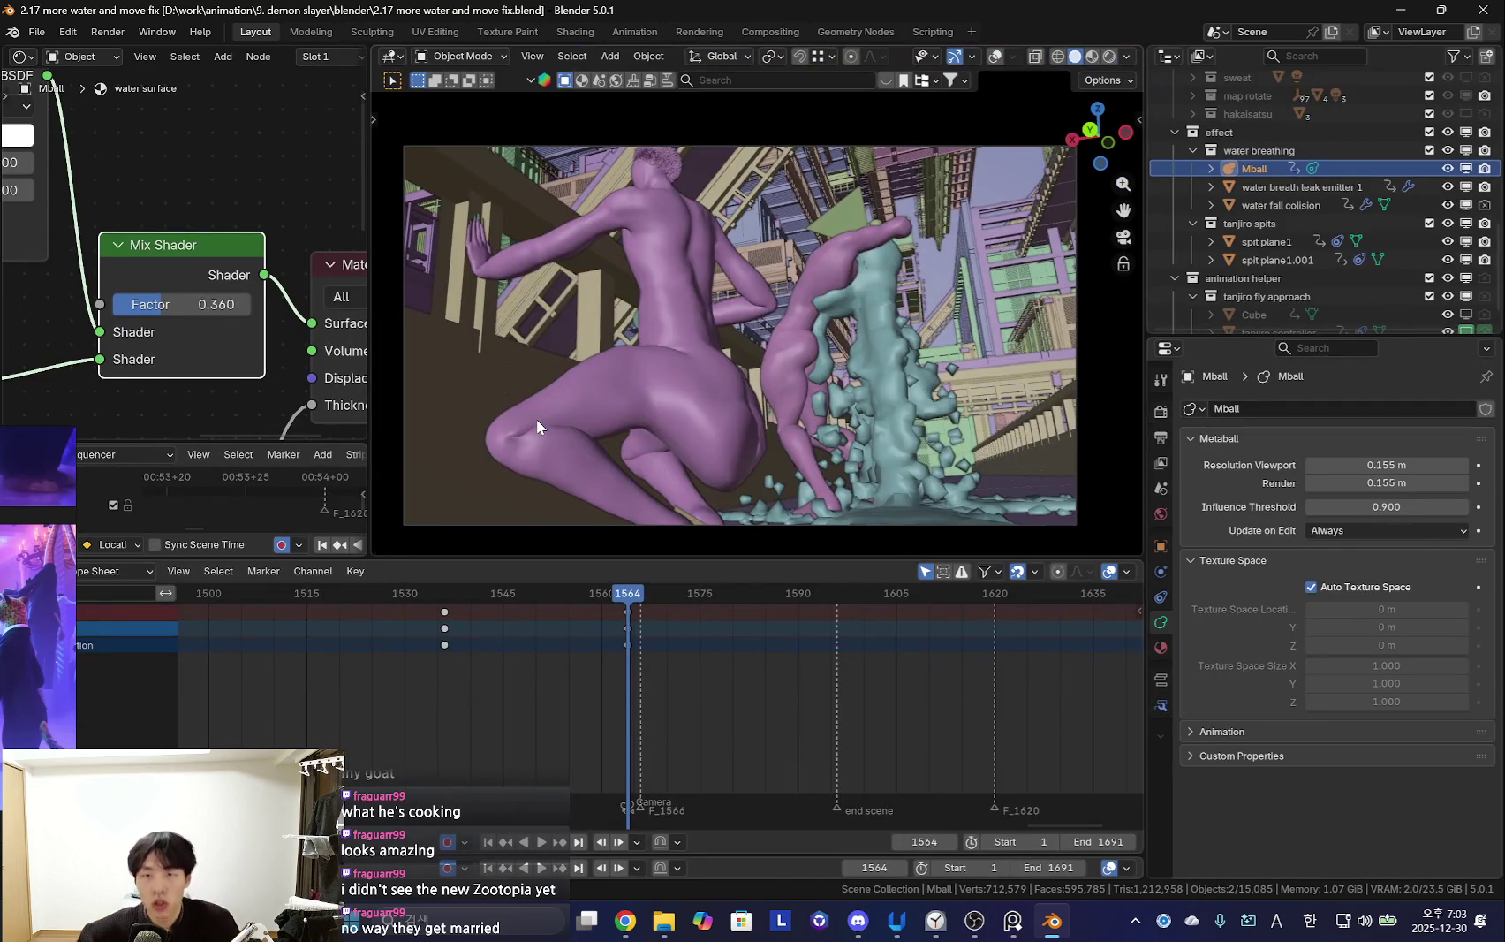
View the water scene in Rendered shading with overlays hidden, orbiting toward the buildings
{"action": "middle_click_drag", "start_coordinate": [536, 419], "coordinate": [583, 388]}
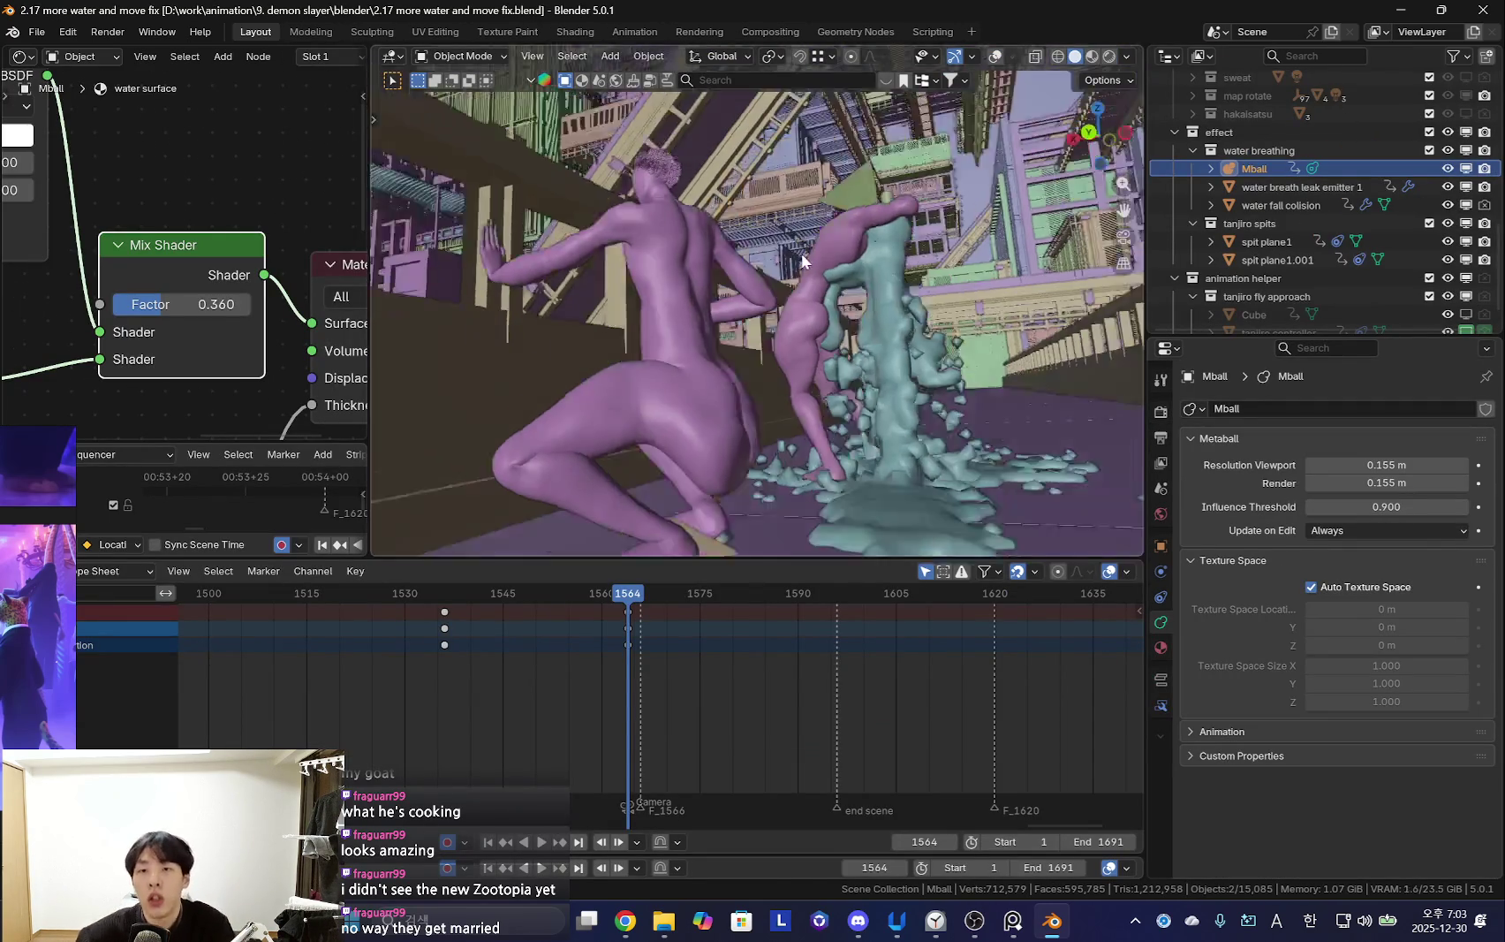
{"action": "left_click", "coordinate": [1109, 58]}
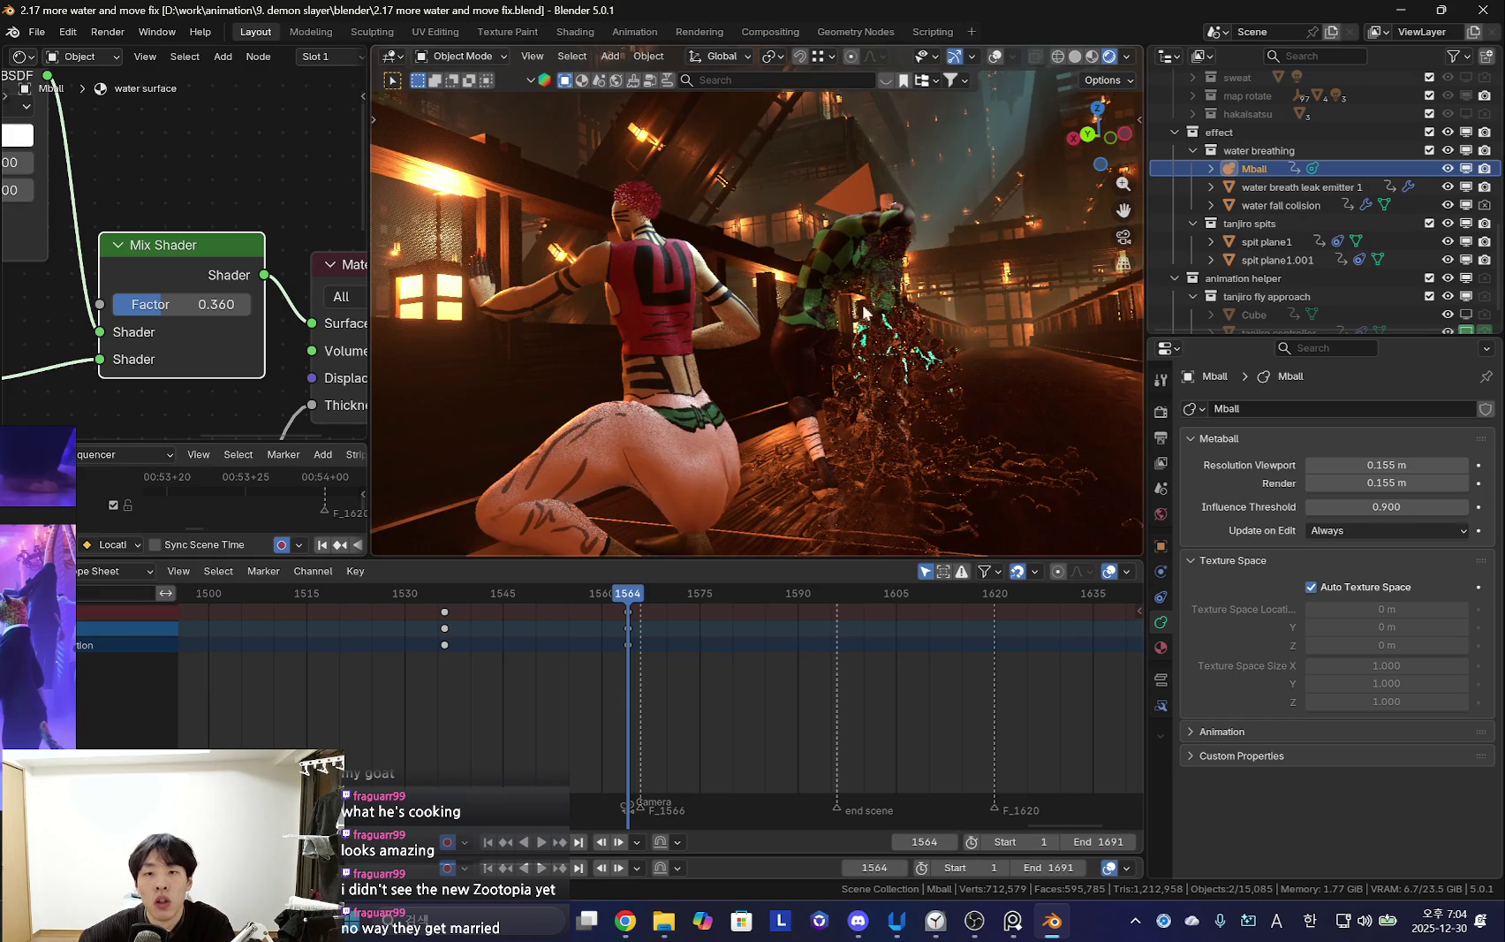
{"action": "middle_click_drag", "start_coordinate": [953, 316], "coordinate": [769, 389]}
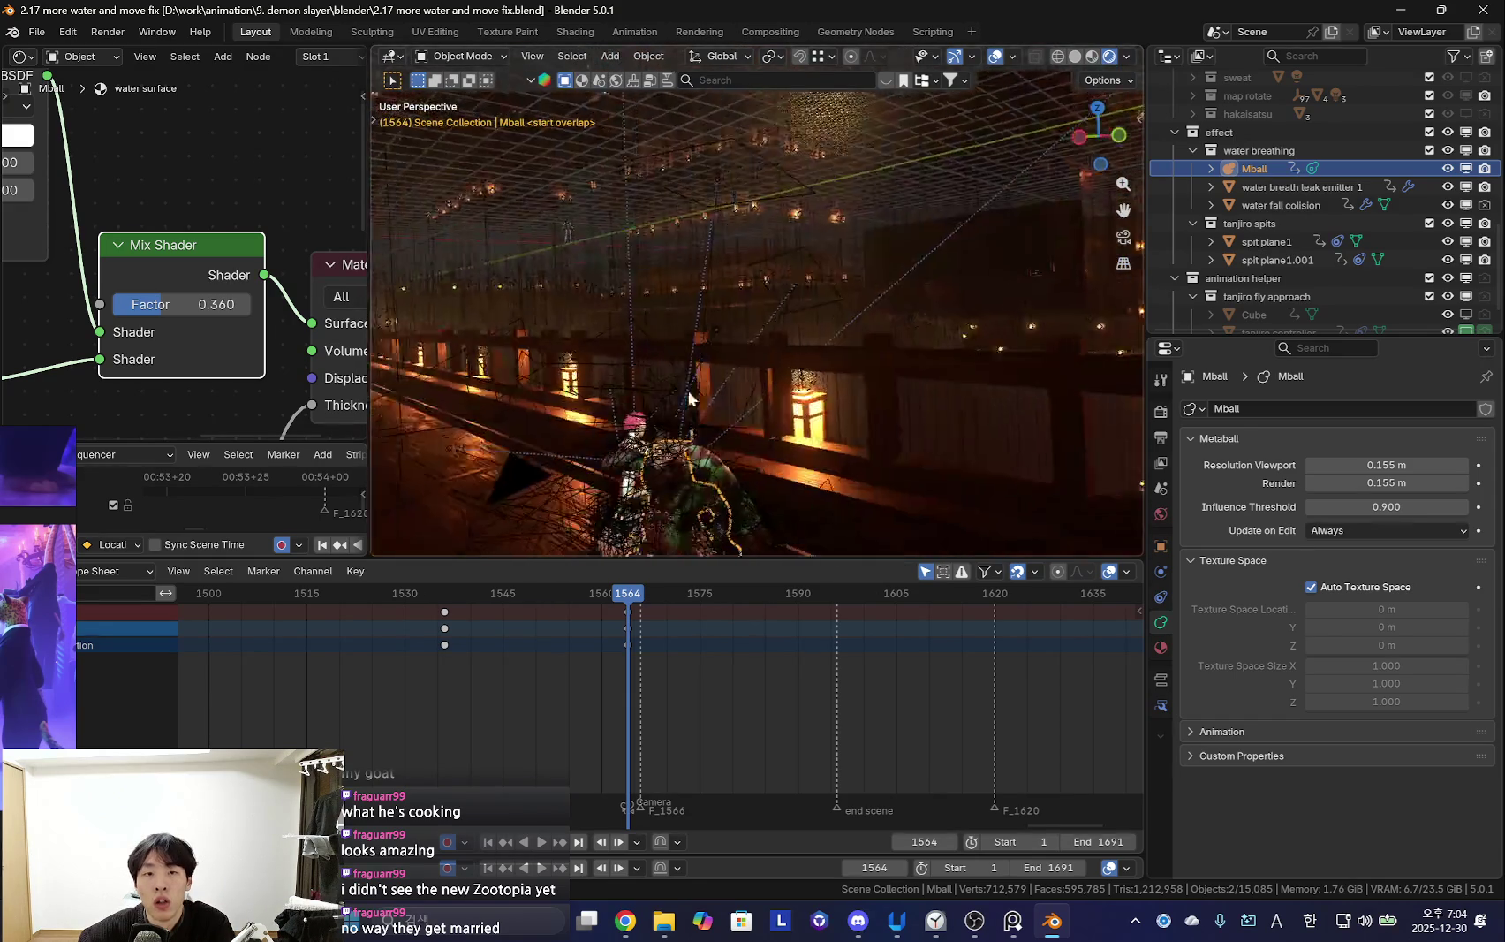
{"action": "key", "text": "alt+a"}
{"action": "mouse_move", "coordinate": [769, 389]}
{"action": "middle_mouse_down"}
{"action": "mouse_move", "coordinate": [955, 368]}
{"action": "mouse_move", "coordinate": [978, 336]}
{"action": "middle_mouse_up"}
{"action": "key", "text": "shift+alt+z"}
{"action": "key", "text": "shift+alt+z"}
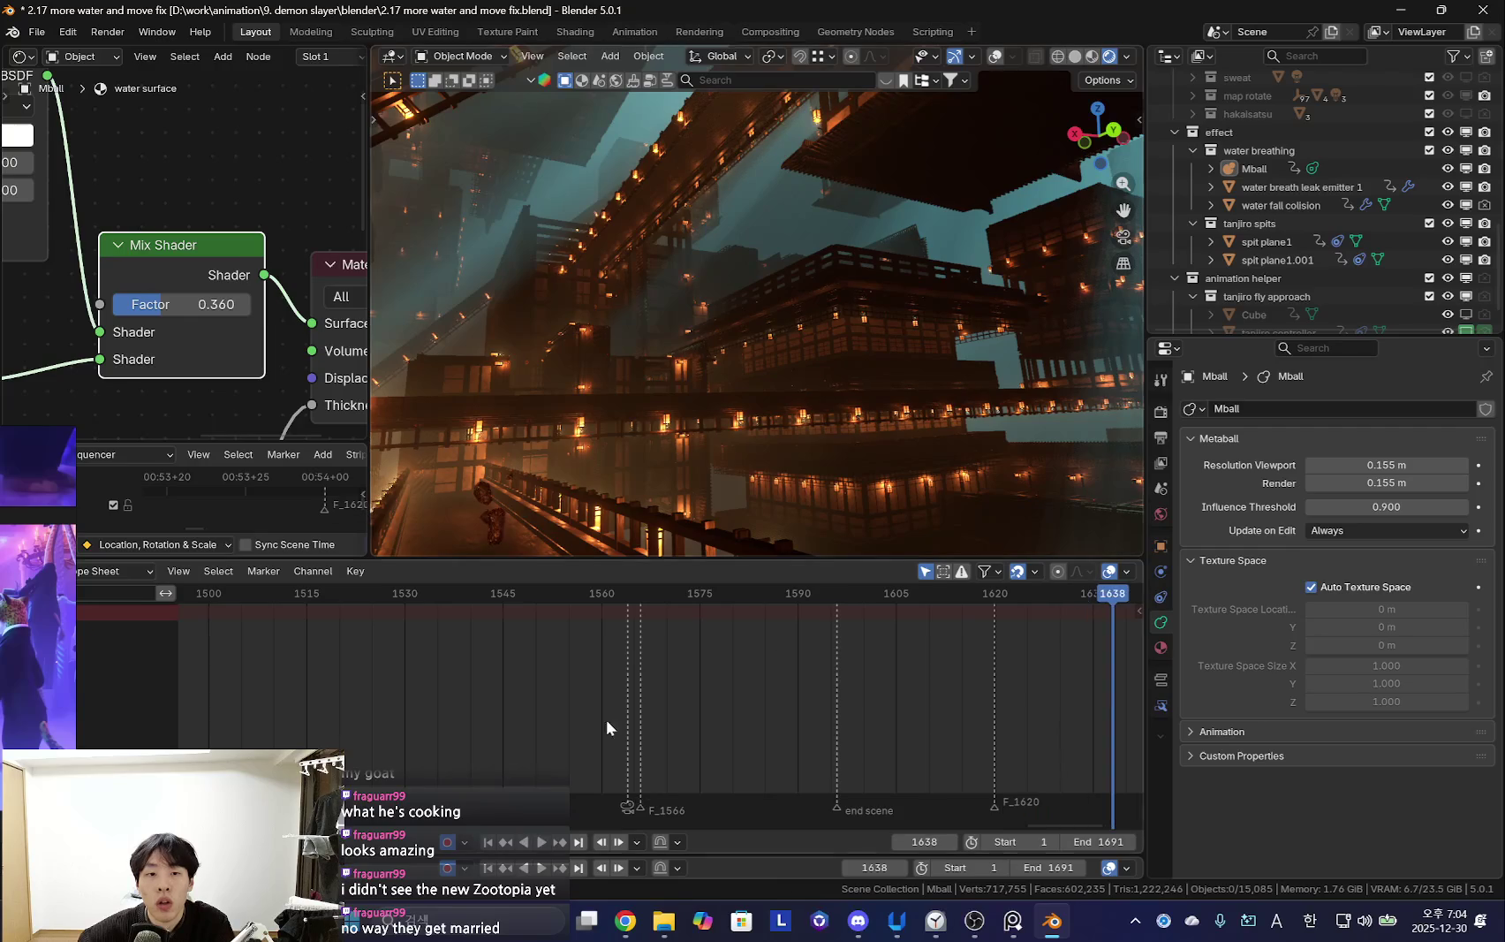
Play the animation from the first frame and stop it at frame 100
{"action": "scroll", "coordinate": [592, 679], "scroll_direction": "down", "scroll_amount": 8}
{"action": "key", "text": "Escape"}
{"action": "key", "text": "space"}
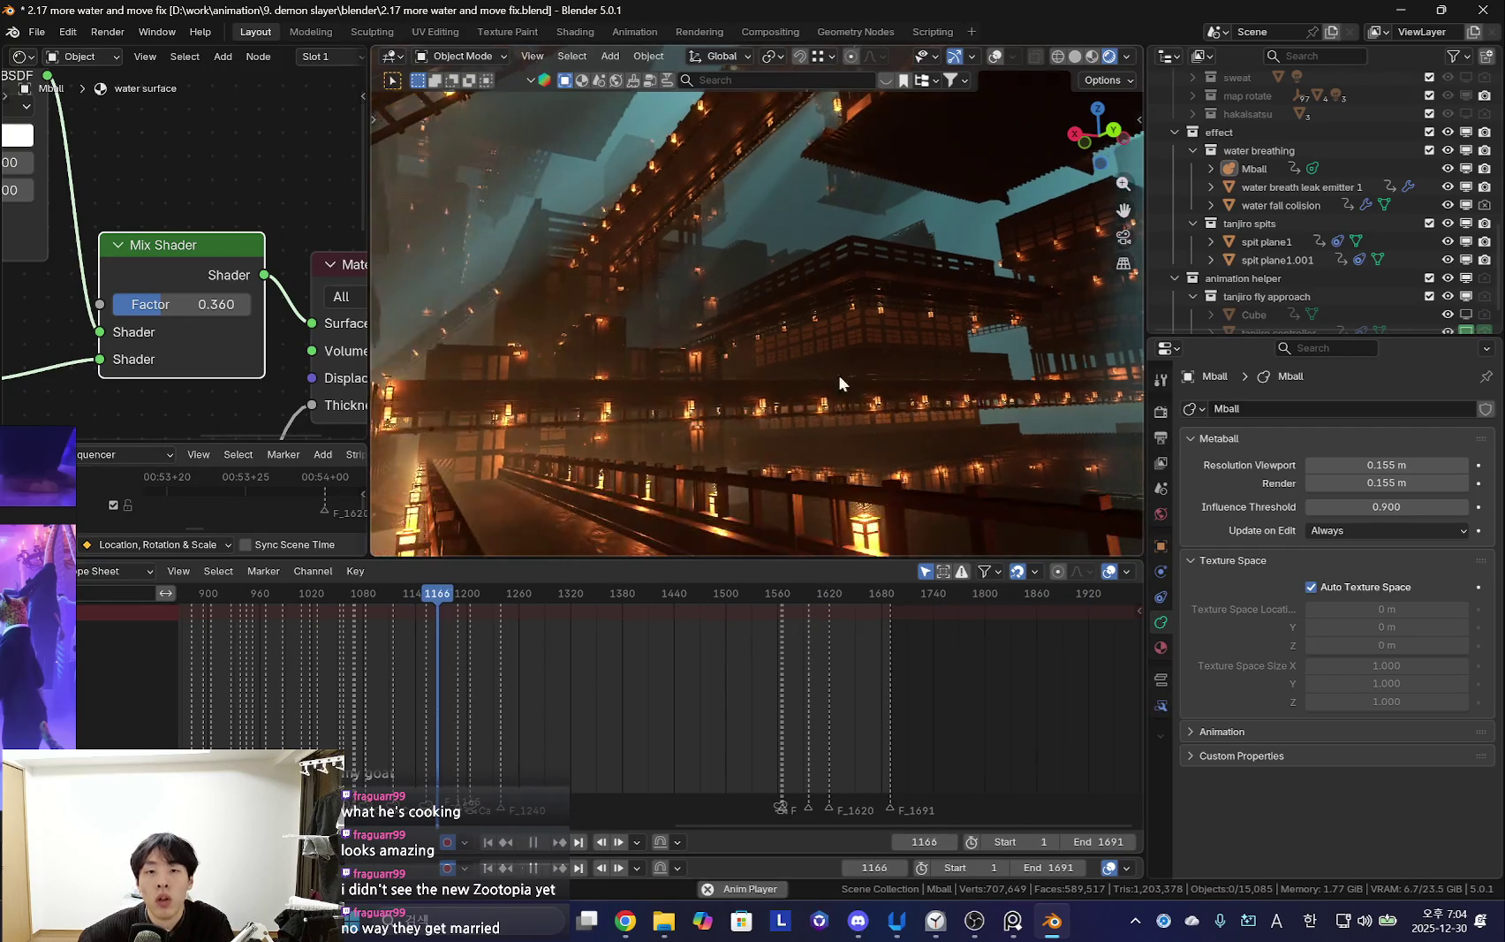
{"action": "scroll", "coordinate": [736, 655], "scroll_direction": "down", "scroll_amount": 6}
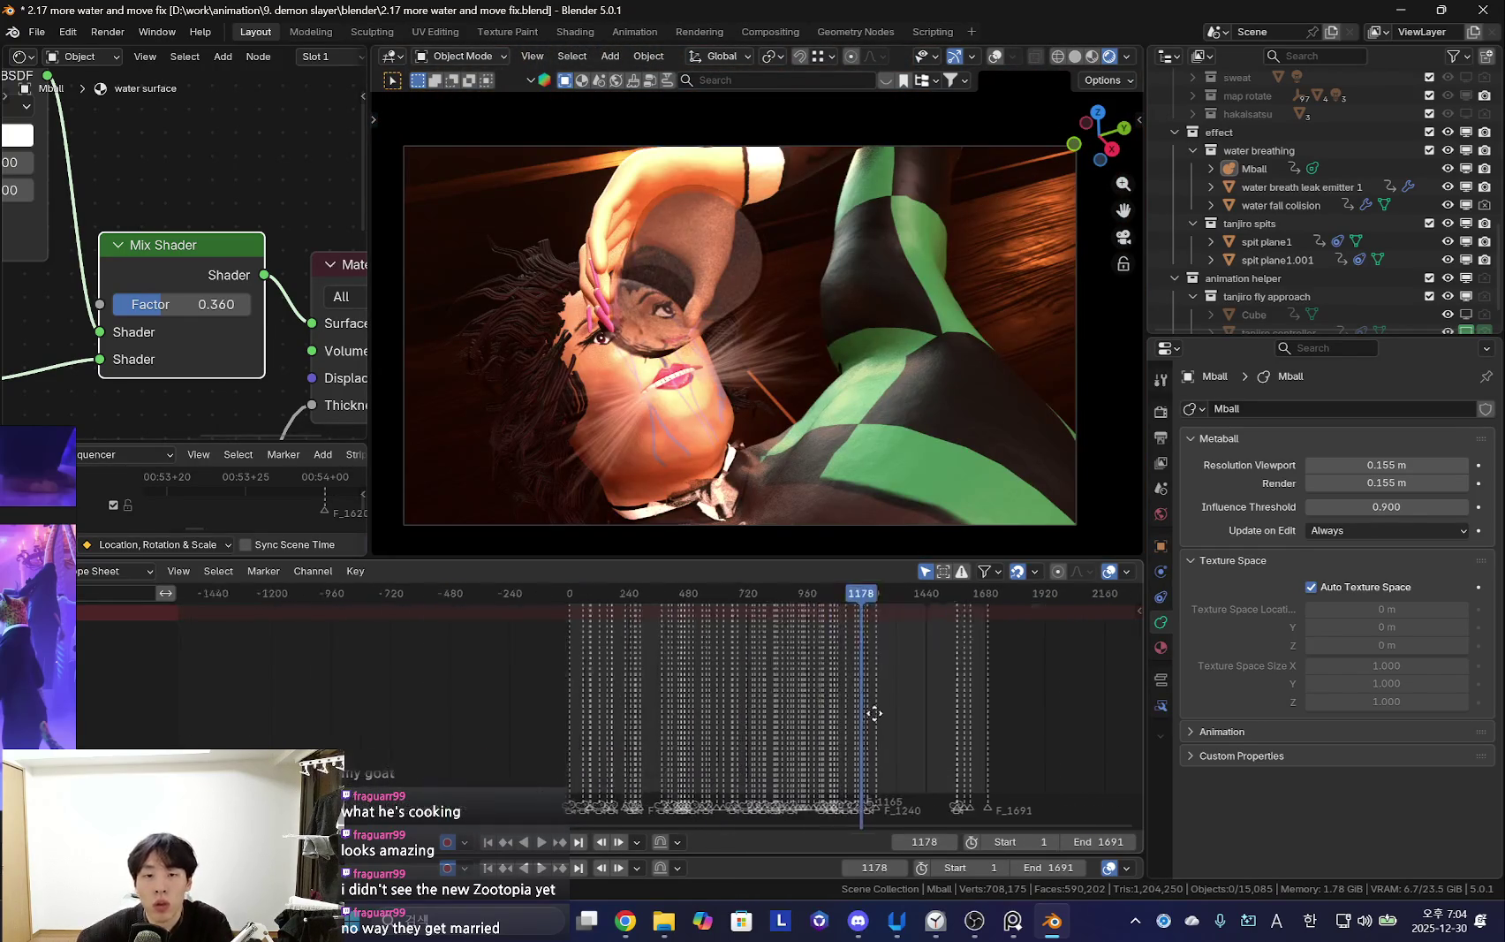
{"action": "key", "text": "shift+Left"}
{"action": "key", "text": "space"}
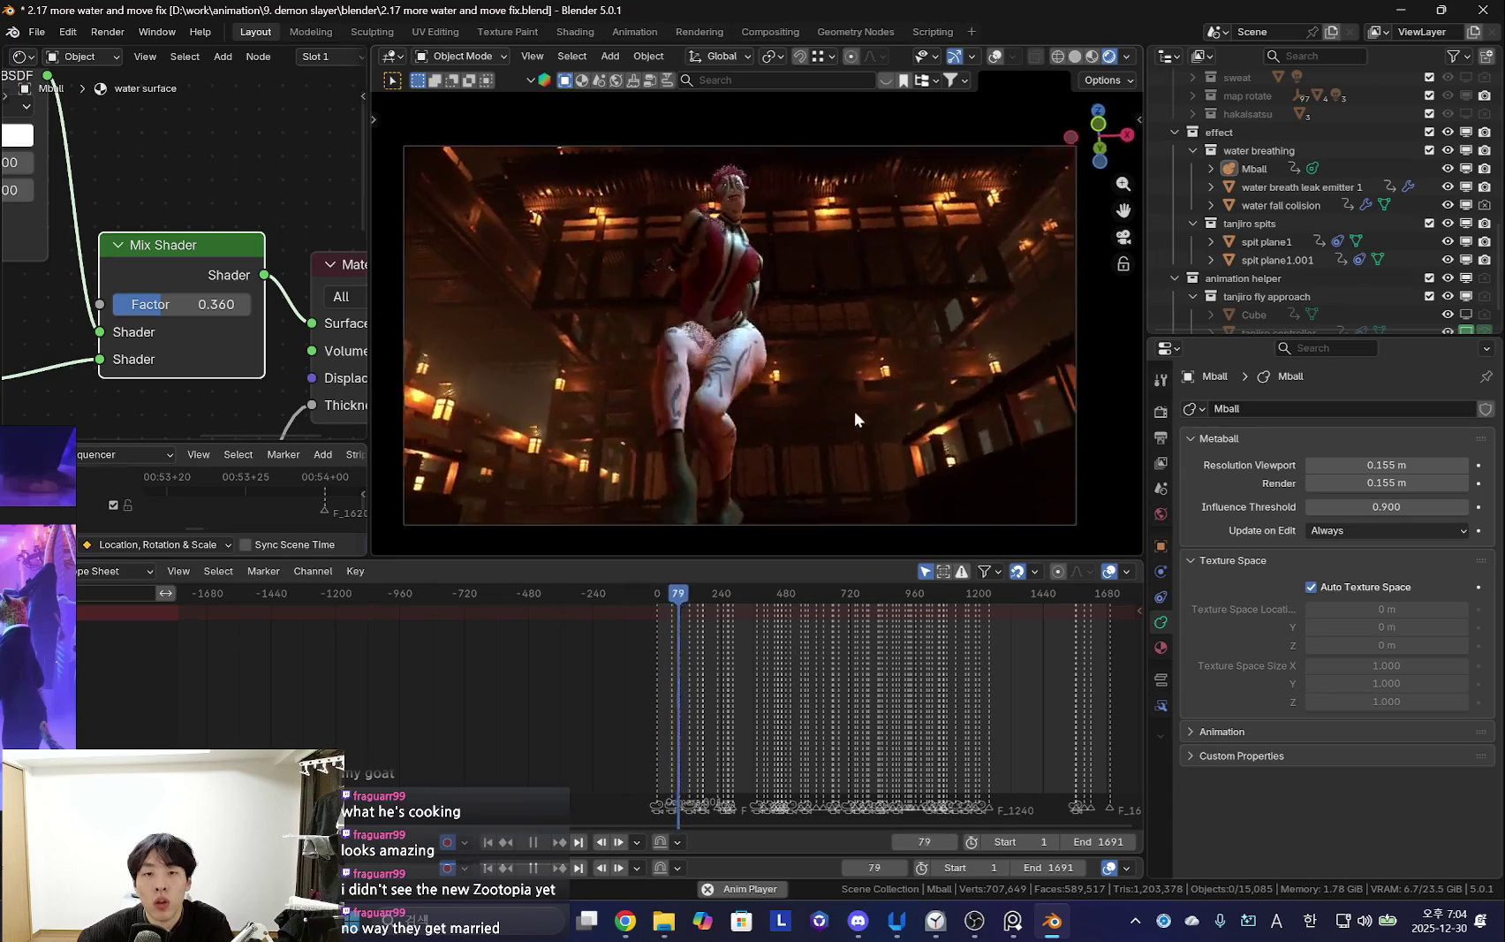
{"action": "key", "text": "space"}
Orbit out of the camera and select the castle2.013 empty
{"action": "mouse_move", "coordinate": [813, 387]}
{"action": "middle_mouse_down"}
{"action": "mouse_move", "coordinate": [939, 475]}
{"action": "mouse_move", "coordinate": [887, 418]}
{"action": "mouse_move", "coordinate": [969, 408]}
{"action": "mouse_move", "coordinate": [879, 400]}
{"action": "mouse_move", "coordinate": [758, 247]}
{"action": "mouse_move", "coordinate": [963, 418]}
{"action": "mouse_move", "coordinate": [837, 387]}
{"action": "mouse_move", "coordinate": [947, 451]}
{"action": "mouse_move", "coordinate": [1403, 36]}
{"action": "mouse_move", "coordinate": [866, 389]}
{"action": "mouse_move", "coordinate": [1148, 221]}
{"action": "mouse_move", "coordinate": [1466, 62]}
{"action": "middle_mouse_up"}
{"action": "left_click", "coordinate": [751, 245]}
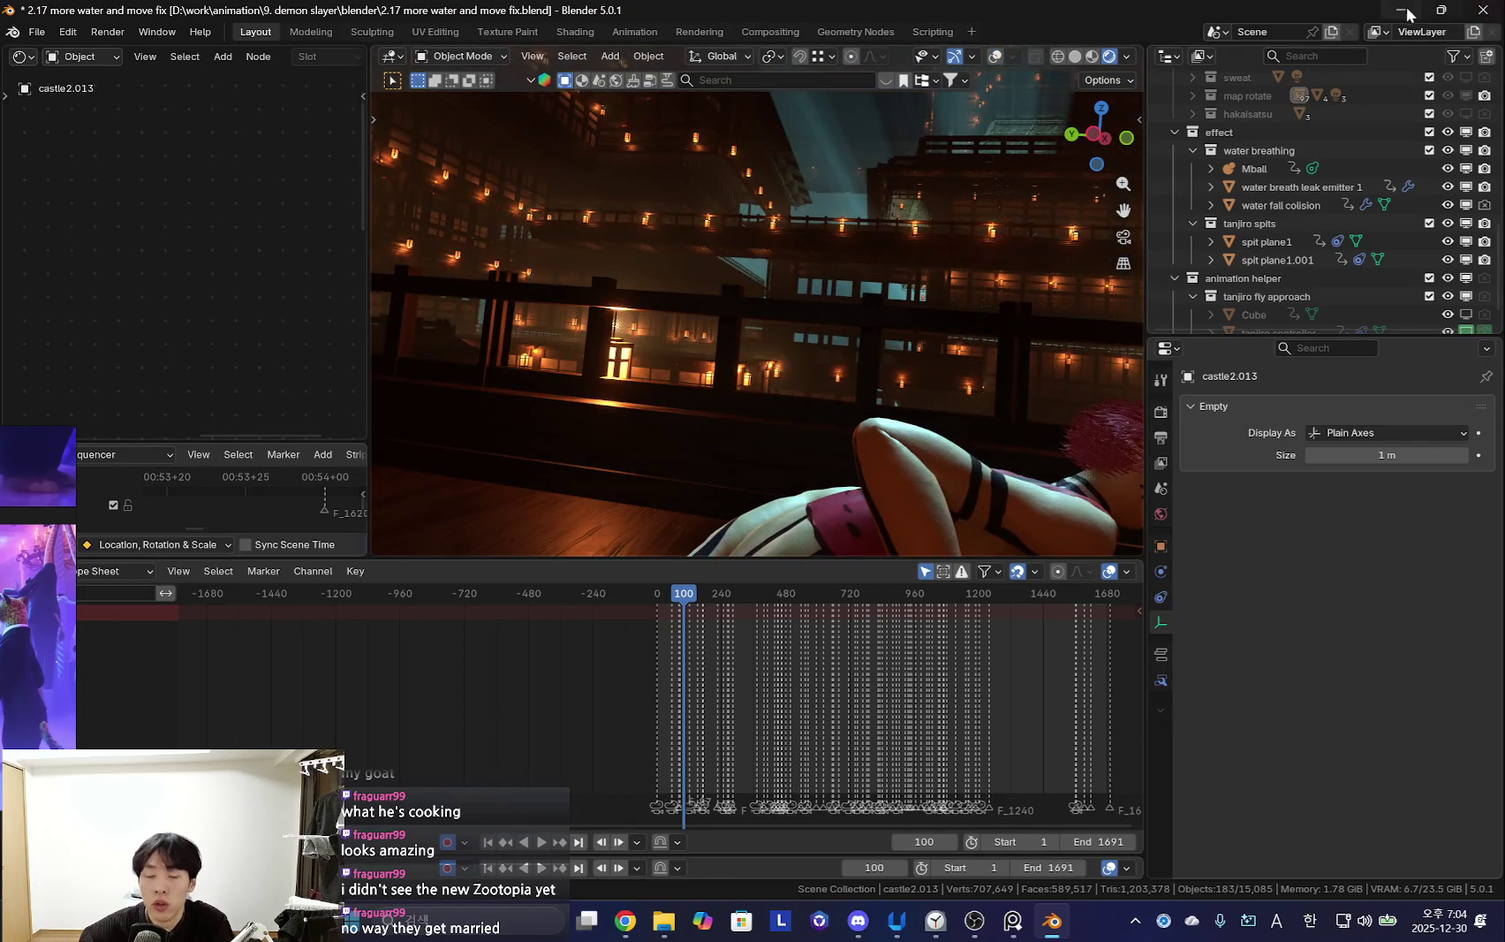
{"action": "left_click", "coordinate": [1417, 10]}
{"action": "left_click", "coordinate": [1051, 919]}
{"action": "mouse_move", "coordinate": [878, 369]}
{"action": "middle_mouse_down"}
{"action": "mouse_move", "coordinate": [950, 395]}
{"action": "mouse_move", "coordinate": [884, 459]}
{"action": "middle_mouse_up"}
Quit Blender with Ctrl+Q, answering the save prompt, and bring up Windows search
{"action": "key", "text": "ctrl+q"}
{"action": "left_click", "coordinate": [882, 489]}
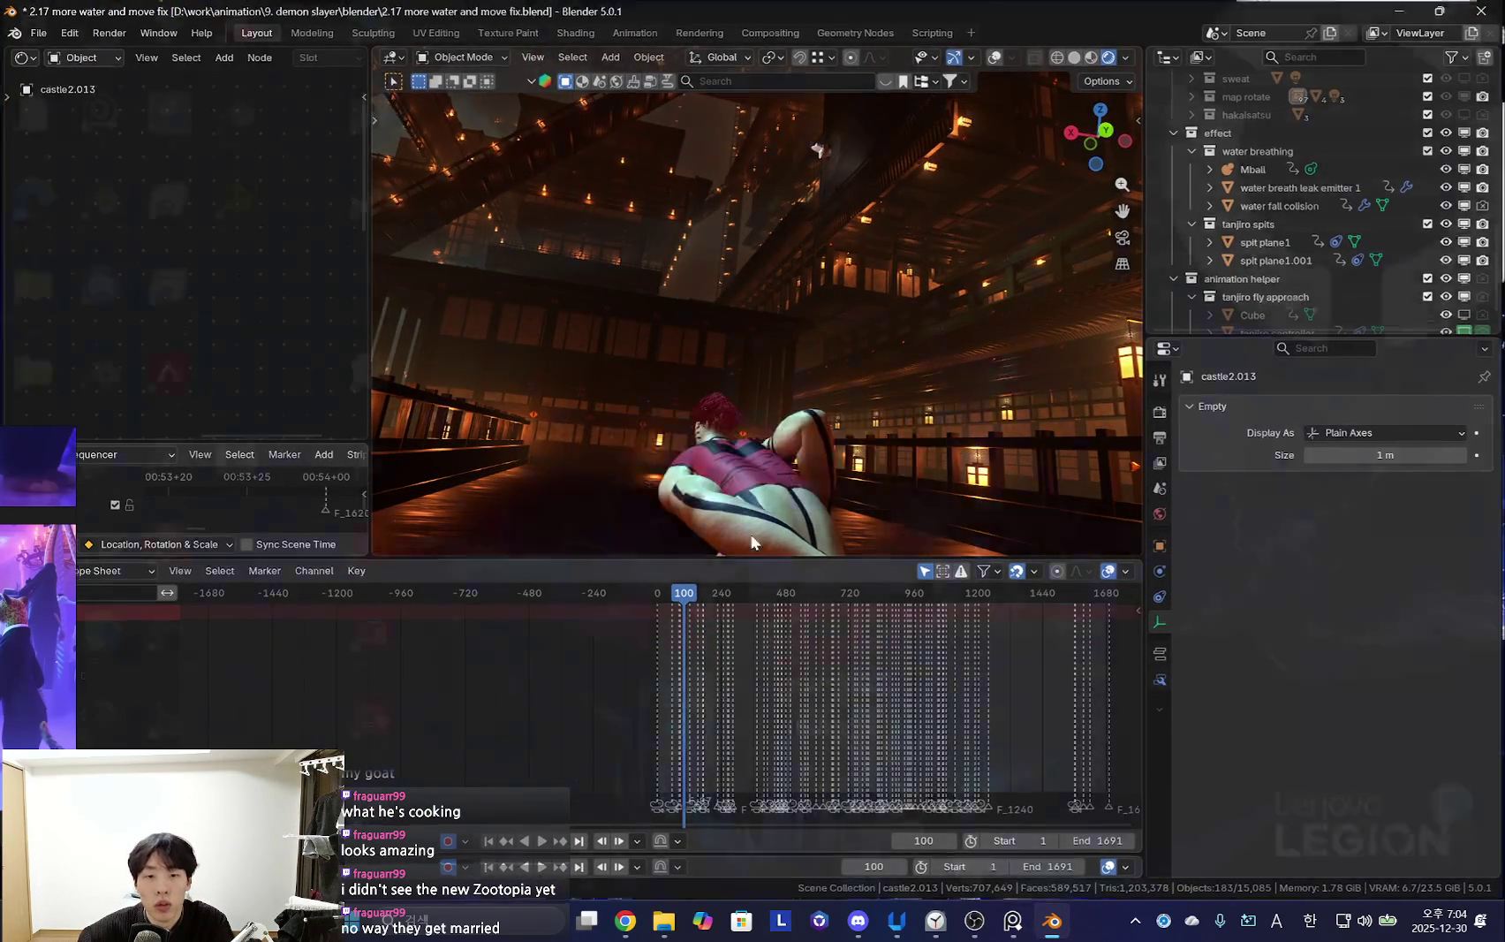
{"action": "key", "text": "super"}
Launch Blender 5.0 from the Start search and dismiss the splash screen
{"action": "type", "text": "blender"}
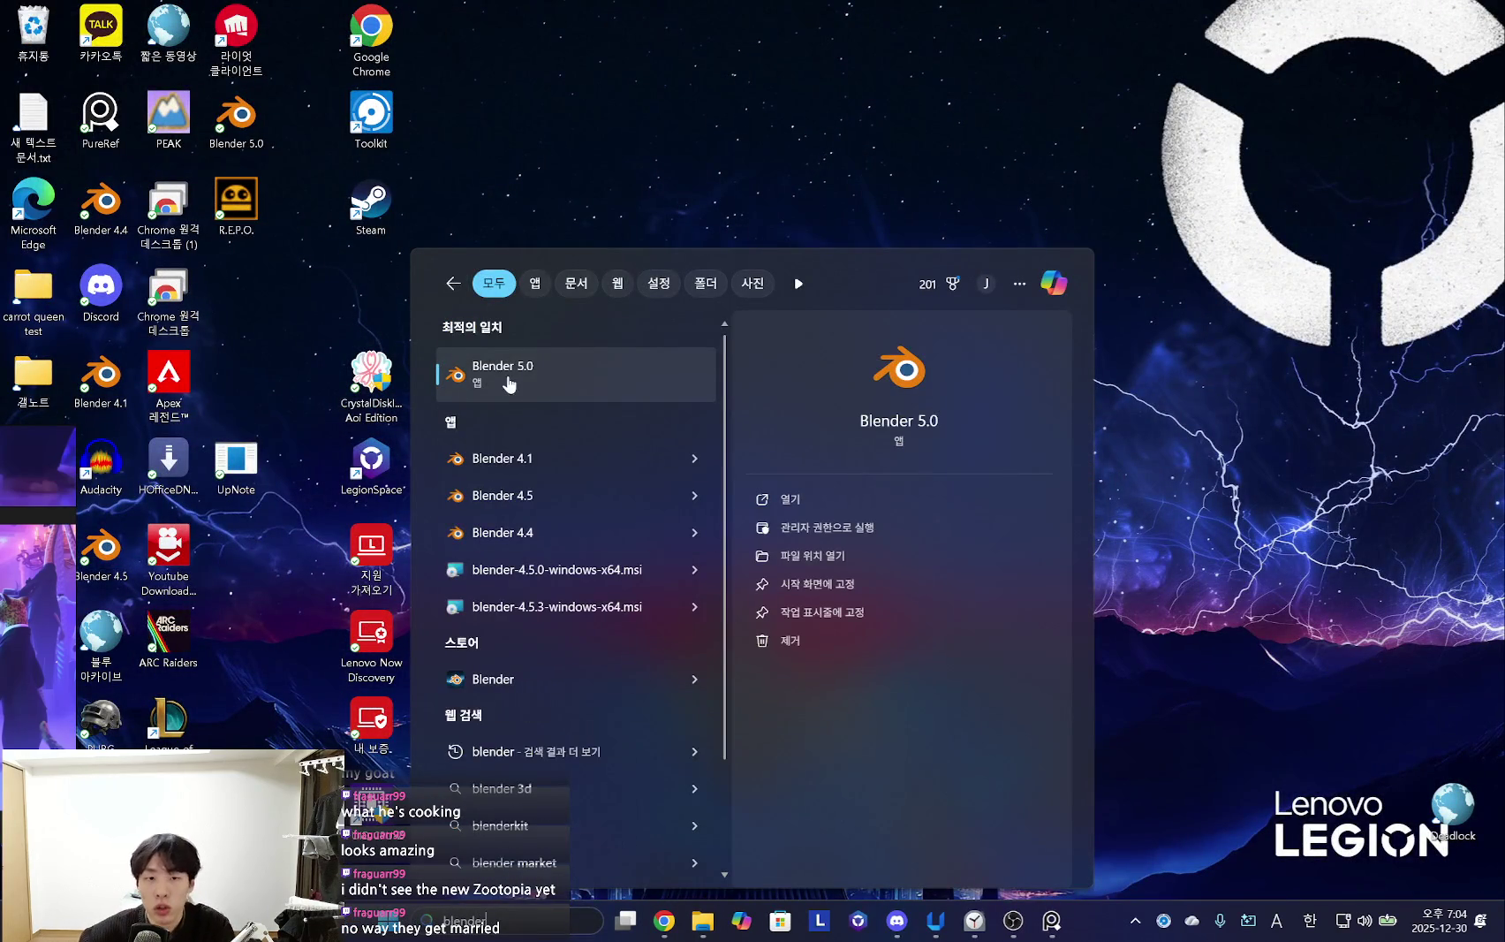
{"action": "left_click", "coordinate": [511, 372]}
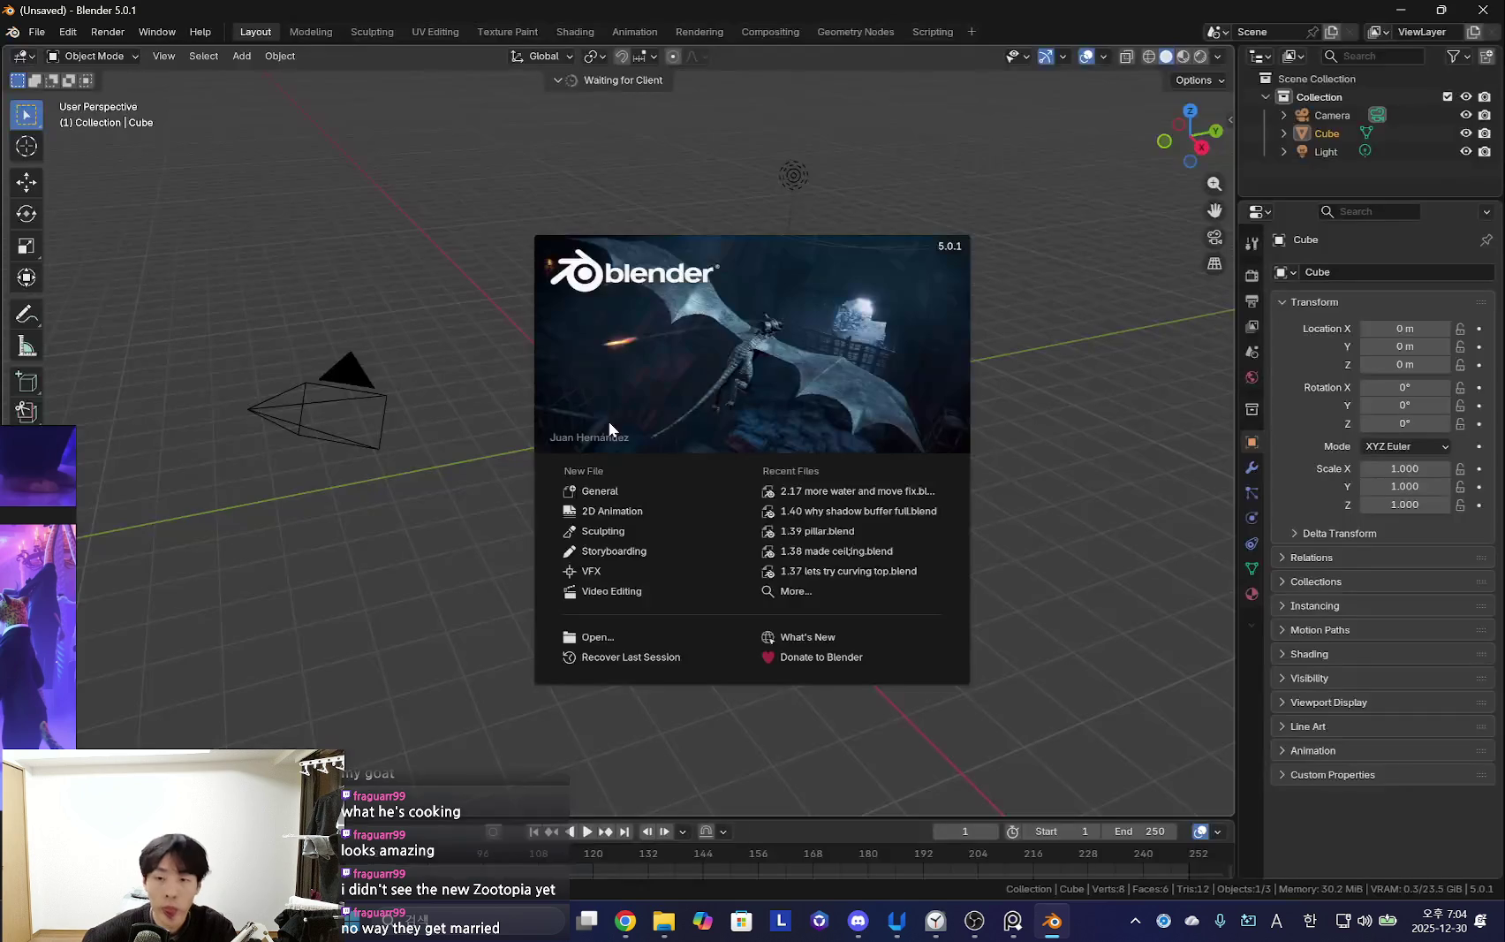
{"action": "left_click", "coordinate": [435, 177]}
Open '1.40 why shadow buffer full.blend' from the recent zoodistopia blender folder
{"action": "left_click", "coordinate": [36, 31]}
{"action": "left_click", "coordinate": [55, 70]}
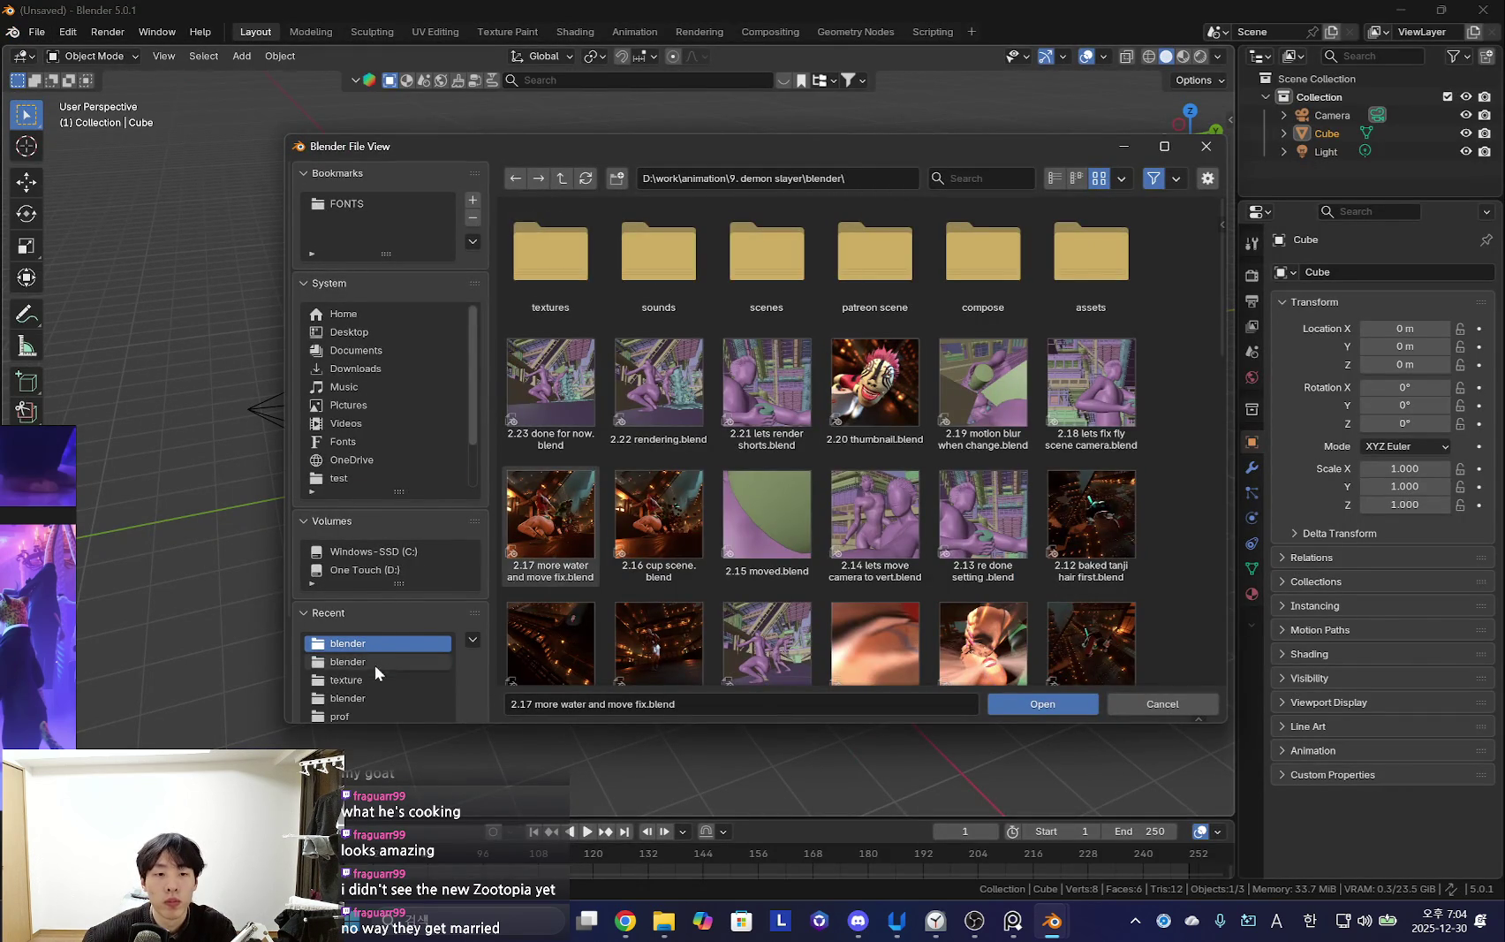
{"action": "left_click", "coordinate": [374, 665]}
{"action": "double_click", "coordinate": [679, 267]}
{"action": "mouse_move", "coordinate": [745, 448]}
{"action": "middle_mouse_down"}
{"action": "mouse_move", "coordinate": [999, 511]}
{"action": "mouse_move", "coordinate": [1096, 291]}
{"action": "middle_mouse_up"}
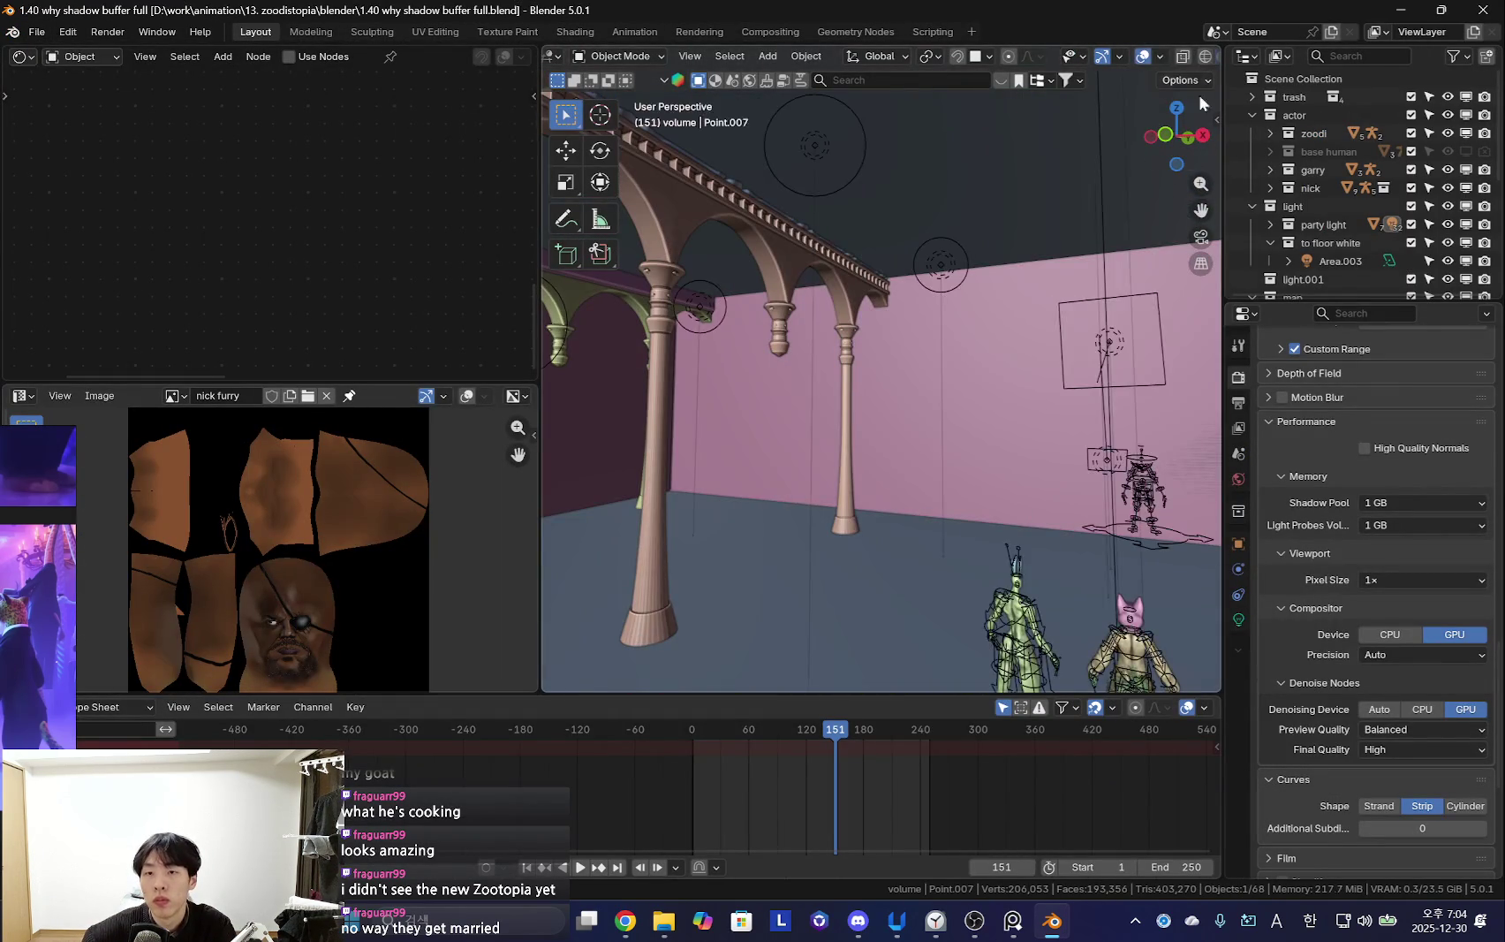
View the ballroom through the camera in Rendered shading with overlays hidden
{"action": "scroll", "coordinate": [1185, 60], "scroll_direction": "down", "scroll_amount": 2}
{"action": "left_click", "coordinate": [1187, 57]}
{"action": "middle_click_drag", "start_coordinate": [1168, 104], "coordinate": [896, 415]}
{"action": "key", "text": "KP_0"}
{"action": "key", "text": "shift+alt+z"}
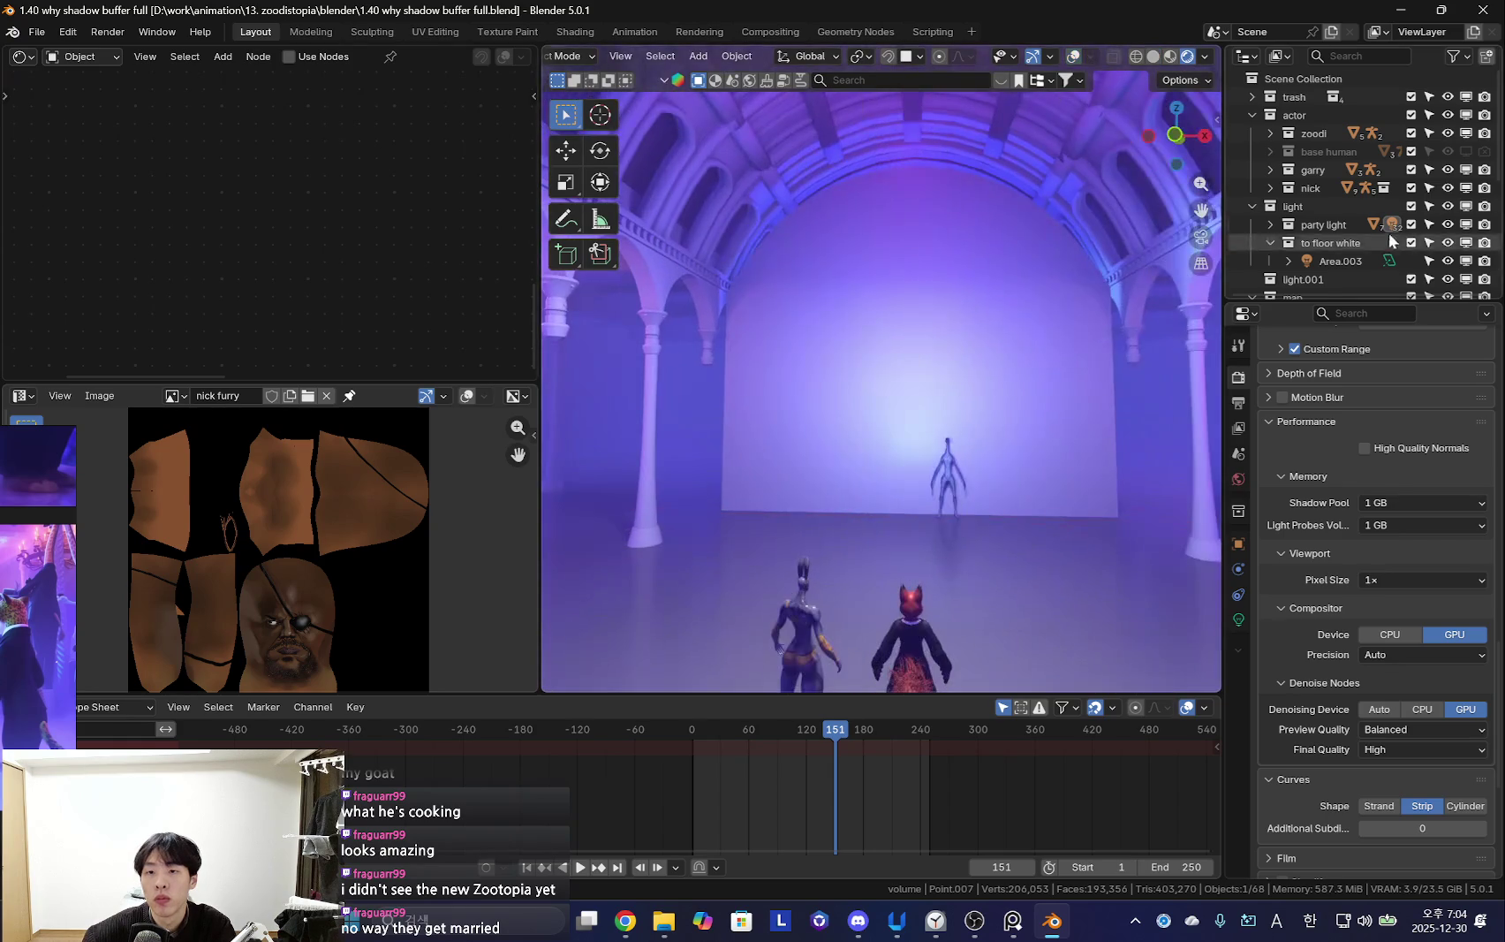
{"action": "scroll", "coordinate": [1336, 247], "scroll_direction": "down", "scroll_amount": 4}
Set the blue voulme object's viewport Display As to Wire
{"action": "left_click", "coordinate": [1328, 226]}
{"action": "left_click", "coordinate": [1239, 672]}
{"action": "left_click", "coordinate": [1239, 620]}
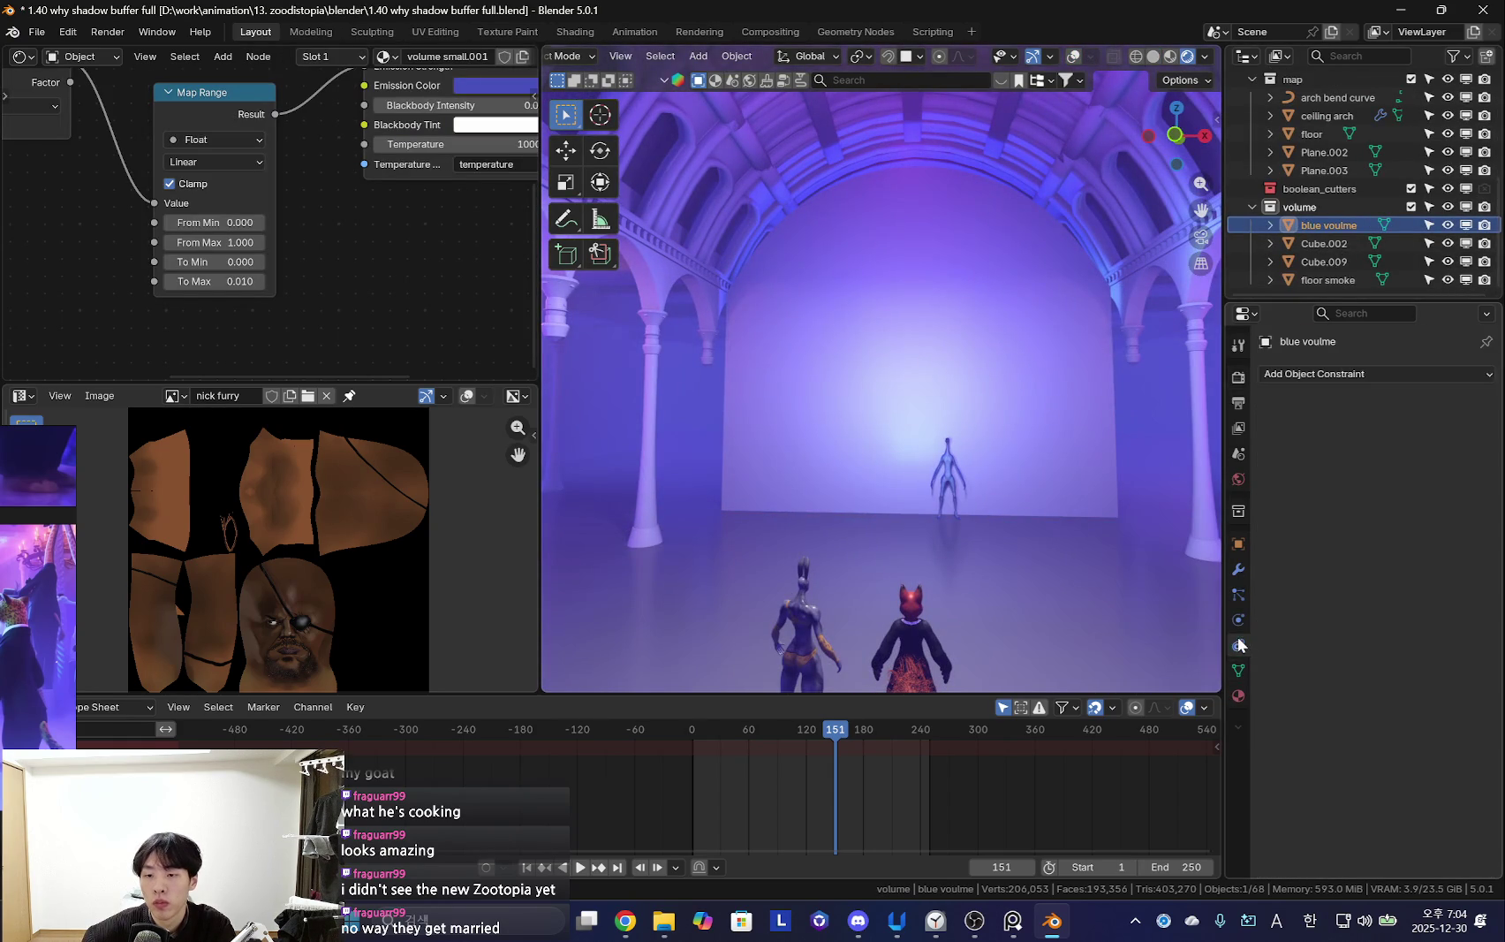
{"action": "left_click", "coordinate": [1238, 671]}
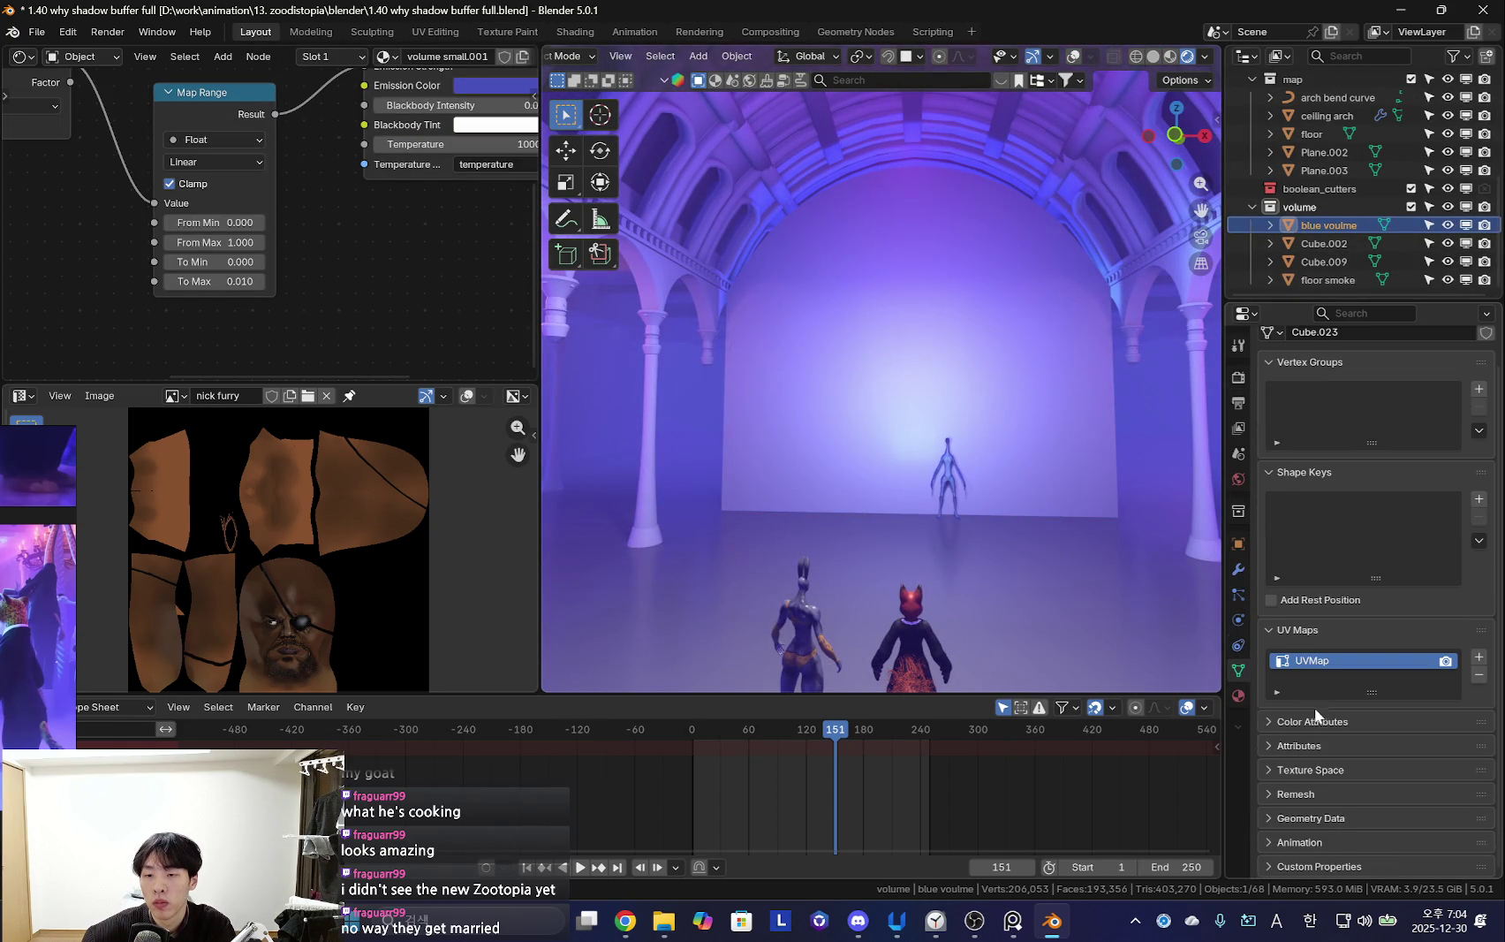
{"action": "left_click", "coordinate": [1330, 769]}
{"action": "scroll", "coordinate": [1339, 776], "scroll_direction": "down", "scroll_amount": 5}
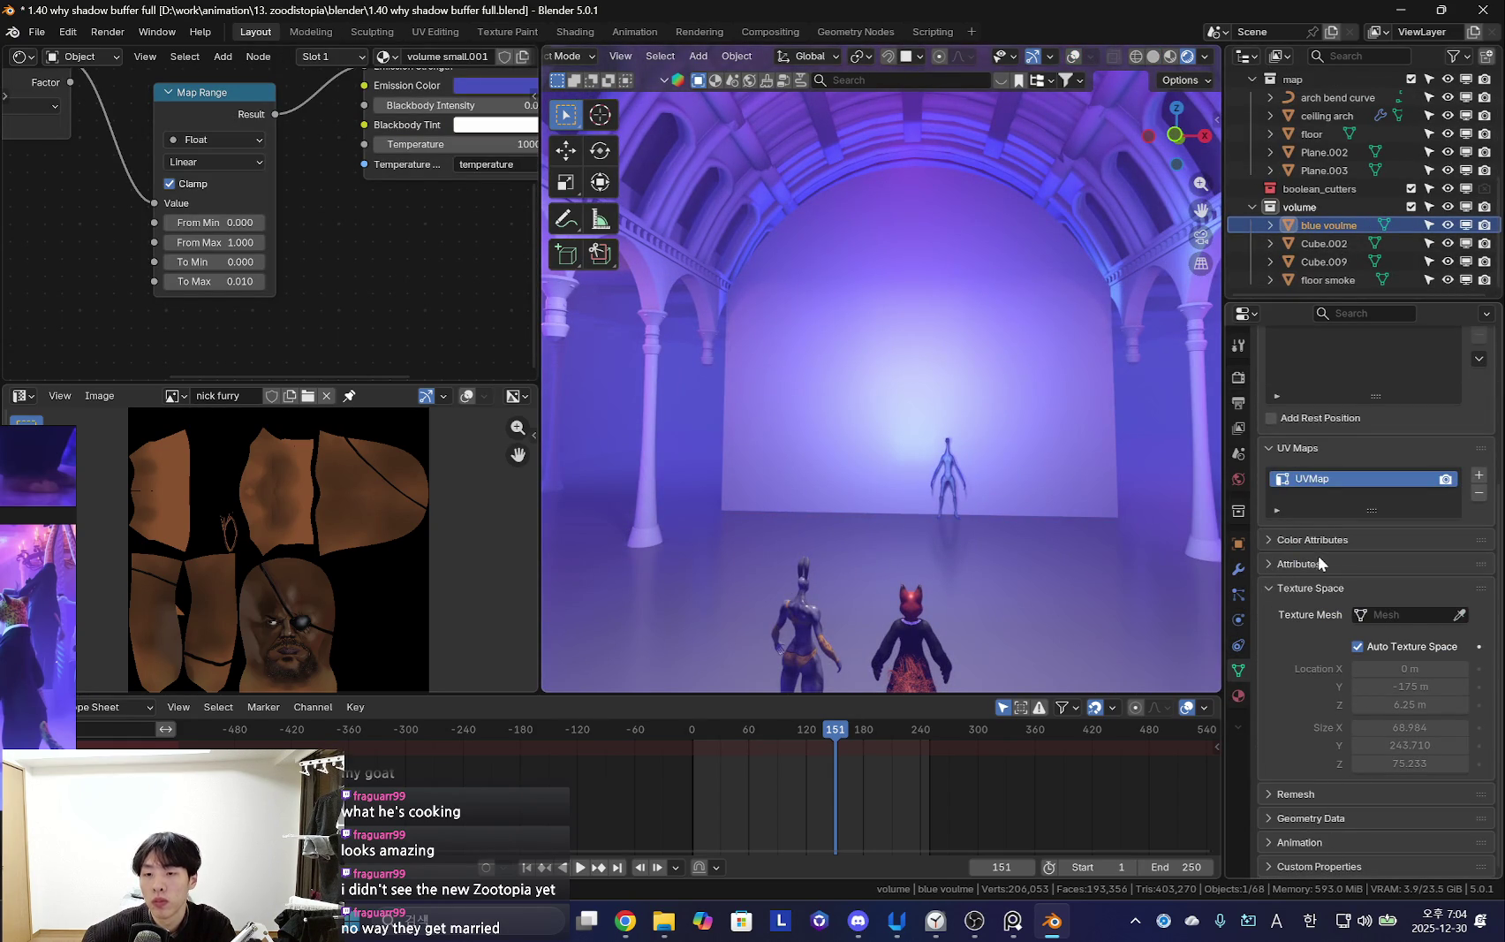
{"action": "left_click", "coordinate": [1239, 543]}
{"action": "scroll", "coordinate": [1344, 661], "scroll_direction": "down", "scroll_amount": 5}
{"action": "scroll", "coordinate": [1344, 660], "scroll_direction": "down", "scroll_amount": 5}
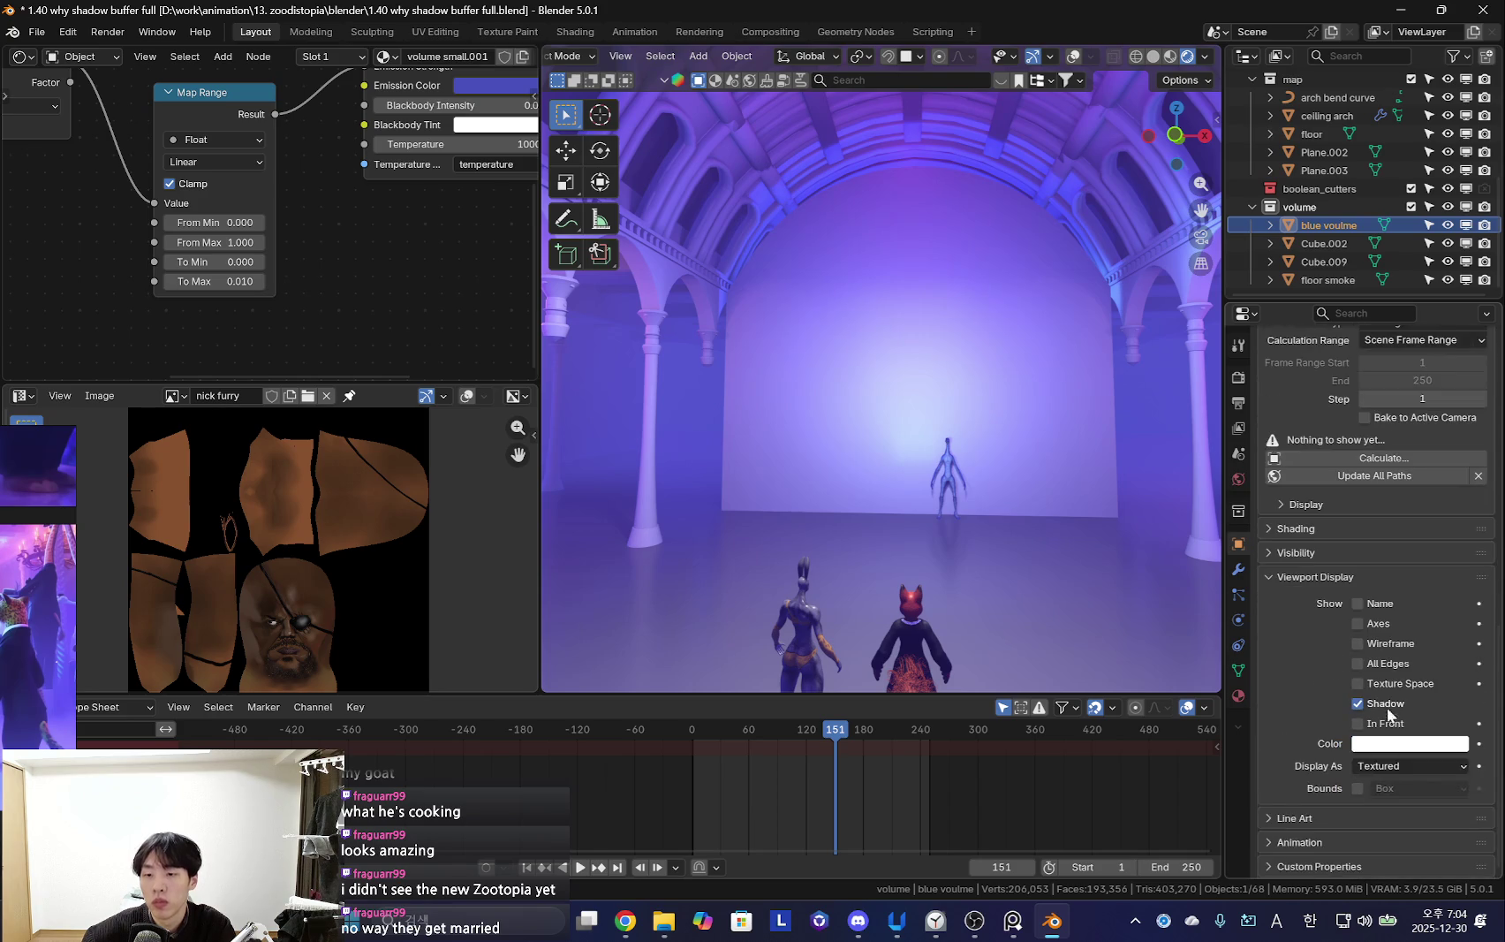
{"action": "left_click", "coordinate": [1400, 767]}
{"action": "left_click", "coordinate": [1387, 803]}
Set Cube.002, Cube.009 and floor smoke to display as Wire
{"action": "left_click", "coordinate": [1328, 245]}
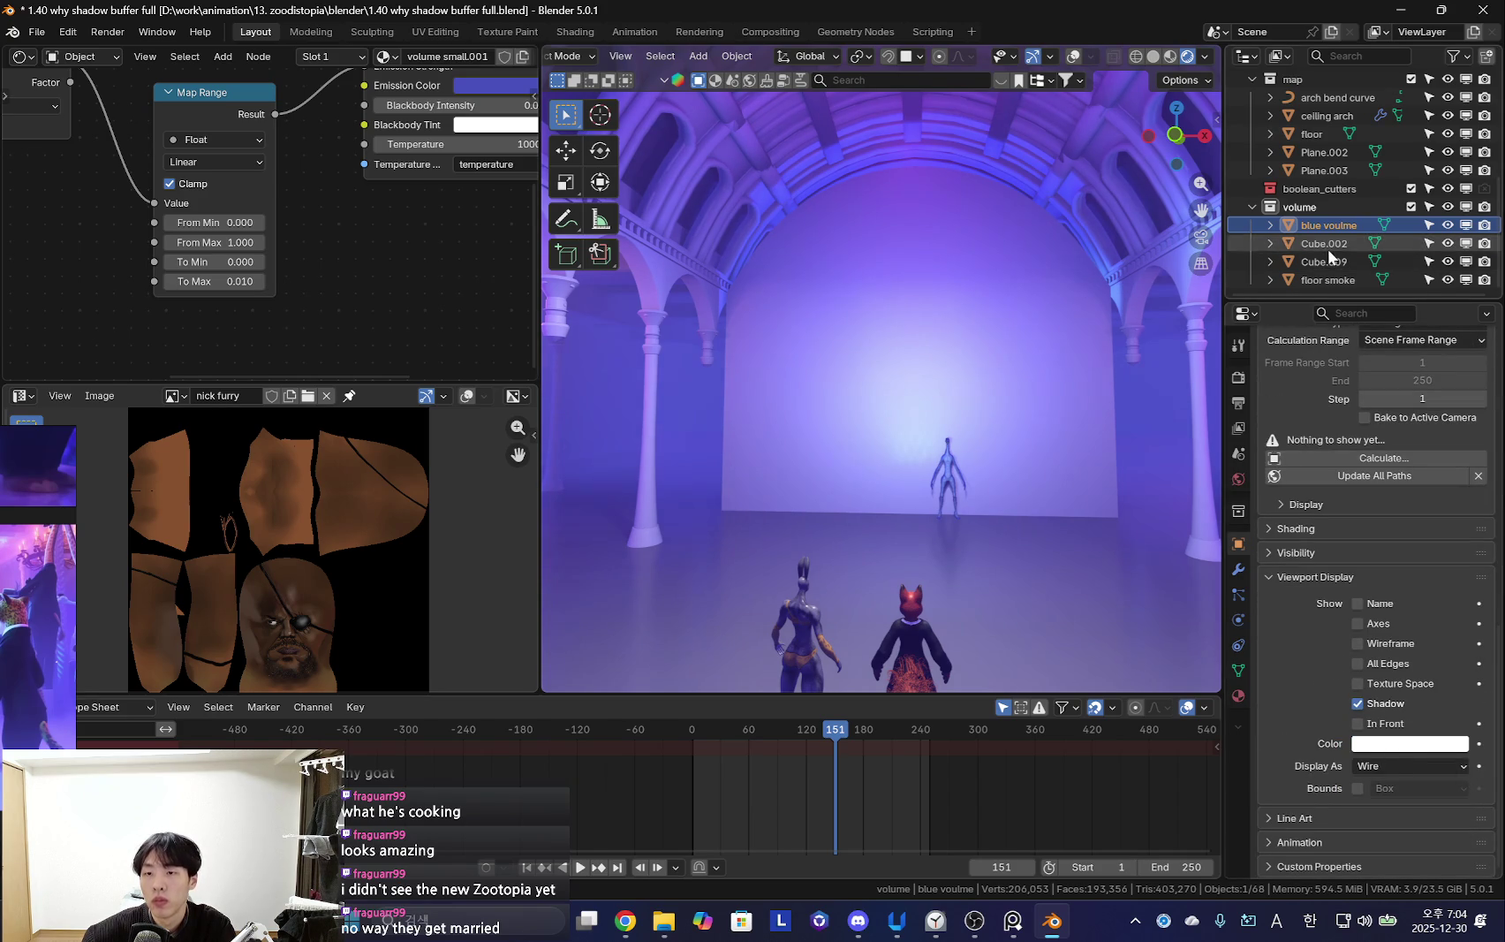
{"action": "left_click", "coordinate": [1403, 767]}
{"action": "left_click", "coordinate": [1392, 805]}
{"action": "left_click", "coordinate": [1330, 262]}
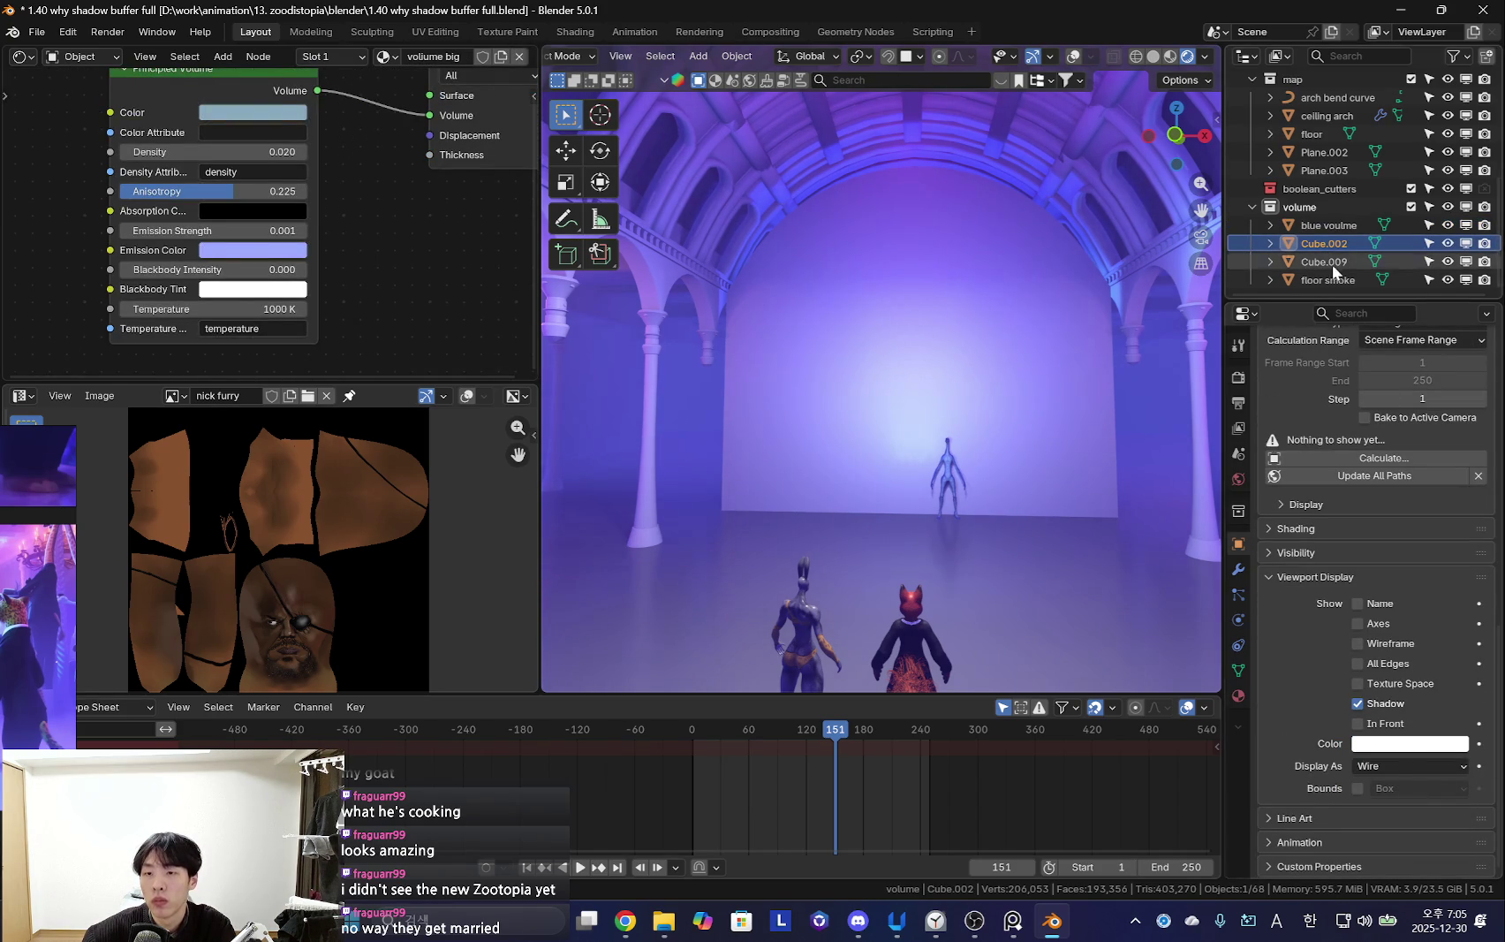
{"action": "left_click", "coordinate": [1405, 767]}
{"action": "left_click", "coordinate": [1389, 806]}
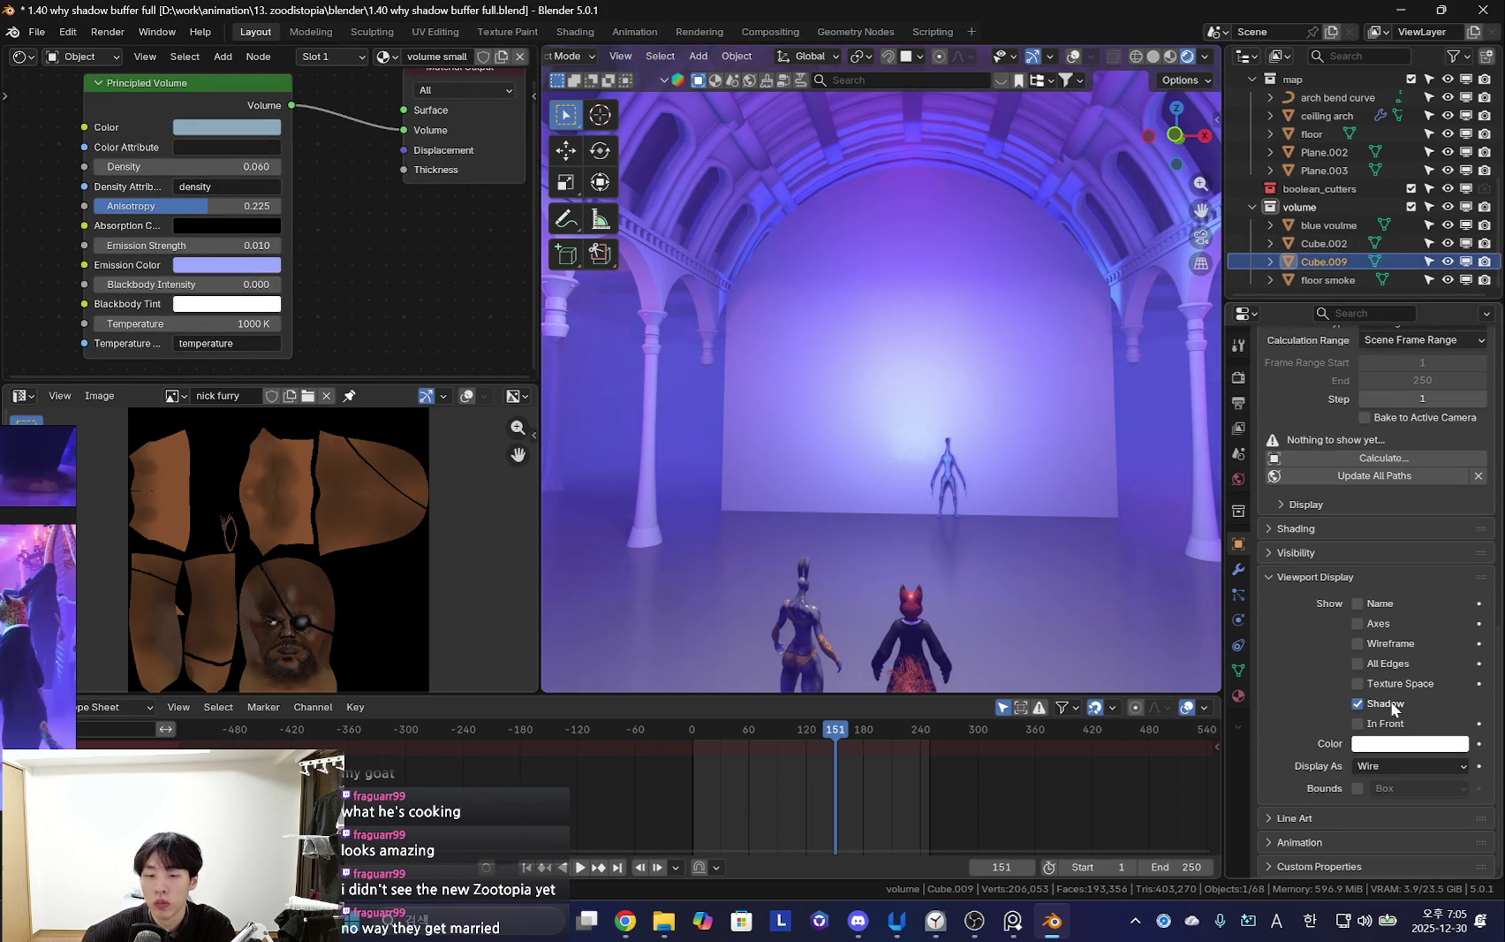
{"action": "left_click", "coordinate": [1323, 280]}
{"action": "left_click", "coordinate": [1405, 767]}
{"action": "left_click", "coordinate": [1392, 806]}
{"action": "mouse_move", "coordinate": [884, 495]}
{"action": "middle_mouse_down"}
{"action": "mouse_move", "coordinate": [923, 522]}
{"action": "mouse_move", "coordinate": [1097, 494]}
{"action": "mouse_move", "coordinate": [947, 498]}
{"action": "mouse_move", "coordinate": [991, 553]}
{"action": "mouse_move", "coordinate": [1047, 529]}
{"action": "mouse_move", "coordinate": [1049, 584]}
{"action": "mouse_move", "coordinate": [979, 432]}
{"action": "mouse_move", "coordinate": [857, 464]}
{"action": "middle_mouse_up"}
Play the animation with overlays back on, then orbit around the hall
{"action": "key", "text": "space"}
{"action": "key", "text": "shift+alt+z"}
{"action": "key", "text": "space"}
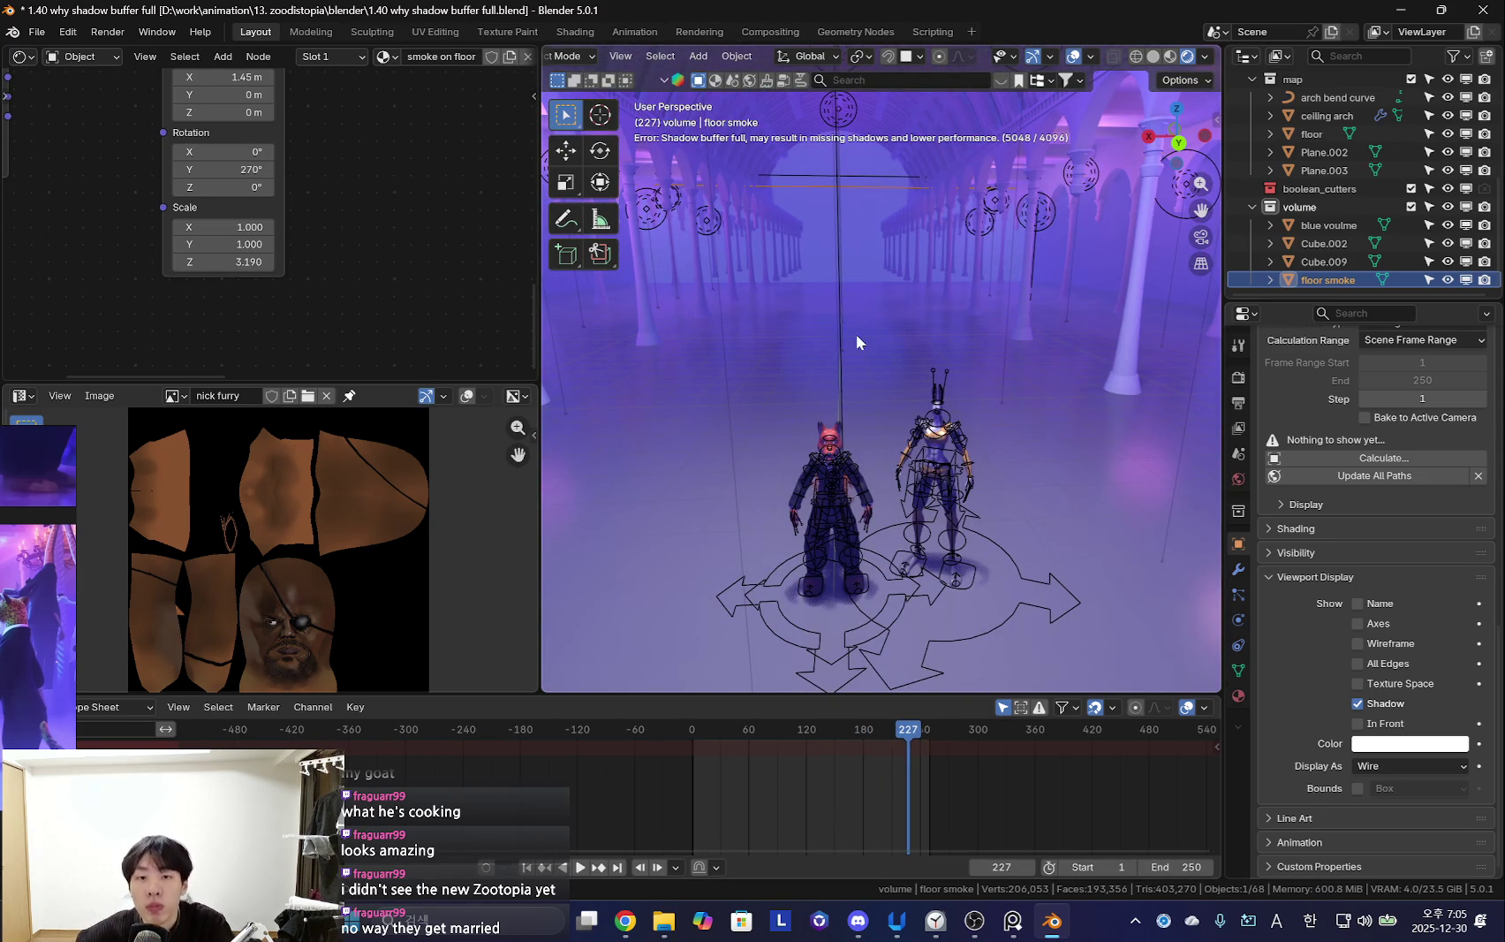
{"action": "middle_click_drag", "start_coordinate": [856, 334], "coordinate": [882, 300]}
{"action": "mouse_move", "coordinate": [1030, 162]}
{"action": "middle_mouse_down"}
{"action": "mouse_move", "coordinate": [1031, 369]}
{"action": "mouse_move", "coordinate": [920, 393]}
{"action": "mouse_move", "coordinate": [939, 374]}
{"action": "middle_mouse_up"}
{"action": "middle_click_drag", "start_coordinate": [853, 324], "coordinate": [713, 165]}
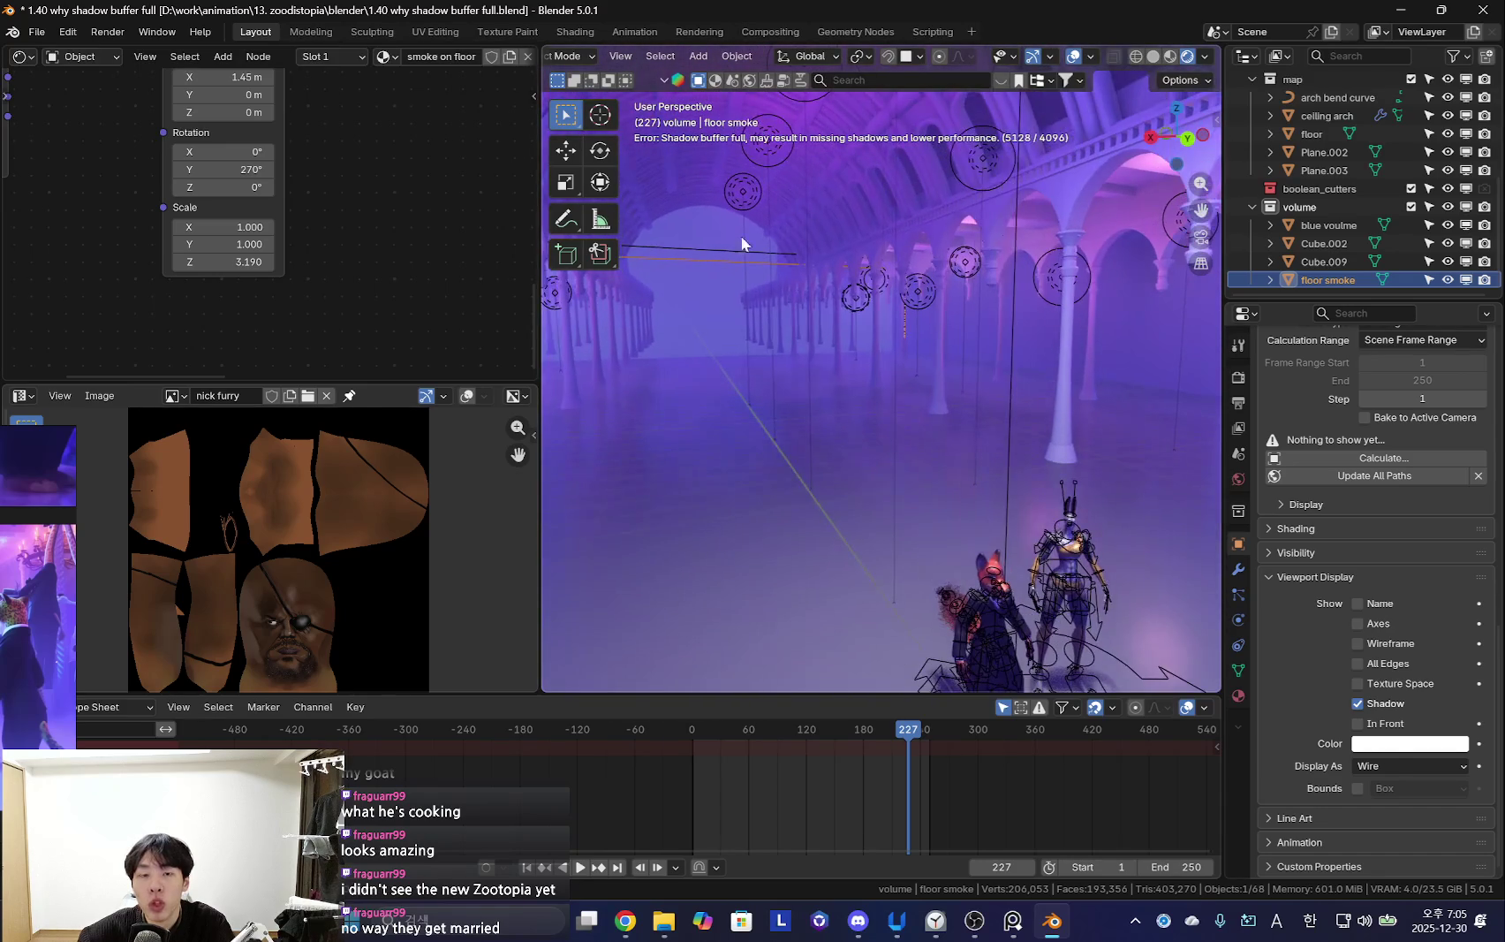
Hide the volume collection in the viewport while keeping the floor visible
{"action": "left_click", "coordinate": [888, 484]}
{"action": "key", "text": "h"}
{"action": "mouse_move", "coordinate": [1012, 340]}
{"action": "middle_mouse_down"}
{"action": "mouse_move", "coordinate": [934, 386]}
{"action": "mouse_move", "coordinate": [944, 462]}
{"action": "middle_mouse_up"}
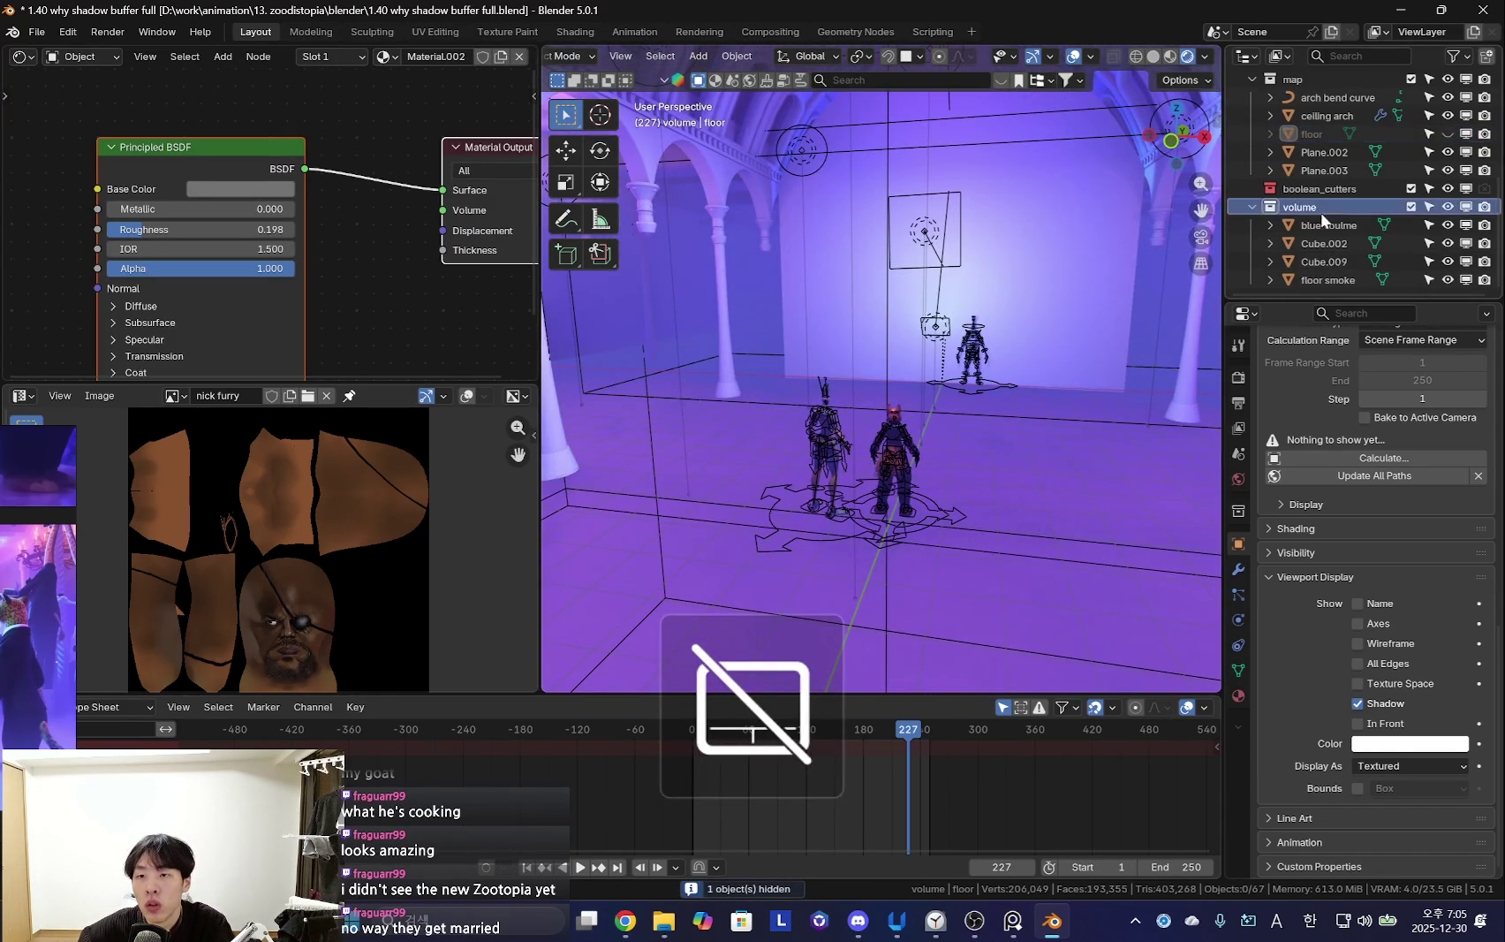
{"action": "left_click", "coordinate": [1298, 207]}
{"action": "left_click", "coordinate": [1466, 206]}
{"action": "mouse_move", "coordinate": [1104, 353]}
{"action": "middle_mouse_down"}
{"action": "mouse_move", "coordinate": [936, 486]}
{"action": "mouse_move", "coordinate": [907, 521]}
{"action": "mouse_move", "coordinate": [924, 527]}
{"action": "mouse_move", "coordinate": [975, 495]}
{"action": "mouse_move", "coordinate": [867, 457]}
{"action": "mouse_move", "coordinate": [973, 501]}
{"action": "mouse_move", "coordinate": [934, 401]}
{"action": "middle_mouse_up"}
{"action": "key", "text": "alt+h"}
Replay the animation with overlays toggled, stopping at frame 62
{"action": "key", "text": "space"}
{"action": "key", "text": "shift+alt+z"}
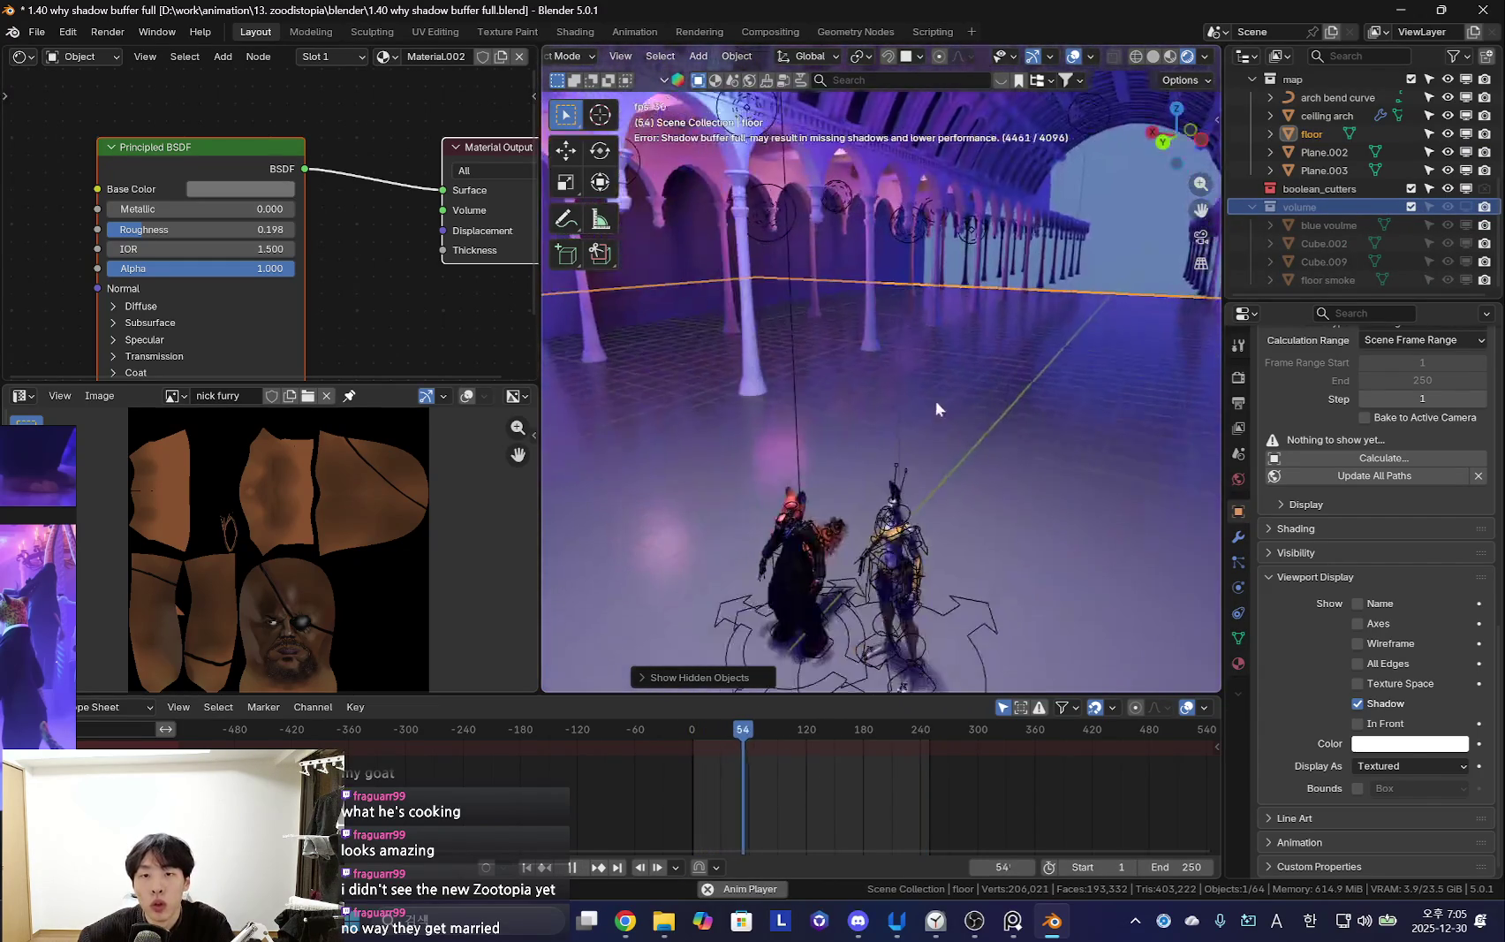
{"action": "key", "text": "space"}
{"action": "left_click", "coordinate": [1239, 379]}
Drop the render Shadows Resolution to 0.045 and test with playback
{"action": "scroll", "coordinate": [1371, 585], "scroll_direction": "up", "scroll_amount": 3}
{"action": "scroll", "coordinate": [1371, 585], "scroll_direction": "up", "scroll_amount": 3}
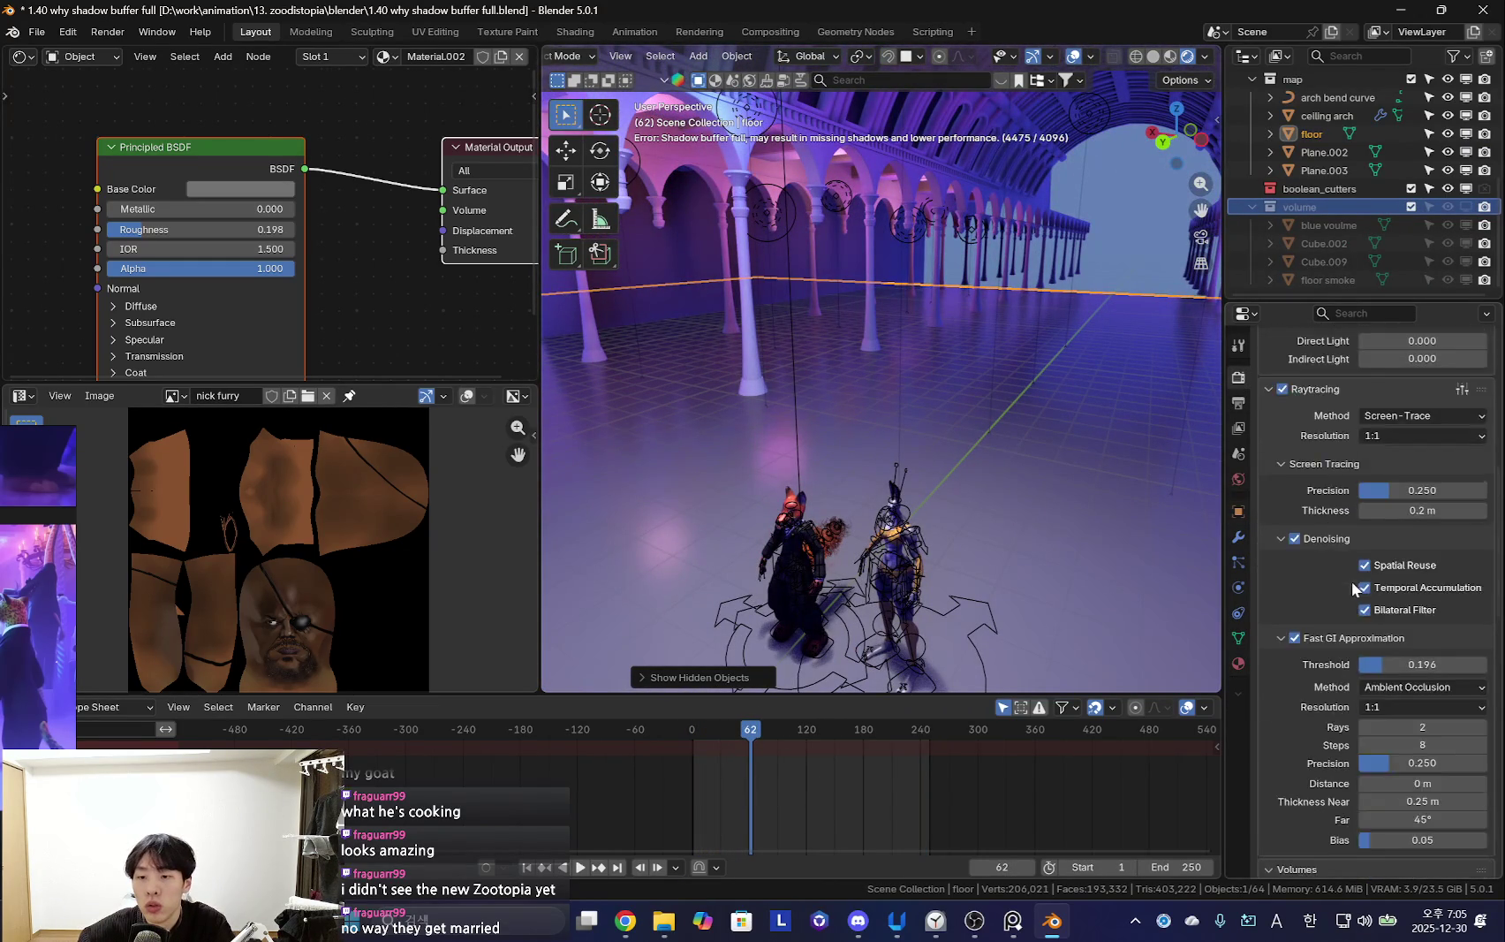
{"action": "scroll", "coordinate": [1371, 585], "scroll_direction": "up", "scroll_amount": 2}
{"action": "scroll", "coordinate": [1371, 585], "scroll_direction": "up", "scroll_amount": 3}
{"action": "scroll", "coordinate": [1396, 619], "scroll_direction": "up", "scroll_amount": 3}
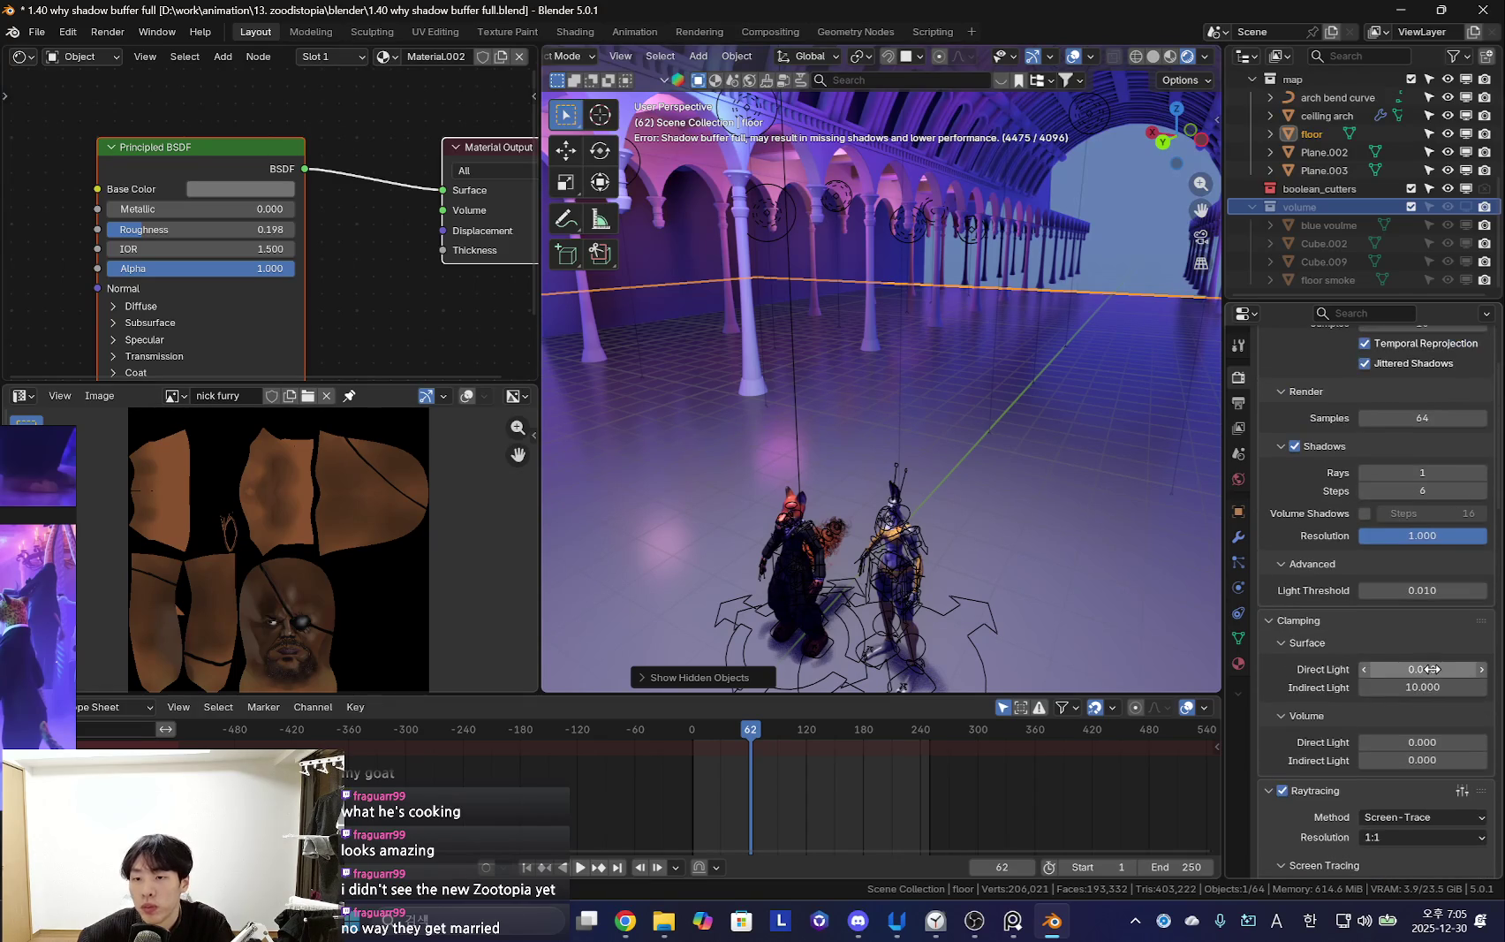
{"action": "left_click_drag", "start_coordinate": [1436, 575], "coordinate": [1365, 574]}
{"action": "key", "text": "space"}
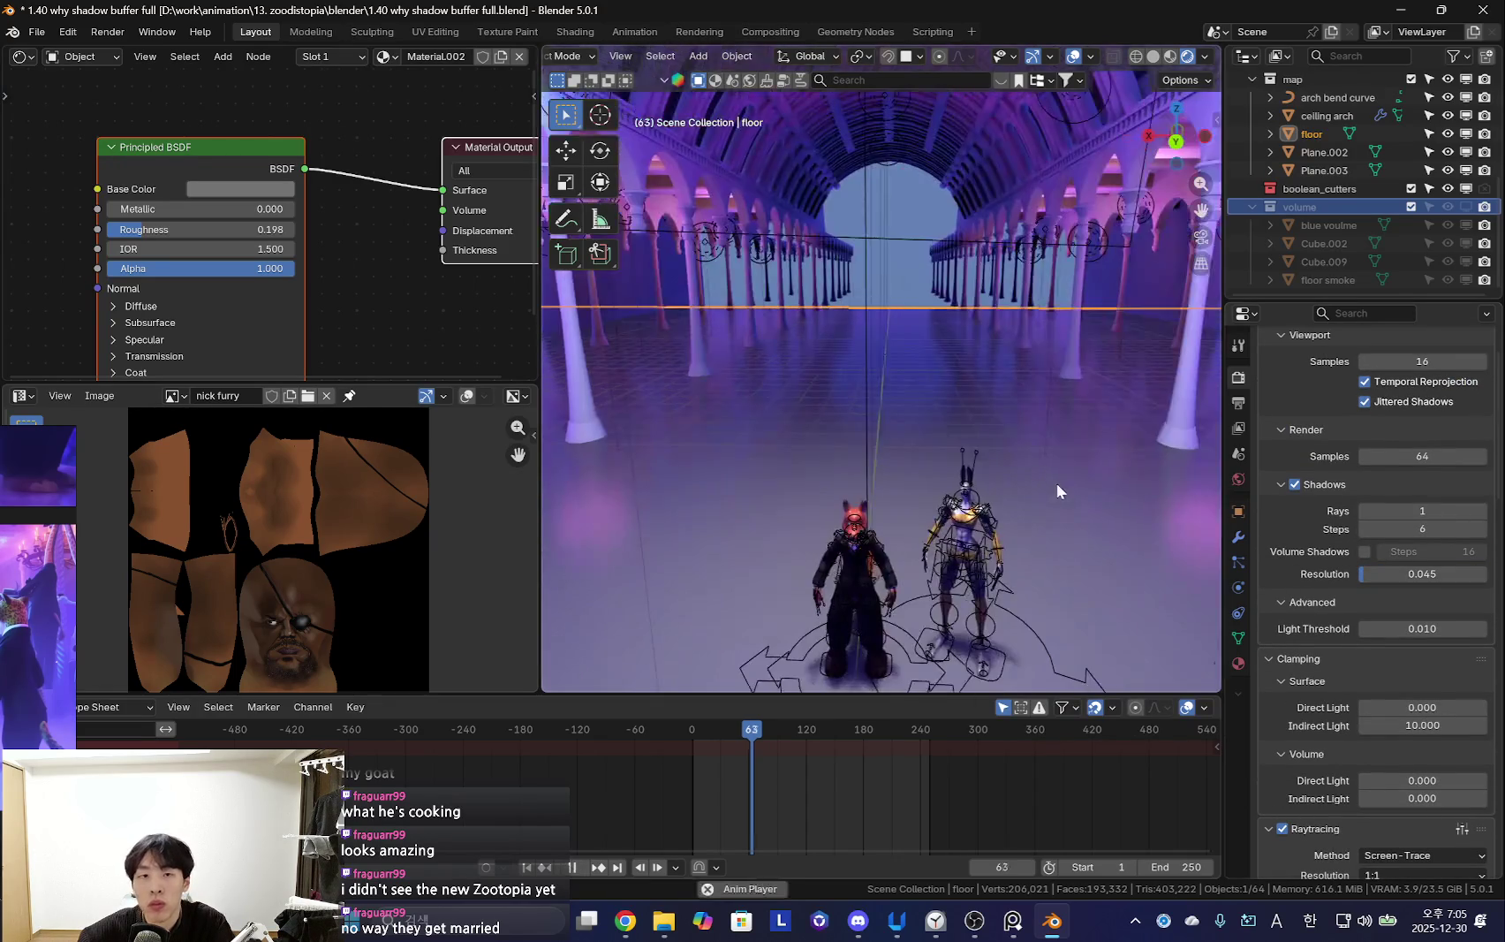
{"action": "key", "text": "space"}
Raise Shadows Resolution to 0.514, test playback, then open Windows search
{"action": "left_click_drag", "start_coordinate": [1404, 574], "coordinate": [1422, 574]}
{"action": "key", "text": "space"}
{"action": "middle_click_drag", "start_coordinate": [998, 466], "coordinate": [795, 490]}
{"action": "key", "text": "space"}
{"action": "key", "text": "super"}
Launch another Blender 5.0 window from search and dismiss its splash screen
{"action": "type", "text": "blender"}
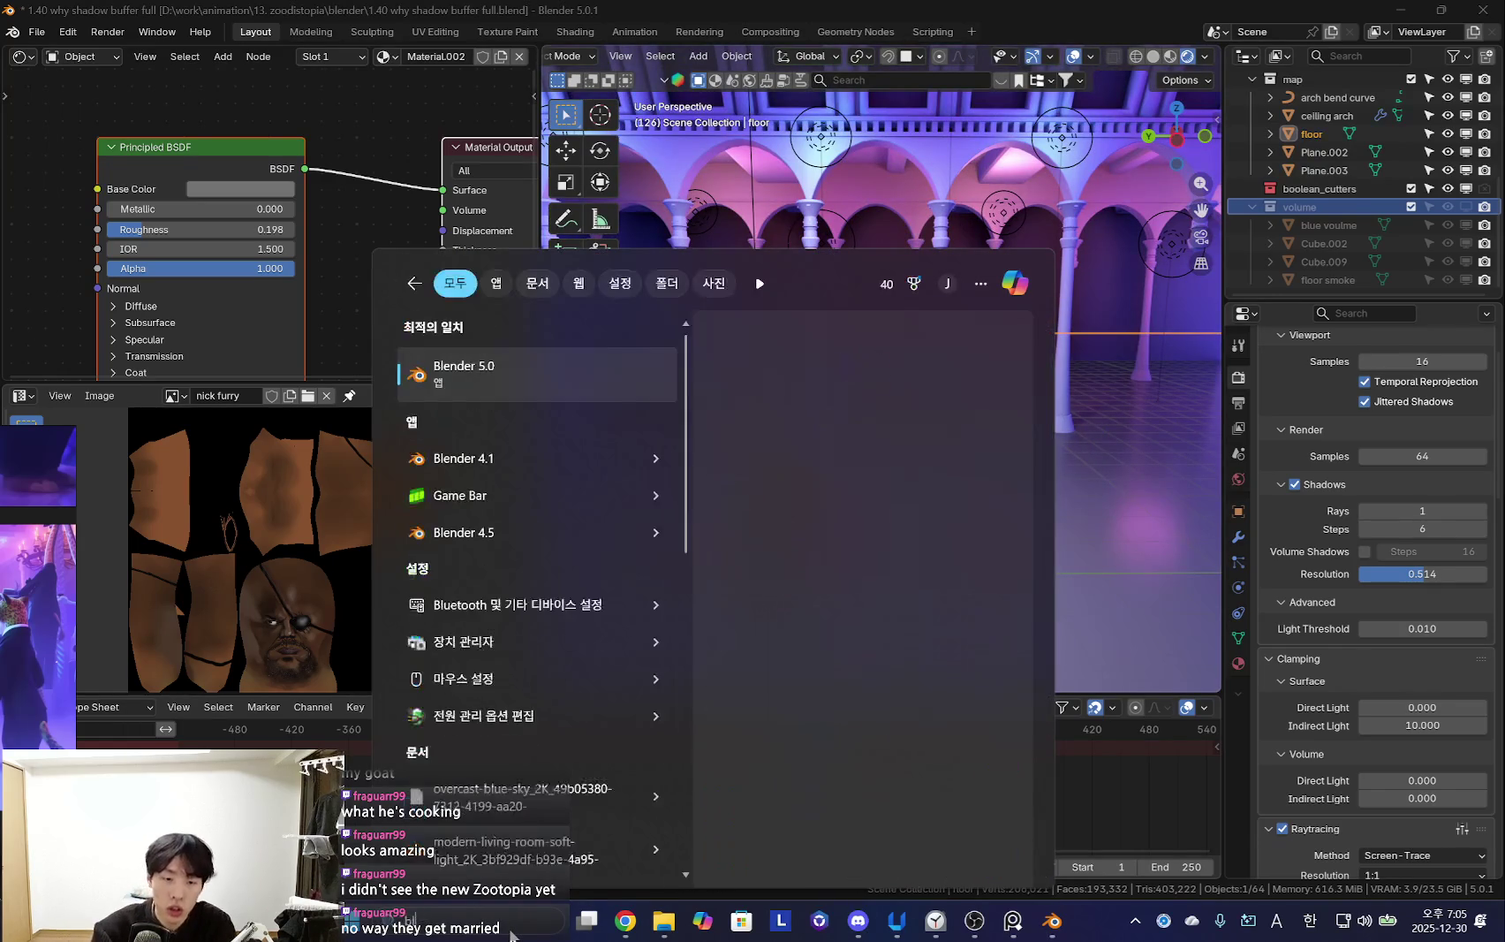
{"action": "left_click", "coordinate": [565, 388]}
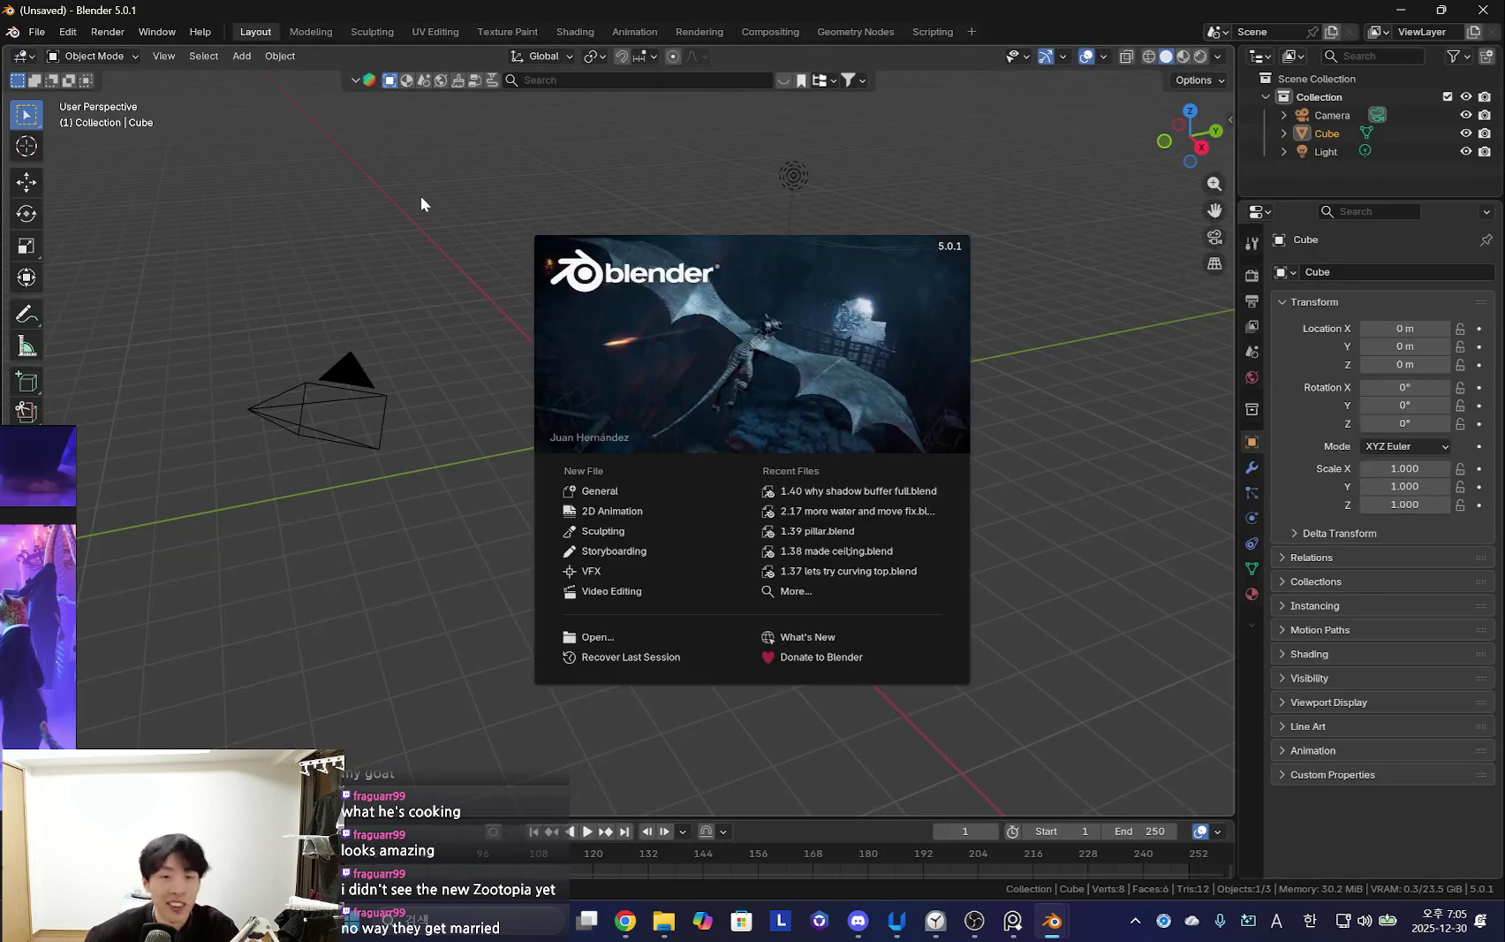
{"action": "left_click", "coordinate": [422, 204]}
Open '2.23 done for now.blend' from the demon slayer blender folder
{"action": "left_click", "coordinate": [37, 31]}
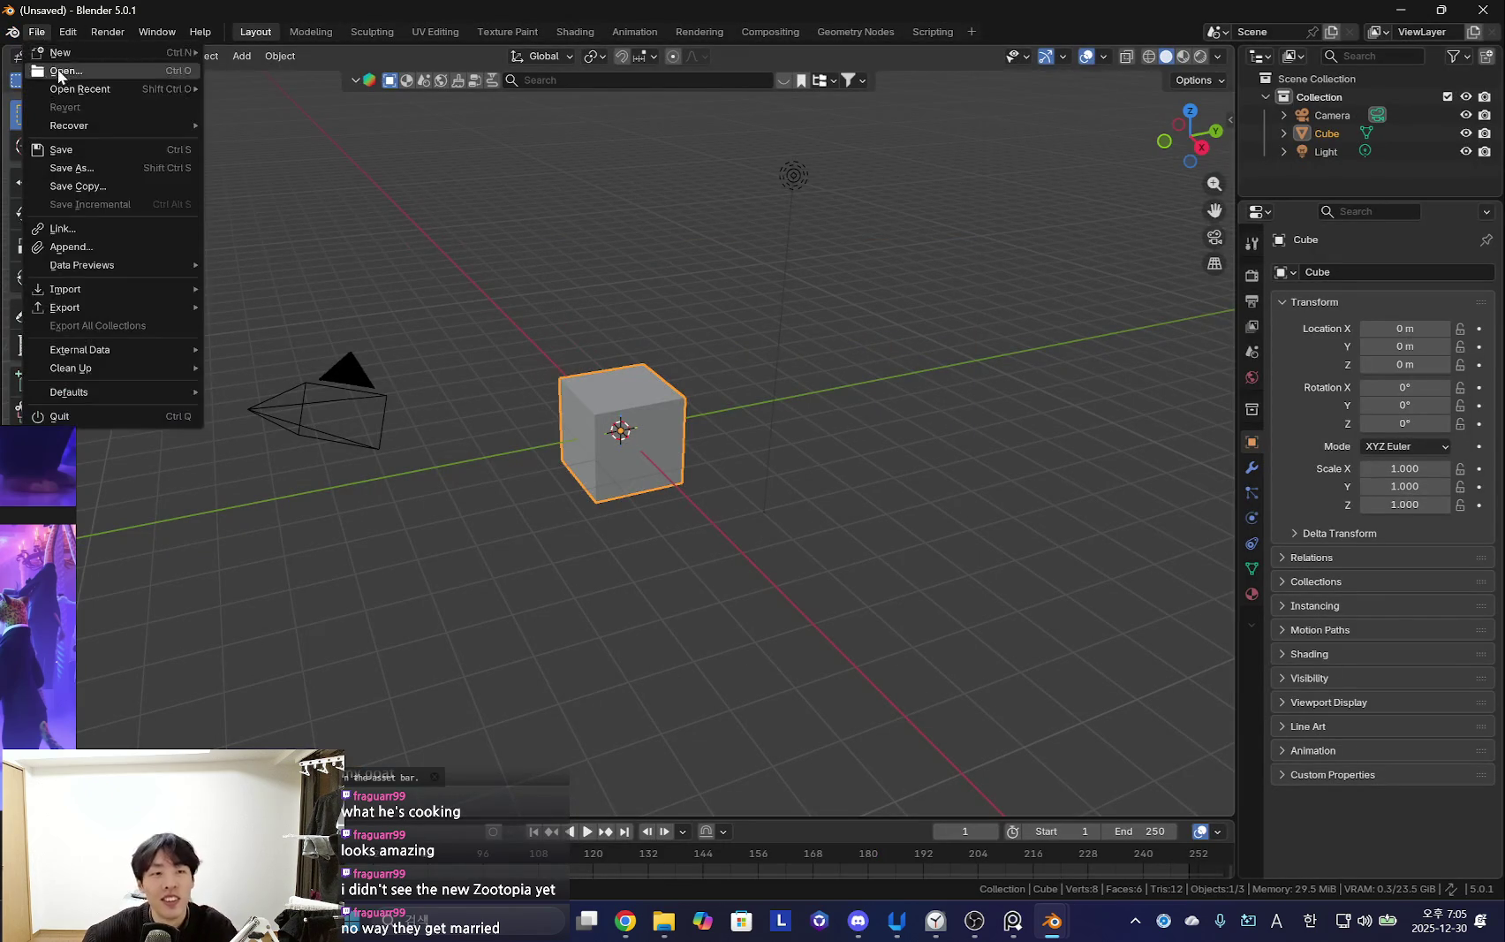
{"action": "left_click", "coordinate": [53, 71]}
{"action": "left_click", "coordinate": [408, 661]}
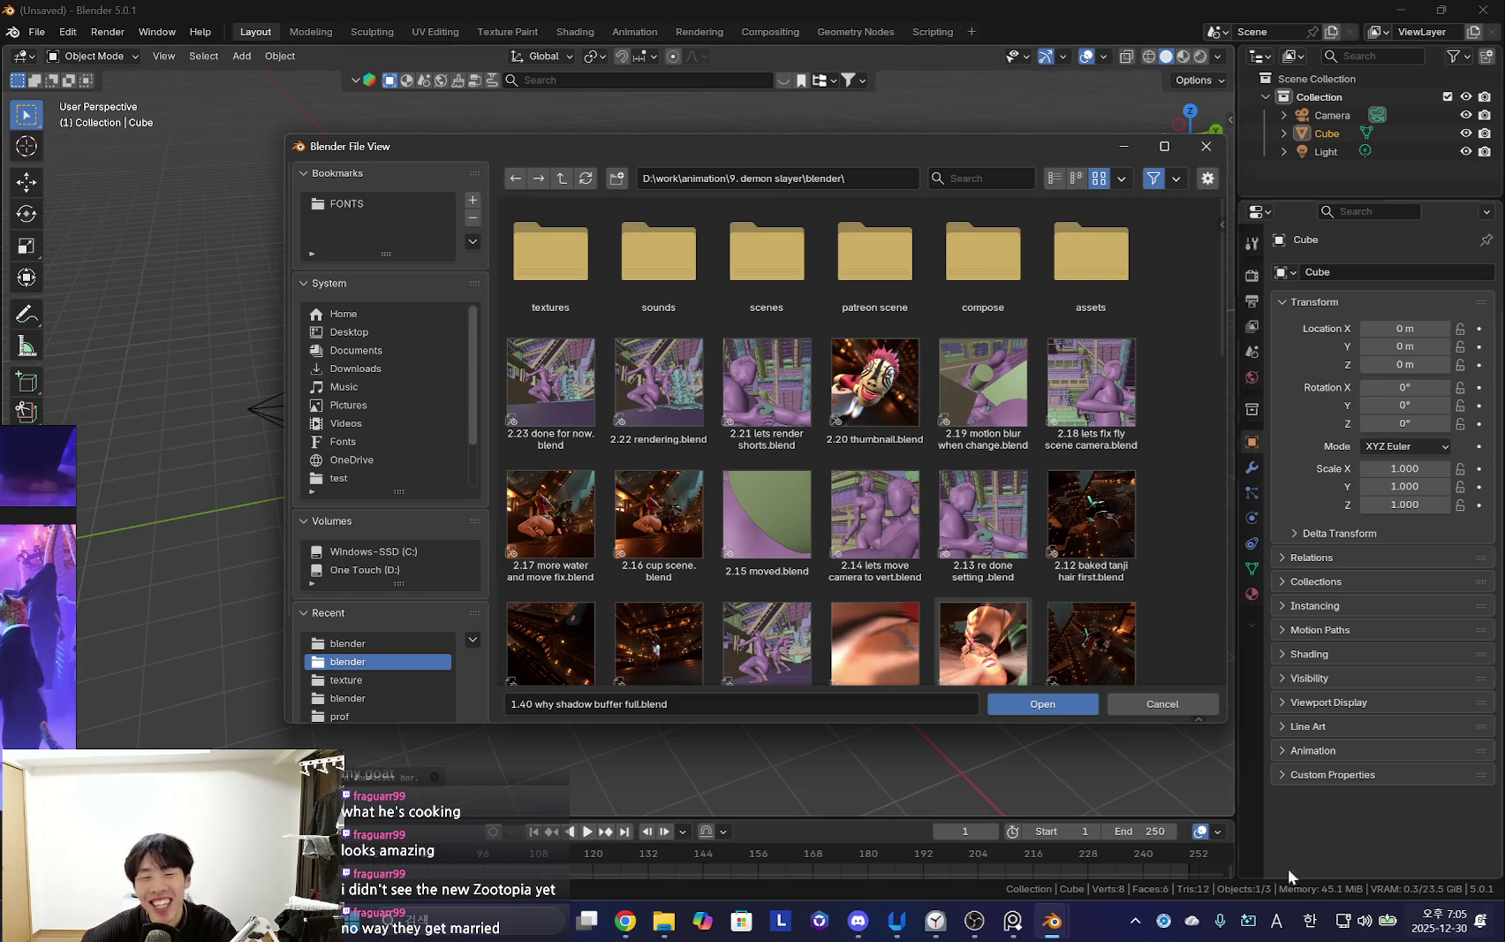
{"action": "double_click", "coordinate": [559, 377]}
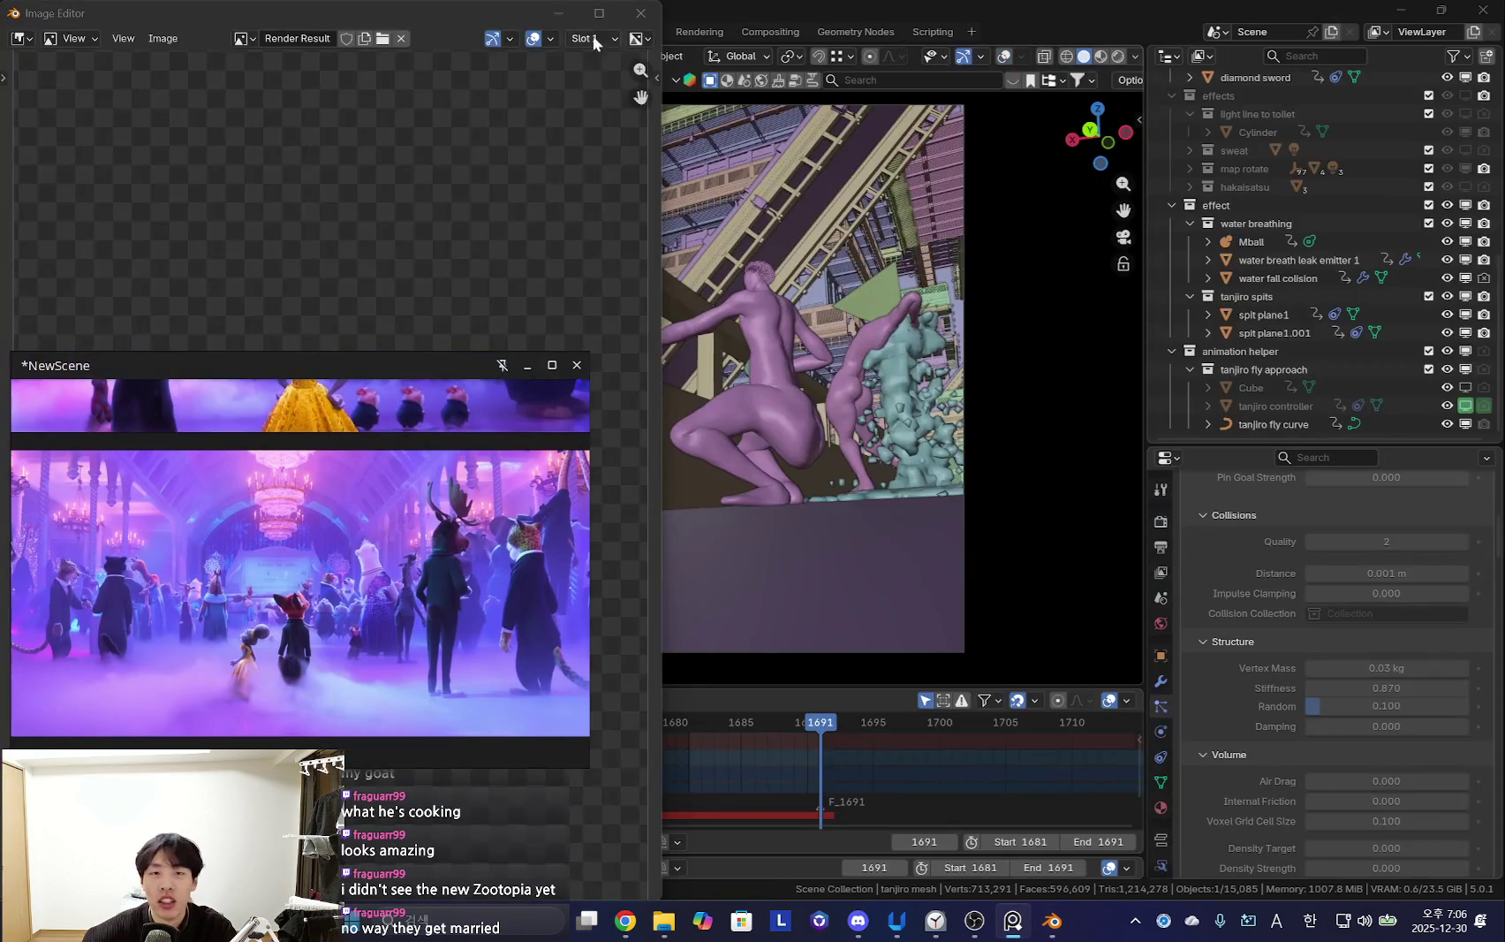
{"action": "left_click", "coordinate": [640, 13]}
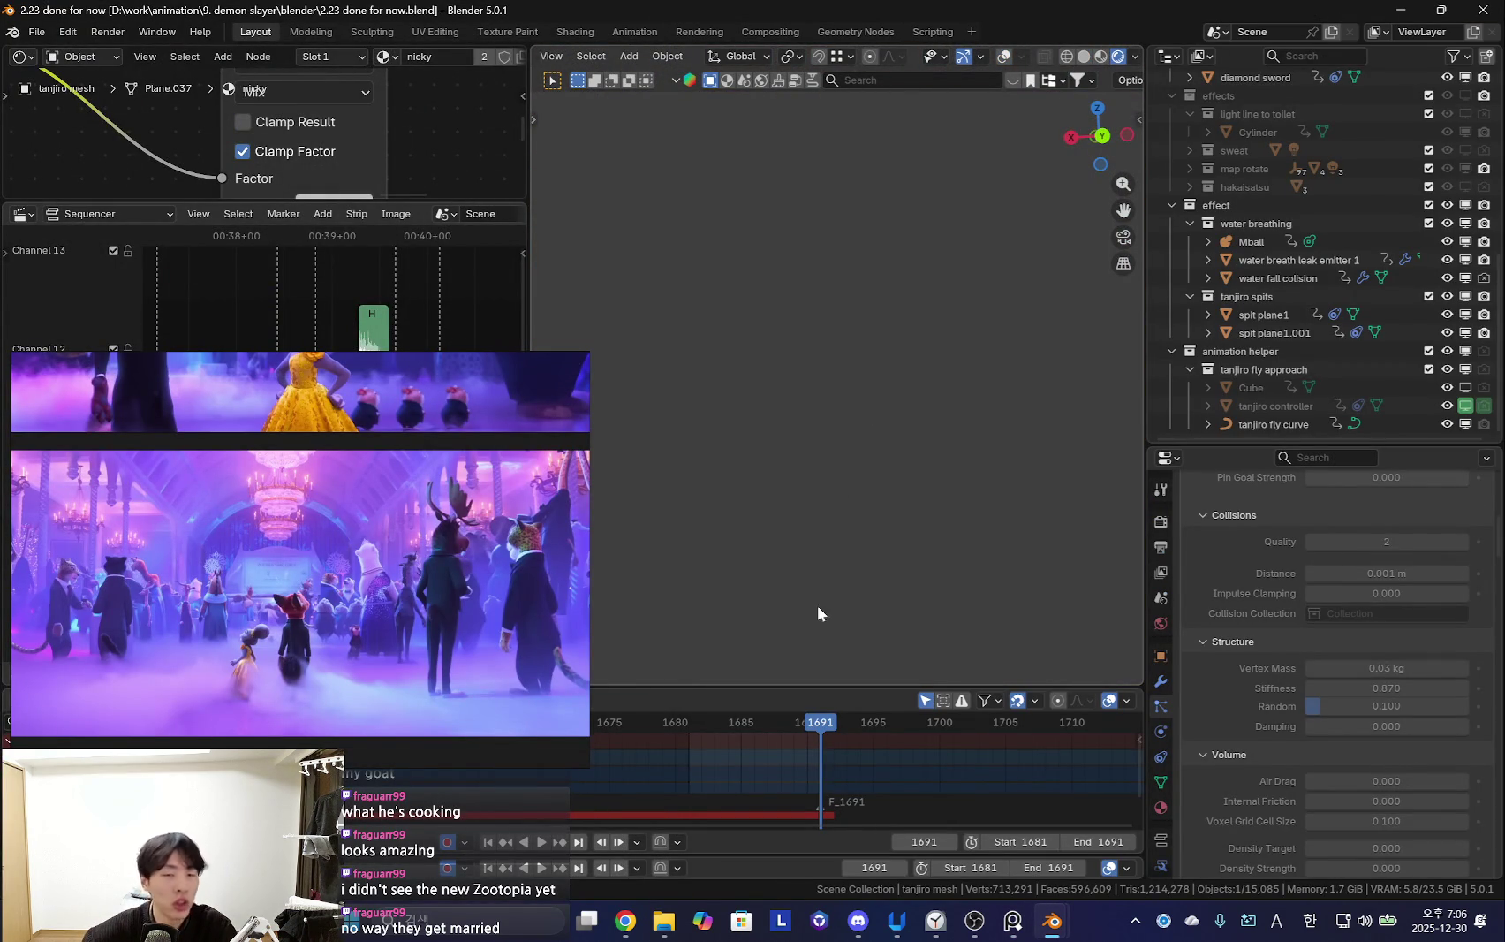
Show the older scene's Render Properties enlarged with the Shadows panel expanded
{"action": "mouse_move", "coordinate": [730, 518]}
{"action": "middle_mouse_down"}
{"action": "mouse_move", "coordinate": [931, 552]}
{"action": "mouse_move", "coordinate": [958, 425]}
{"action": "mouse_move", "coordinate": [924, 583]}
{"action": "mouse_move", "coordinate": [931, 456]}
{"action": "mouse_move", "coordinate": [981, 495]}
{"action": "middle_mouse_up"}
{"action": "left_click", "coordinate": [1161, 523]}
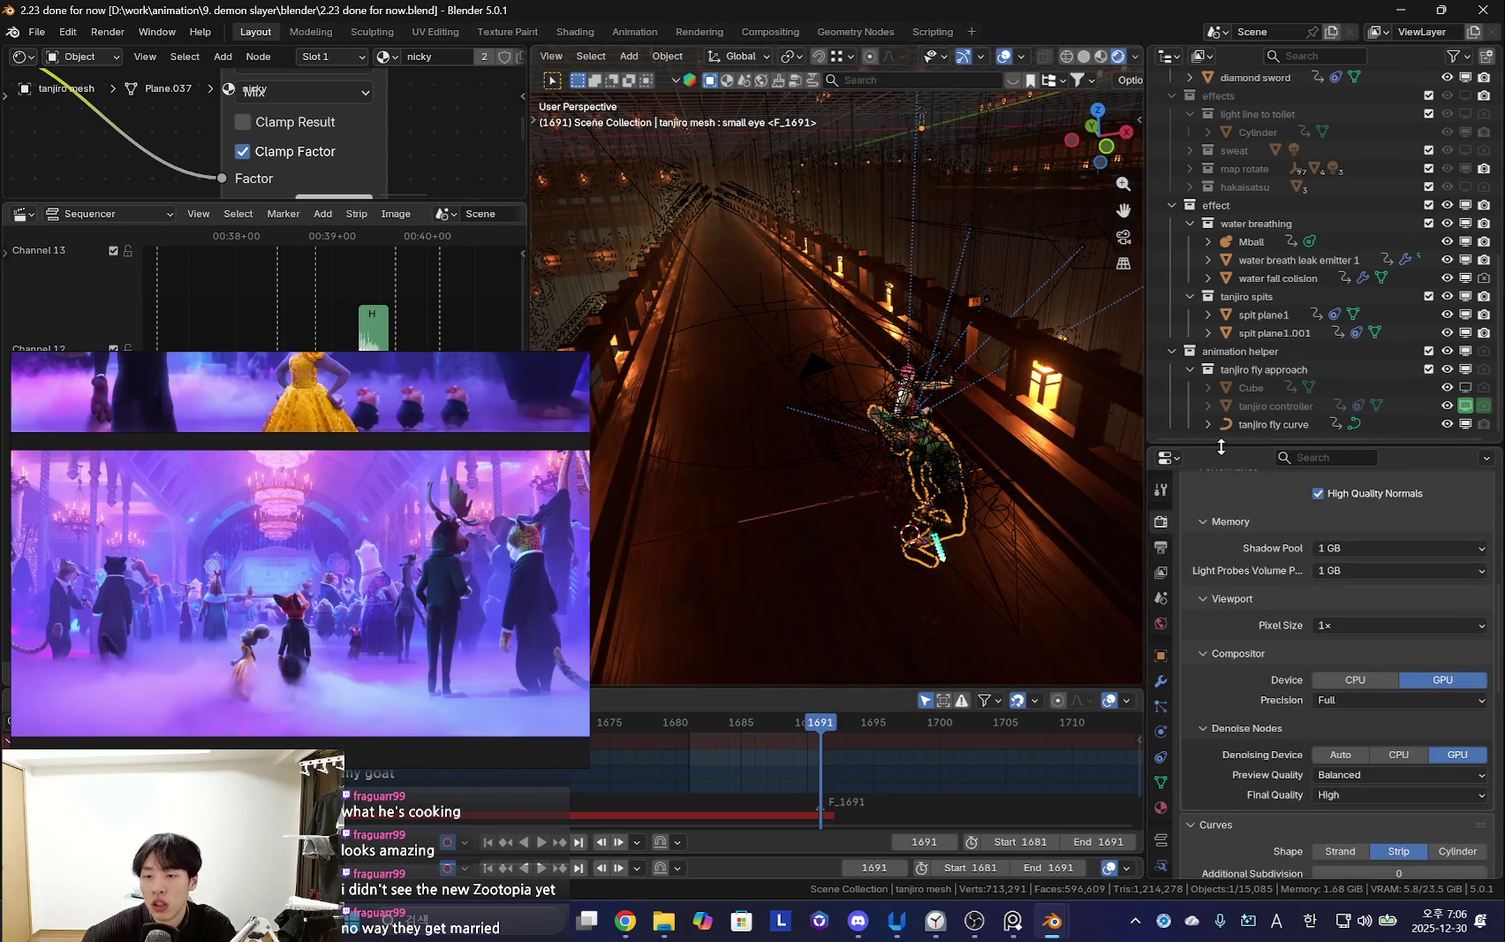
{"action": "left_click_drag", "start_coordinate": [1221, 448], "coordinate": [1223, 269]}
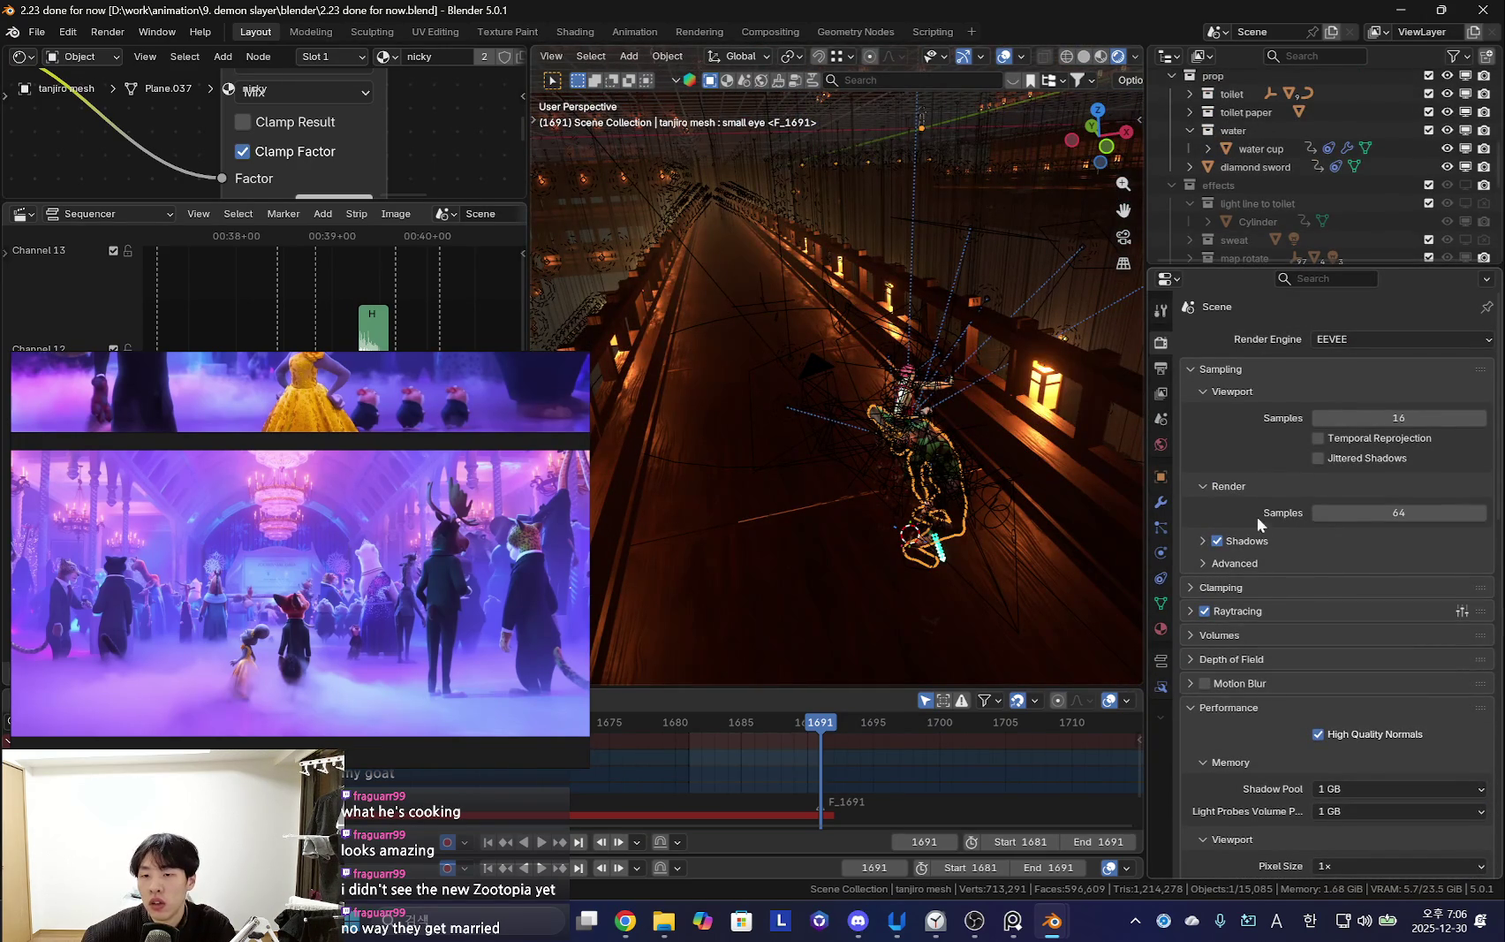
{"action": "left_click", "coordinate": [1255, 541]}
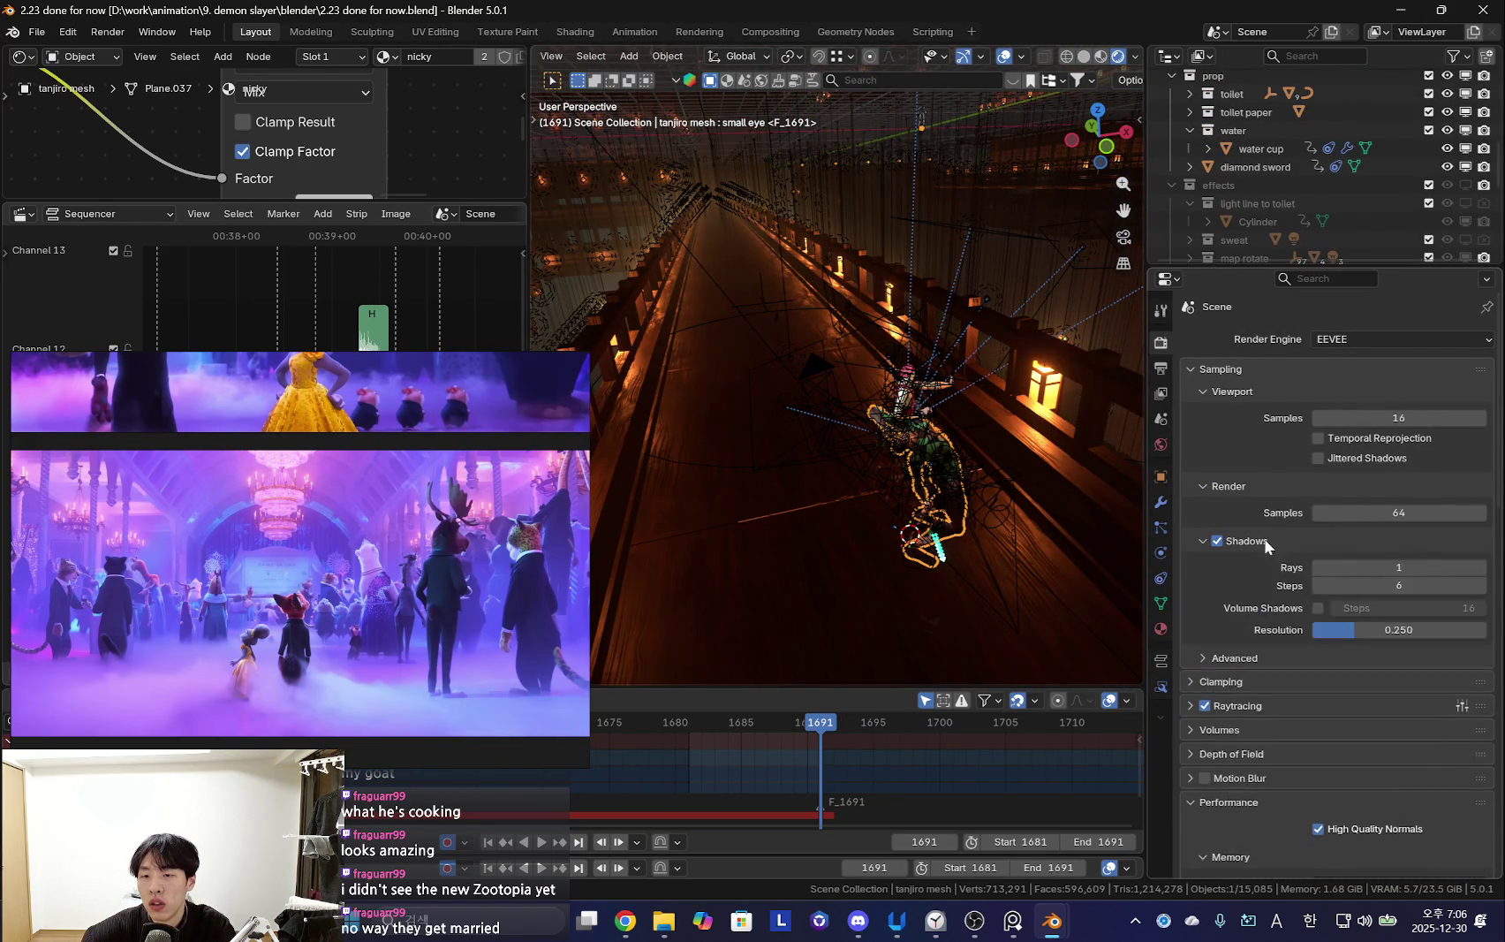
{"action": "left_click_drag", "start_coordinate": [1403, 629], "coordinate": [1449, 629]}
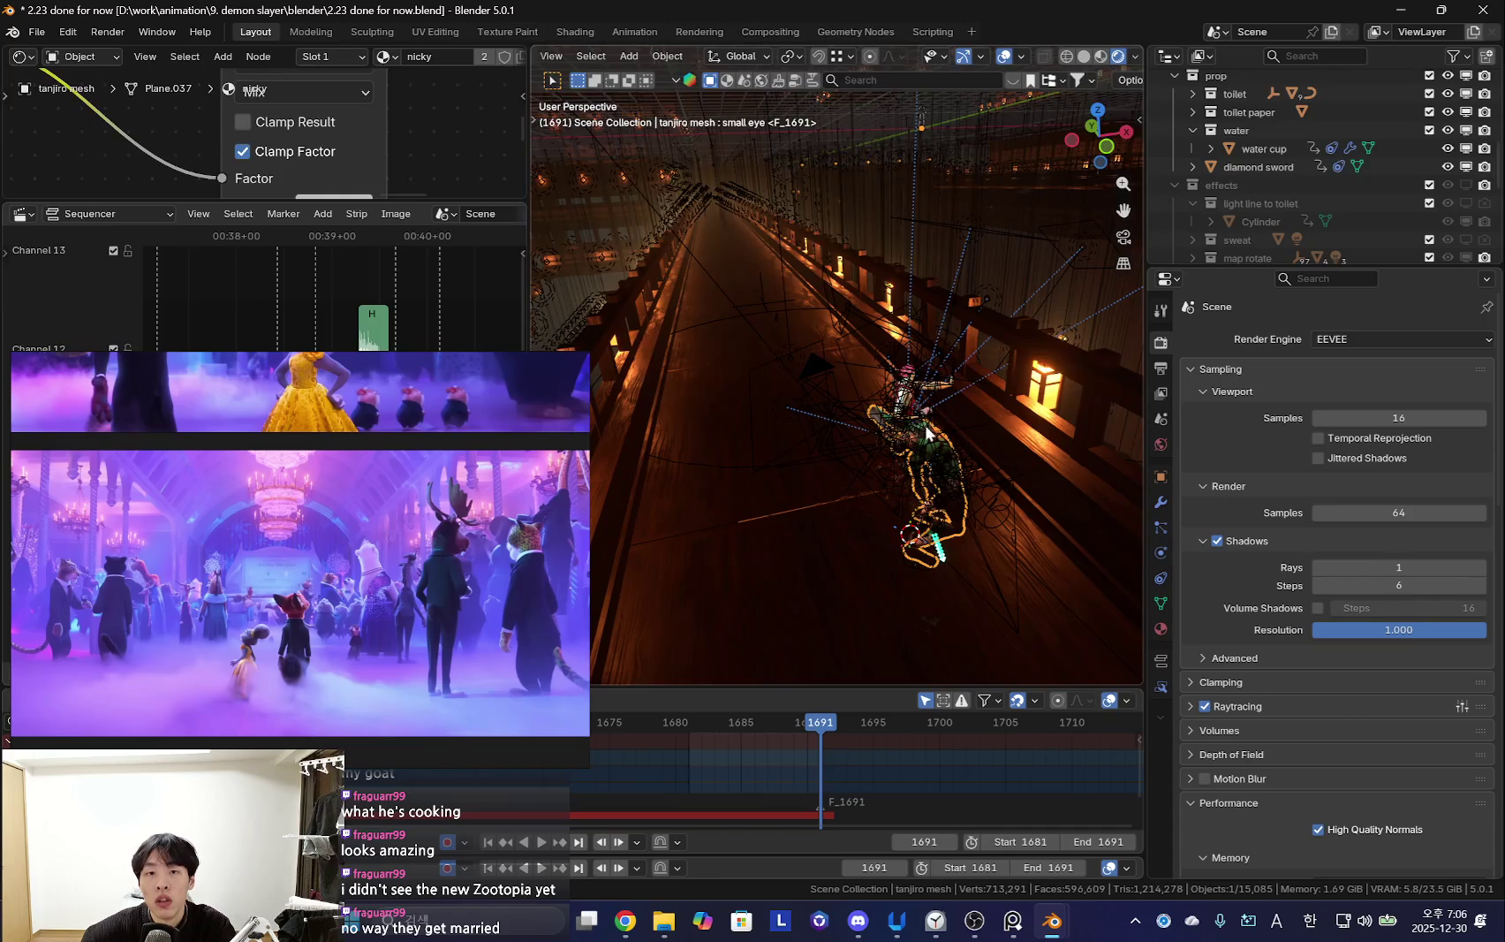
Set Shadows Resolution to 0.272 and reveal Advanced settings with 0.010 light threshold
{"action": "middle_click_drag", "start_coordinate": [928, 433], "coordinate": [1060, 459]}
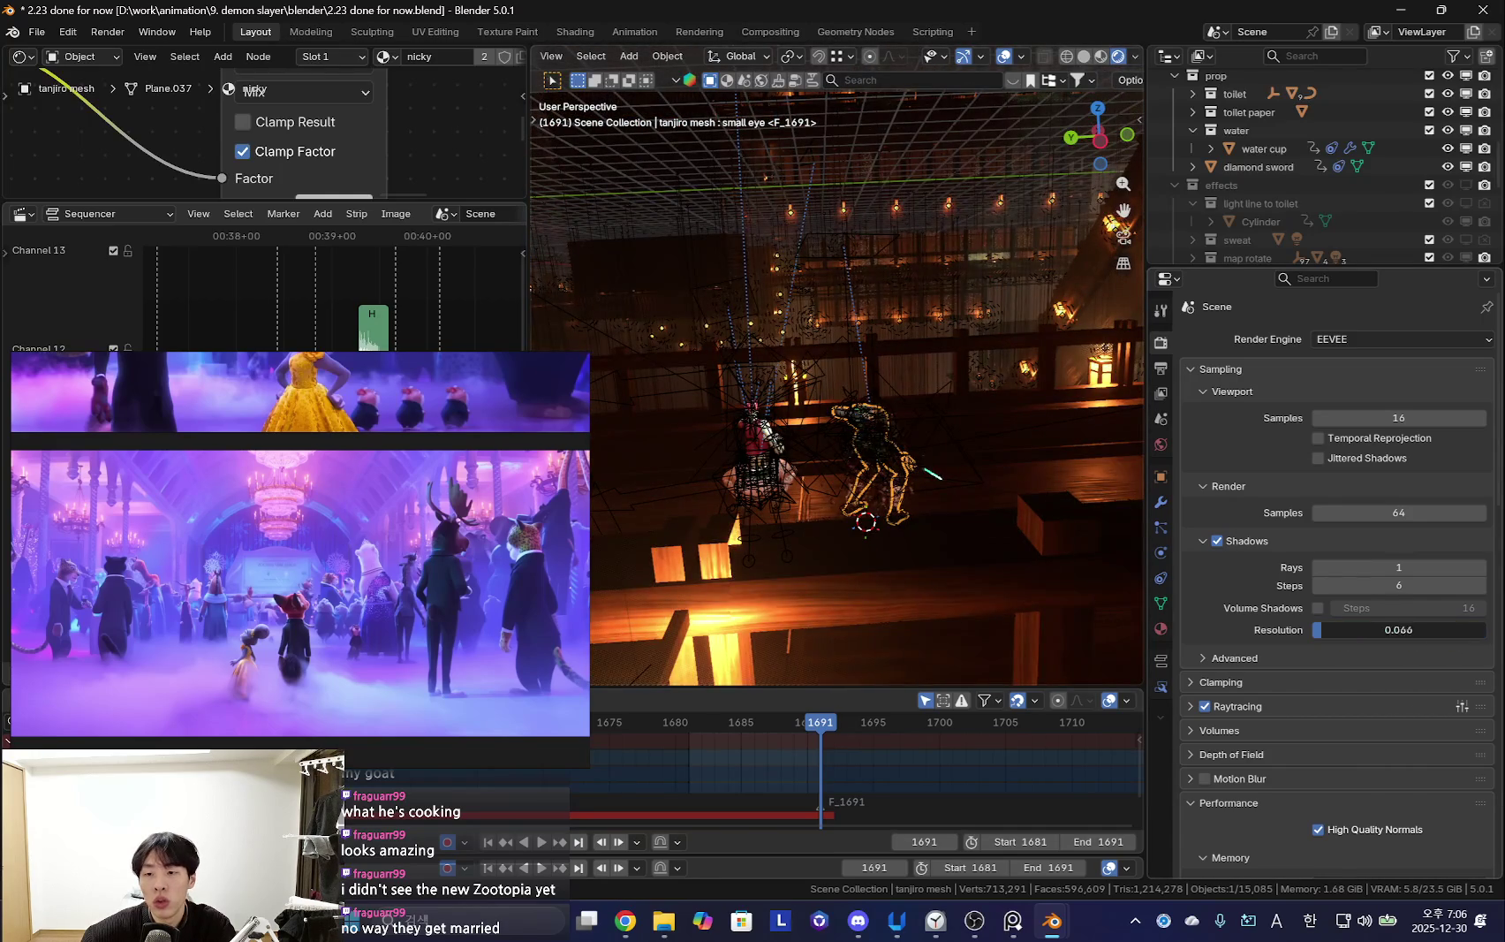
{"action": "left_click_drag", "start_coordinate": [1369, 629], "coordinate": [1358, 629]}
{"action": "mouse_move", "coordinate": [865, 400]}
{"action": "middle_mouse_down"}
{"action": "mouse_move", "coordinate": [987, 488]}
{"action": "mouse_move", "coordinate": [907, 454]}
{"action": "mouse_move", "coordinate": [832, 526]}
{"action": "mouse_move", "coordinate": [966, 474]}
{"action": "mouse_move", "coordinate": [998, 508]}
{"action": "mouse_move", "coordinate": [1017, 439]}
{"action": "mouse_move", "coordinate": [860, 425]}
{"action": "mouse_move", "coordinate": [952, 495]}
{"action": "mouse_move", "coordinate": [855, 511]}
{"action": "mouse_move", "coordinate": [1028, 494]}
{"action": "mouse_move", "coordinate": [755, 468]}
{"action": "mouse_move", "coordinate": [1037, 484]}
{"action": "mouse_move", "coordinate": [826, 521]}
{"action": "mouse_move", "coordinate": [938, 479]}
{"action": "mouse_move", "coordinate": [749, 500]}
{"action": "mouse_move", "coordinate": [966, 507]}
{"action": "mouse_move", "coordinate": [674, 503]}
{"action": "mouse_move", "coordinate": [971, 491]}
{"action": "mouse_move", "coordinate": [864, 516]}
{"action": "mouse_move", "coordinate": [881, 436]}
{"action": "mouse_move", "coordinate": [919, 571]}
{"action": "mouse_move", "coordinate": [837, 470]}
{"action": "mouse_move", "coordinate": [919, 532]}
{"action": "mouse_move", "coordinate": [995, 541]}
{"action": "middle_mouse_up"}
{"action": "left_click", "coordinate": [1212, 659]}
Hide overlays to inspect the street render, then return to the ballroom window
{"action": "key", "text": "shift+alt+z"}
{"action": "key", "text": "shift+alt+z"}
{"action": "key", "text": "shift+alt+z"}
{"action": "key", "text": "shift+alt+z"}
{"action": "key", "text": "shift+alt+z"}
{"action": "key", "text": "shift+alt+z"}
{"action": "key", "text": "shift+alt+z"}
{"action": "scroll", "coordinate": [755, 443], "scroll_direction": "up", "scroll_amount": 3}
{"action": "mouse_move", "coordinate": [900, 544]}
{"action": "middle_mouse_down"}
{"action": "mouse_move", "coordinate": [947, 531]}
{"action": "mouse_move", "coordinate": [897, 428]}
{"action": "mouse_move", "coordinate": [706, 393]}
{"action": "mouse_move", "coordinate": [983, 416]}
{"action": "mouse_move", "coordinate": [909, 519]}
{"action": "mouse_move", "coordinate": [880, 457]}
{"action": "mouse_move", "coordinate": [830, 536]}
{"action": "mouse_move", "coordinate": [824, 430]}
{"action": "mouse_move", "coordinate": [820, 473]}
{"action": "middle_mouse_up"}
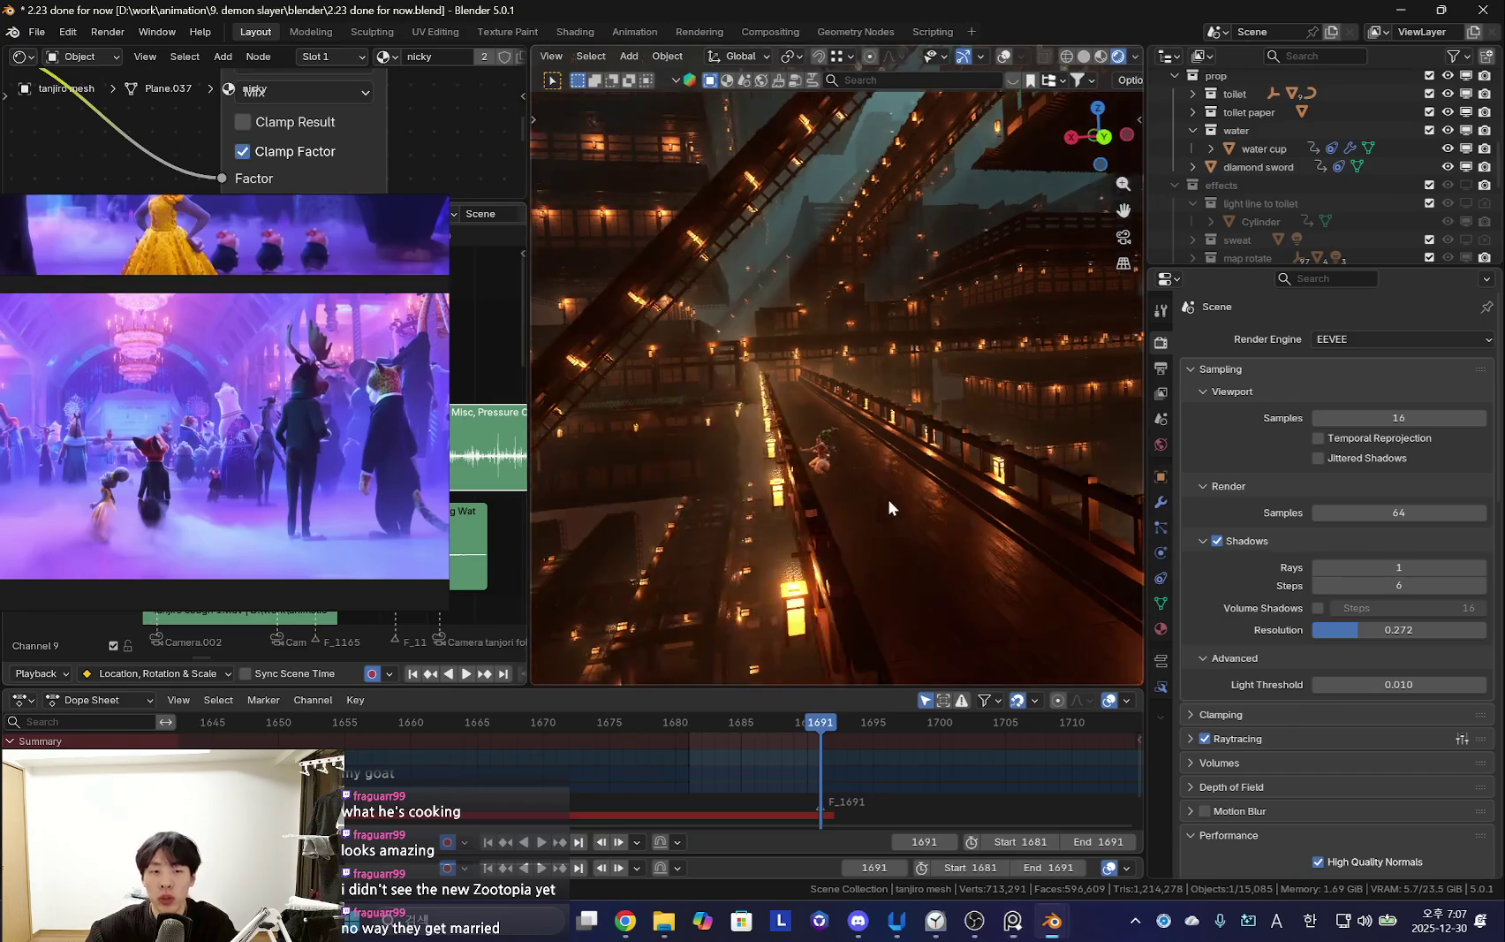
{"action": "key", "text": "alt+Tab"}
{"action": "key", "text": "alt+Tab"}
{"action": "key", "text": "alt+Tab"}
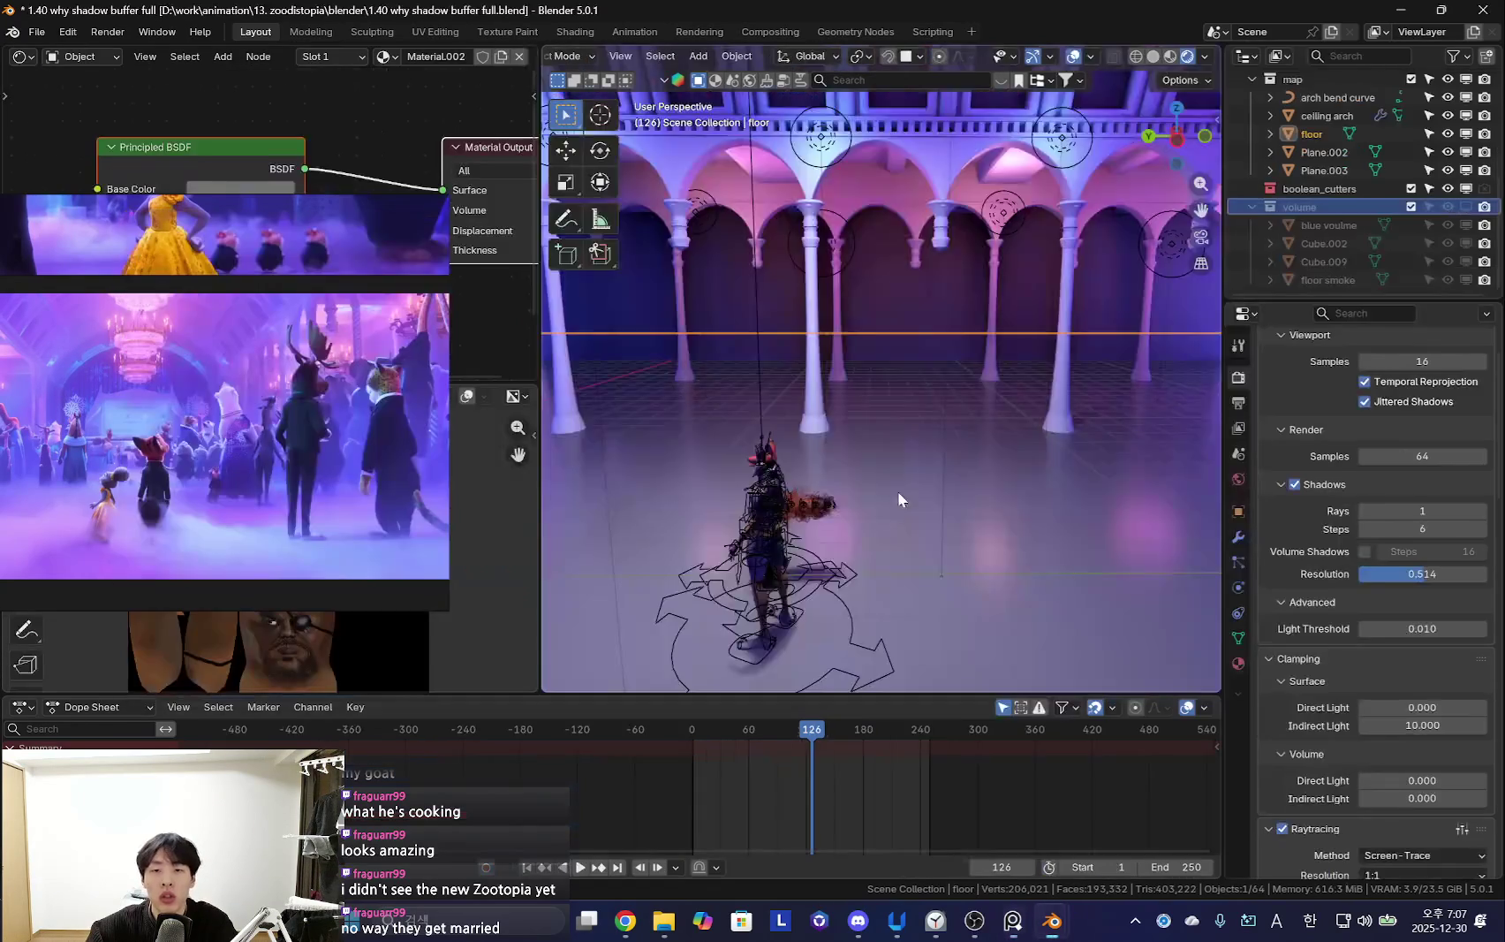
Make the volume fog collection visible again and restore viewport overlays
{"action": "scroll", "coordinate": [1362, 572], "scroll_direction": "up", "scroll_amount": 3}
{"action": "left_click", "coordinate": [1448, 207]}
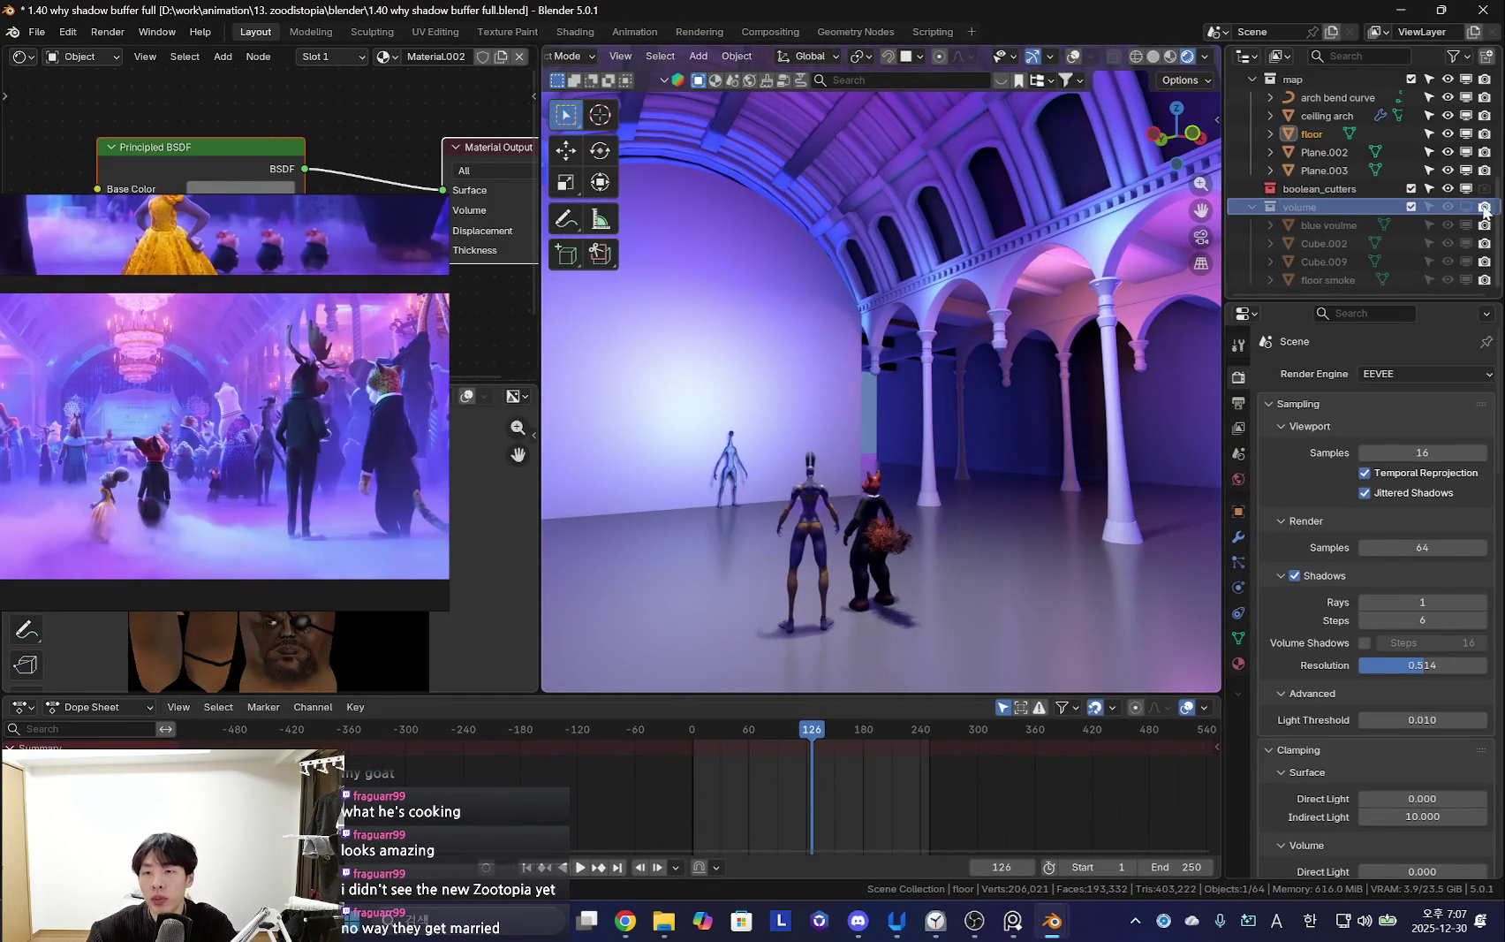
{"action": "middle_click_drag", "start_coordinate": [1094, 497], "coordinate": [937, 582]}
{"action": "scroll", "coordinate": [1009, 497], "scroll_direction": "down", "scroll_amount": 3}
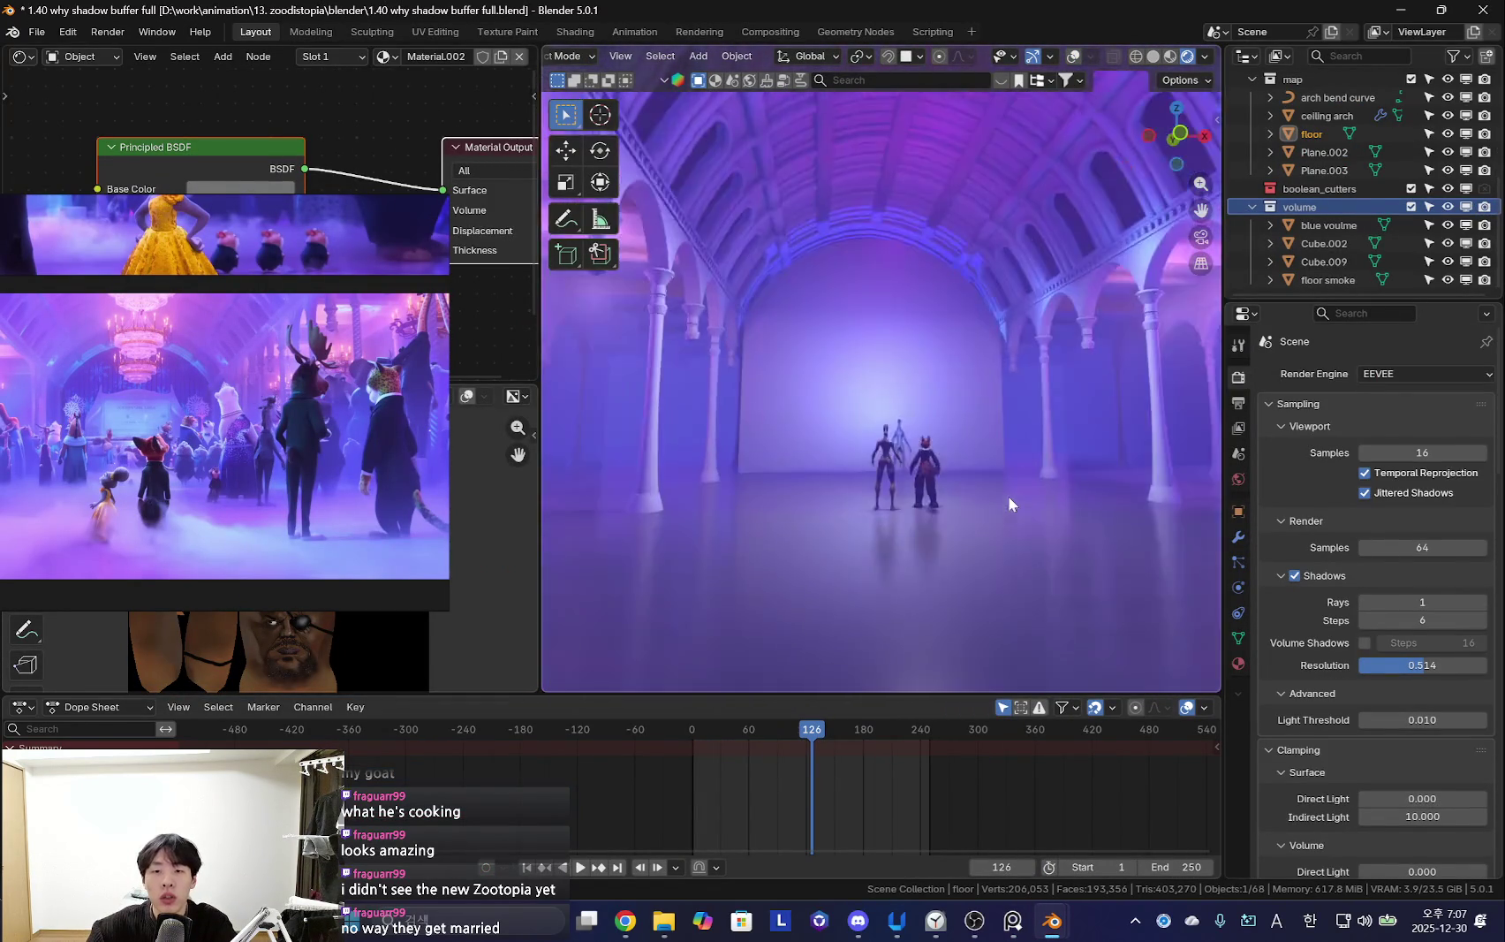
{"action": "scroll", "coordinate": [1023, 509], "scroll_direction": "up", "scroll_amount": 2}
{"action": "mouse_move", "coordinate": [1023, 509]}
{"action": "middle_mouse_down"}
{"action": "mouse_move", "coordinate": [1046, 501]}
{"action": "mouse_move", "coordinate": [976, 468]}
{"action": "mouse_move", "coordinate": [938, 474]}
{"action": "mouse_move", "coordinate": [1130, 513]}
{"action": "mouse_move", "coordinate": [888, 407]}
{"action": "mouse_move", "coordinate": [842, 488]}
{"action": "mouse_move", "coordinate": [1308, 611]}
{"action": "middle_mouse_up"}
{"action": "key", "text": "shift+alt+z"}
Raise Shadows Resolution to 1.000, enlarge the Outliner and select the light.001 collection
{"action": "left_click_drag", "start_coordinate": [1422, 665], "coordinate": [1488, 665]}
{"action": "mouse_move", "coordinate": [920, 468]}
{"action": "middle_mouse_down"}
{"action": "mouse_move", "coordinate": [872, 515]}
{"action": "mouse_move", "coordinate": [896, 526]}
{"action": "mouse_move", "coordinate": [885, 501]}
{"action": "mouse_move", "coordinate": [975, 519]}
{"action": "mouse_move", "coordinate": [891, 502]}
{"action": "mouse_move", "coordinate": [926, 522]}
{"action": "mouse_move", "coordinate": [929, 458]}
{"action": "mouse_move", "coordinate": [1042, 493]}
{"action": "mouse_move", "coordinate": [1098, 484]}
{"action": "mouse_move", "coordinate": [874, 412]}
{"action": "middle_mouse_up"}
{"action": "scroll", "coordinate": [926, 392], "scroll_direction": "up", "scroll_amount": 5}
{"action": "scroll", "coordinate": [1370, 156], "scroll_direction": "up", "scroll_amount": 5}
{"action": "left_click_drag", "start_coordinate": [1323, 305], "coordinate": [1359, 549]}
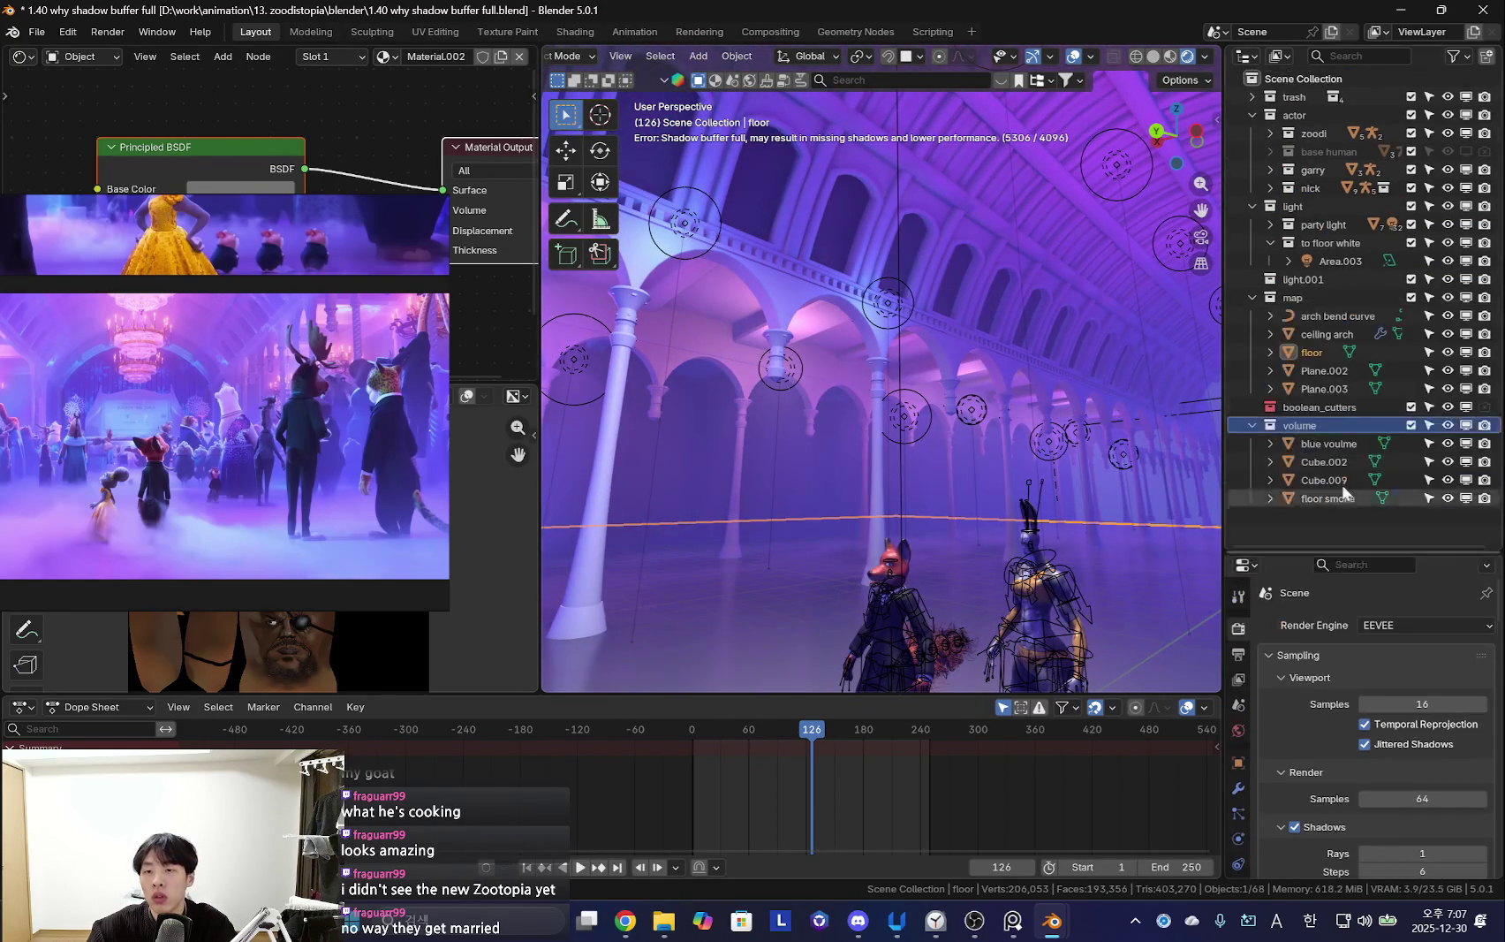
{"action": "left_click", "coordinate": [1294, 281]}
Delete the light.001 collection, then hide and reshow the light collection to compare
{"action": "key", "text": "Delete"}
{"action": "left_click", "coordinate": [1357, 209]}
{"action": "key", "text": "h"}
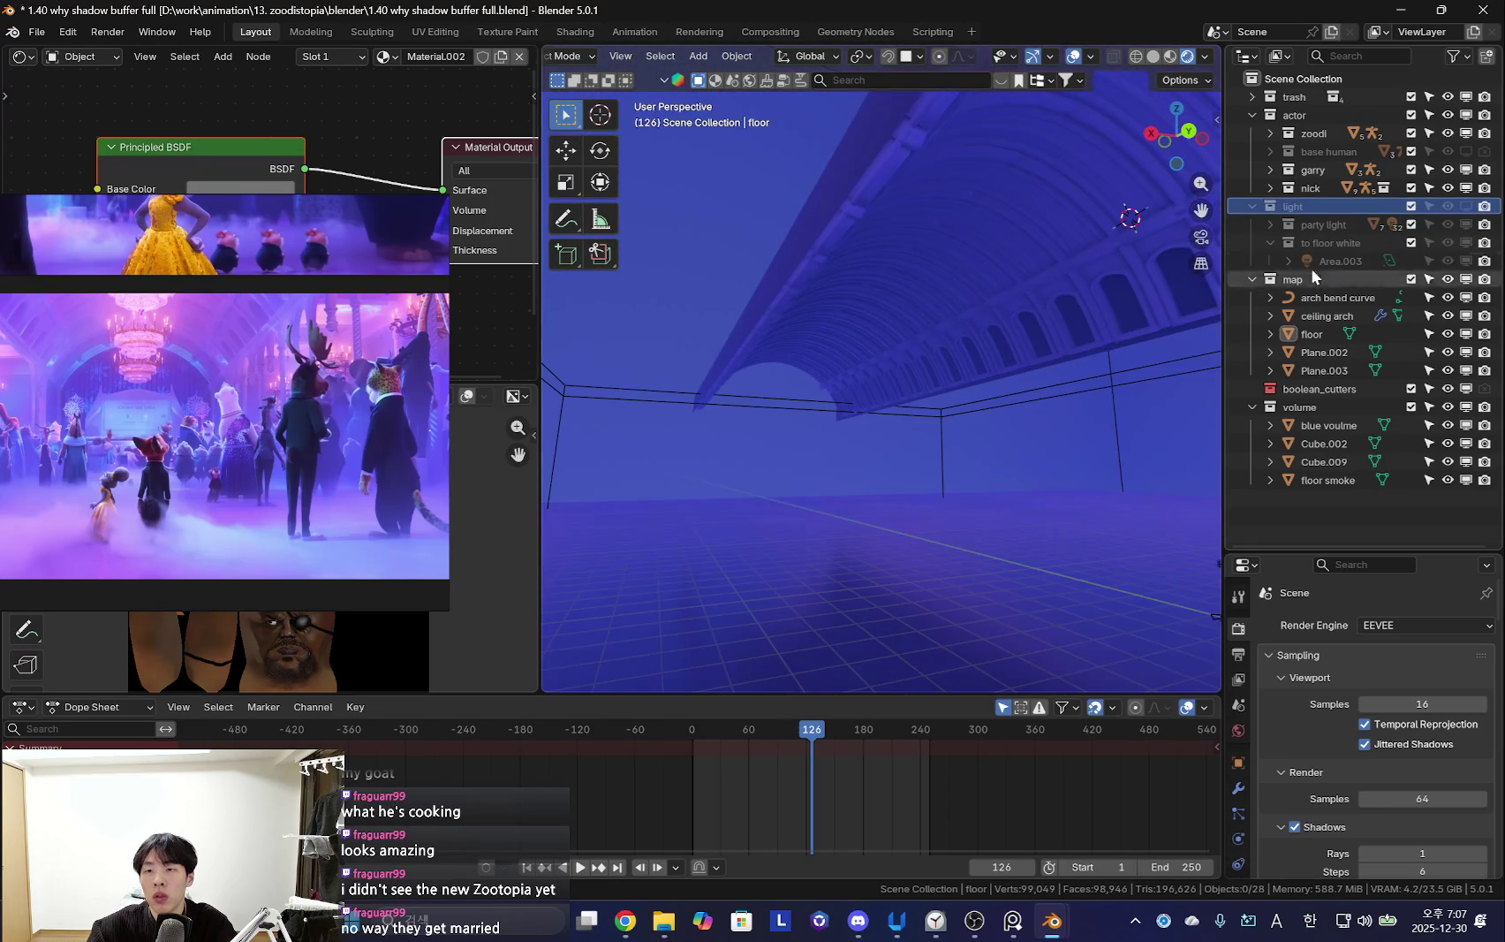
{"action": "left_click", "coordinate": [1448, 206]}
{"action": "left_click", "coordinate": [1298, 242]}
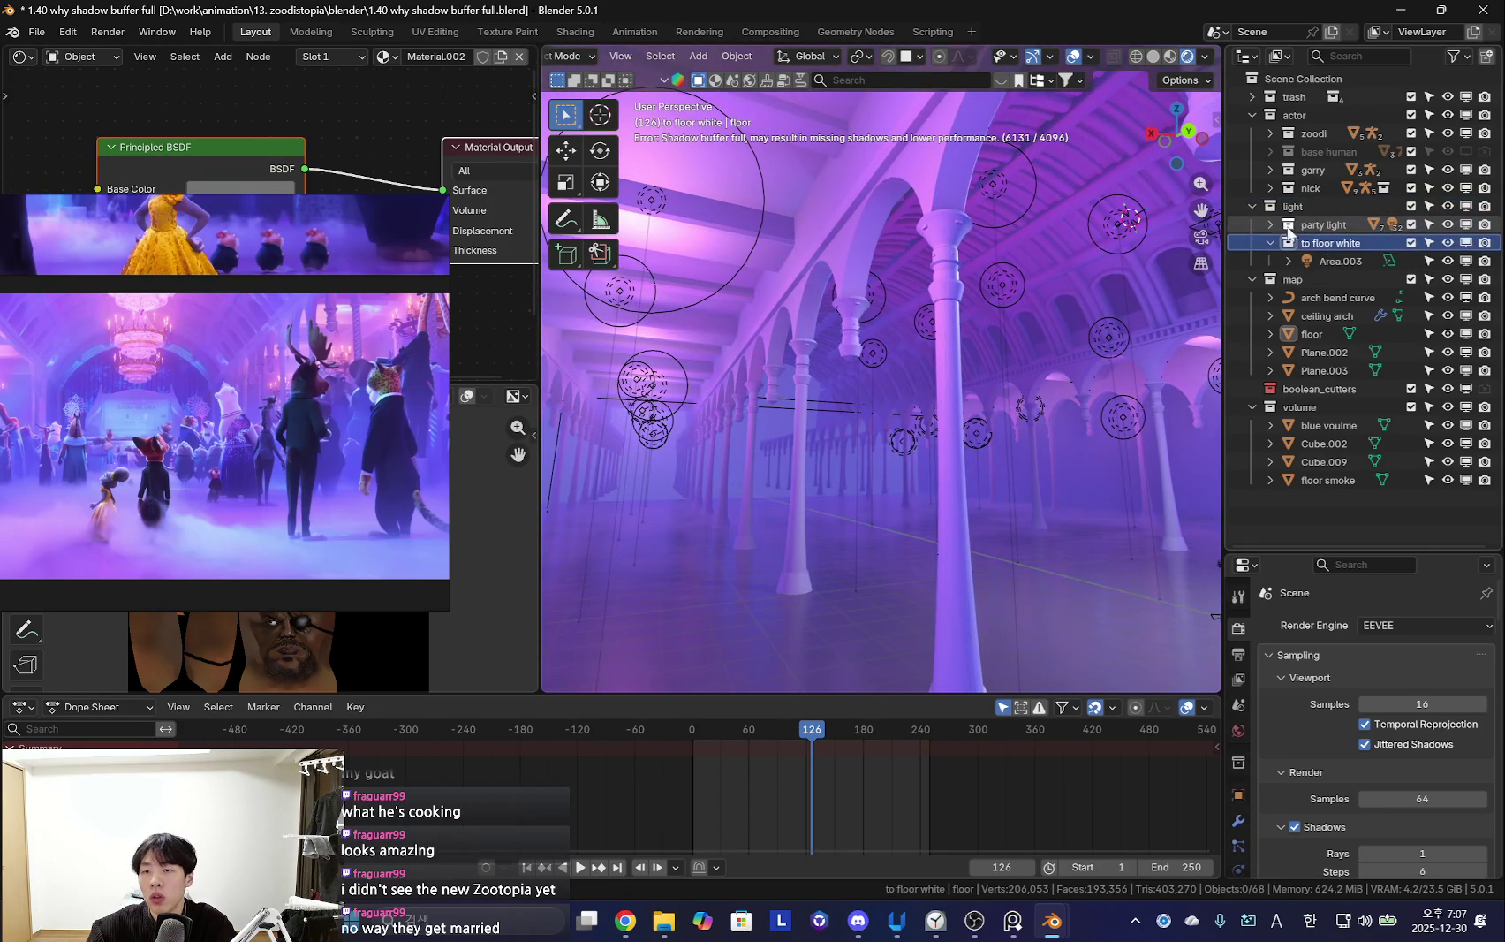
Move Cube.003 through Cube.010 from party light into the map collection
{"action": "left_click", "coordinate": [1270, 225]}
{"action": "left_click", "coordinate": [1341, 298]}
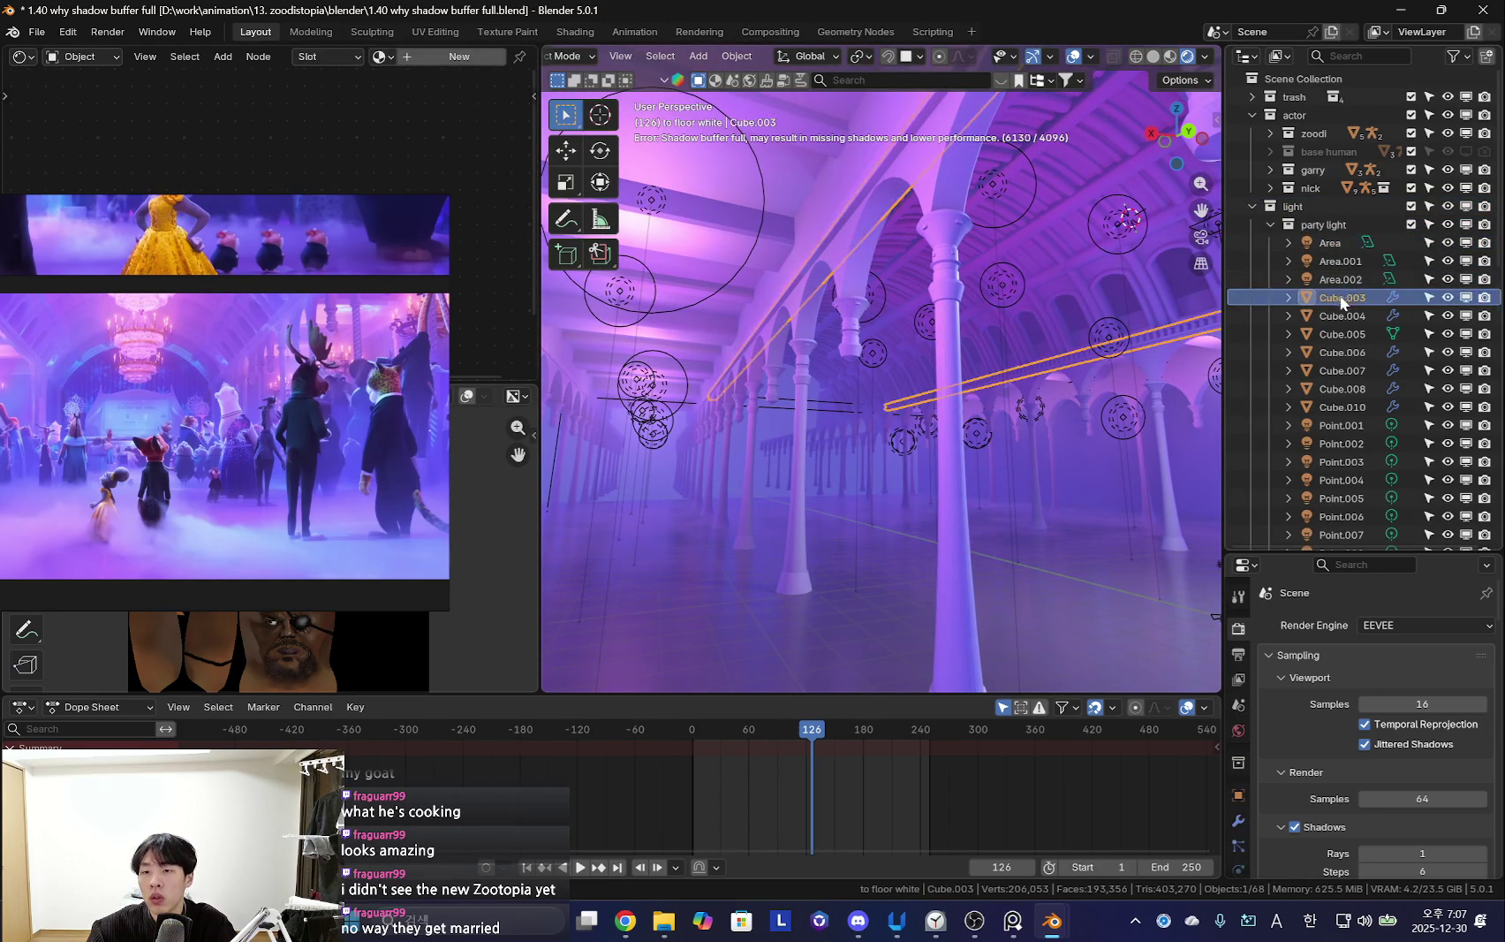
{"action": "left_click", "coordinate": [1343, 408], "text": "shift"}
{"action": "mouse_move", "coordinate": [1335, 300]}
{"action": "left_mouse_down"}
{"action": "mouse_move", "coordinate": [1390, 369]}
{"action": "mouse_move", "coordinate": [1316, 374]}
{"action": "left_mouse_up"}
{"action": "scroll", "coordinate": [1387, 389], "scroll_direction": "down", "scroll_amount": 5}
{"action": "mouse_move", "coordinate": [1016, 380]}
{"action": "middle_mouse_down"}
{"action": "mouse_move", "coordinate": [815, 443]}
{"action": "mouse_move", "coordinate": [970, 467]}
{"action": "mouse_move", "coordinate": [902, 461]}
{"action": "middle_mouse_up"}
{"action": "left_click", "coordinate": [834, 465]}
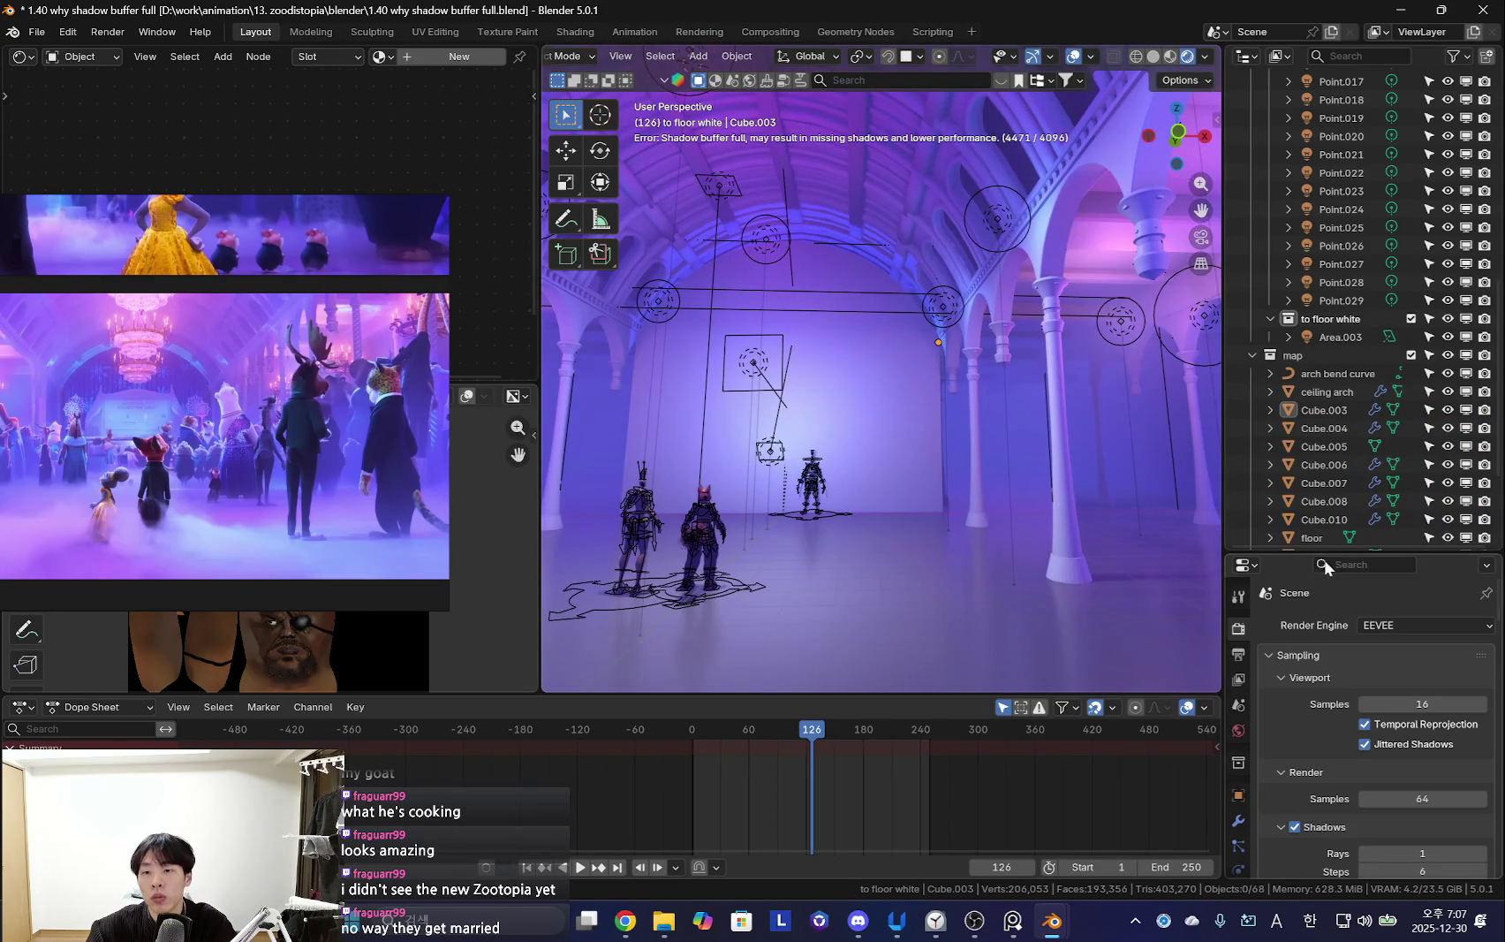
Try raytracing resolutions 1:2 and 1:16, then return it to 1:1
{"action": "left_click_drag", "start_coordinate": [1330, 554], "coordinate": [1334, 252]}
{"action": "mouse_move", "coordinate": [1148, 415]}
{"action": "middle_mouse_down"}
{"action": "mouse_move", "coordinate": [972, 395]}
{"action": "mouse_move", "coordinate": [1148, 441]}
{"action": "middle_mouse_up"}
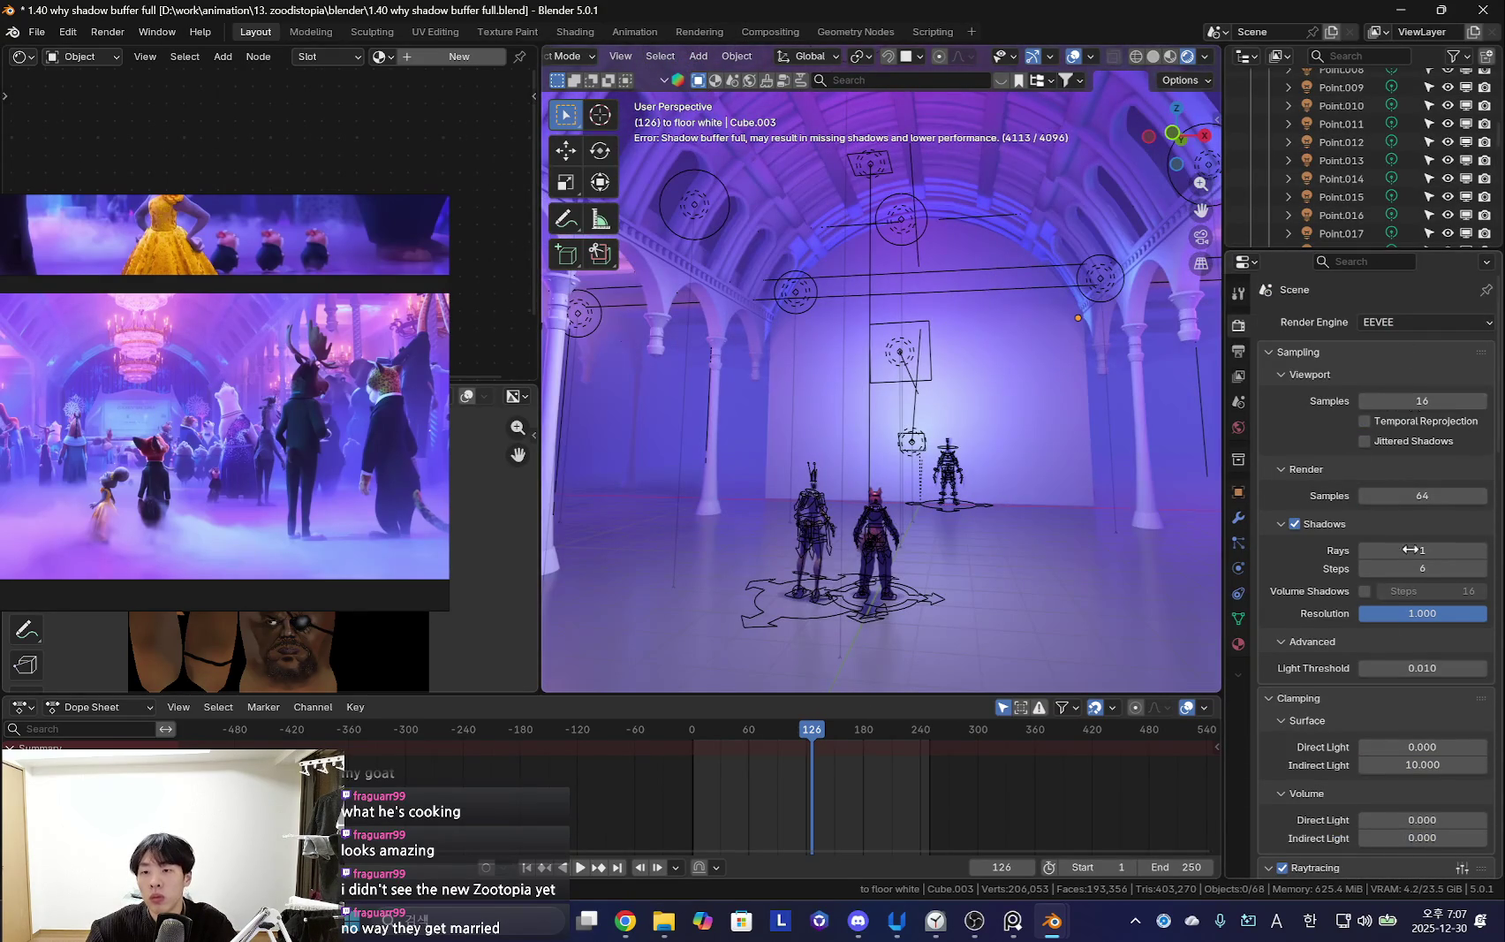
{"action": "scroll", "coordinate": [1418, 473], "scroll_direction": "down", "scroll_amount": 5}
{"action": "scroll", "coordinate": [1385, 627], "scroll_direction": "down", "scroll_amount": 3}
{"action": "left_click", "coordinate": [1401, 678]}
{"action": "mouse_move", "coordinate": [1149, 530]}
{"action": "middle_mouse_down"}
{"action": "mouse_move", "coordinate": [1000, 516]}
{"action": "mouse_move", "coordinate": [1149, 547]}
{"action": "middle_mouse_up"}
{"action": "left_click", "coordinate": [1440, 638]}
{"action": "left_click", "coordinate": [1378, 740]}
{"action": "left_click", "coordinate": [1423, 661]}
{"action": "middle_click_drag", "start_coordinate": [1220, 610], "coordinate": [1206, 612]}
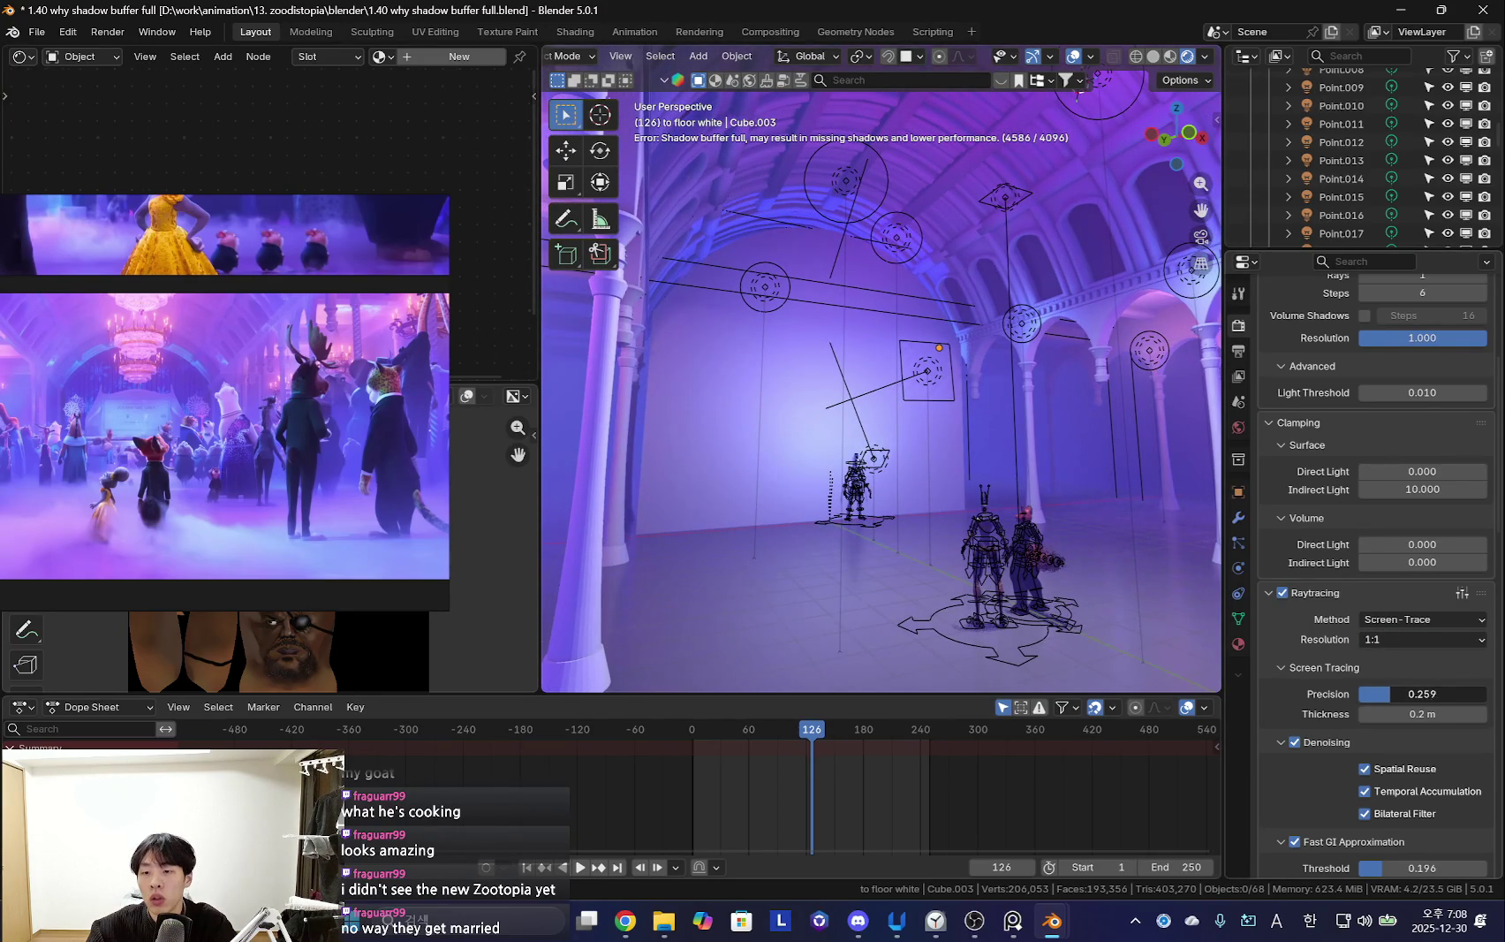
Set the Fast GI threshold to 0.000 after trying 1.000, 0.473 and 0.176
{"action": "scroll", "coordinate": [1401, 775], "scroll_direction": "down", "scroll_amount": 5}
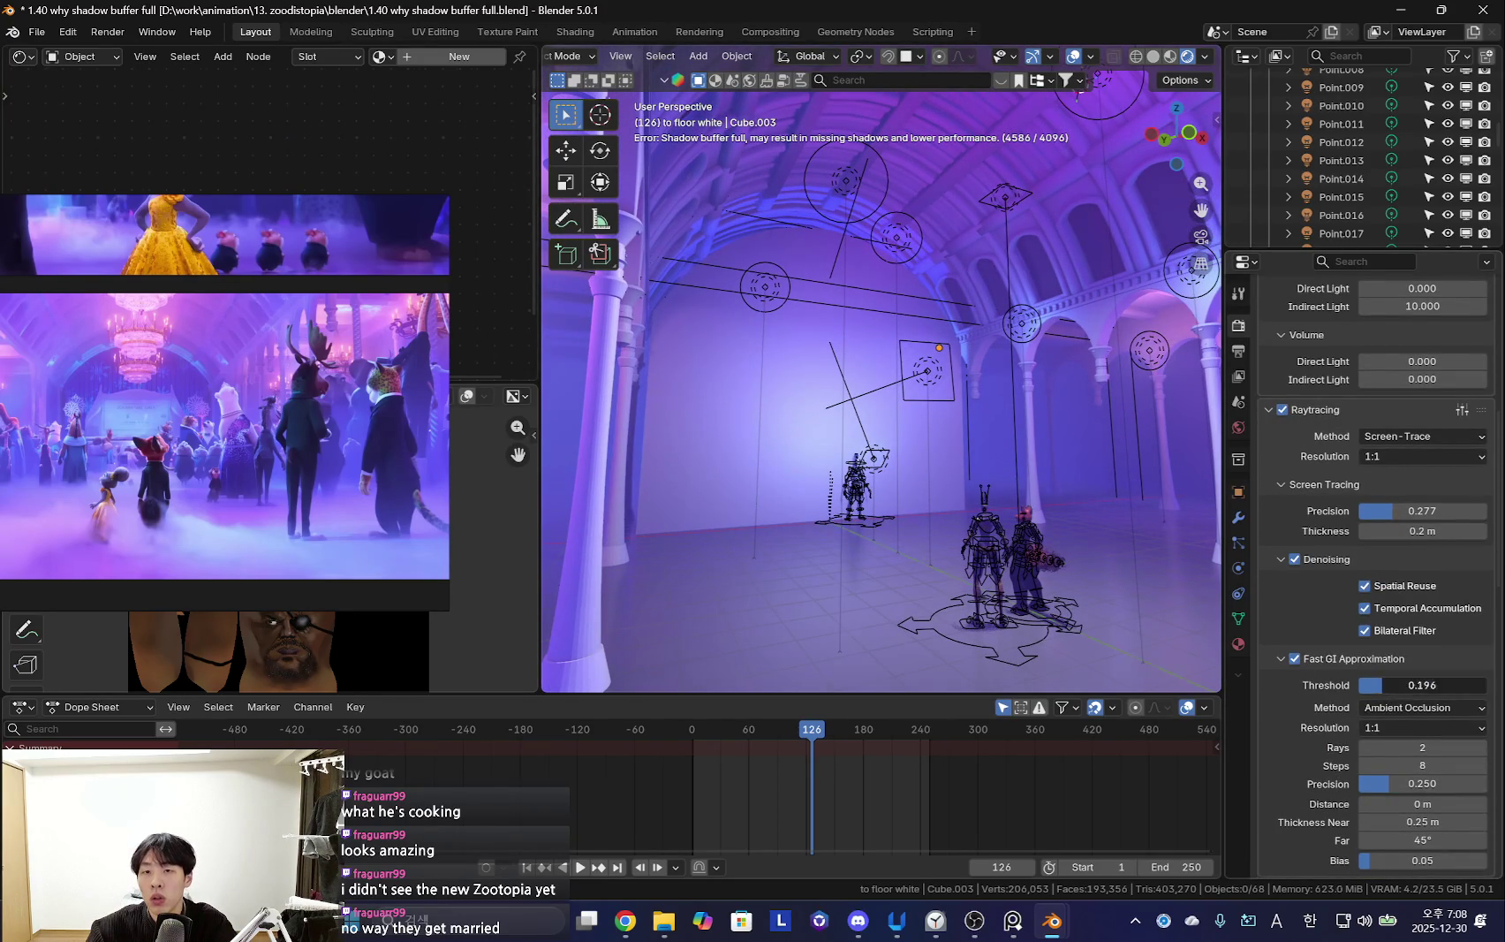
{"action": "left_click_drag", "start_coordinate": [1395, 690], "coordinate": [1493, 686]}
{"action": "middle_click_drag", "start_coordinate": [981, 547], "coordinate": [1038, 545]}
{"action": "mouse_move", "coordinate": [1430, 686]}
{"action": "left_mouse_down"}
{"action": "mouse_move", "coordinate": [1352, 687]}
{"action": "mouse_move", "coordinate": [1380, 683]}
{"action": "left_mouse_up"}
{"action": "middle_click_drag", "start_coordinate": [1193, 609], "coordinate": [939, 518]}
{"action": "scroll", "coordinate": [968, 504], "scroll_direction": "up", "scroll_amount": 3}
{"action": "left_click_drag", "start_coordinate": [1378, 684], "coordinate": [1343, 686]}
{"action": "scroll", "coordinate": [1076, 570], "scroll_direction": "down", "scroll_amount": 3}
{"action": "mouse_move", "coordinate": [1076, 571]}
{"action": "middle_mouse_down"}
{"action": "mouse_move", "coordinate": [794, 509]}
{"action": "mouse_move", "coordinate": [805, 466]}
{"action": "mouse_move", "coordinate": [787, 498]}
{"action": "mouse_move", "coordinate": [920, 512]}
{"action": "mouse_move", "coordinate": [1027, 435]}
{"action": "mouse_move", "coordinate": [989, 512]}
{"action": "middle_mouse_up"}
{"action": "left_click", "coordinate": [794, 509]}
{"action": "key", "text": "shift+alt+z"}
{"action": "key", "text": "shift+alt+z"}
{"action": "key", "text": "shift+alt+z"}
Lower the floor material roughness to 0.122 with the volume fog temporarily hidden
{"action": "scroll", "coordinate": [1440, 179], "scroll_direction": "down", "scroll_amount": 4}
{"action": "scroll", "coordinate": [1440, 180], "scroll_direction": "down", "scroll_amount": 2}
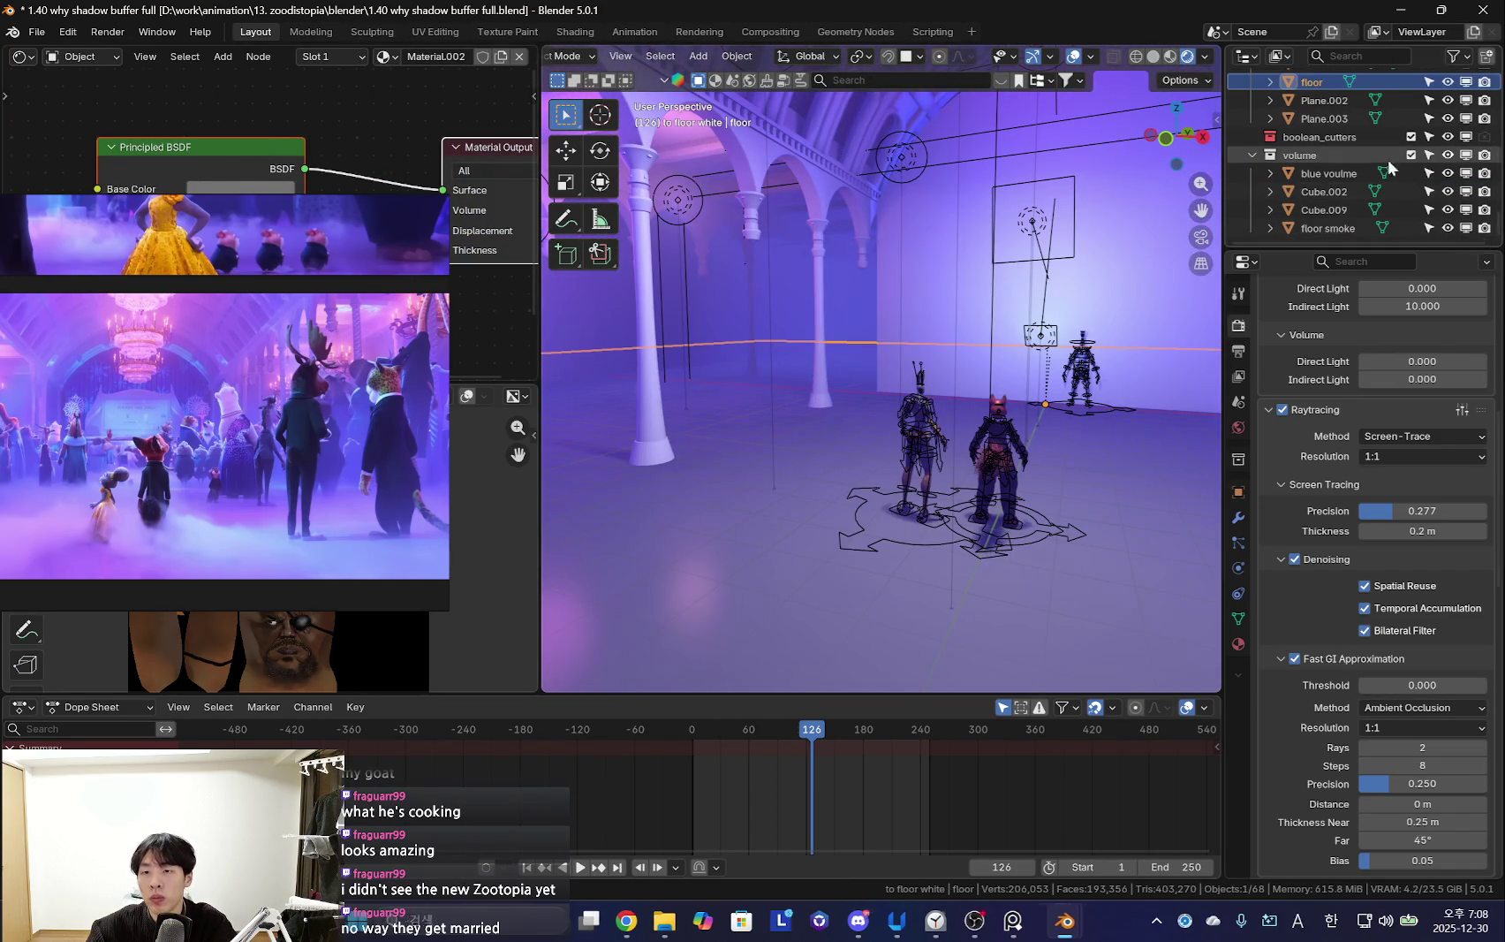
{"action": "left_click", "coordinate": [1448, 155]}
{"action": "middle_click_drag", "start_coordinate": [884, 460], "coordinate": [958, 493]}
{"action": "key", "text": "shift+alt+z"}
{"action": "key", "text": "shift+alt+z"}
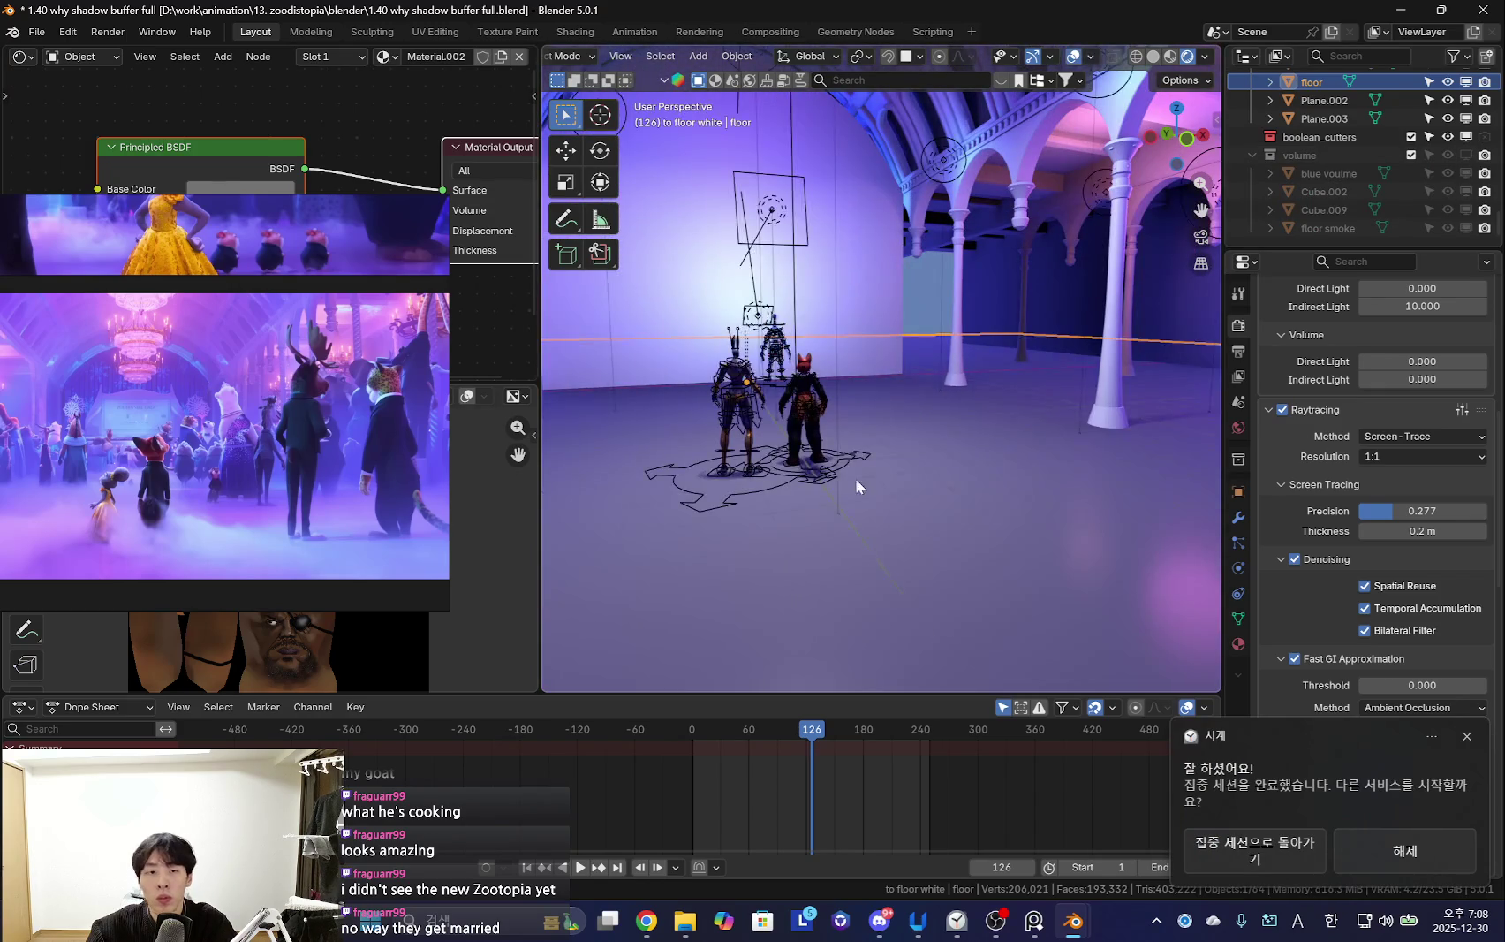
{"action": "left_click_drag", "start_coordinate": [221, 265], "coordinate": [220, 548]}
{"action": "left_click_drag", "start_coordinate": [253, 234], "coordinate": [223, 234]}
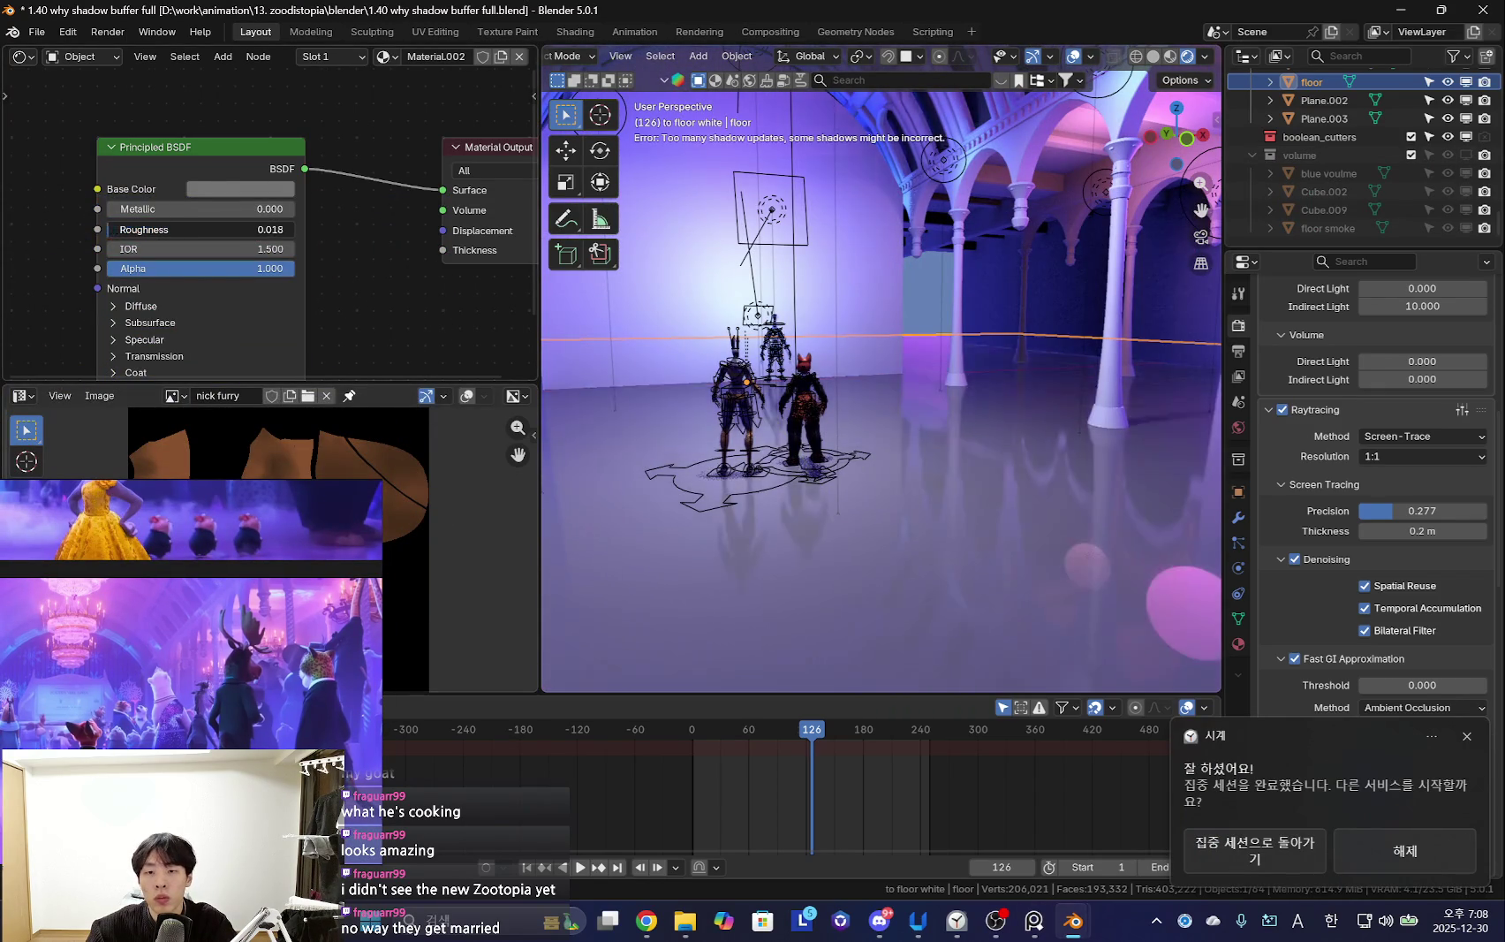
{"action": "left_click_drag", "start_coordinate": [222, 229], "coordinate": [228, 229]}
{"action": "key", "text": "shift+alt+z"}
{"action": "mouse_move", "coordinate": [1077, 457]}
{"action": "middle_mouse_down"}
{"action": "mouse_move", "coordinate": [966, 489]}
{"action": "mouse_move", "coordinate": [991, 487]}
{"action": "mouse_move", "coordinate": [1018, 425]}
{"action": "mouse_move", "coordinate": [1038, 498]}
{"action": "mouse_move", "coordinate": [742, 526]}
{"action": "mouse_move", "coordinate": [939, 509]}
{"action": "mouse_move", "coordinate": [840, 503]}
{"action": "mouse_move", "coordinate": [1040, 516]}
{"action": "mouse_move", "coordinate": [952, 541]}
{"action": "mouse_move", "coordinate": [792, 499]}
{"action": "middle_mouse_up"}
{"action": "left_click", "coordinate": [1466, 155]}
{"action": "key", "text": "shift+alt+z"}
Play the animation while hiding and unhiding the volume collection
{"action": "key", "text": "space"}
{"action": "key", "text": "shift+alt+z"}
{"action": "key", "text": "space"}
{"action": "left_click", "coordinate": [1392, 157]}
{"action": "key", "text": "h"}
{"action": "key", "text": "space"}
{"action": "mouse_move", "coordinate": [884, 460]}
{"action": "middle_mouse_down"}
{"action": "mouse_move", "coordinate": [839, 477]}
{"action": "mouse_move", "coordinate": [778, 468]}
{"action": "mouse_move", "coordinate": [927, 459]}
{"action": "middle_mouse_up"}
{"action": "key", "text": "shift+alt+z"}
{"action": "key", "text": "space"}
{"action": "key", "text": "alt+h"}
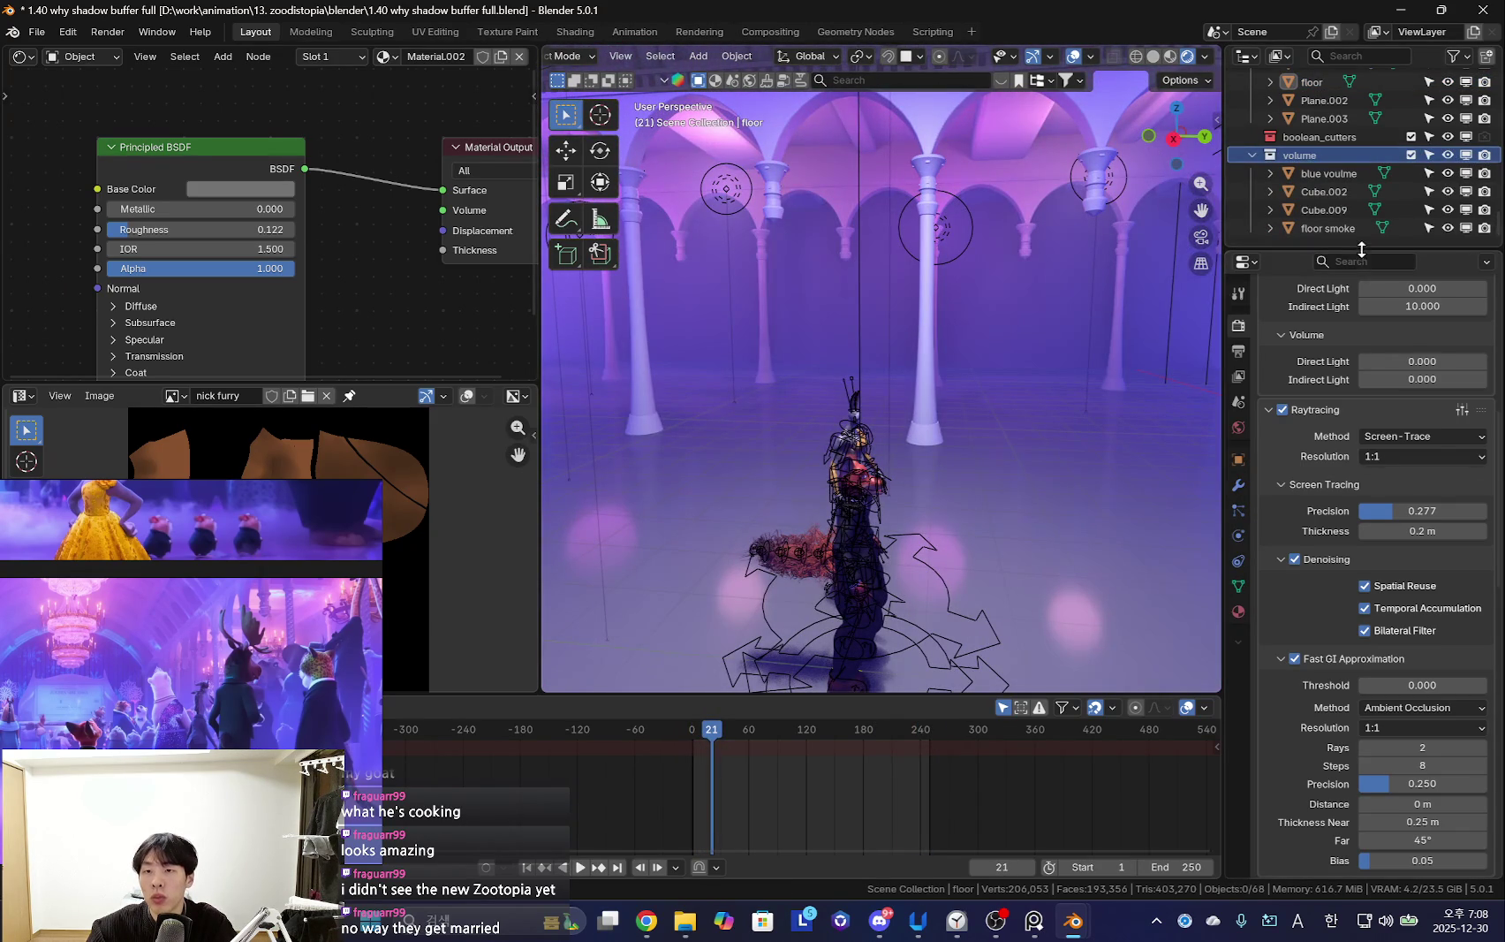
Make the Outliner panel taller
{"action": "left_click_drag", "start_coordinate": [1362, 250], "coordinate": [1361, 352]}
{"action": "left_click", "coordinate": [1298, 239]}
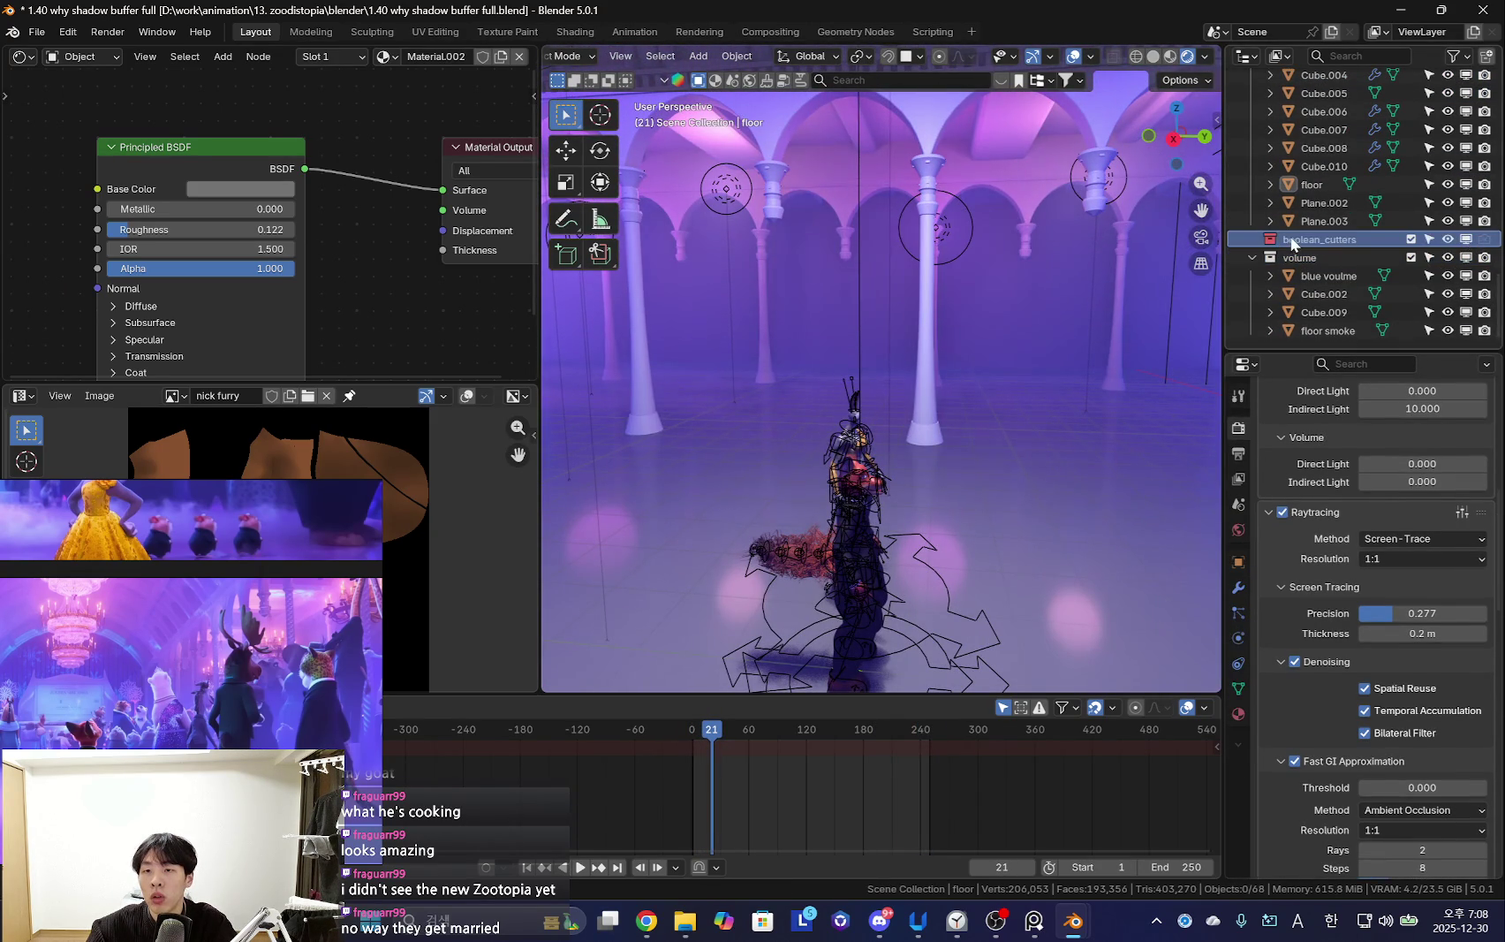
{"action": "scroll", "coordinate": [1316, 265], "scroll_direction": "up", "scroll_amount": 3}
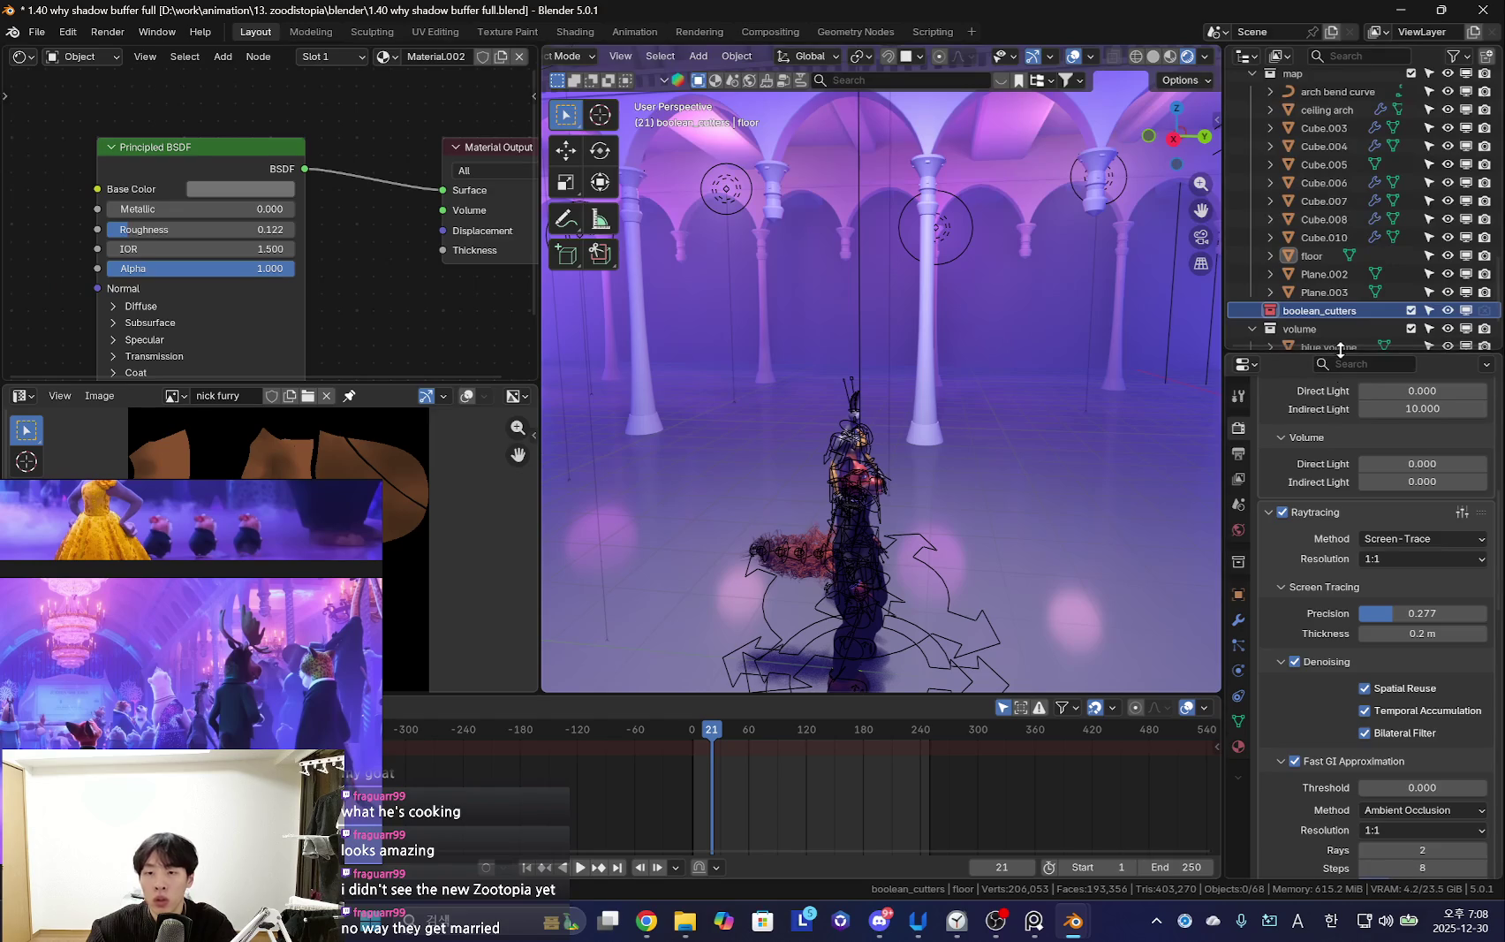
{"action": "left_click_drag", "start_coordinate": [1340, 350], "coordinate": [1374, 465]}
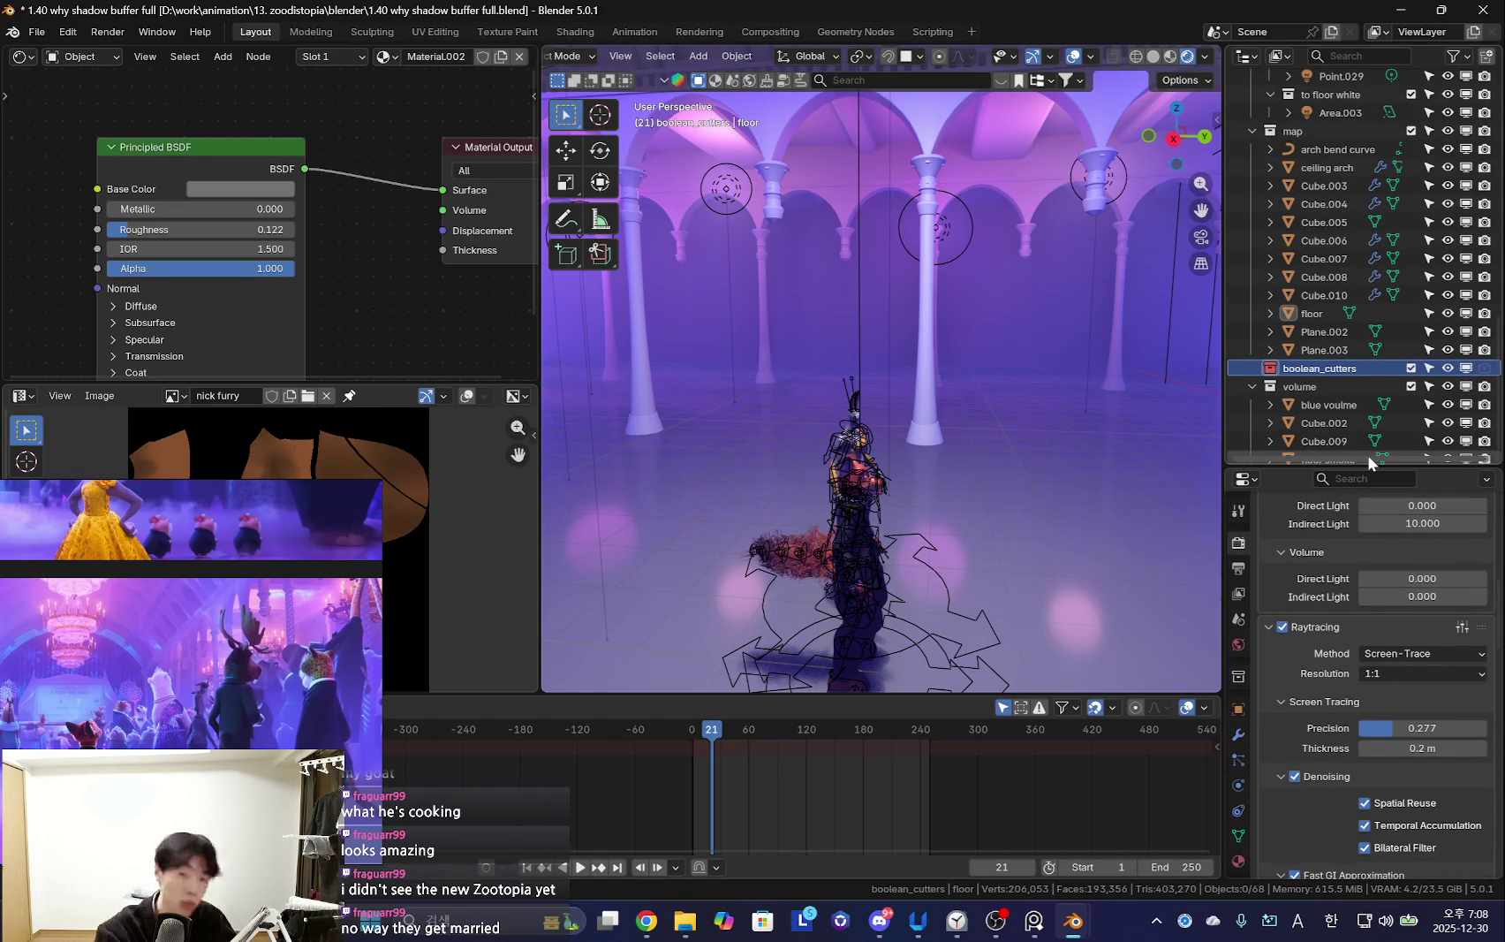
{"action": "scroll", "coordinate": [1360, 353], "scroll_direction": "up", "scroll_amount": 8}
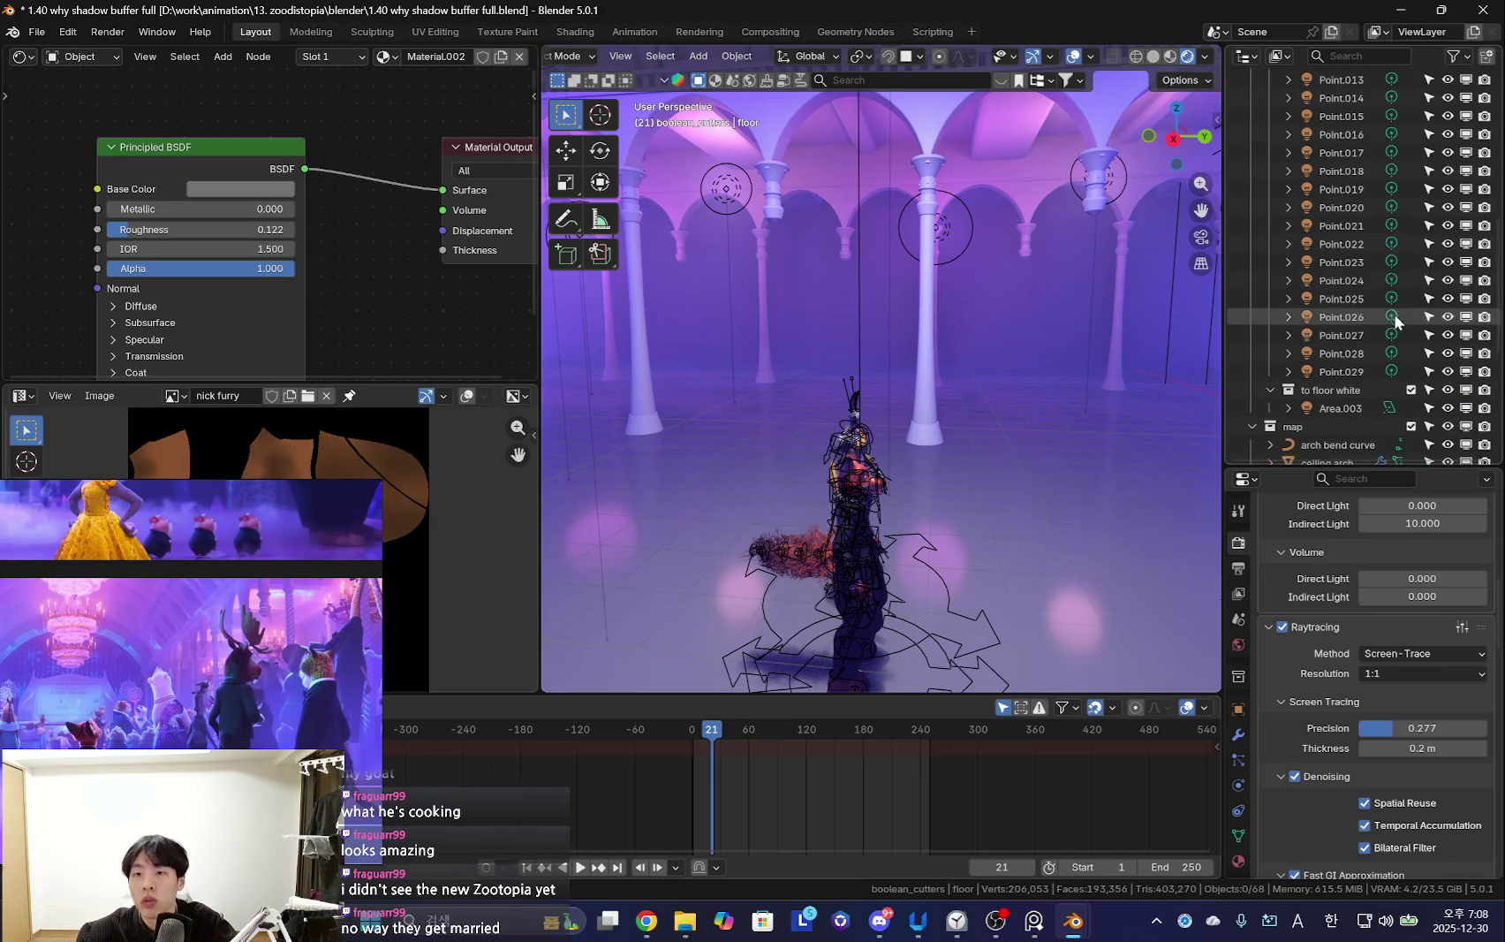
Select the Point.023 light and orbit to a front view of the characters
{"action": "left_click", "coordinate": [1342, 262]}
{"action": "mouse_move", "coordinate": [963, 479]}
{"action": "middle_mouse_down"}
{"action": "mouse_move", "coordinate": [976, 497]}
{"action": "mouse_move", "coordinate": [921, 416]}
{"action": "mouse_move", "coordinate": [939, 511]}
{"action": "mouse_move", "coordinate": [1018, 434]}
{"action": "mouse_move", "coordinate": [867, 402]}
{"action": "mouse_move", "coordinate": [1033, 415]}
{"action": "mouse_move", "coordinate": [988, 459]}
{"action": "mouse_move", "coordinate": [870, 450]}
{"action": "mouse_move", "coordinate": [977, 530]}
{"action": "mouse_move", "coordinate": [910, 460]}
{"action": "mouse_move", "coordinate": [993, 505]}
{"action": "middle_mouse_up"}
{"action": "key", "text": "shift+alt+z"}
{"action": "key", "text": "shift+alt+z"}
{"action": "scroll", "coordinate": [1380, 579], "scroll_direction": "down", "scroll_amount": 3}
{"action": "scroll", "coordinate": [1377, 660], "scroll_direction": "down", "scroll_amount": 4}
{"action": "scroll", "coordinate": [1382, 618], "scroll_direction": "up", "scroll_amount": 5}
{"action": "mouse_move", "coordinate": [1060, 530]}
{"action": "middle_mouse_down"}
{"action": "mouse_move", "coordinate": [994, 511]}
{"action": "mouse_move", "coordinate": [1133, 578]}
{"action": "mouse_move", "coordinate": [994, 524]}
{"action": "mouse_move", "coordinate": [1043, 548]}
{"action": "middle_mouse_up"}
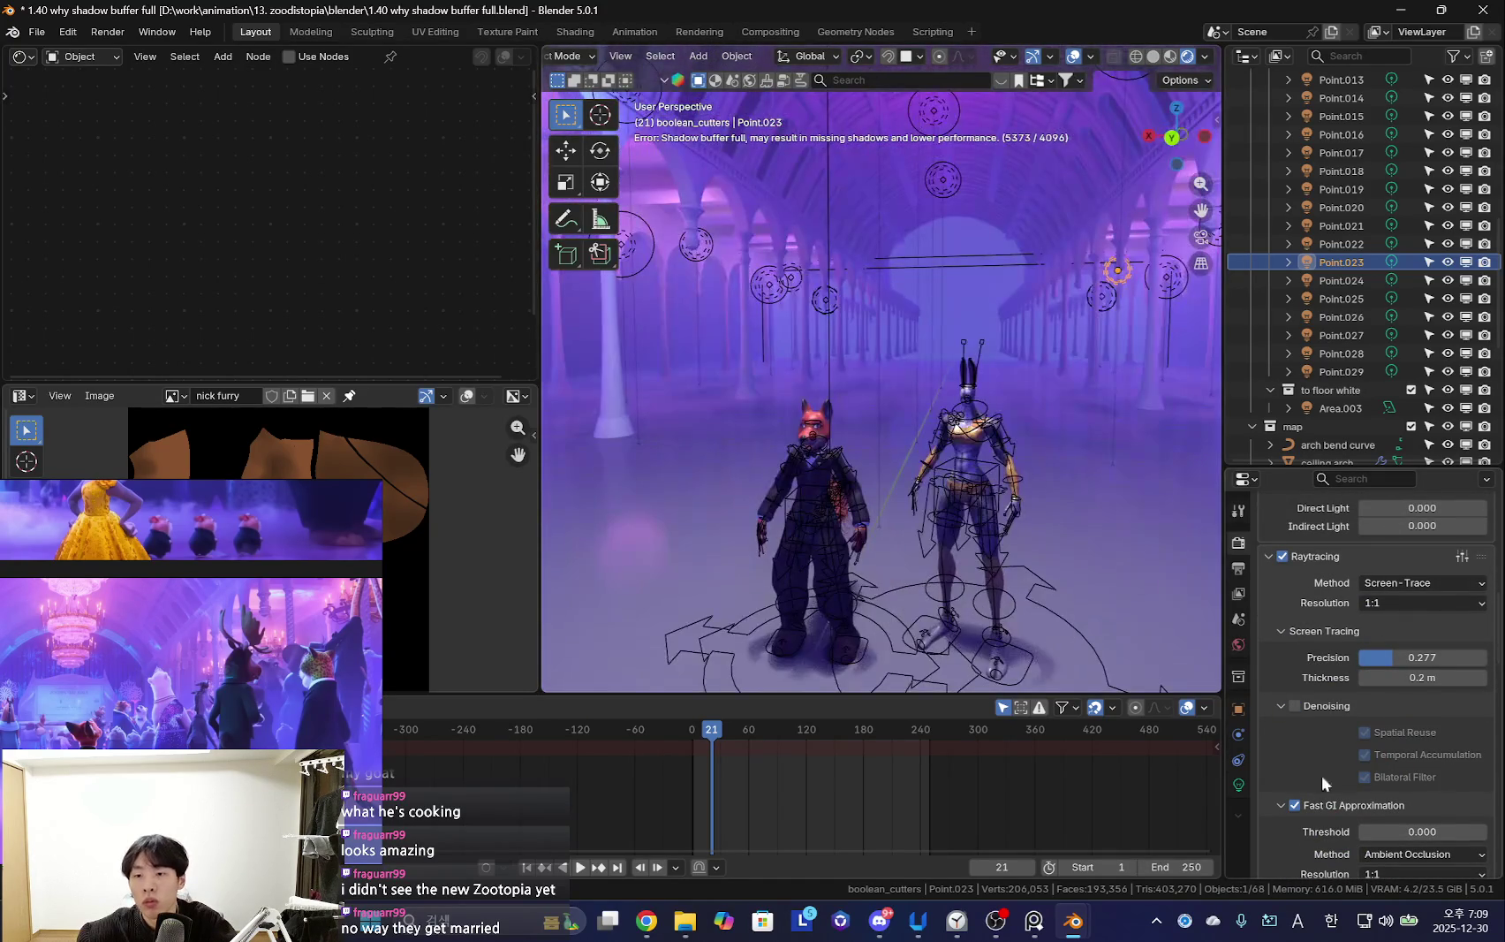
{"action": "scroll", "coordinate": [1399, 728], "scroll_direction": "down", "scroll_amount": 5}
{"action": "scroll", "coordinate": [1399, 672], "scroll_direction": "down", "scroll_amount": 2}
Set Fast GI resolution to 1:8 after trying 1:2
{"action": "left_click", "coordinate": [1403, 621]}
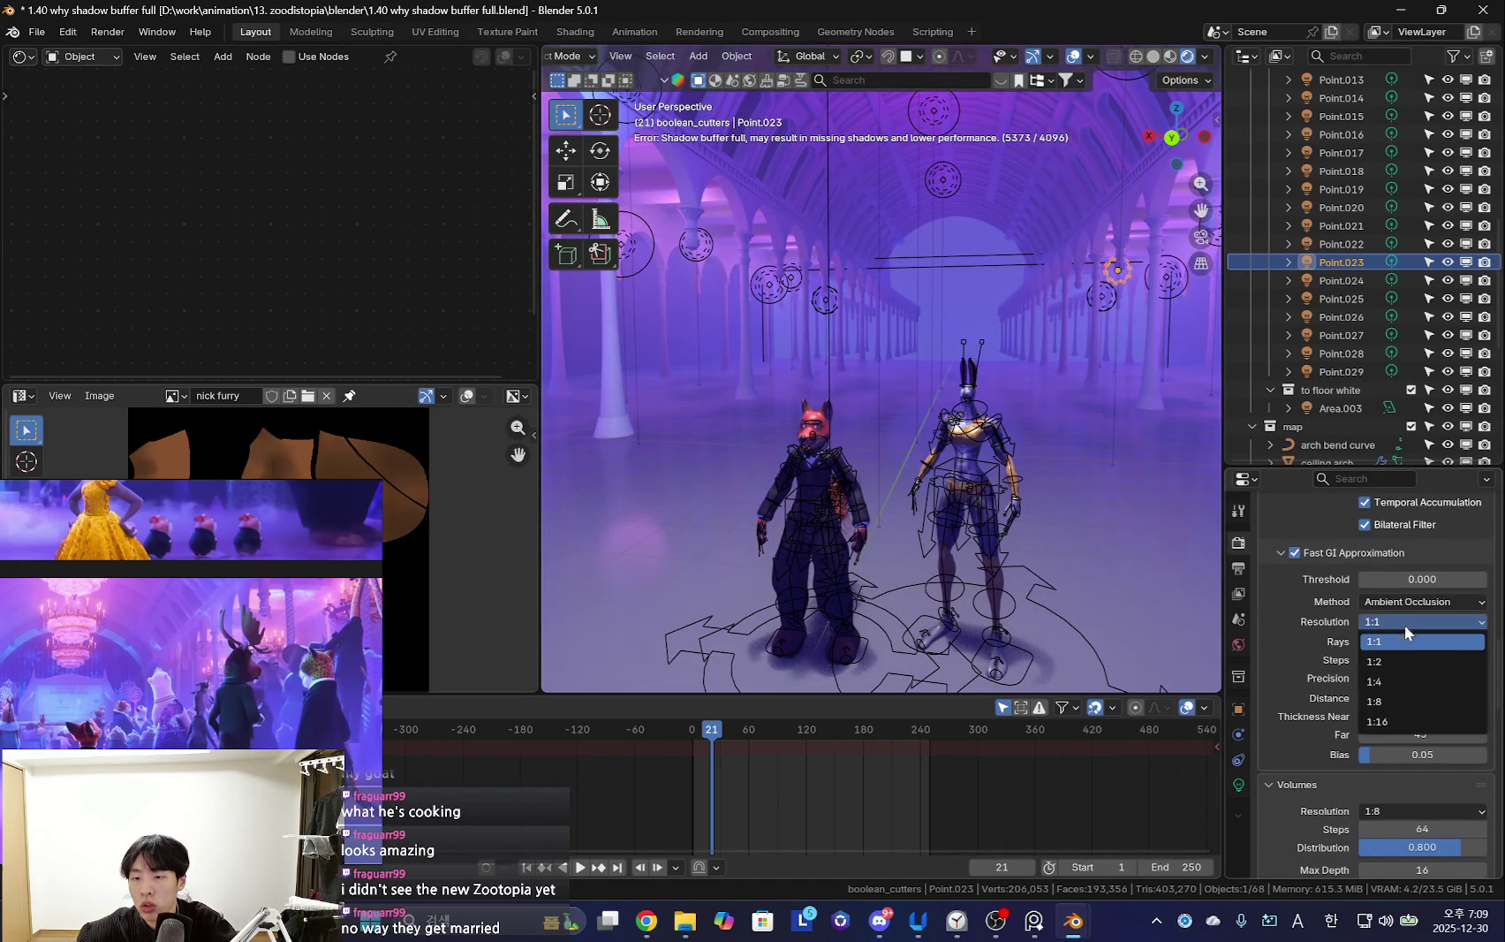
{"action": "left_click", "coordinate": [1398, 662]}
{"action": "middle_click_drag", "start_coordinate": [1112, 537], "coordinate": [1175, 531]}
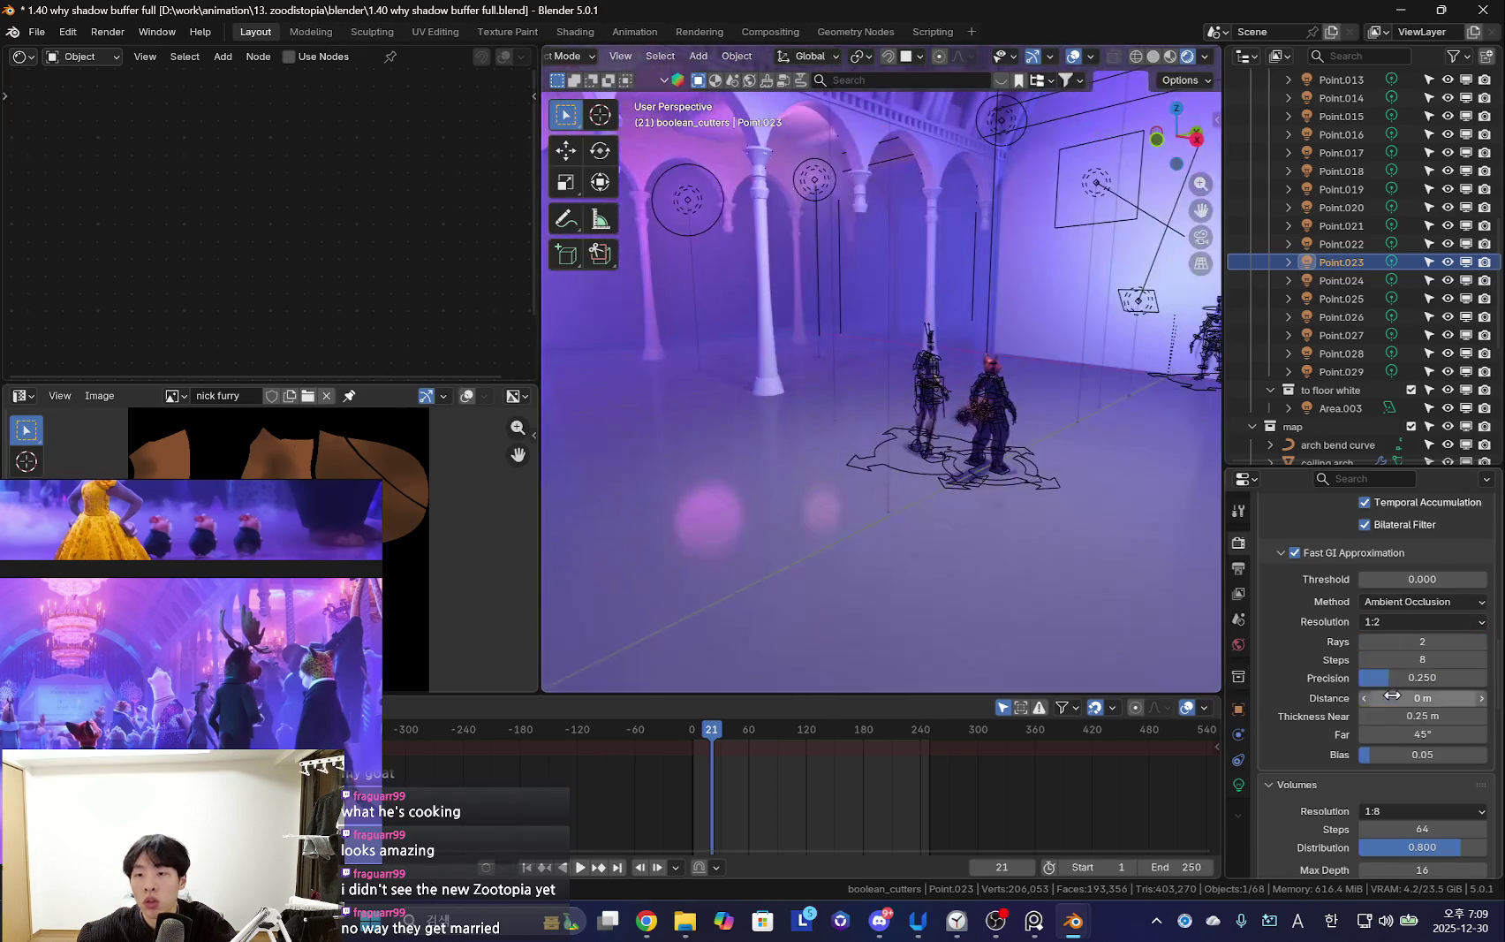
{"action": "left_click", "coordinate": [1416, 624]}
{"action": "left_click", "coordinate": [1403, 701]}
{"action": "middle_click_drag", "start_coordinate": [998, 503], "coordinate": [1215, 610]}
{"action": "left_click", "coordinate": [1387, 622]}
{"action": "left_click", "coordinate": [1408, 645]}
Try volume resolution 1:16, then put it back to 1:8
{"action": "scroll", "coordinate": [1392, 704], "scroll_direction": "down", "scroll_amount": 3}
{"action": "scroll", "coordinate": [1384, 707], "scroll_direction": "down", "scroll_amount": 2}
{"action": "left_click", "coordinate": [1403, 634]}
{"action": "left_click", "coordinate": [1374, 734]}
{"action": "middle_click_drag", "start_coordinate": [1016, 530], "coordinate": [1094, 535]}
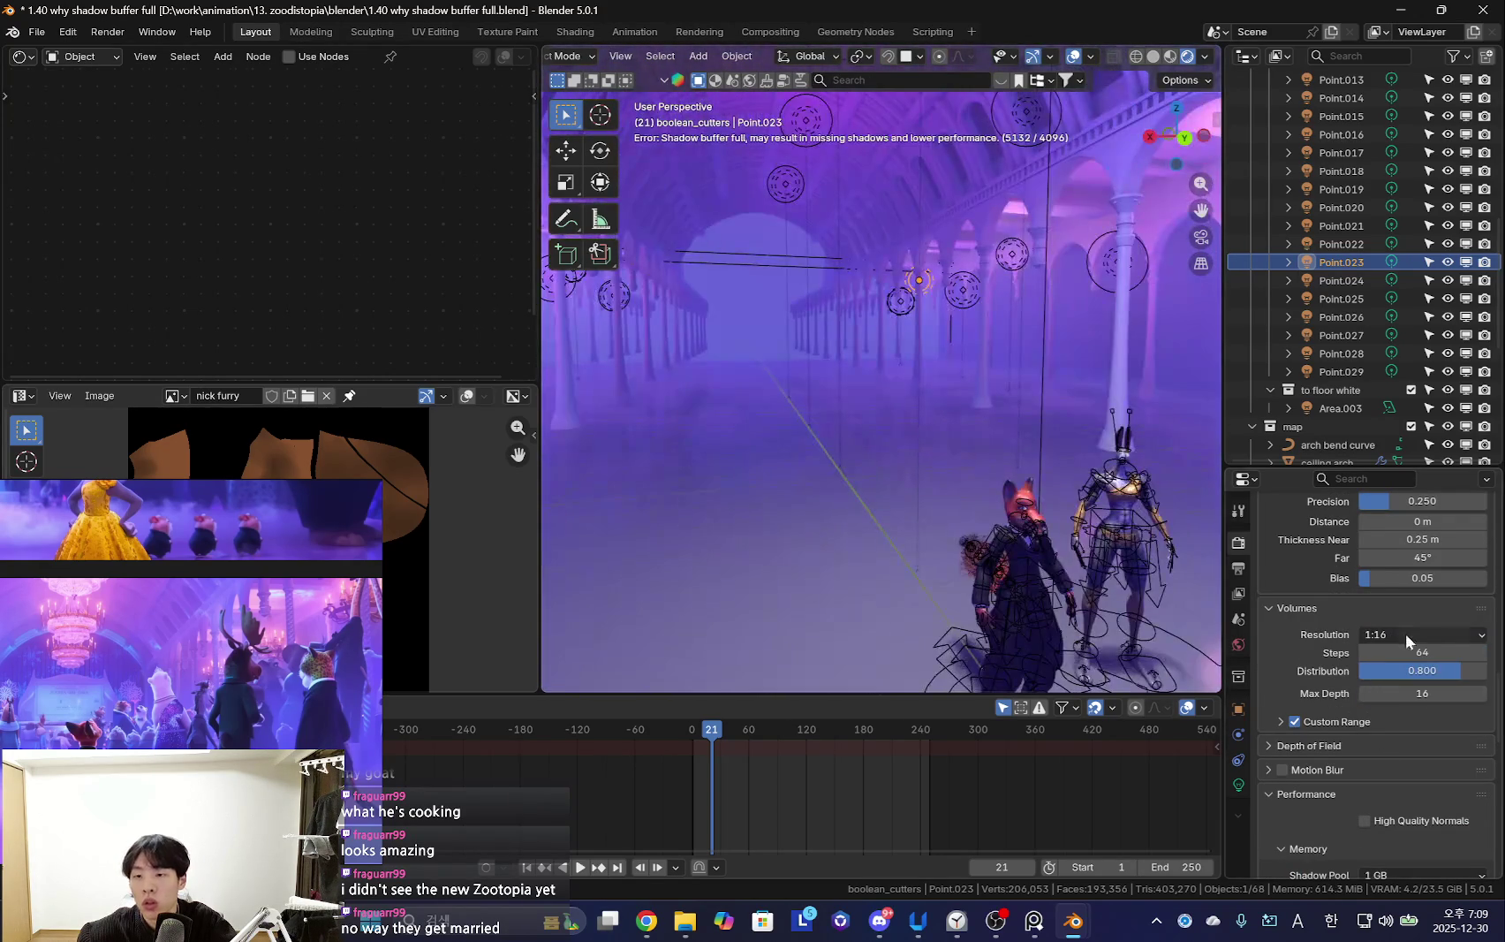
{"action": "left_click", "coordinate": [1407, 715]}
Try viewport pixel sizes 8x and 1x, then set Pixel Size to Automatic
{"action": "scroll", "coordinate": [1338, 743], "scroll_direction": "down", "scroll_amount": 2}
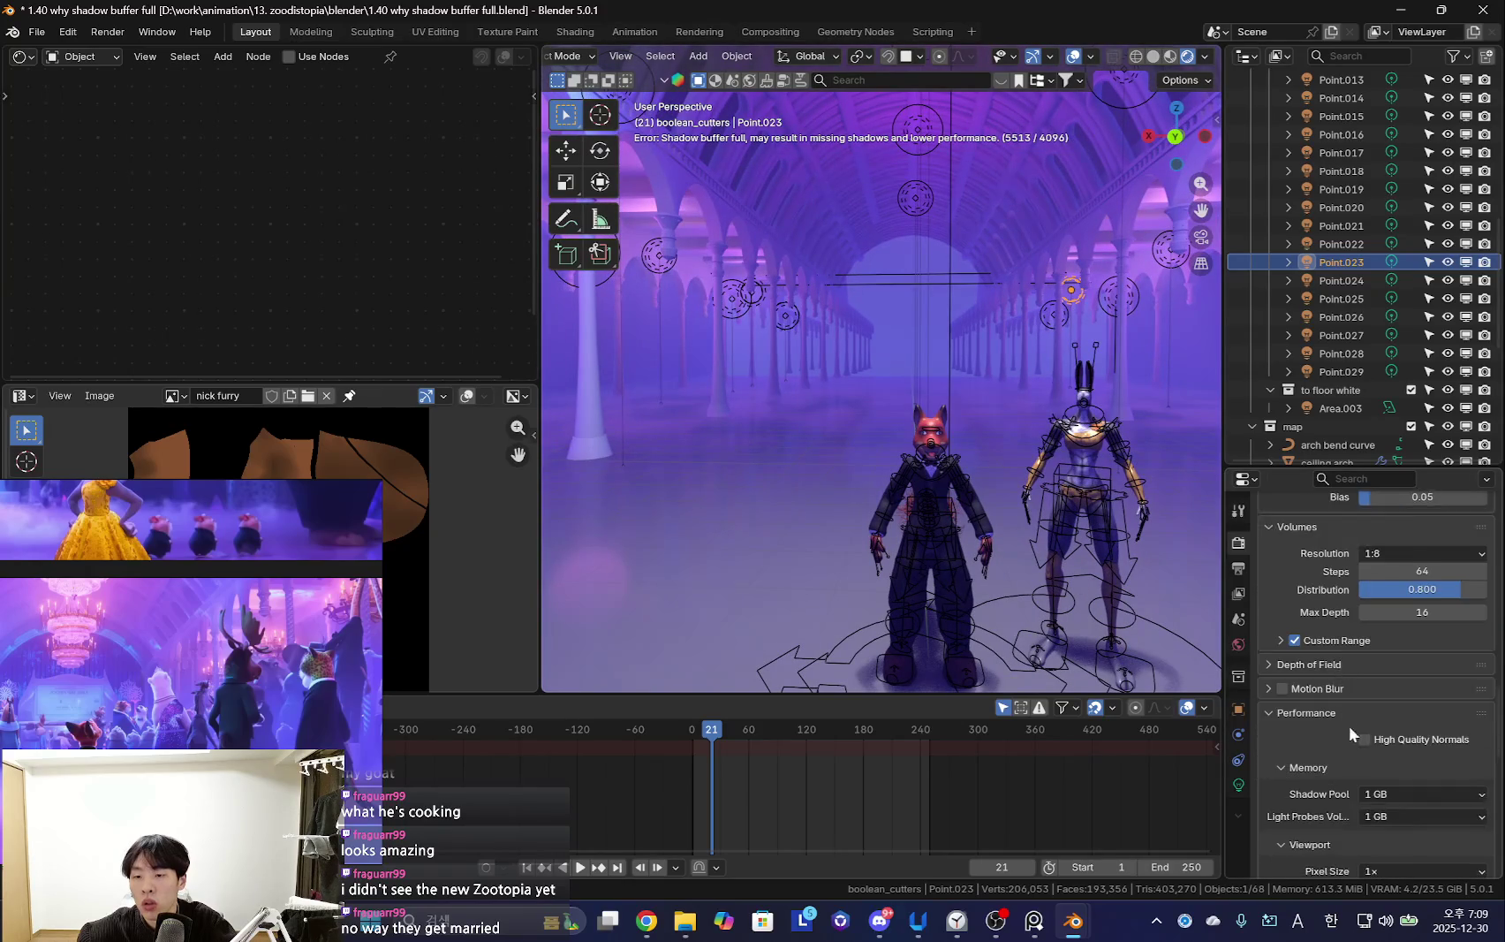
{"action": "scroll", "coordinate": [1345, 719], "scroll_direction": "down", "scroll_amount": 2}
{"action": "left_click", "coordinate": [1375, 686]}
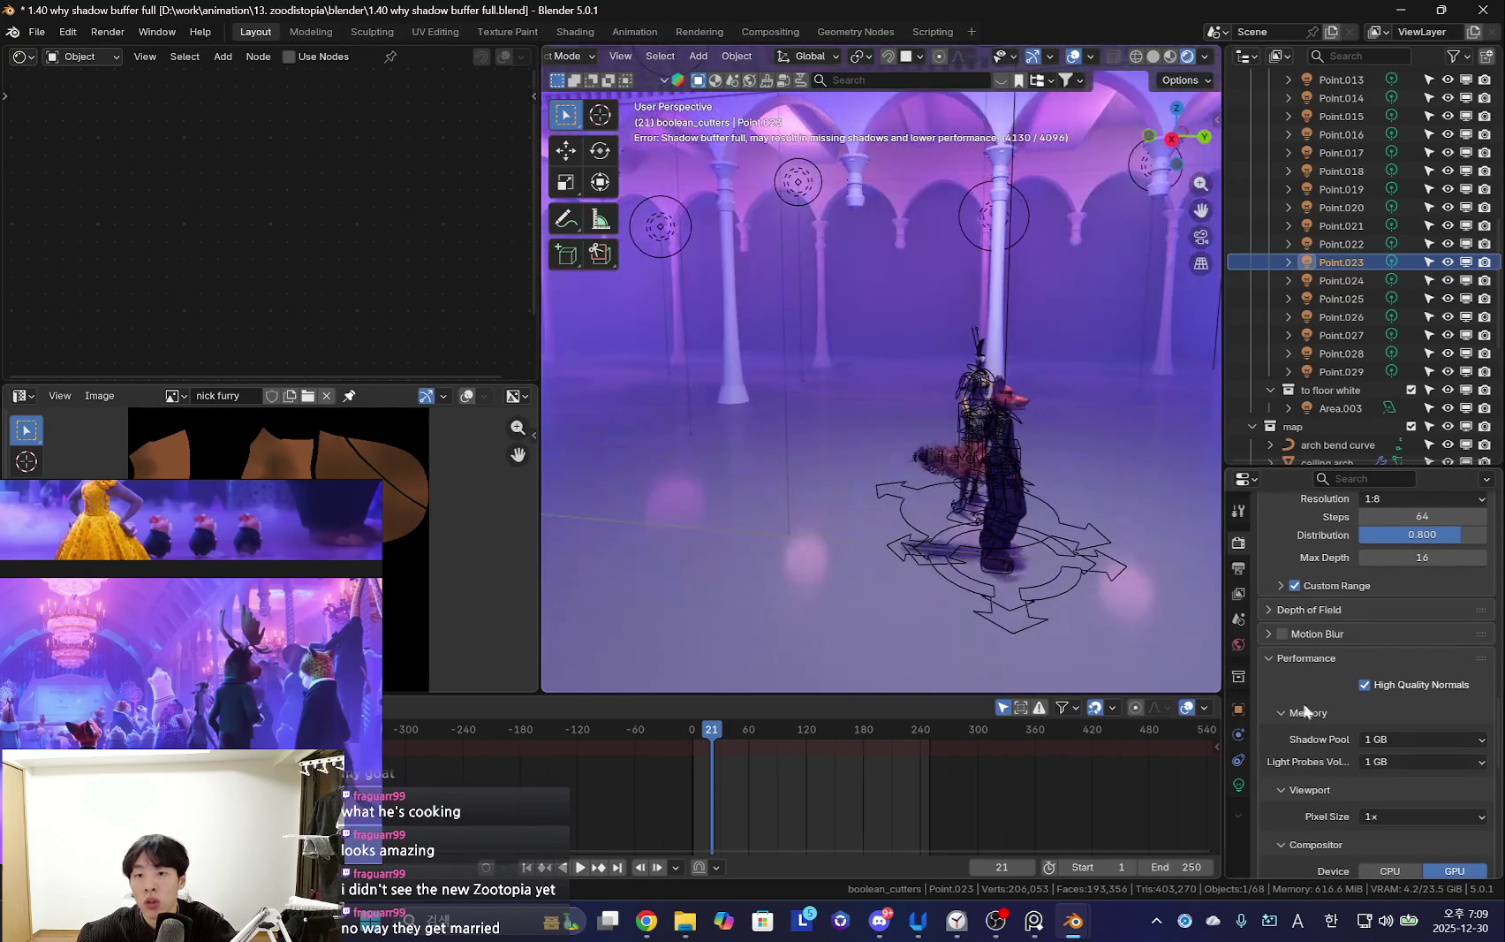
{"action": "left_click", "coordinate": [1396, 816]}
{"action": "left_click", "coordinate": [1403, 789]}
{"action": "mouse_move", "coordinate": [1048, 553]}
{"action": "middle_mouse_down"}
{"action": "mouse_move", "coordinate": [966, 543]}
{"action": "mouse_move", "coordinate": [1056, 522]}
{"action": "mouse_move", "coordinate": [1096, 547]}
{"action": "middle_mouse_up"}
{"action": "left_click", "coordinate": [1413, 816]}
{"action": "left_click", "coordinate": [1387, 738]}
{"action": "middle_click_drag", "start_coordinate": [972, 460], "coordinate": [905, 526]}
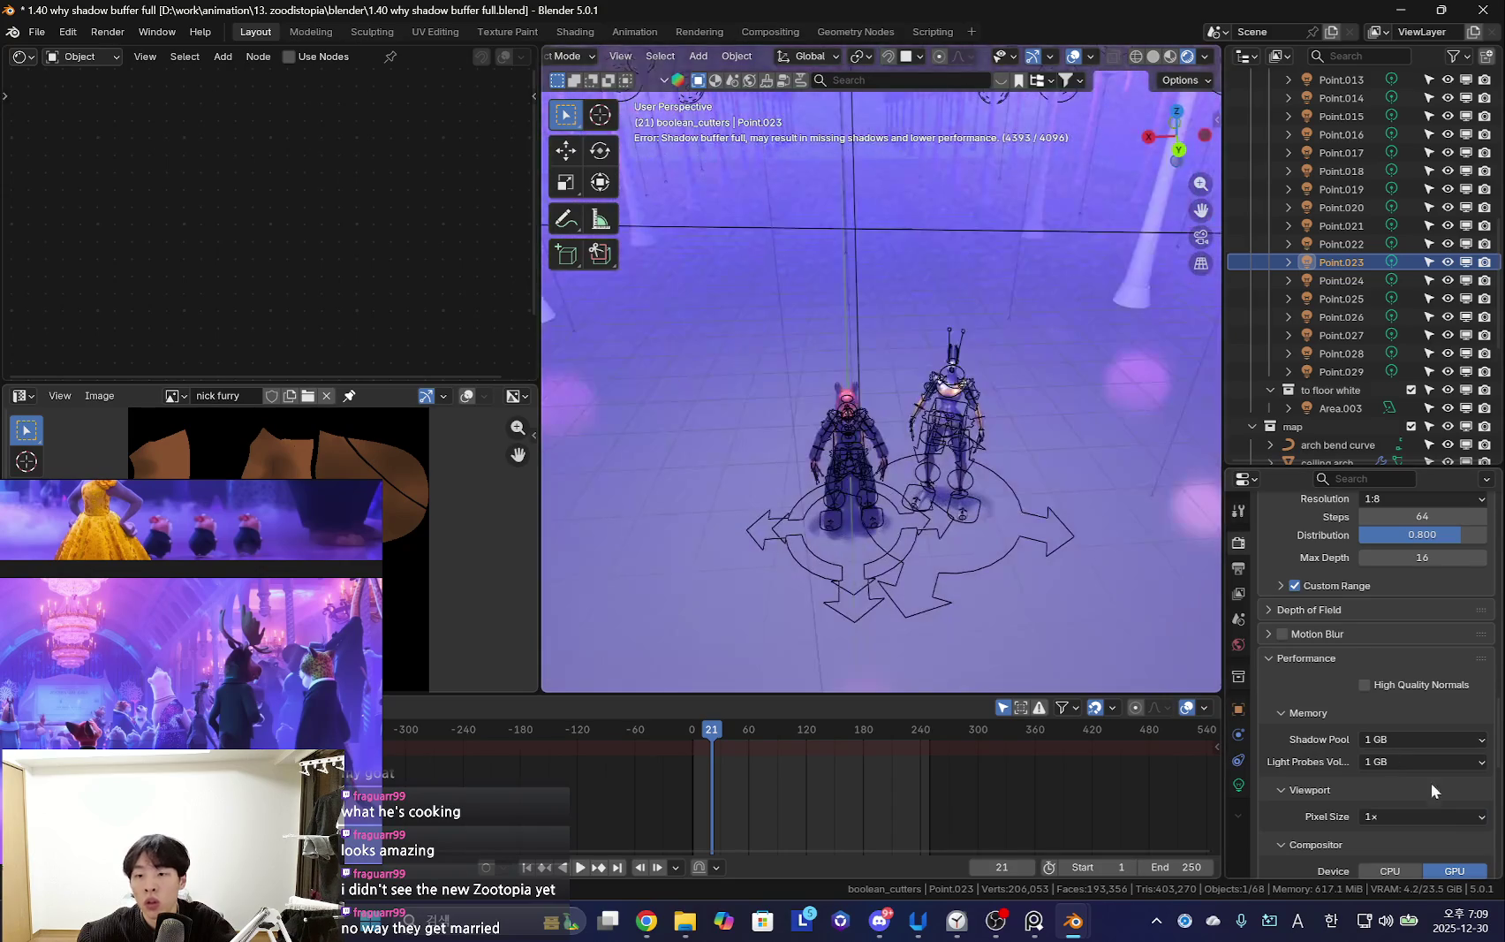
{"action": "left_click", "coordinate": [1389, 714]}
{"action": "mouse_move", "coordinate": [1125, 635]}
{"action": "middle_mouse_down"}
{"action": "mouse_move", "coordinate": [897, 478]}
{"action": "mouse_move", "coordinate": [879, 517]}
{"action": "mouse_move", "coordinate": [1069, 497]}
{"action": "mouse_move", "coordinate": [870, 484]}
{"action": "middle_mouse_up"}
{"action": "scroll", "coordinate": [996, 445], "scroll_direction": "up", "scroll_amount": 4}
Set the viewport pixel size back to 1x
{"action": "mouse_move", "coordinate": [996, 445]}
{"action": "middle_mouse_down"}
{"action": "mouse_move", "coordinate": [964, 541]}
{"action": "mouse_move", "coordinate": [1032, 547]}
{"action": "mouse_move", "coordinate": [976, 540]}
{"action": "middle_mouse_up"}
{"action": "key", "text": "shift+alt+z"}
{"action": "scroll", "coordinate": [1032, 547], "scroll_direction": "up", "scroll_amount": 3}
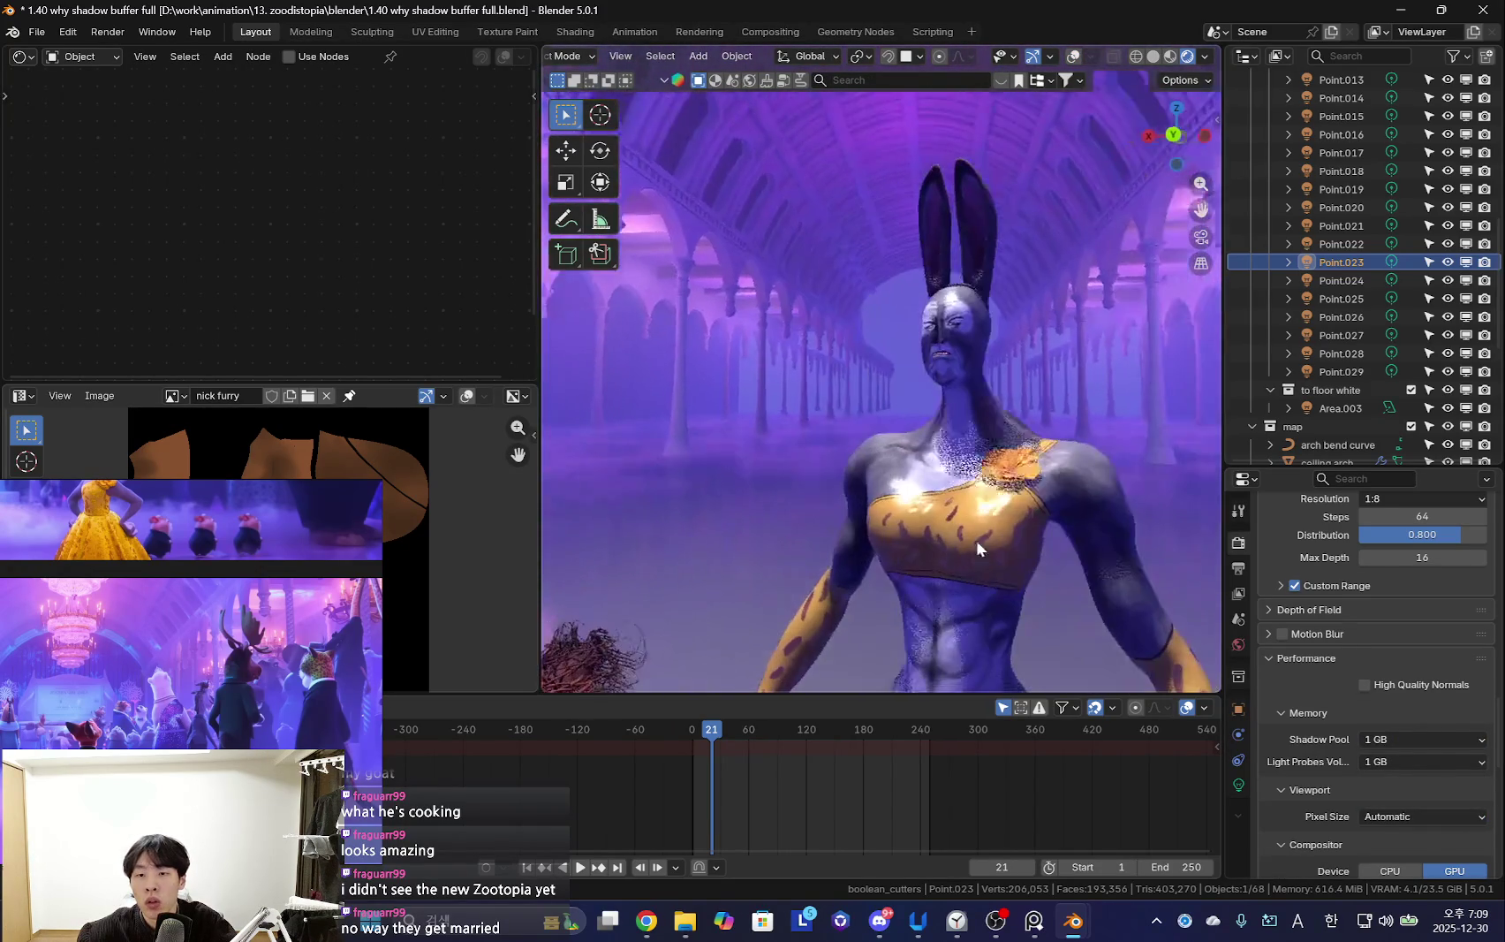
{"action": "left_click", "coordinate": [1423, 816]}
{"action": "left_click", "coordinate": [1405, 735]}
{"action": "middle_click_drag", "start_coordinate": [1087, 566], "coordinate": [1038, 573]}
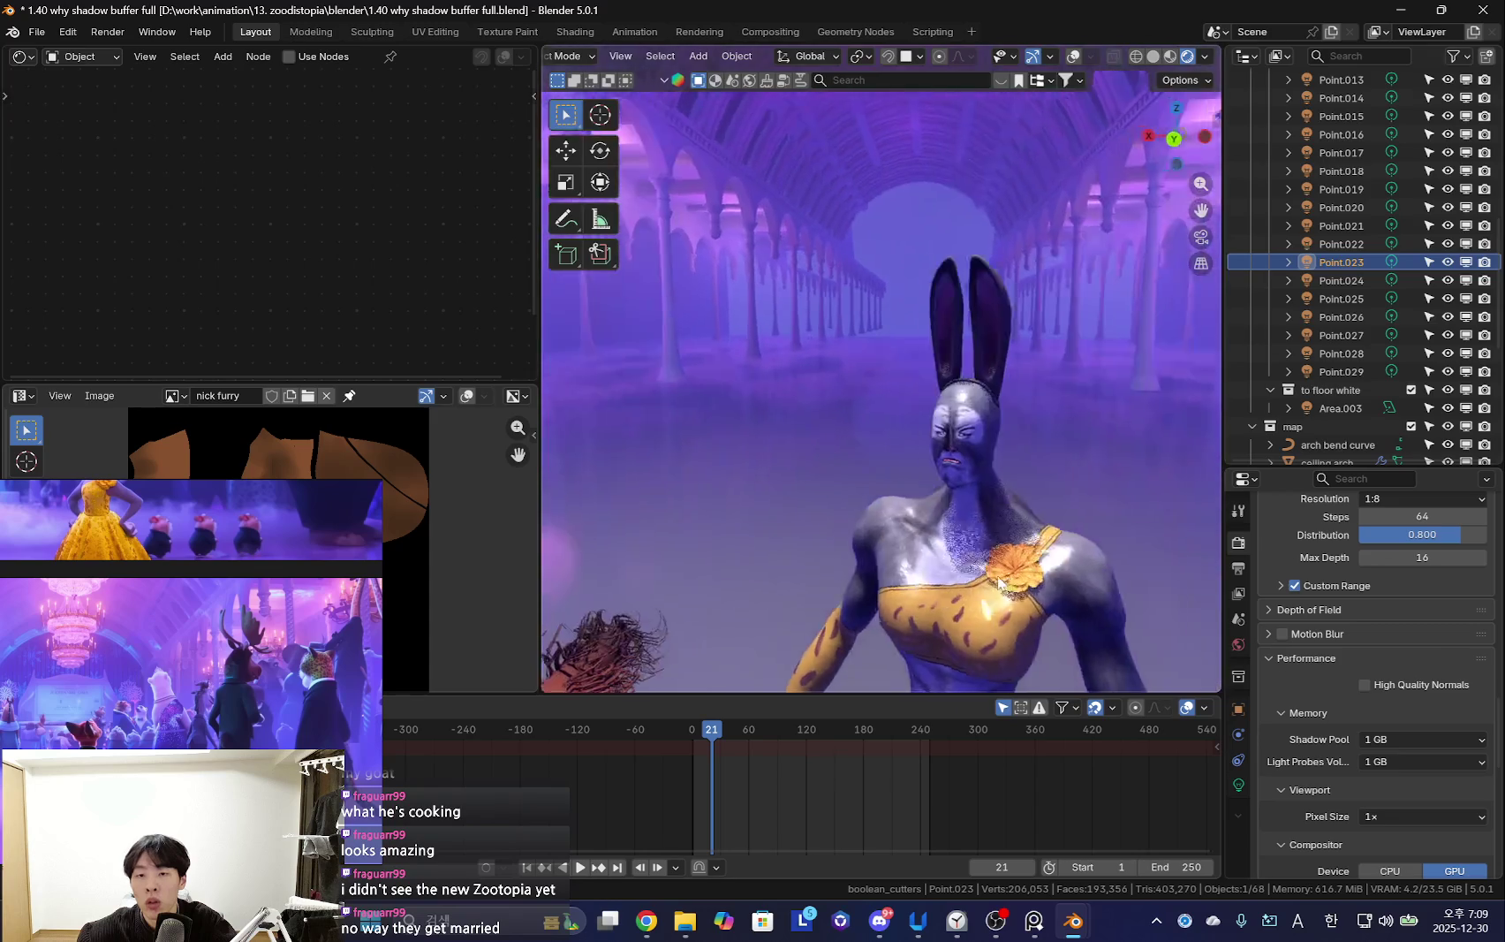
{"action": "key", "text": "shift+alt+z"}
Set the denoising device to GPU
{"action": "scroll", "coordinate": [940, 519], "scroll_direction": "down", "scroll_amount": 3}
{"action": "scroll", "coordinate": [940, 520], "scroll_direction": "down", "scroll_amount": 2}
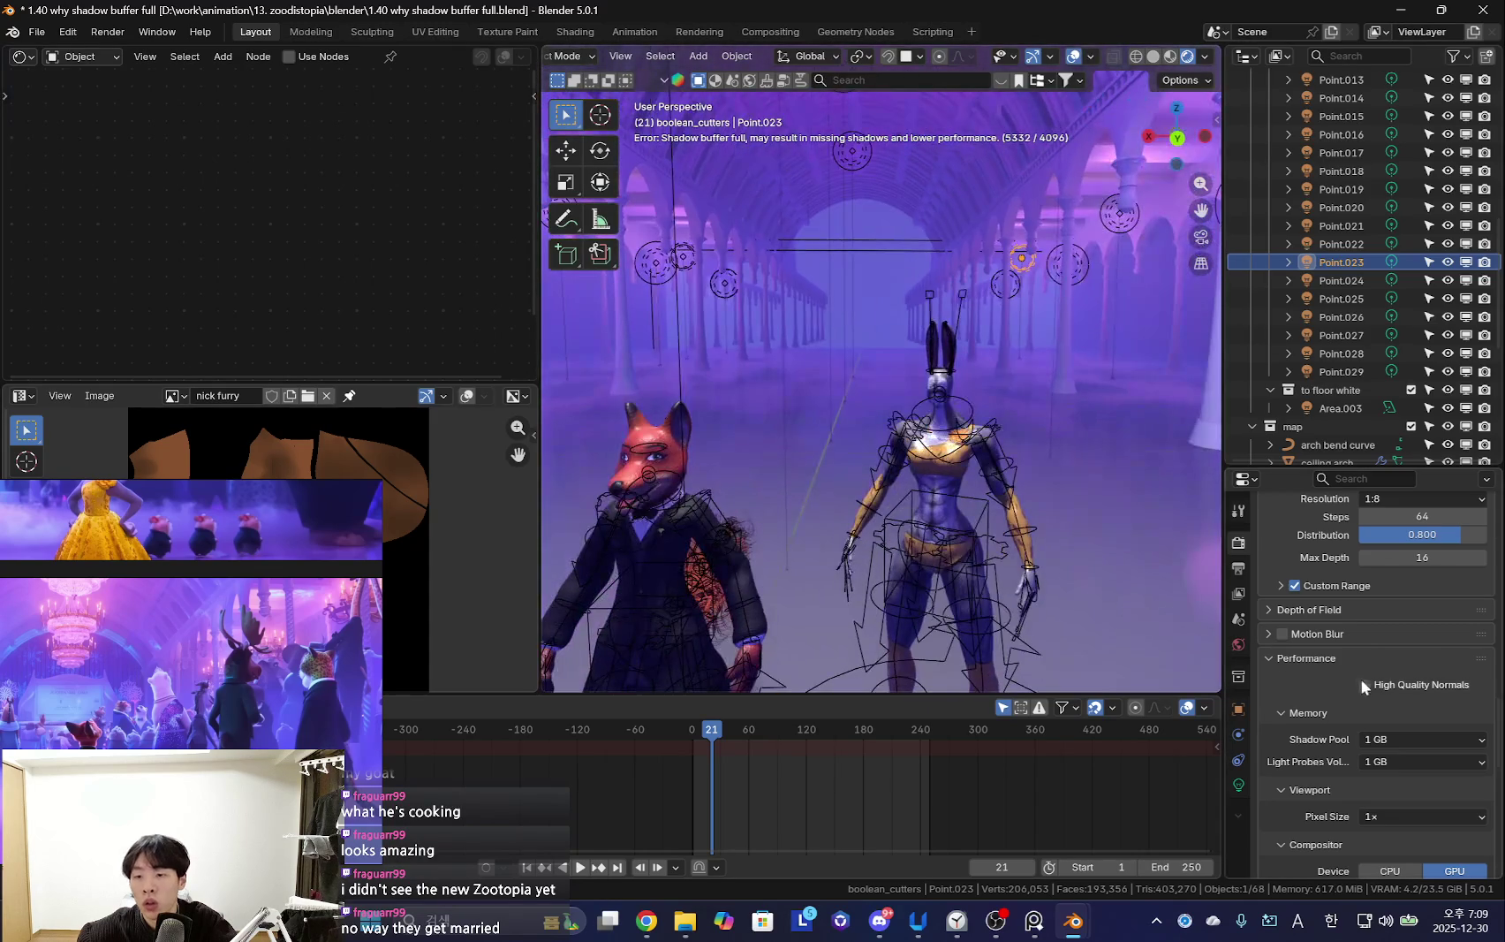
{"action": "scroll", "coordinate": [1376, 706], "scroll_direction": "down", "scroll_amount": 2}
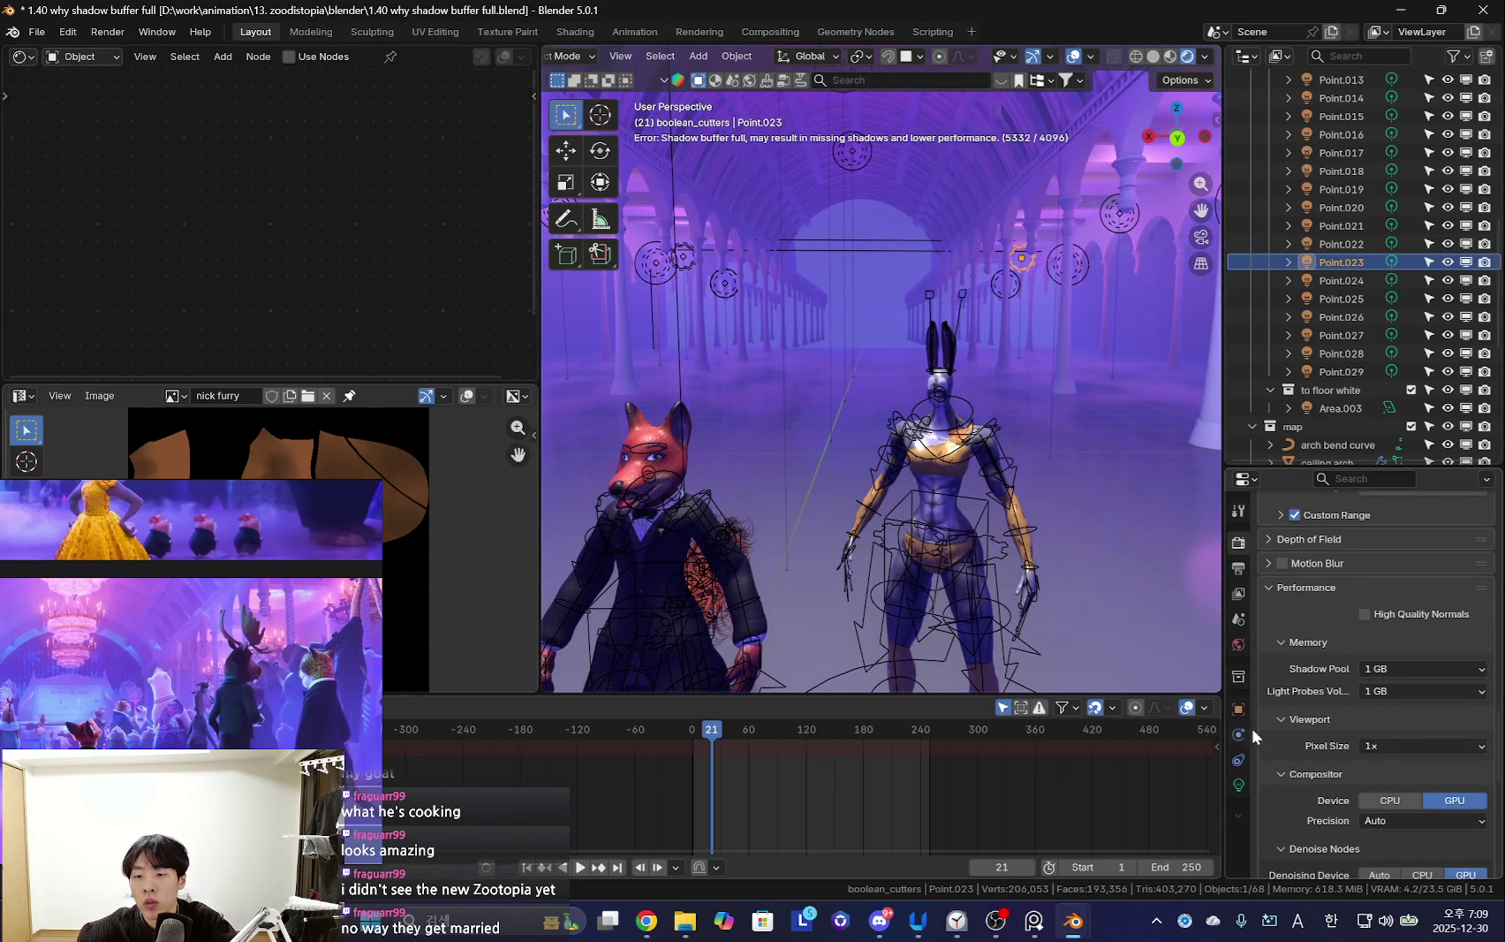
{"action": "scroll", "coordinate": [1396, 759], "scroll_direction": "down", "scroll_amount": 4}
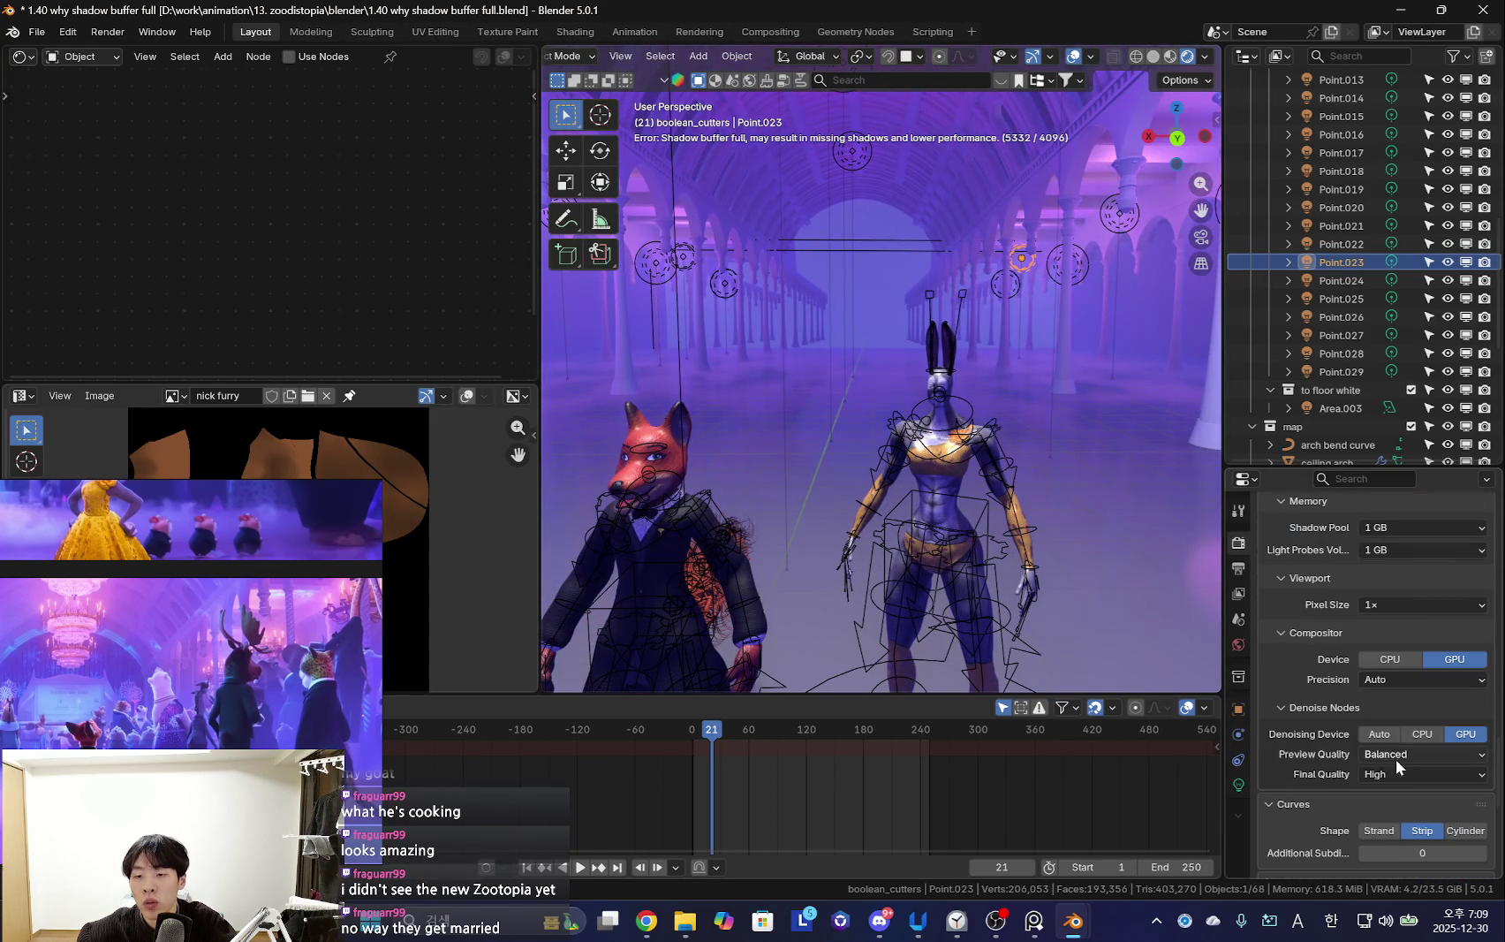
{"action": "left_click", "coordinate": [1467, 737]}
{"action": "scroll", "coordinate": [1468, 755], "scroll_direction": "down", "scroll_amount": 3}
Switch the top-left shader editor to the Compositor
{"action": "left_click", "coordinate": [23, 58]}
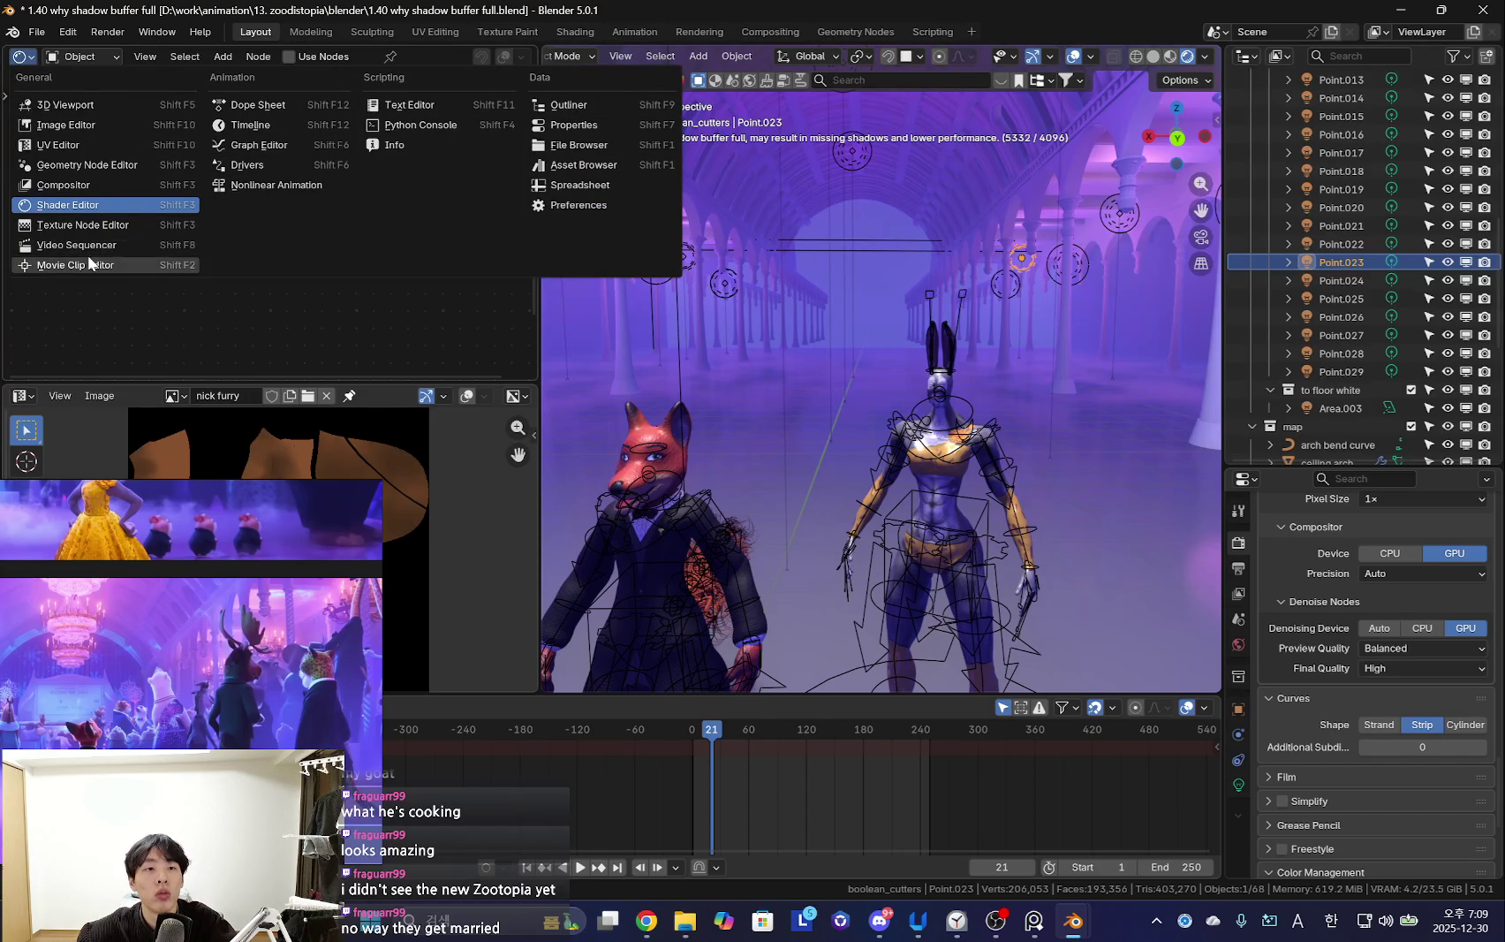
{"action": "left_click", "coordinate": [78, 205]}
{"action": "left_click", "coordinate": [25, 59]}
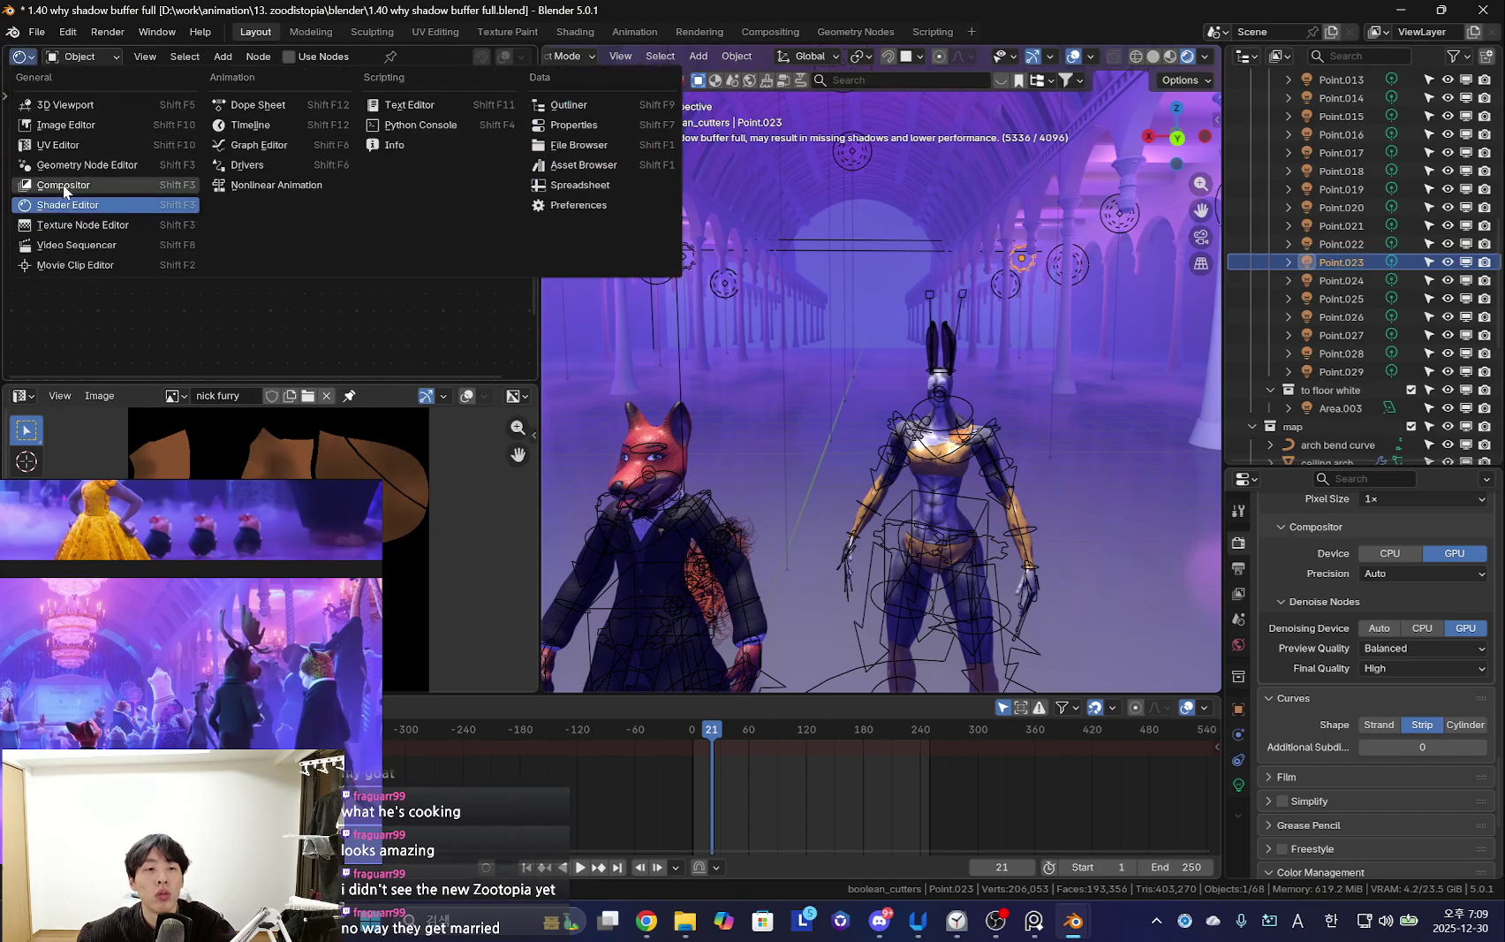
{"action": "left_click", "coordinate": [66, 185]}
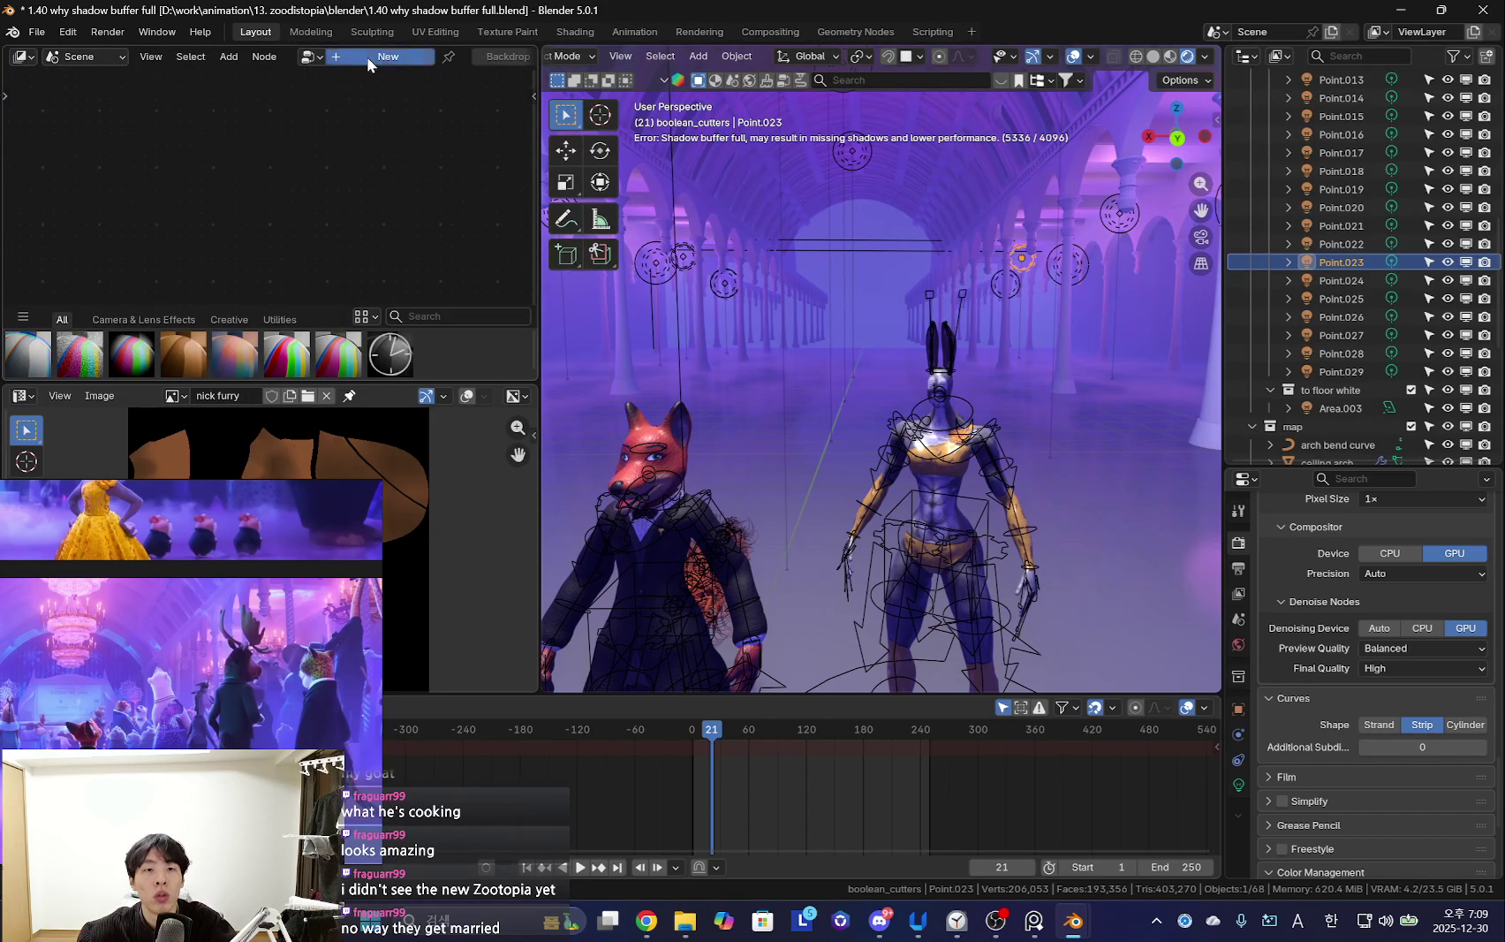
Frame the Render Layers node tree, enlarge and centre the node area, then start a node search
{"action": "scroll", "coordinate": [491, 55], "scroll_direction": "down", "scroll_amount": 5}
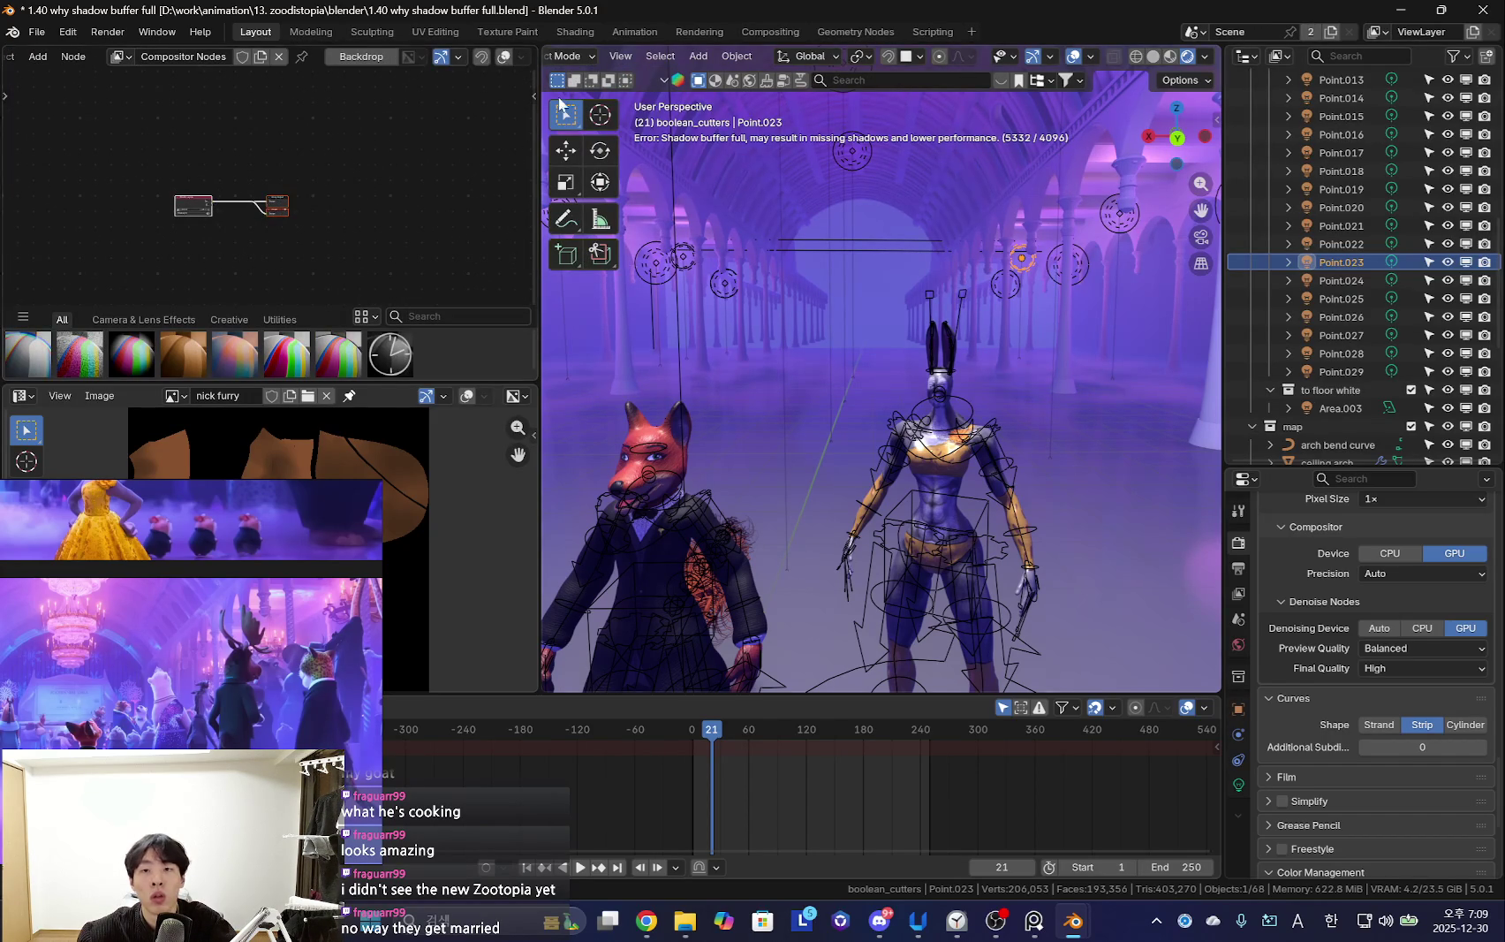
{"action": "key", "text": "Home"}
{"action": "scroll", "coordinate": [354, 200], "scroll_direction": "up", "scroll_amount": 3}
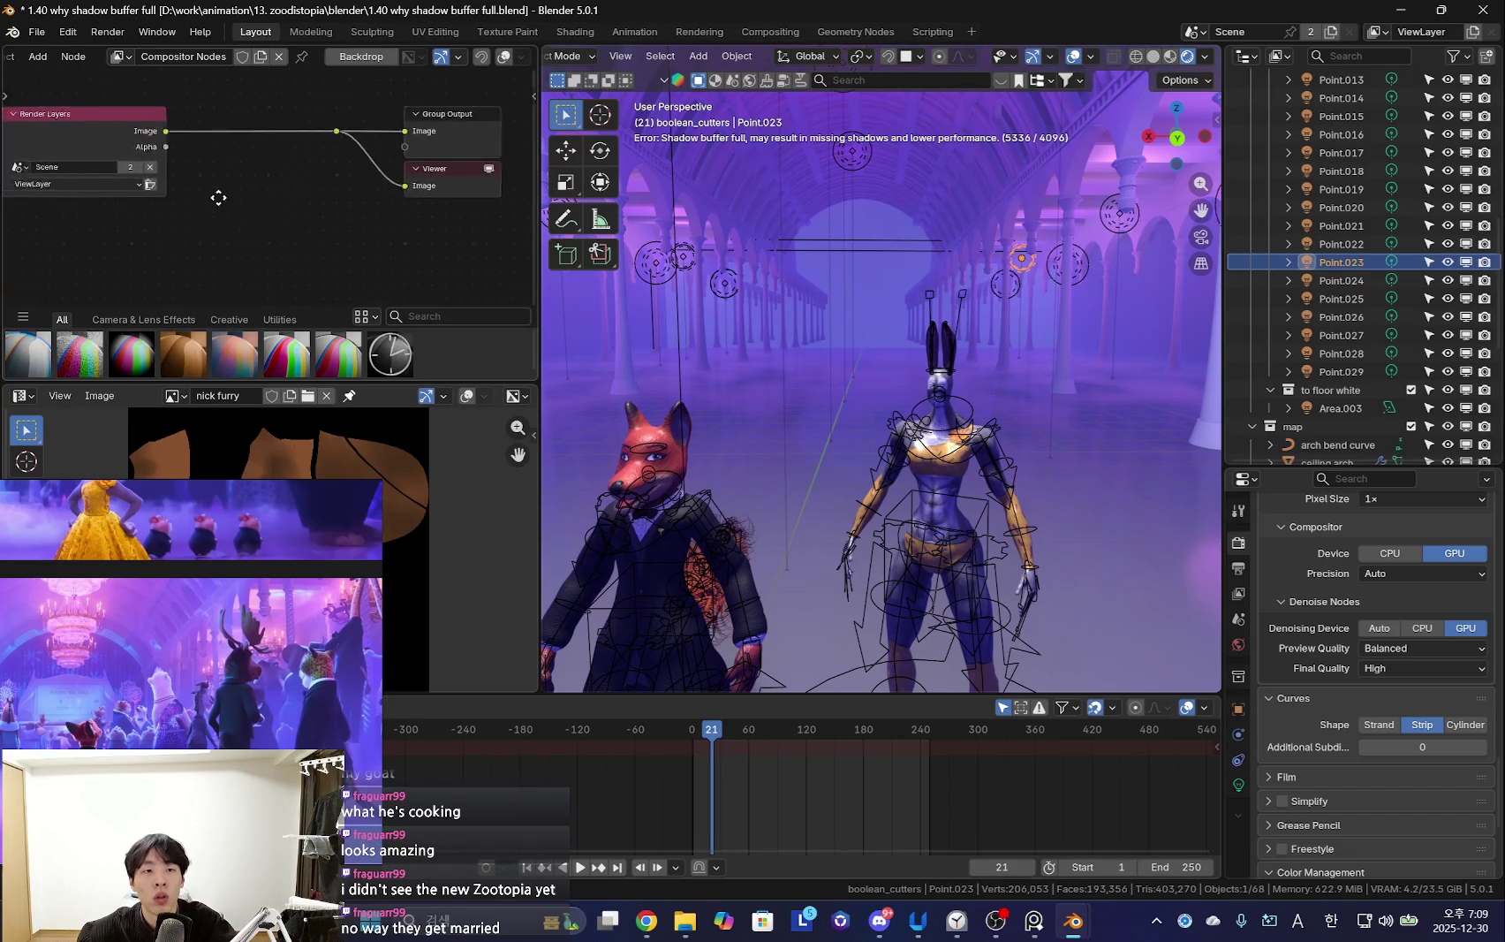
{"action": "scroll", "coordinate": [281, 227], "scroll_direction": "down", "scroll_amount": 1}
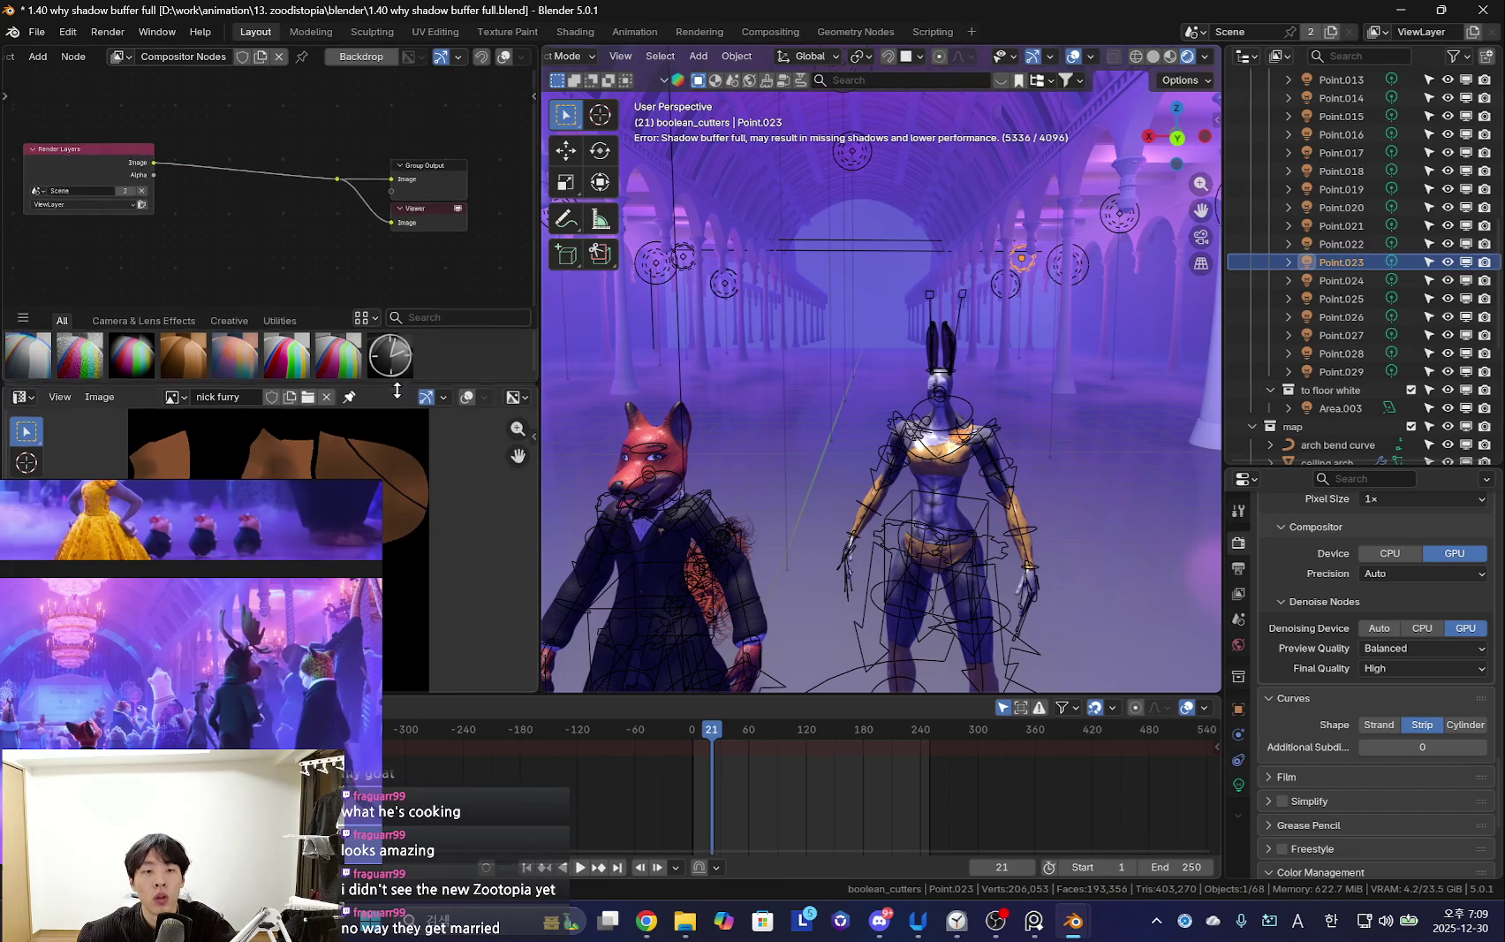
{"action": "left_click_drag", "start_coordinate": [395, 385], "coordinate": [389, 453]}
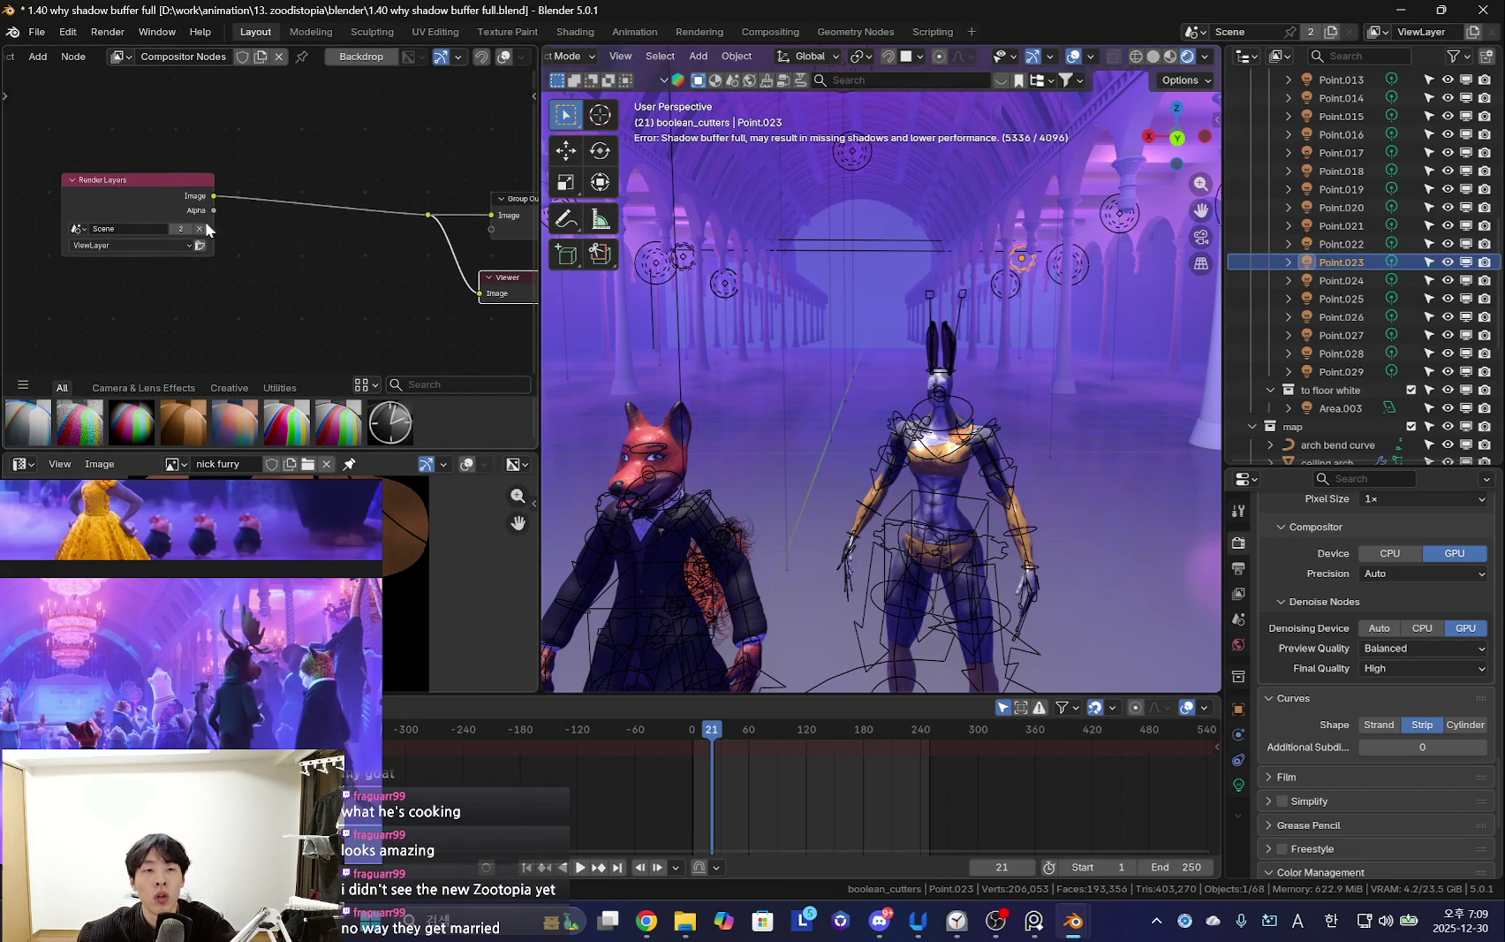
{"action": "middle_click_drag", "start_coordinate": [260, 244], "coordinate": [309, 273]}
{"action": "scroll", "coordinate": [263, 53], "scroll_direction": "up", "scroll_amount": 1}
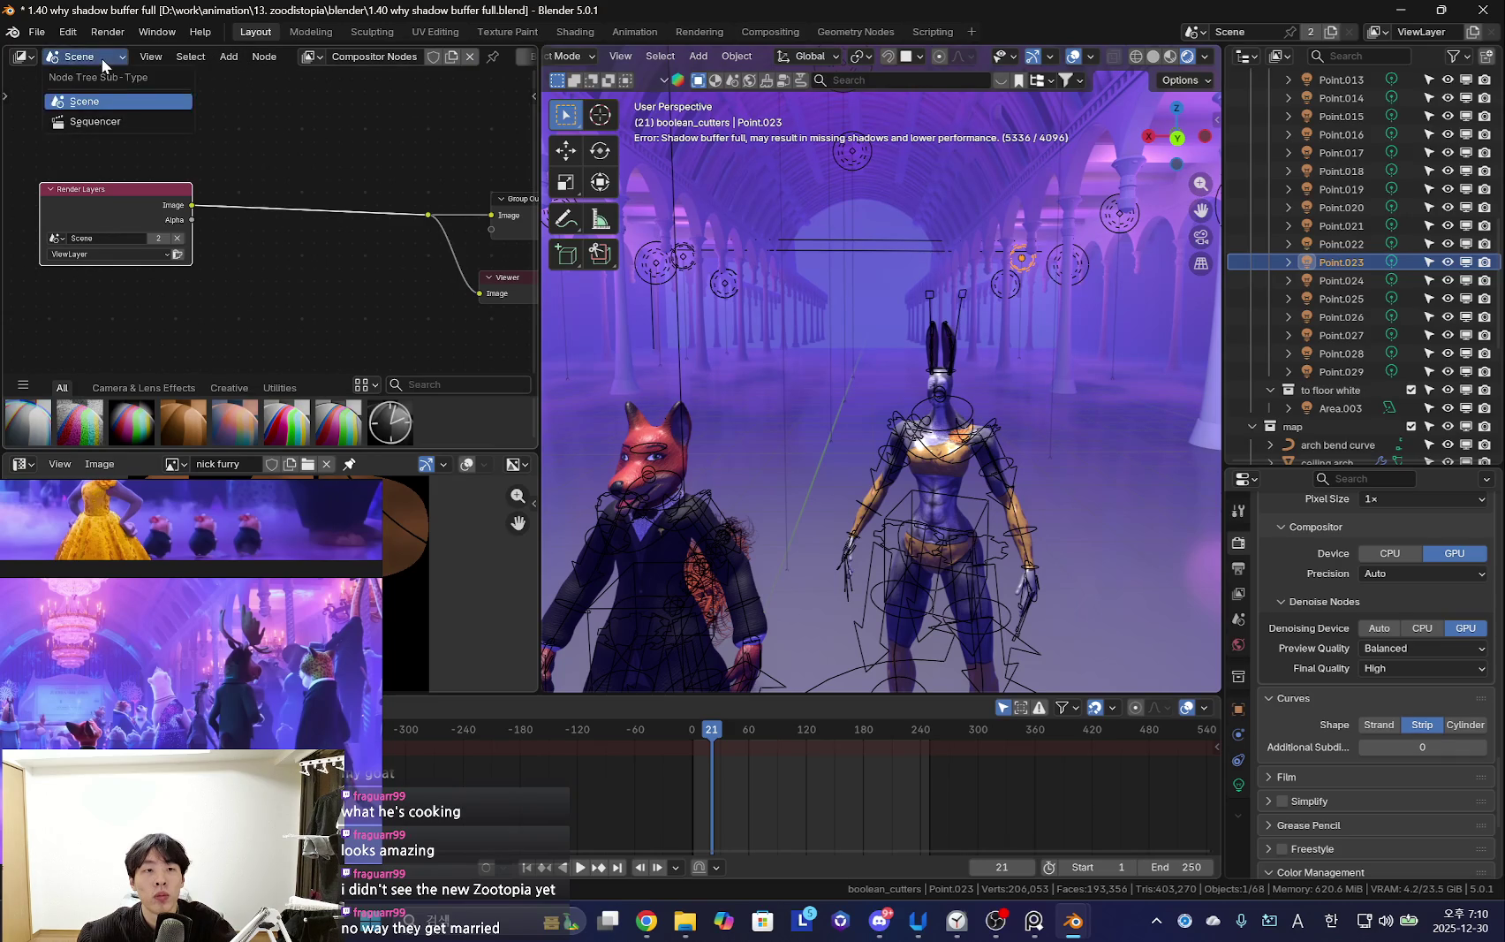
{"action": "left_click", "coordinate": [1182, 81]}
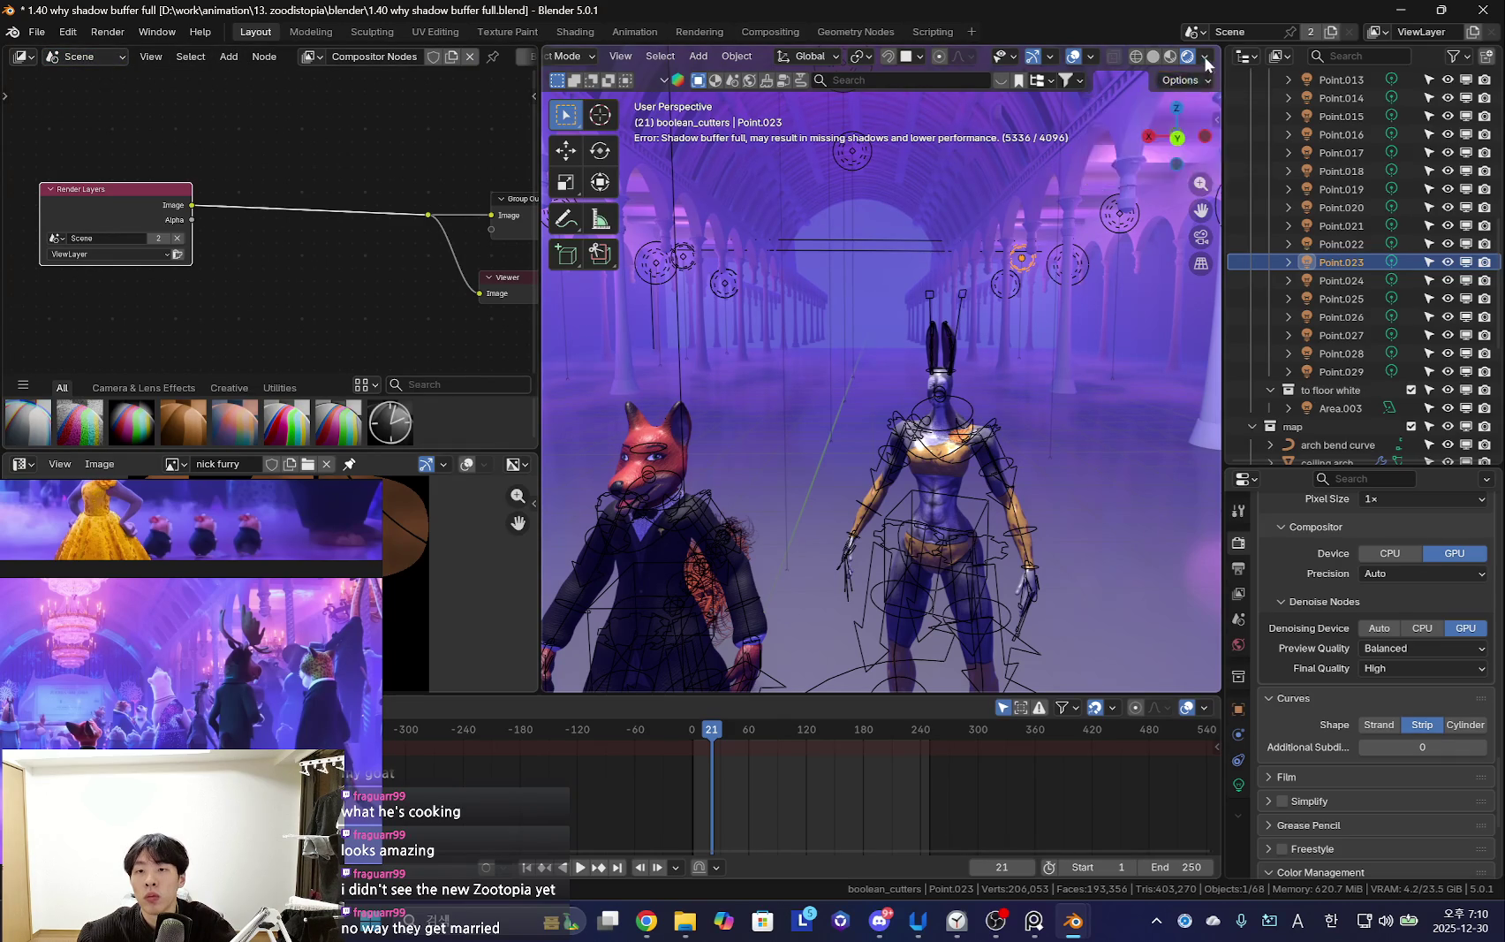
{"action": "left_click", "coordinate": [1206, 57]}
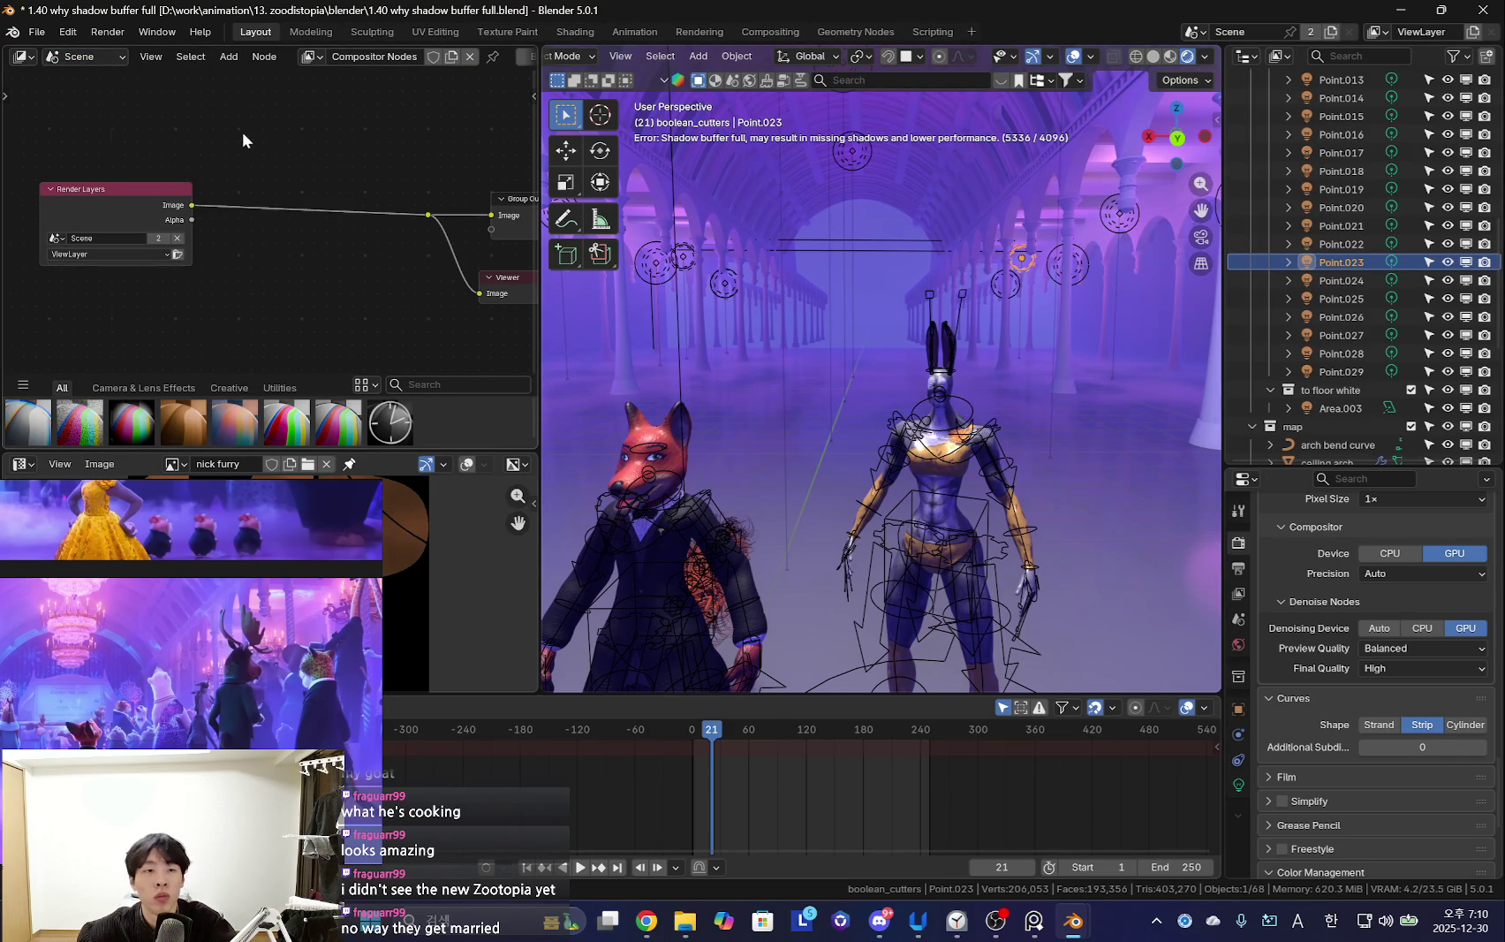
{"action": "key", "text": "shift+a"}
Add a Glare node set to Bloom to the compositor tree
{"action": "type", "text": "bloom"}
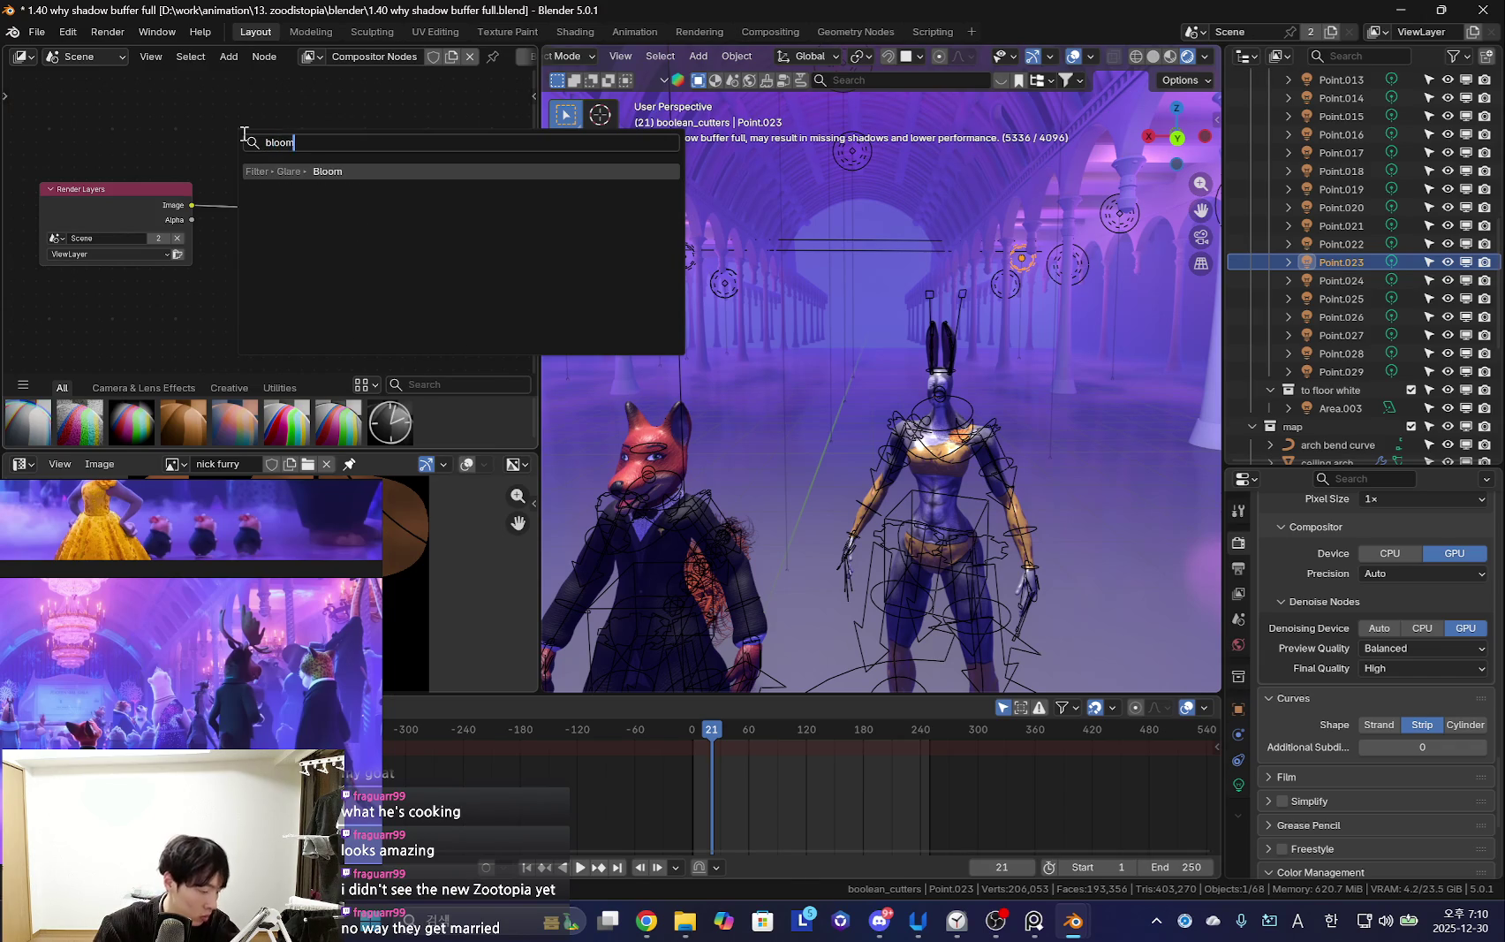
{"action": "key", "text": "Return"}
{"action": "left_click", "coordinate": [265, 265]}
Hide the Area, Area.001 and Area.002 lights above the hall
{"action": "mouse_move", "coordinate": [1016, 318]}
{"action": "middle_mouse_down"}
{"action": "mouse_move", "coordinate": [878, 379]}
{"action": "mouse_move", "coordinate": [919, 514]}
{"action": "middle_mouse_up"}
{"action": "left_click", "coordinate": [905, 504]}
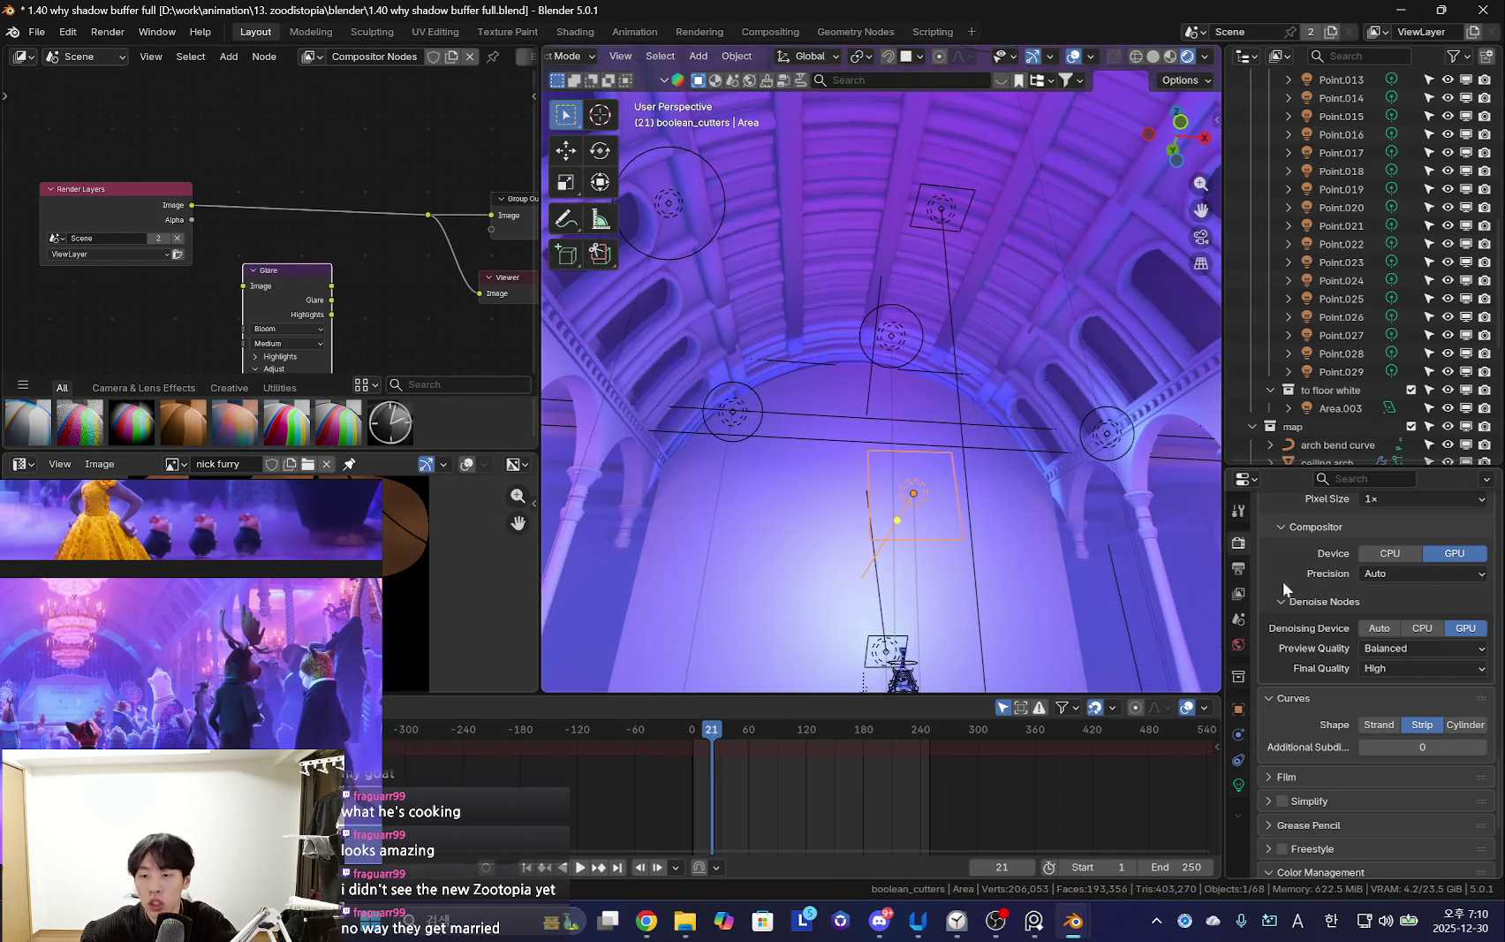
{"action": "left_click_drag", "start_coordinate": [1308, 469], "coordinate": [1309, 338]}
{"action": "middle_click_drag", "start_coordinate": [919, 495], "coordinate": [931, 337]}
{"action": "scroll", "coordinate": [1334, 282], "scroll_direction": "down", "scroll_amount": 1}
{"action": "scroll", "coordinate": [1361, 252], "scroll_direction": "up", "scroll_amount": 3}
{"action": "scroll", "coordinate": [1382, 231], "scroll_direction": "up", "scroll_amount": 3}
{"action": "scroll", "coordinate": [1382, 231], "scroll_direction": "up", "scroll_amount": 3}
{"action": "left_click", "coordinate": [1381, 231], "text": "shift"}
{"action": "mouse_move", "coordinate": [928, 415]}
{"action": "middle_mouse_down"}
{"action": "mouse_move", "coordinate": [875, 449]}
{"action": "mouse_move", "coordinate": [892, 475]}
{"action": "mouse_move", "coordinate": [863, 433]}
{"action": "mouse_move", "coordinate": [1080, 389]}
{"action": "mouse_move", "coordinate": [1184, 336]}
{"action": "middle_mouse_up"}
{"action": "key", "text": "h"}
Hide the remaining Area.003 light as well
{"action": "scroll", "coordinate": [1336, 265], "scroll_direction": "down", "scroll_amount": 4}
{"action": "scroll", "coordinate": [1373, 266], "scroll_direction": "down", "scroll_amount": 5}
{"action": "scroll", "coordinate": [1365, 244], "scroll_direction": "down", "scroll_amount": 5}
{"action": "mouse_move", "coordinate": [892, 265]}
{"action": "middle_mouse_down"}
{"action": "mouse_move", "coordinate": [871, 249]}
{"action": "mouse_move", "coordinate": [864, 447]}
{"action": "mouse_move", "coordinate": [966, 248]}
{"action": "middle_mouse_up"}
{"action": "left_click", "coordinate": [970, 174]}
{"action": "key", "text": "h"}
{"action": "mouse_move", "coordinate": [822, 309]}
{"action": "middle_mouse_down"}
{"action": "mouse_move", "coordinate": [817, 390]}
{"action": "mouse_move", "coordinate": [927, 404]}
{"action": "mouse_move", "coordinate": [907, 373]}
{"action": "mouse_move", "coordinate": [930, 454]}
{"action": "middle_mouse_up"}
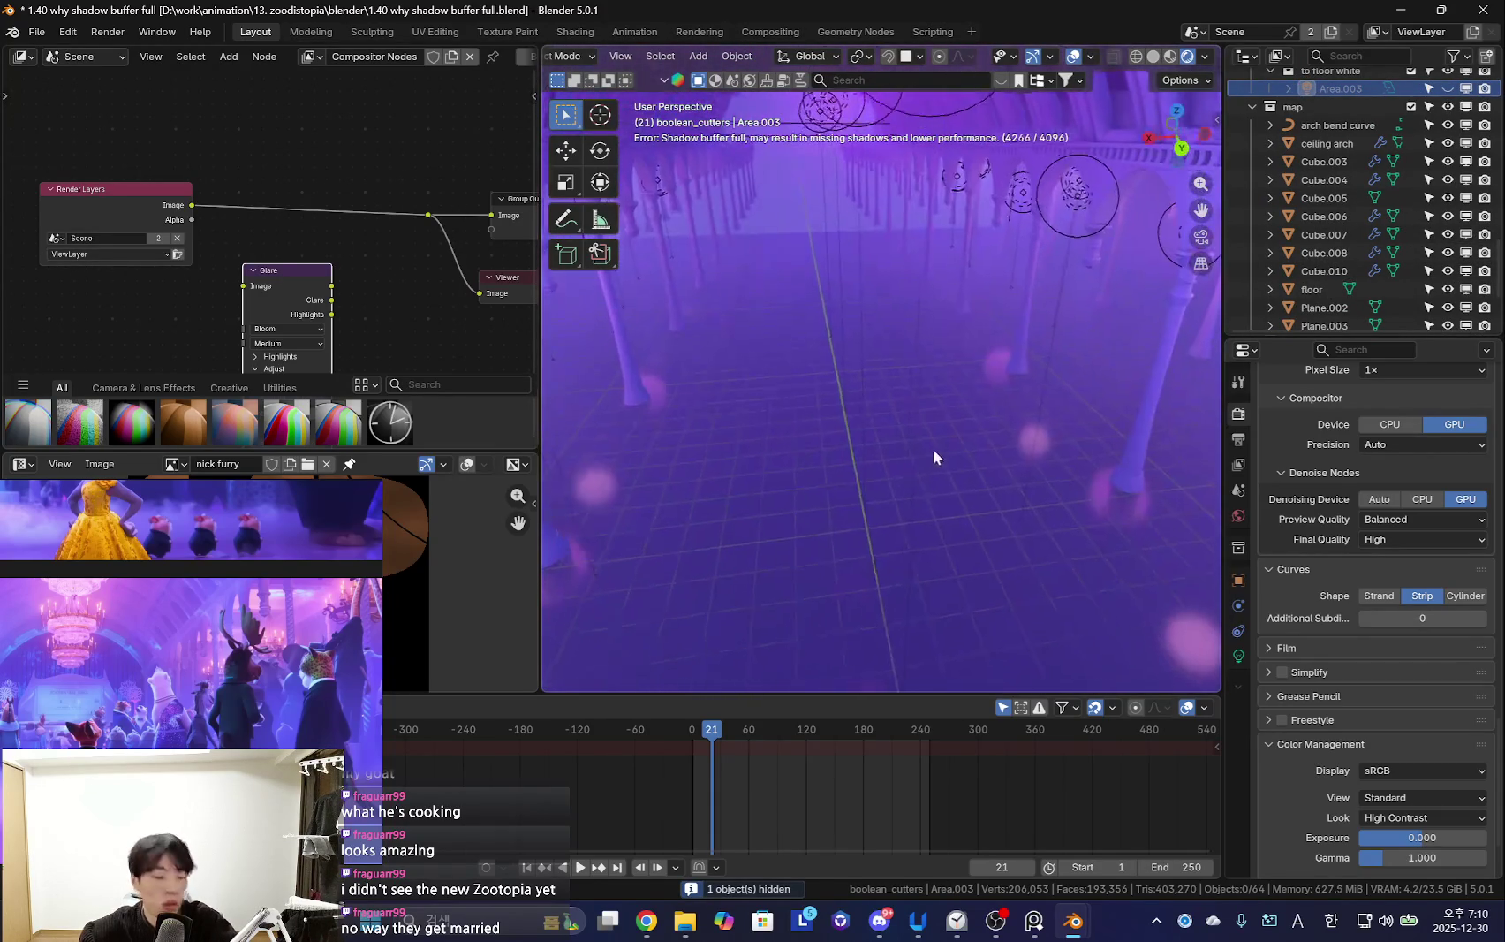
Reveal the hidden light again and temporarily hide the actor collection to view the hall
{"action": "scroll", "coordinate": [1477, 158], "scroll_direction": "down", "scroll_amount": 5}
{"action": "key", "text": "alt+h"}
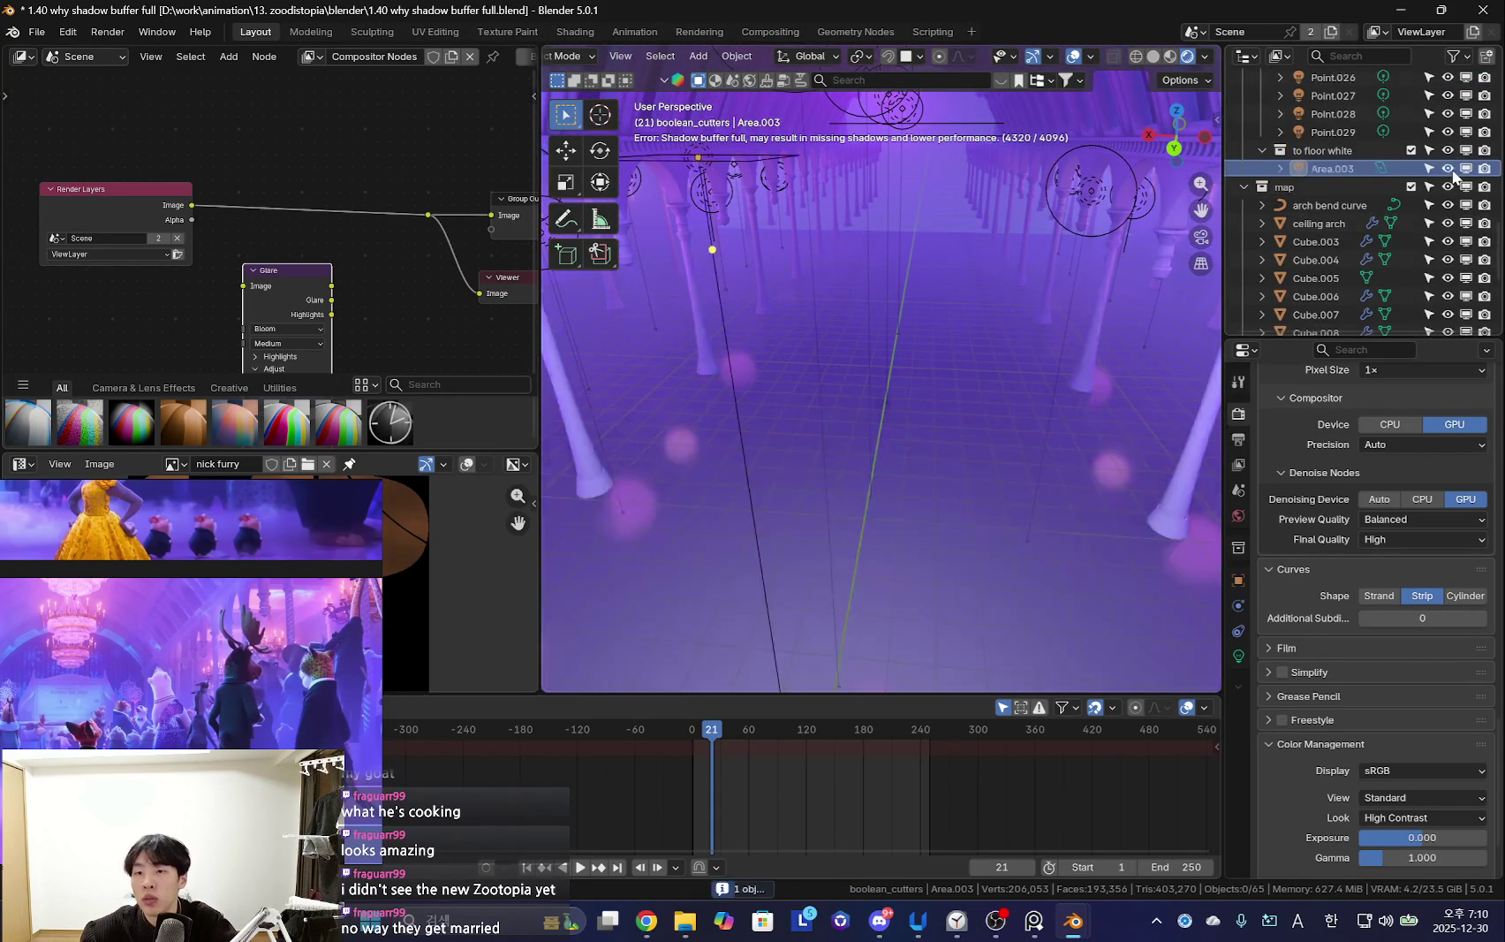
{"action": "scroll", "coordinate": [1462, 172], "scroll_direction": "up", "scroll_amount": 2}
{"action": "scroll", "coordinate": [1460, 176], "scroll_direction": "up", "scroll_amount": 5}
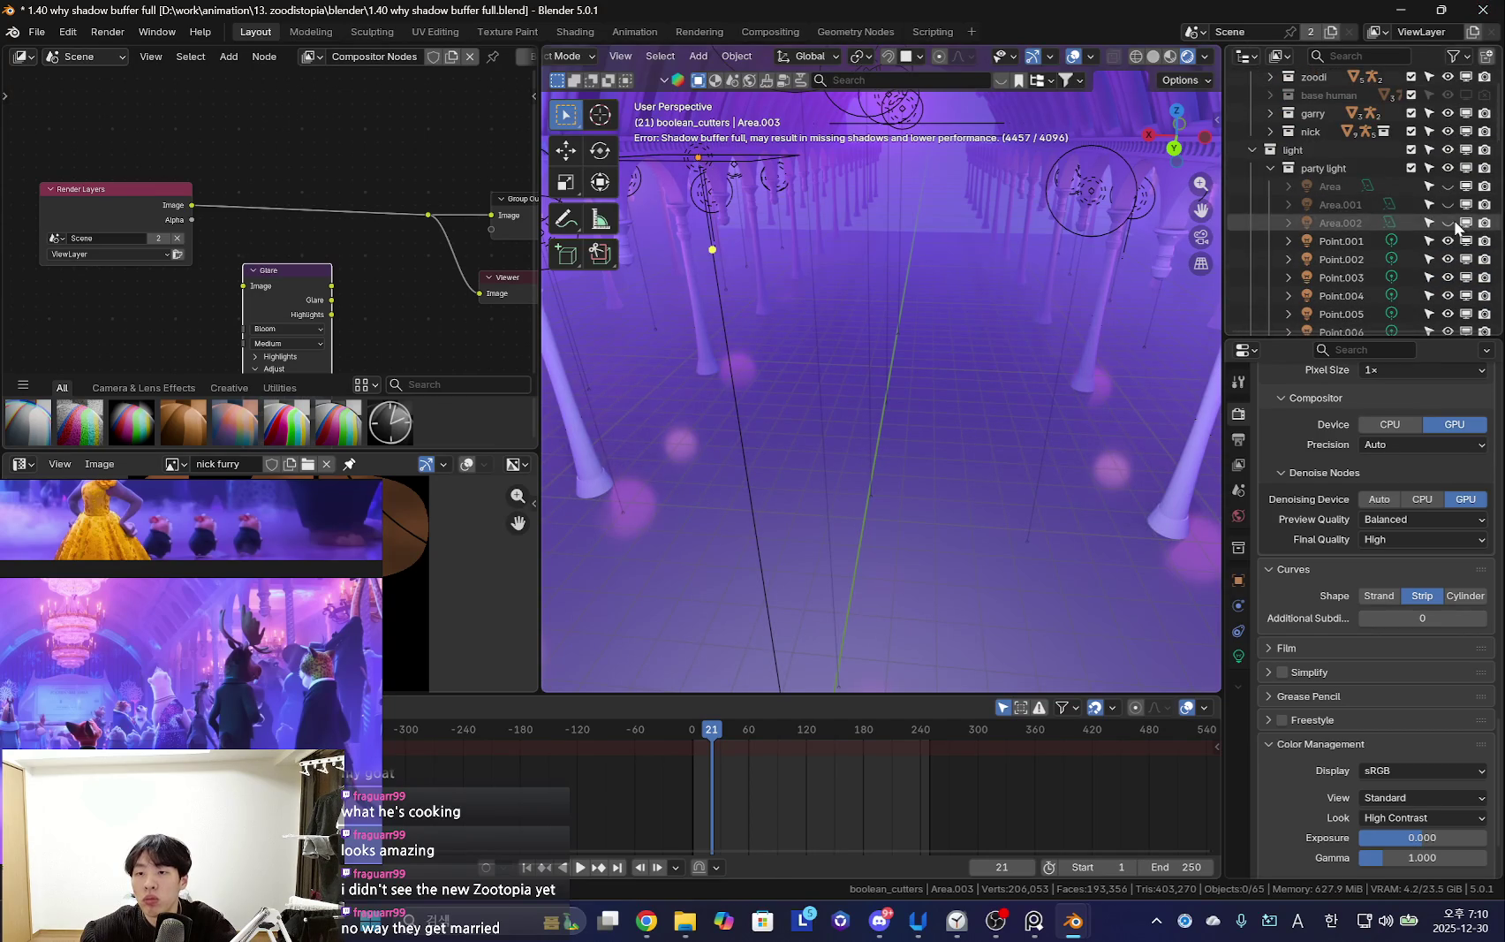
{"action": "mouse_move", "coordinate": [1184, 327]}
{"action": "middle_mouse_down"}
{"action": "mouse_move", "coordinate": [913, 455]}
{"action": "mouse_move", "coordinate": [990, 370]}
{"action": "mouse_move", "coordinate": [875, 390]}
{"action": "mouse_move", "coordinate": [1121, 384]}
{"action": "mouse_move", "coordinate": [1034, 388]}
{"action": "middle_mouse_up"}
{"action": "scroll", "coordinate": [1432, 142], "scroll_direction": "up", "scroll_amount": 3}
{"action": "left_click", "coordinate": [1448, 115]}
{"action": "mouse_move", "coordinate": [1202, 371]}
{"action": "middle_mouse_down"}
{"action": "mouse_move", "coordinate": [943, 369]}
{"action": "mouse_move", "coordinate": [924, 384]}
{"action": "mouse_move", "coordinate": [1018, 422]}
{"action": "mouse_move", "coordinate": [1005, 436]}
{"action": "mouse_move", "coordinate": [884, 410]}
{"action": "mouse_move", "coordinate": [883, 380]}
{"action": "mouse_move", "coordinate": [902, 404]}
{"action": "mouse_move", "coordinate": [938, 411]}
{"action": "middle_mouse_up"}
Restore overlays and the actor collection, then show the Film panel with Filter Size 1.50 px
{"action": "key", "text": "shift+alt+z"}
{"action": "left_click", "coordinate": [1464, 114]}
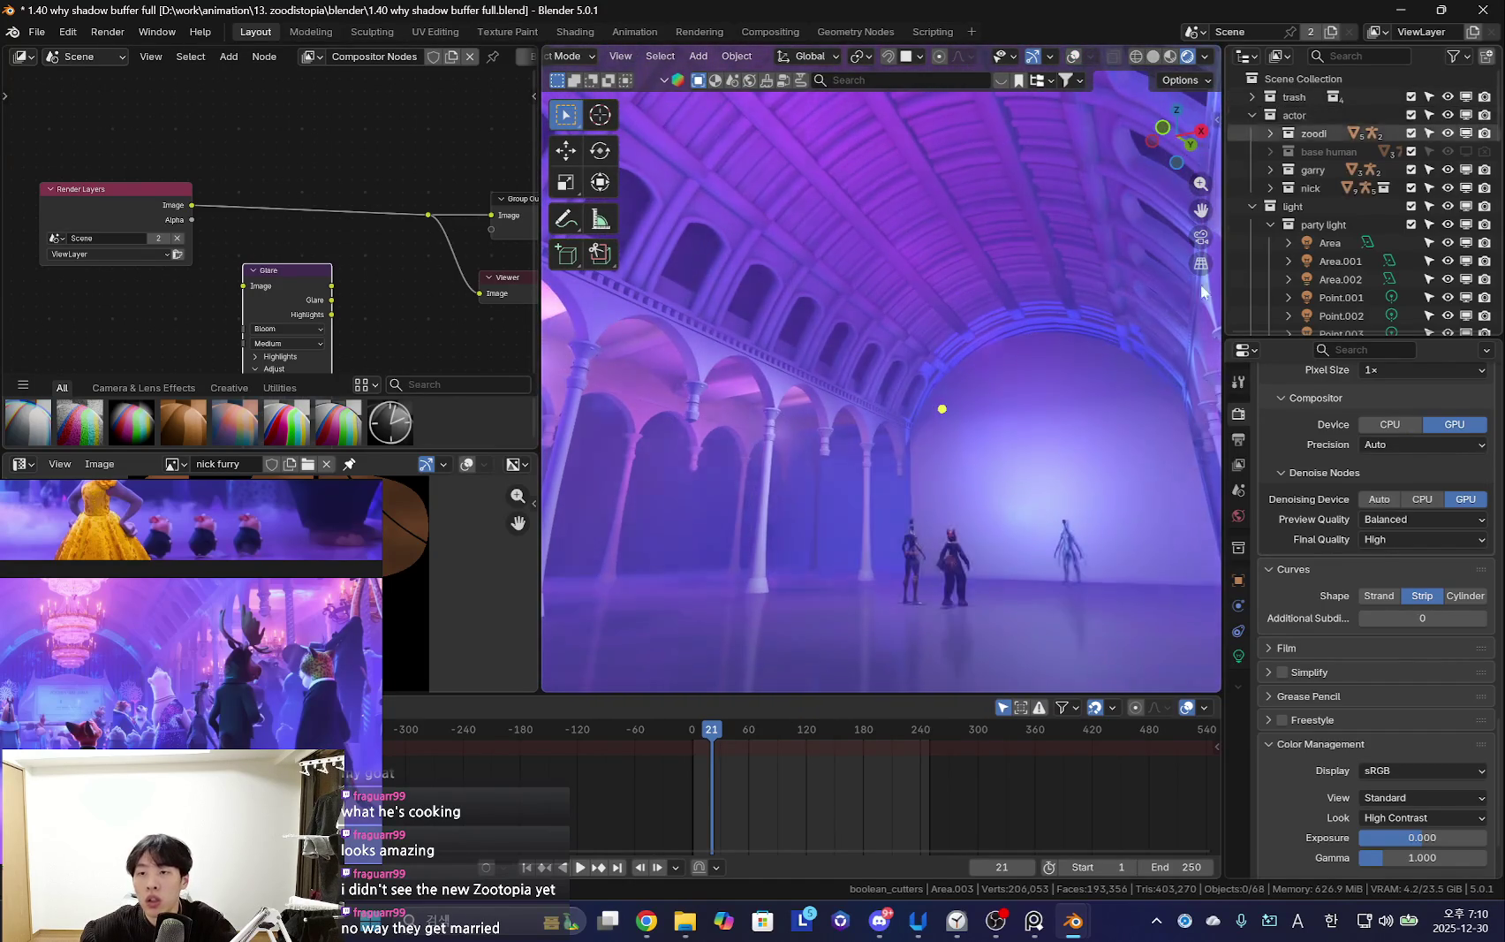
{"action": "mouse_move", "coordinate": [781, 375]}
{"action": "middle_mouse_down"}
{"action": "mouse_move", "coordinate": [891, 448]}
{"action": "mouse_move", "coordinate": [1012, 423]}
{"action": "mouse_move", "coordinate": [896, 453]}
{"action": "middle_mouse_up"}
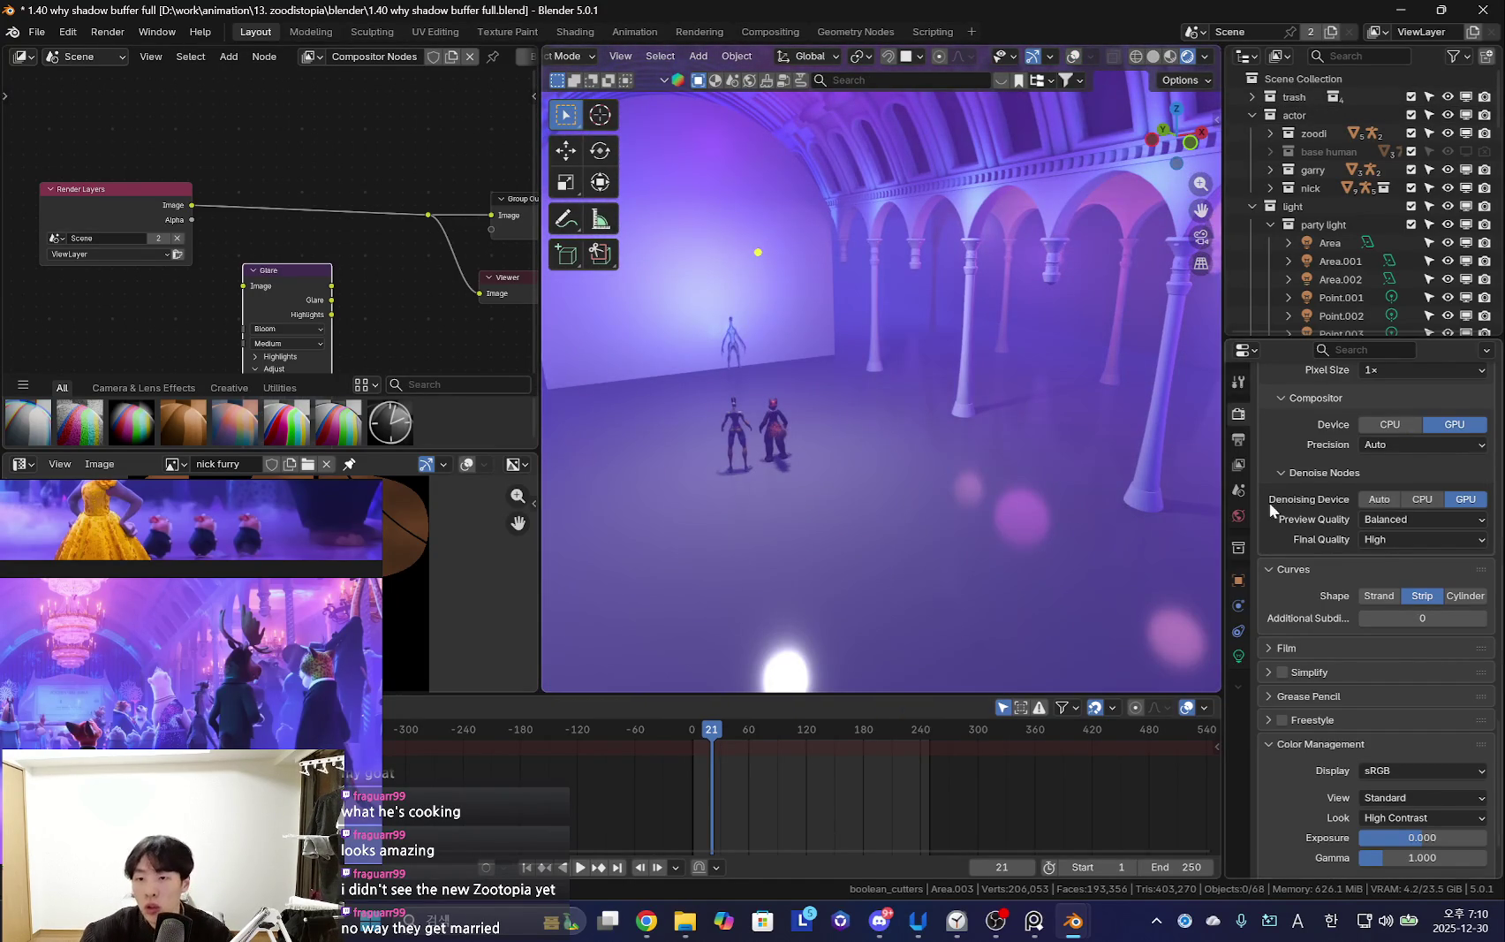
{"action": "scroll", "coordinate": [1385, 627], "scroll_direction": "up", "scroll_amount": 3}
{"action": "scroll", "coordinate": [1412, 619], "scroll_direction": "down", "scroll_amount": 2}
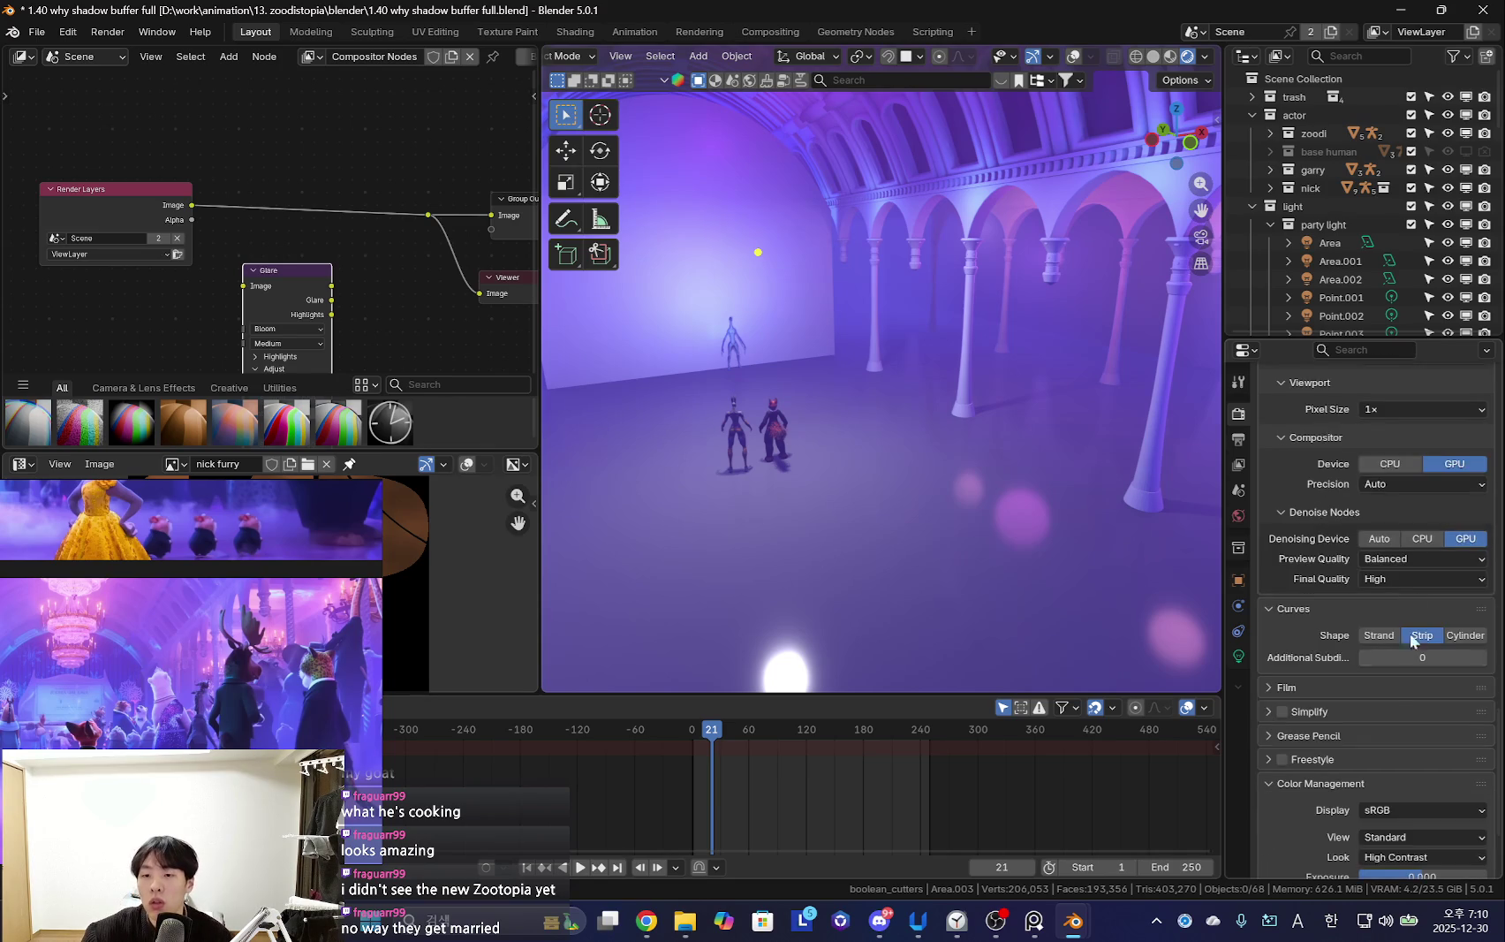
{"action": "scroll", "coordinate": [1385, 622], "scroll_direction": "down", "scroll_amount": 2}
{"action": "scroll", "coordinate": [1414, 645], "scroll_direction": "down", "scroll_amount": 1}
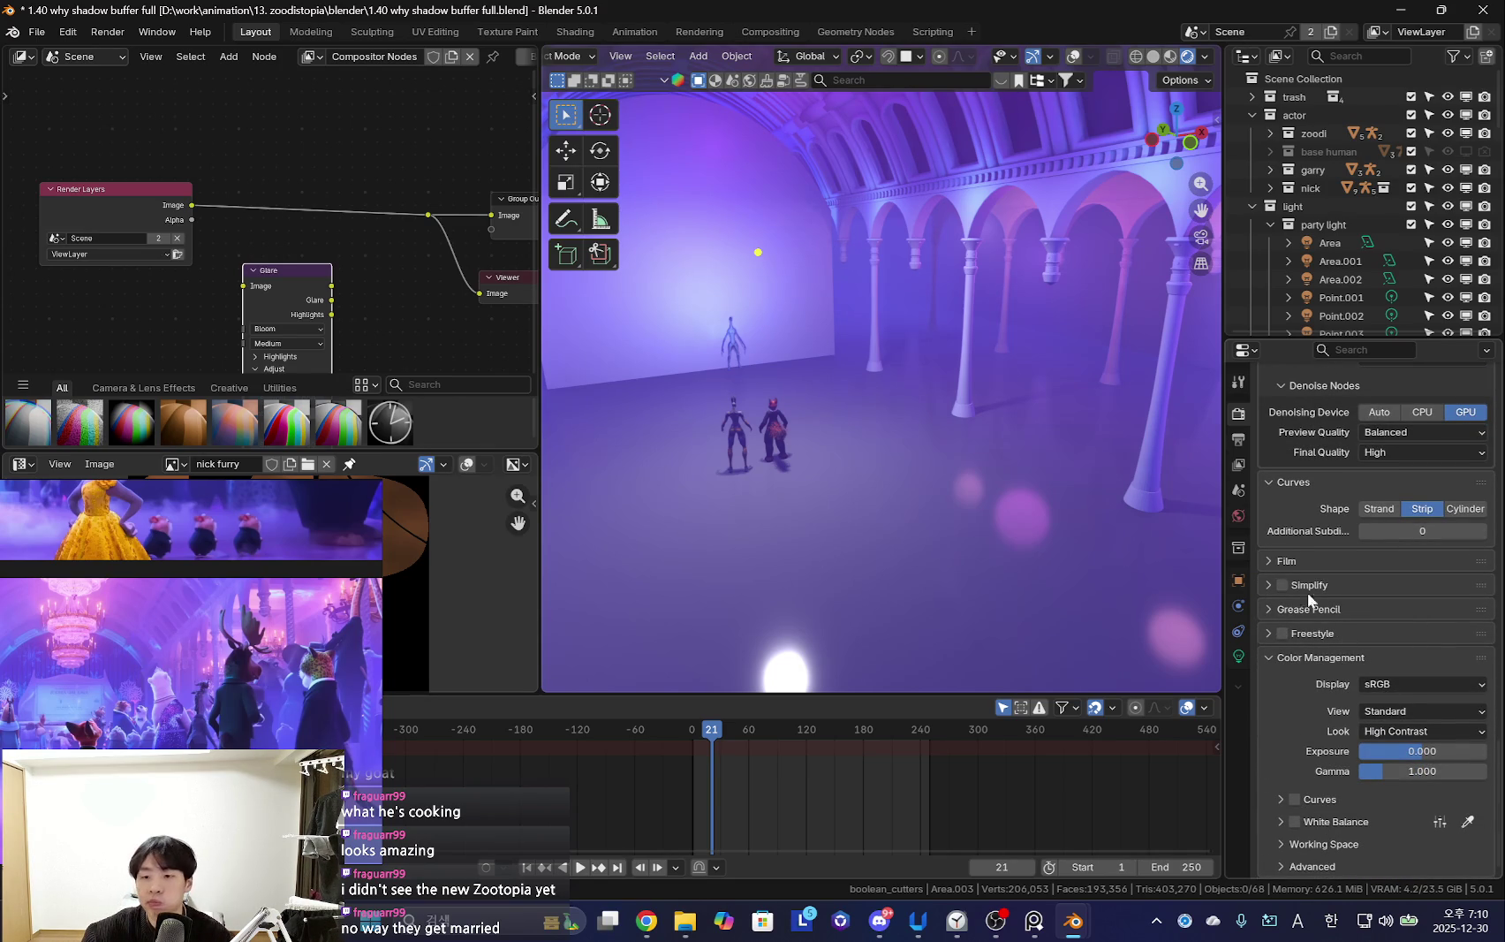
{"action": "left_click", "coordinate": [1304, 560]}
{"action": "middle_click_drag", "start_coordinate": [1061, 539], "coordinate": [836, 531]}
{"action": "scroll", "coordinate": [367, 296], "scroll_direction": "up", "scroll_amount": 1}
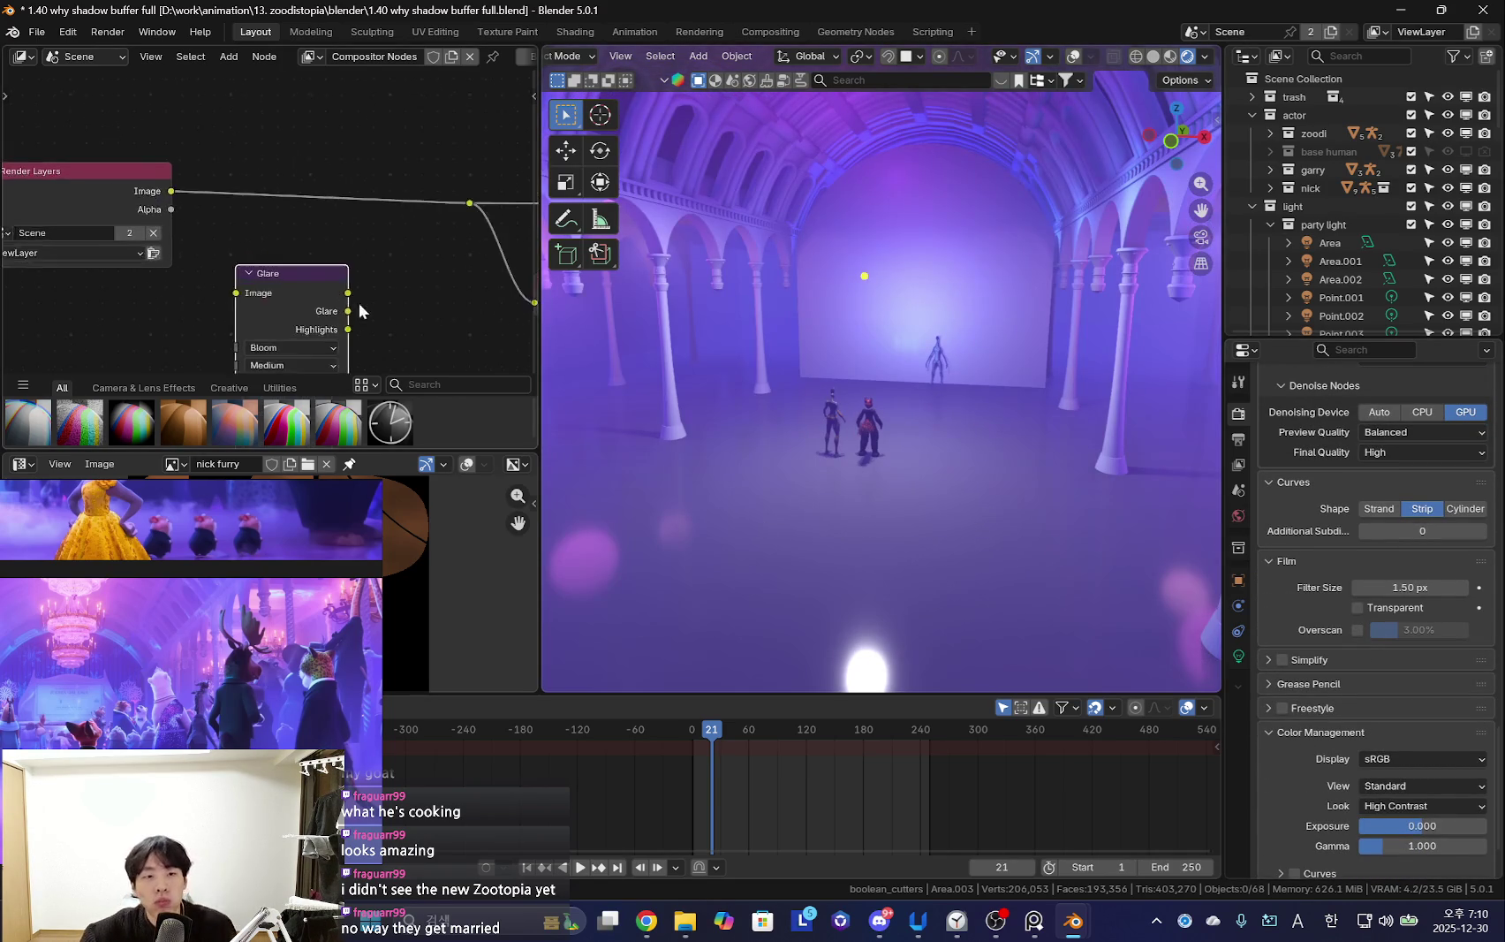
Insert the Glare node into the Render Layers output link
{"action": "left_click_drag", "start_coordinate": [292, 273], "coordinate": [292, 135]}
{"action": "mouse_move", "coordinate": [810, 461]}
{"action": "middle_mouse_down"}
{"action": "mouse_move", "coordinate": [952, 419]}
{"action": "mouse_move", "coordinate": [884, 425]}
{"action": "mouse_move", "coordinate": [902, 421]}
{"action": "mouse_move", "coordinate": [832, 484]}
{"action": "mouse_move", "coordinate": [817, 453]}
{"action": "mouse_move", "coordinate": [707, 398]}
{"action": "middle_mouse_up"}
{"action": "key", "text": "shift+alt+z"}
{"action": "scroll", "coordinate": [379, 250], "scroll_direction": "up", "scroll_amount": 1}
{"action": "scroll", "coordinate": [393, 265], "scroll_direction": "down", "scroll_amount": 1}
{"action": "scroll", "coordinate": [373, 277], "scroll_direction": "up", "scroll_amount": 1}
{"action": "scroll", "coordinate": [379, 248], "scroll_direction": "down", "scroll_amount": 1}
{"action": "scroll", "coordinate": [379, 247], "scroll_direction": "up", "scroll_amount": 1}
Switch the glare type to Fog Glow and preview it with animation playback
{"action": "left_click", "coordinate": [276, 168]}
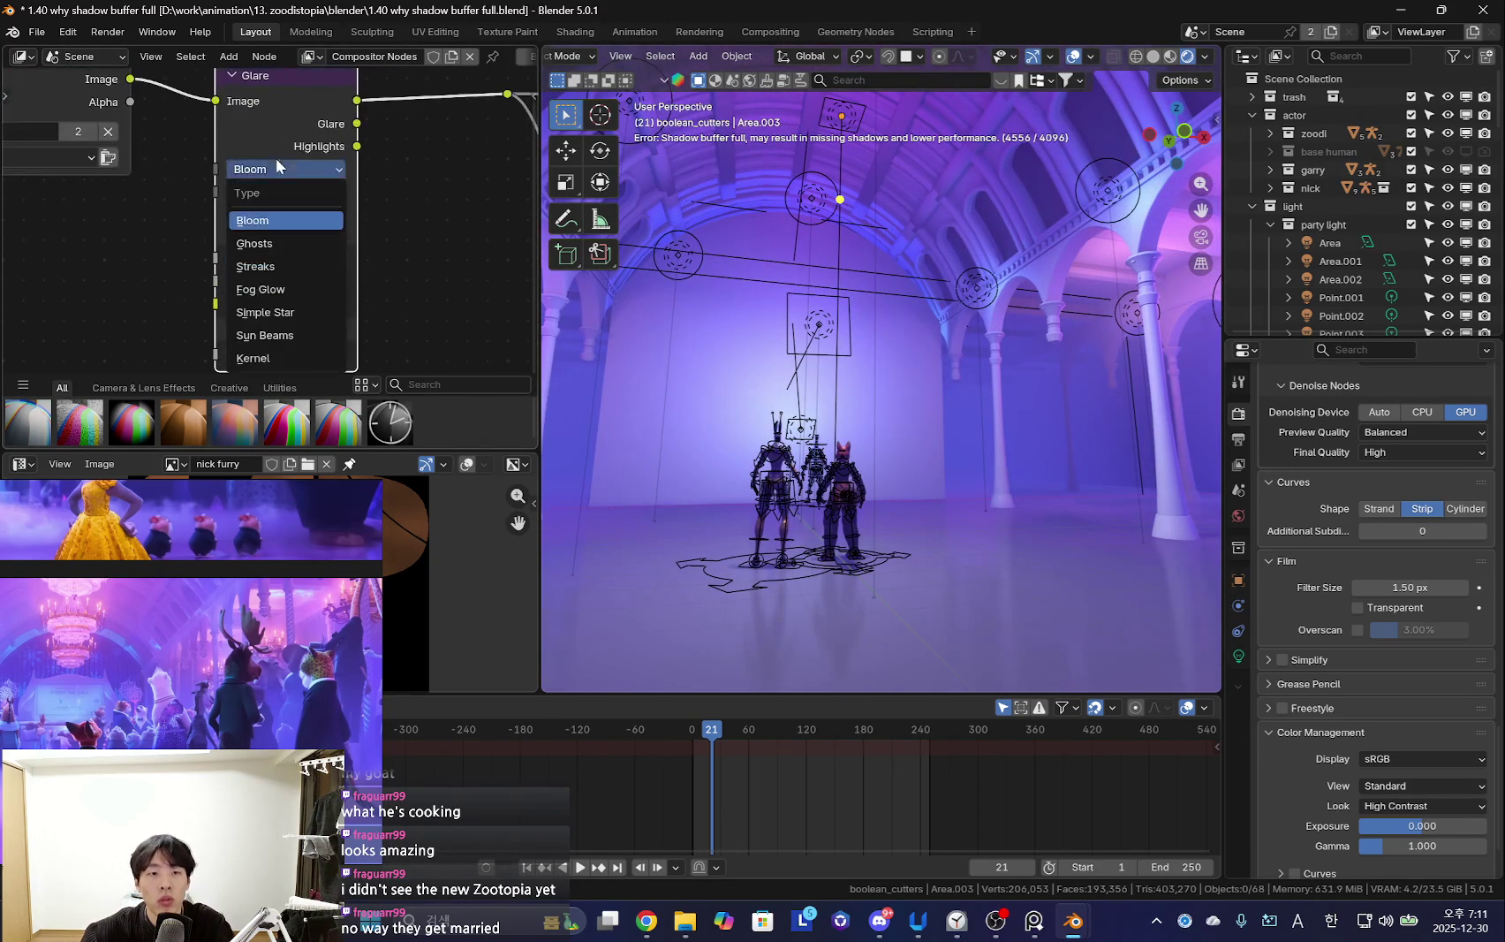
{"action": "left_click", "coordinate": [279, 292]}
{"action": "mouse_move", "coordinate": [892, 389]}
{"action": "middle_mouse_down"}
{"action": "mouse_move", "coordinate": [894, 430]}
{"action": "mouse_move", "coordinate": [973, 382]}
{"action": "mouse_move", "coordinate": [986, 453]}
{"action": "mouse_move", "coordinate": [993, 366]}
{"action": "mouse_move", "coordinate": [910, 370]}
{"action": "mouse_move", "coordinate": [1040, 439]}
{"action": "middle_mouse_up"}
{"action": "key", "text": "space"}
{"action": "key", "text": "shift+alt+z"}
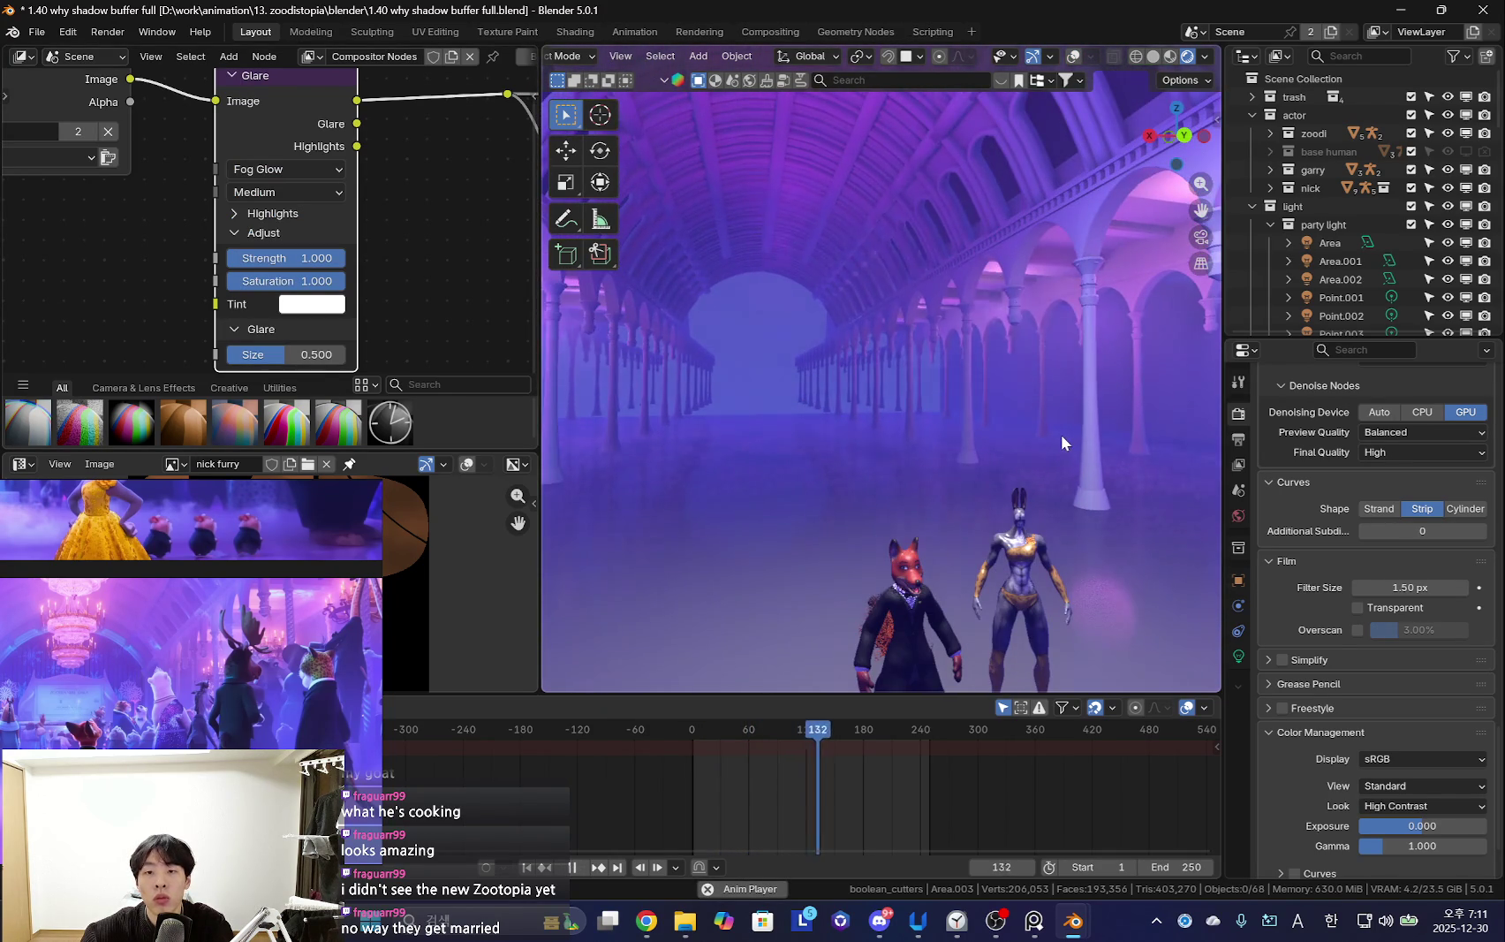
{"action": "key", "text": "space"}
{"action": "key", "text": "shift+alt+z"}
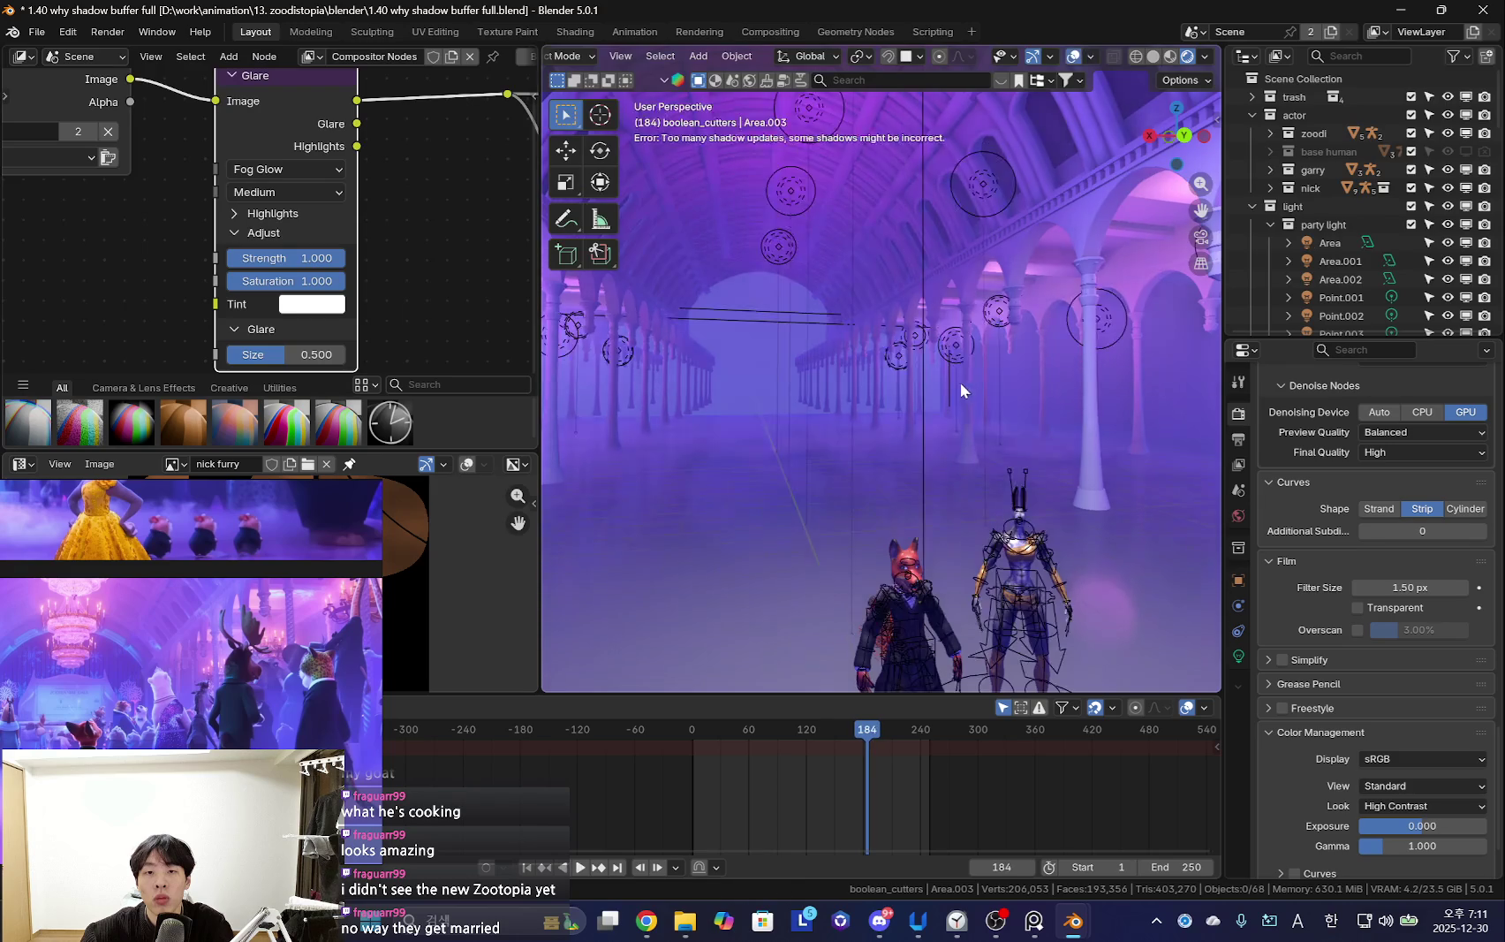
{"action": "key", "text": "space"}
{"action": "key", "text": "shift+alt+z"}
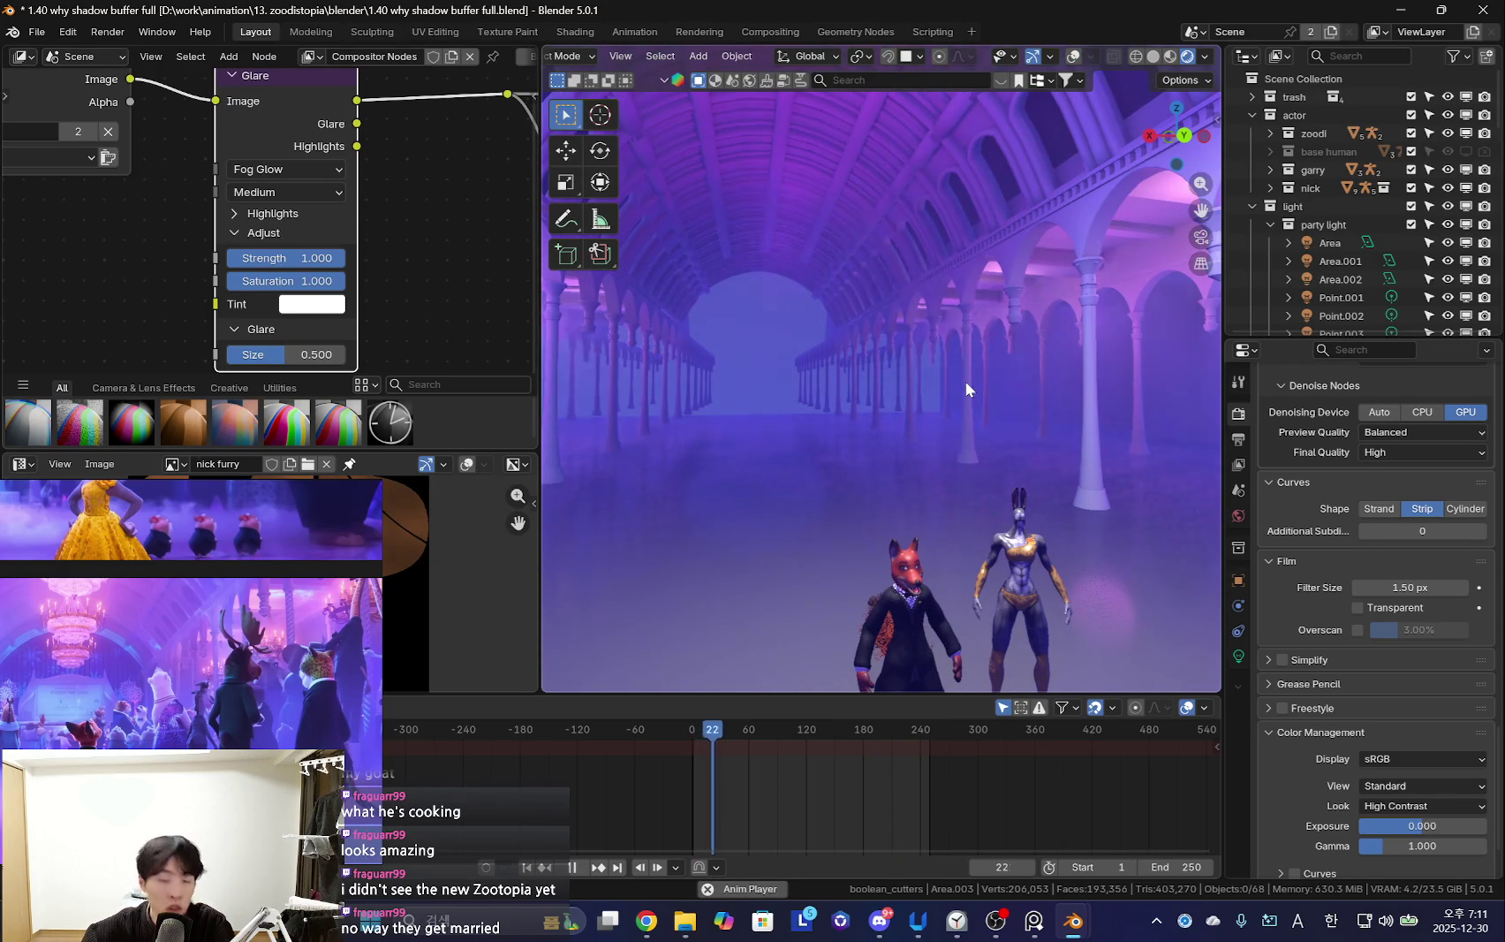
{"action": "key", "text": "space"}
Return the glare type to Bloom, preview playback, and begin Save As
{"action": "left_click", "coordinate": [291, 170]}
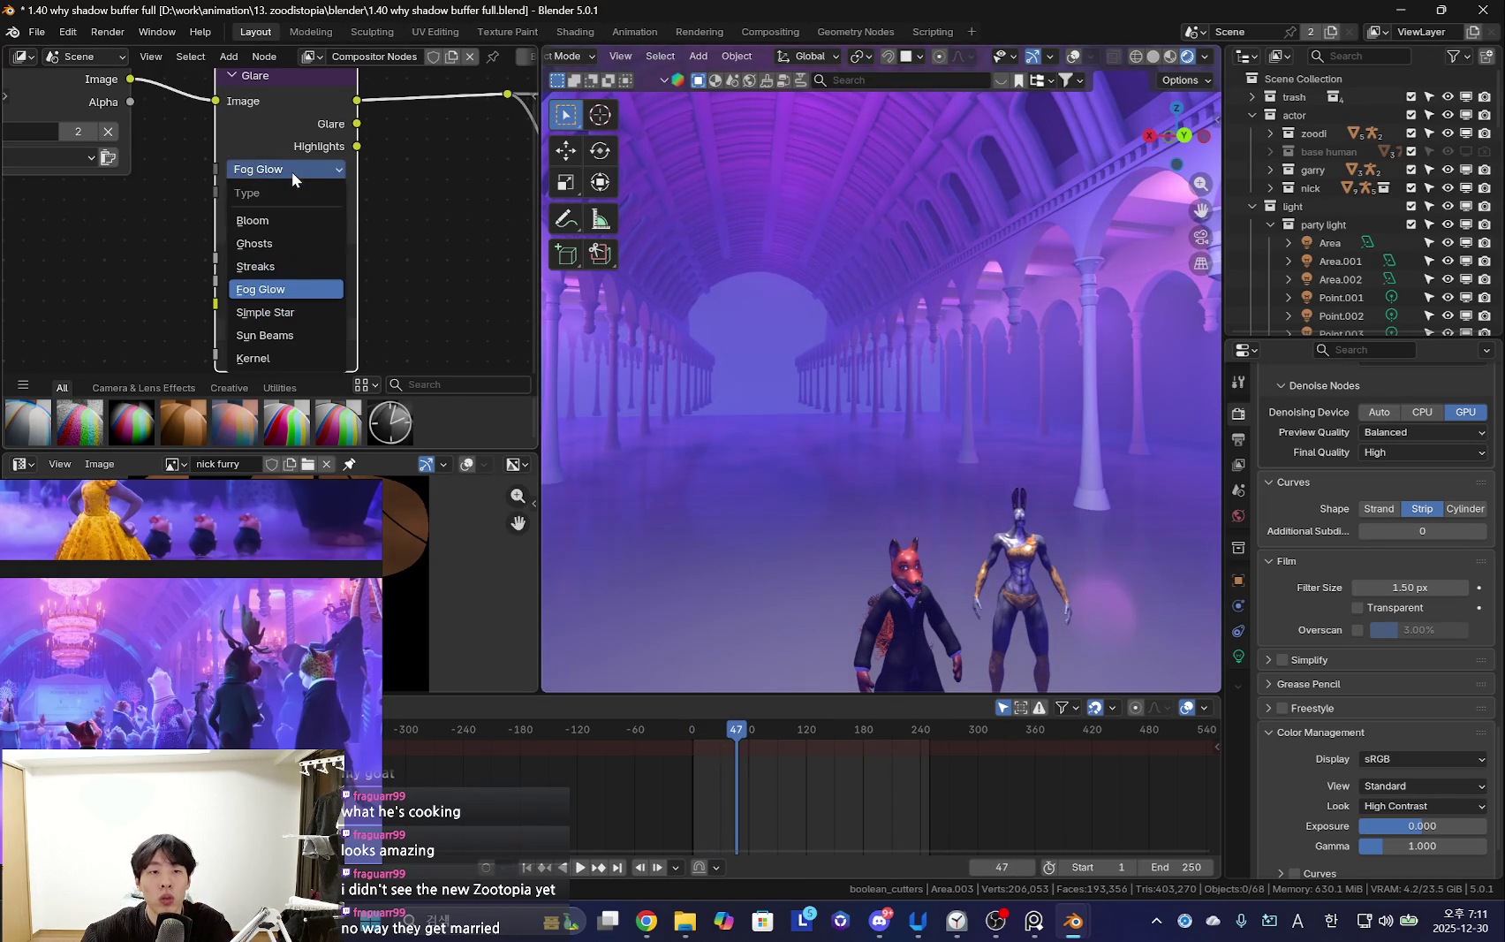
{"action": "left_click", "coordinate": [253, 220]}
{"action": "key", "text": "space"}
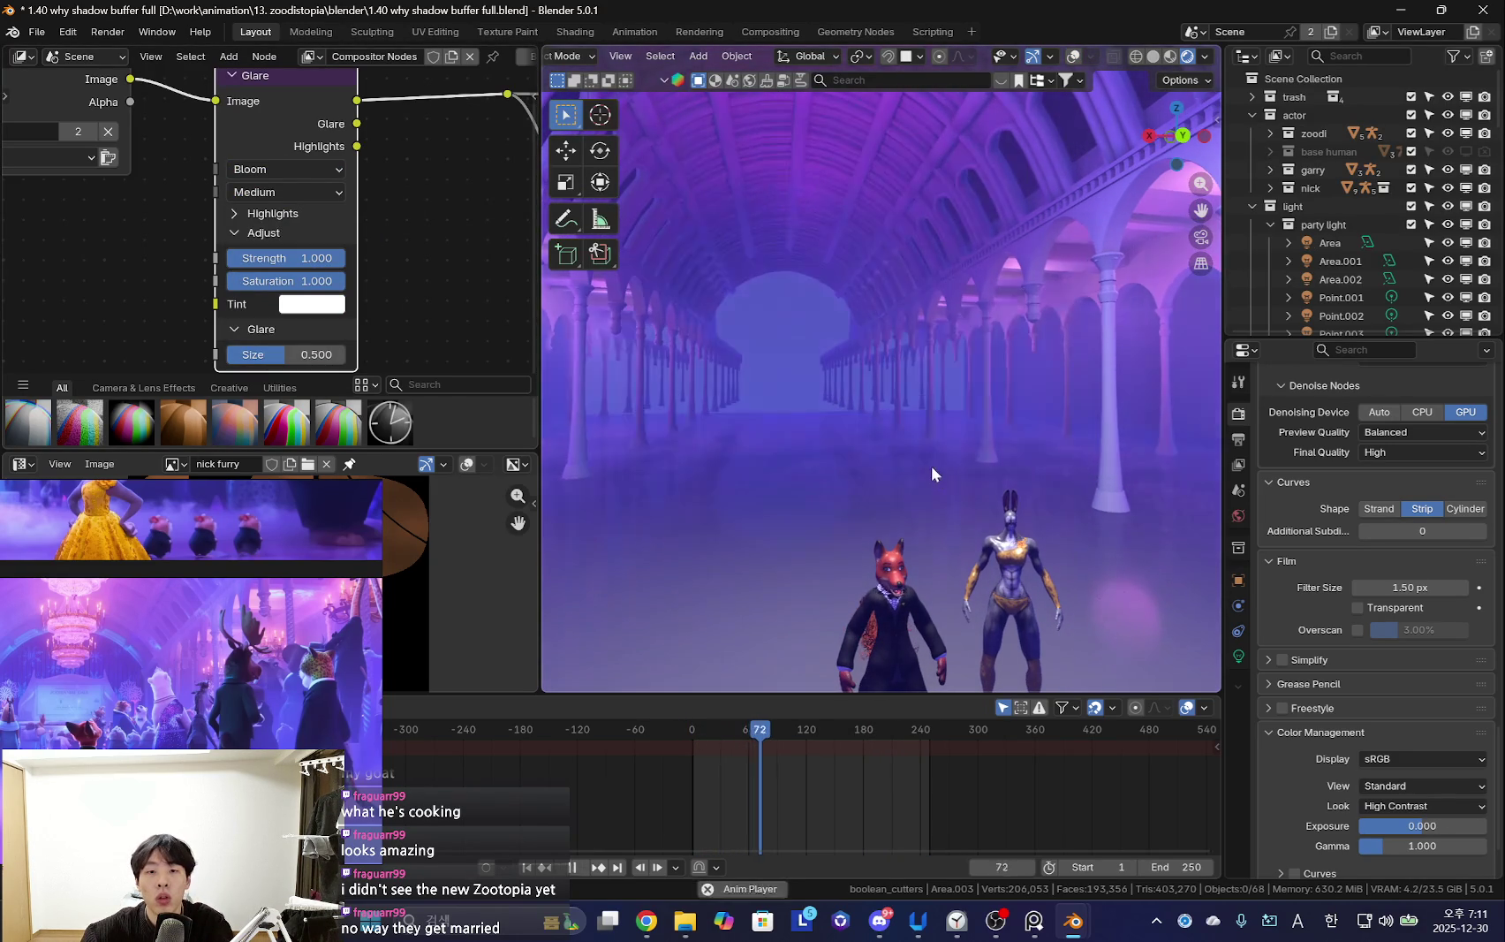
{"action": "key", "text": "space"}
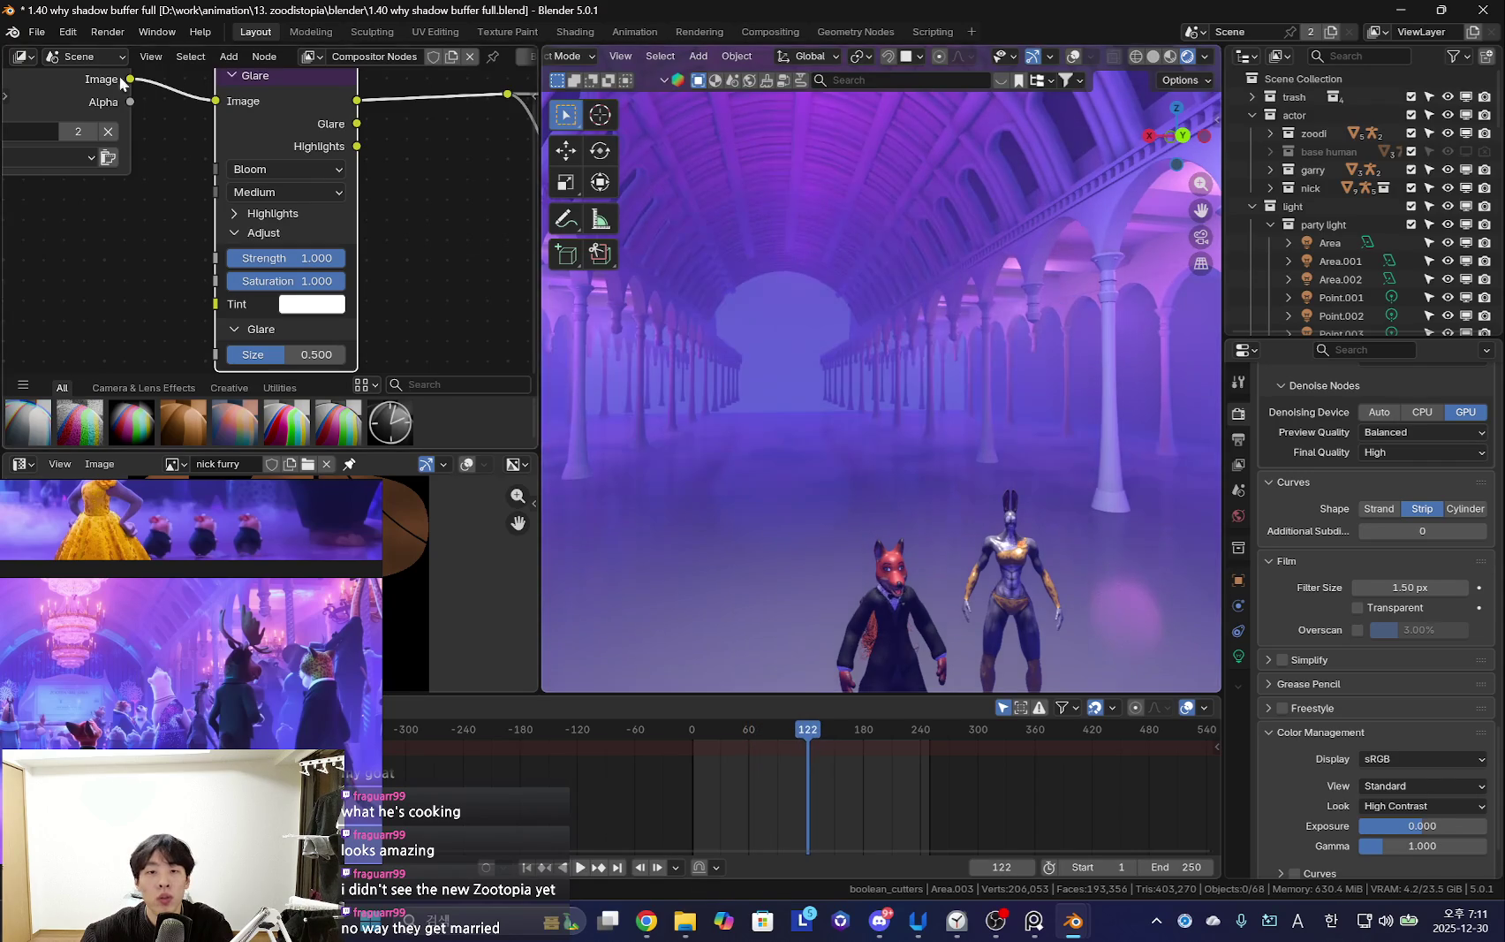
{"action": "left_click", "coordinate": [36, 32]}
{"action": "left_click", "coordinate": [53, 168]}
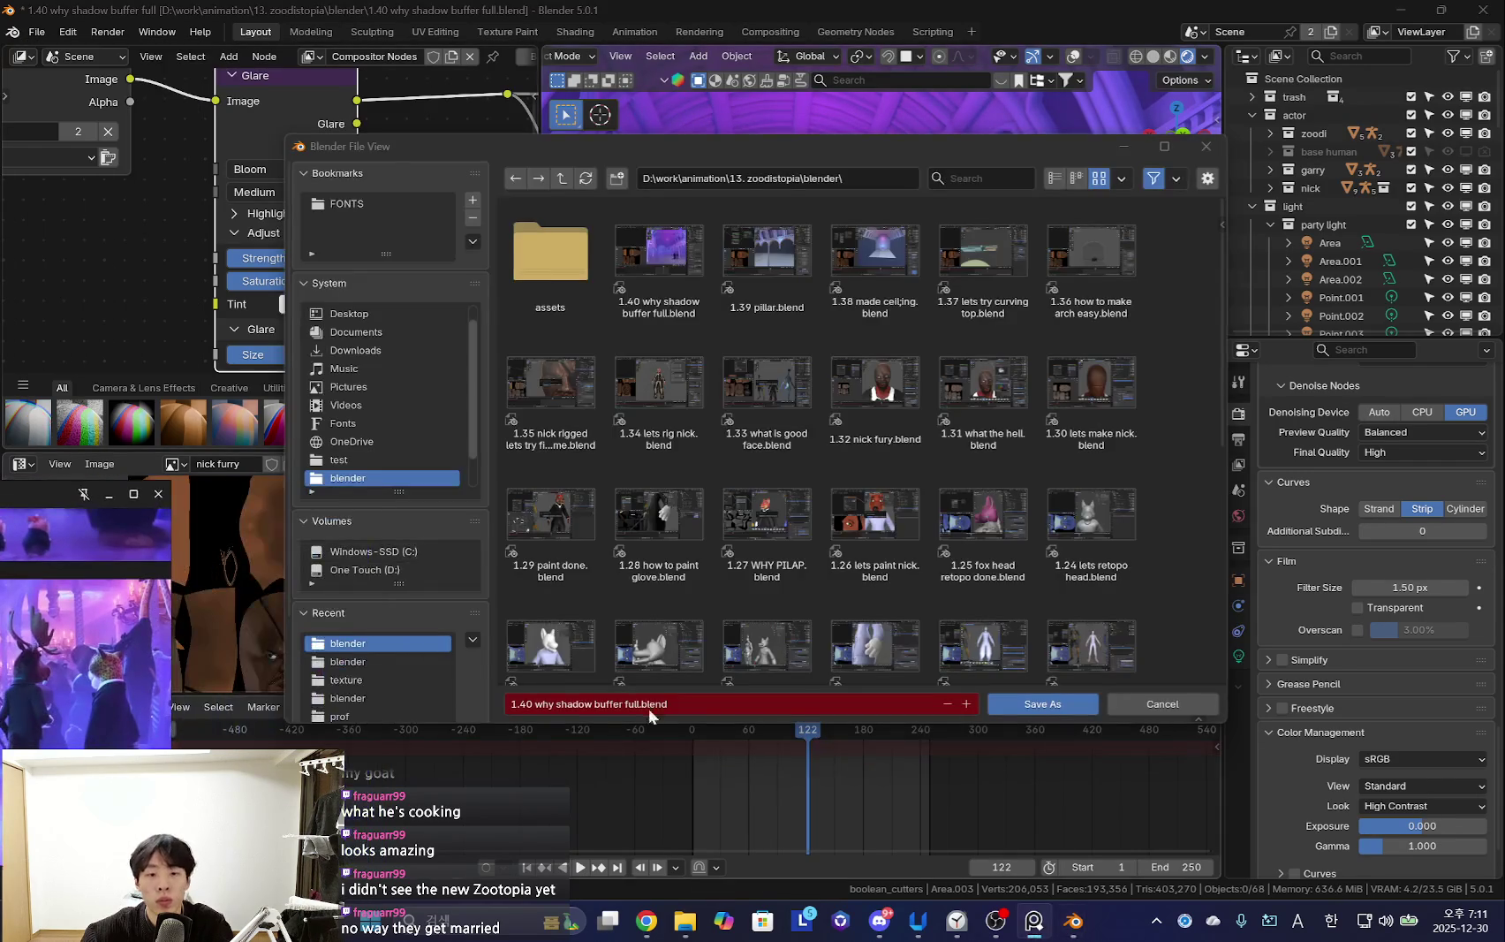
Save the file as '1.41 why shadow buffer full.blend', then make Point.005 active
{"action": "left_click", "coordinate": [650, 705]}
{"action": "type", "text": "1"}
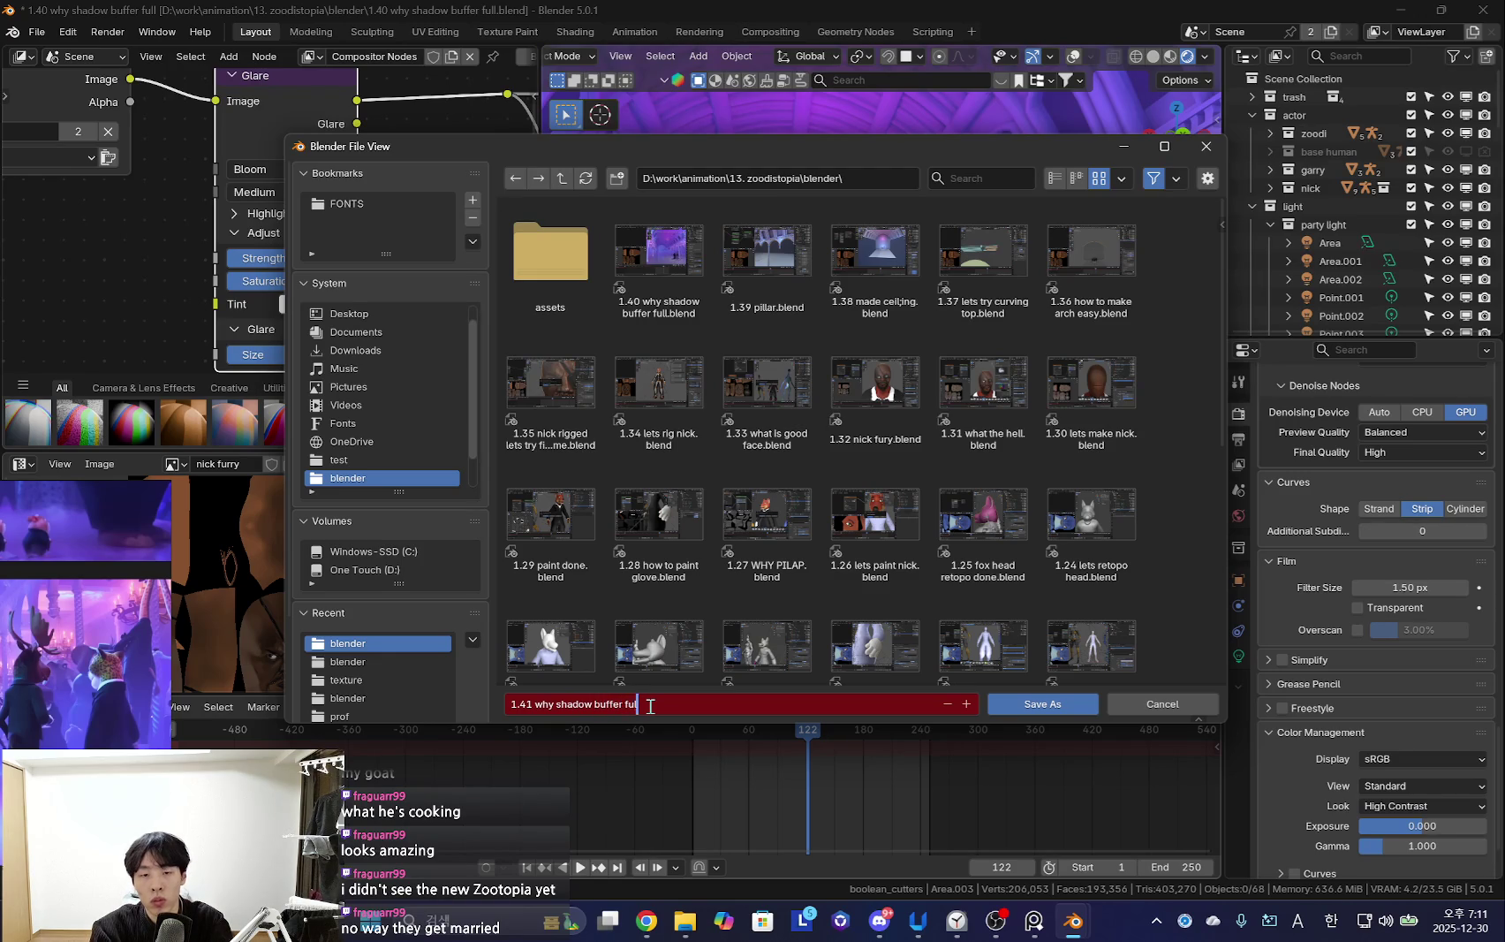
{"action": "type", "text": "l"}
{"action": "key", "text": "Return"}
{"action": "left_click", "coordinate": [1346, 161]}
{"action": "scroll", "coordinate": [1357, 237], "scroll_direction": "down", "scroll_amount": 5}
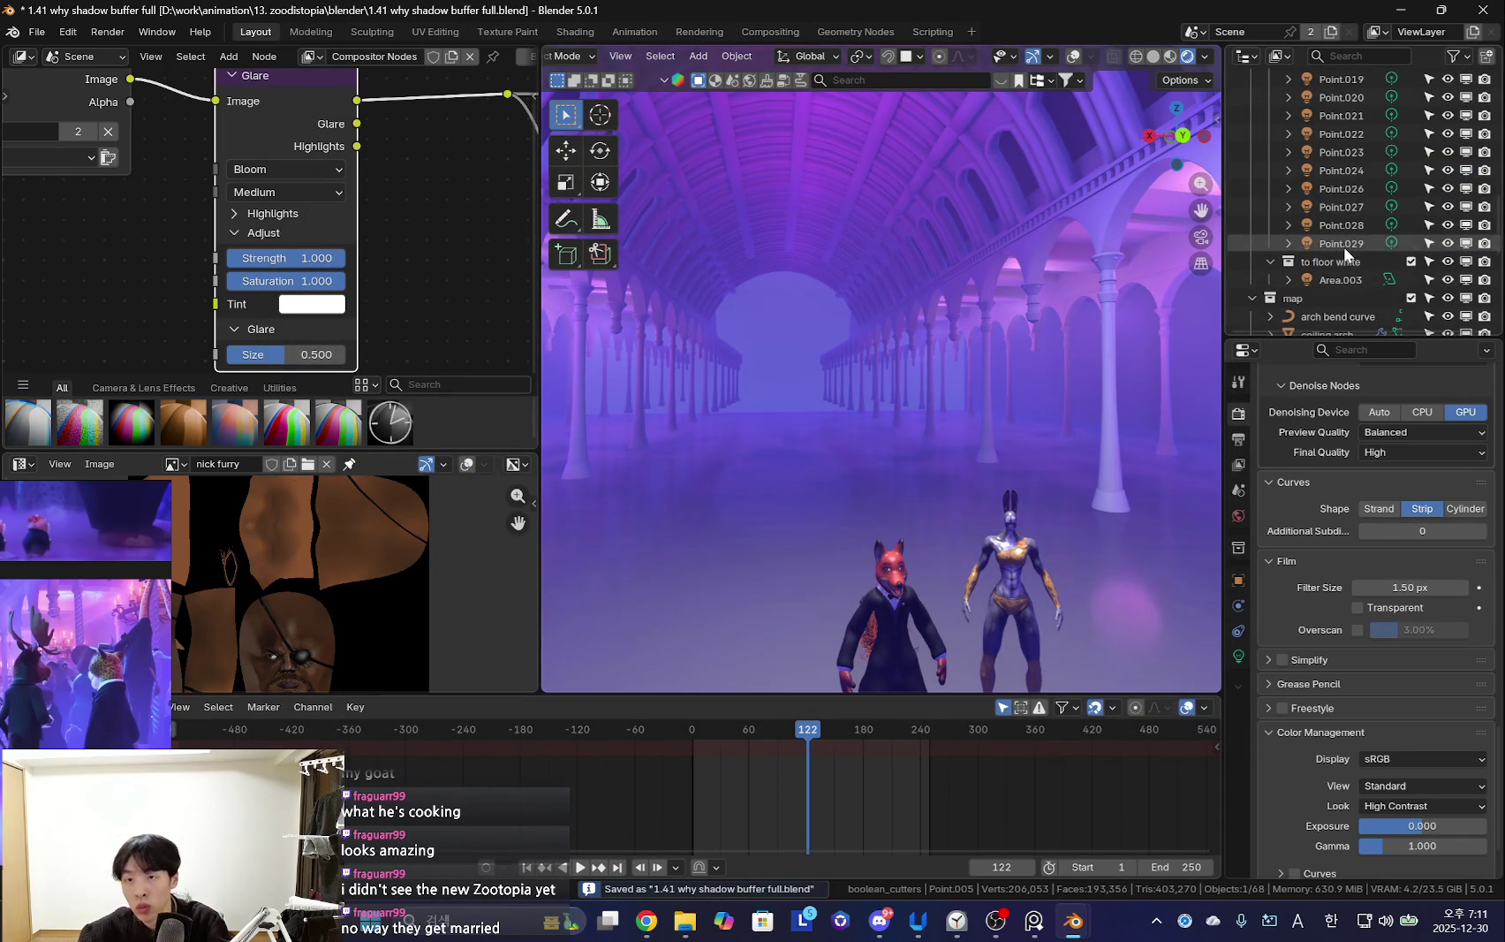
Hide point lights Point.007 to Point.029 and play the animation to preview
{"action": "left_click", "coordinate": [1342, 243], "text": "shift"}
{"action": "key", "text": "h"}
{"action": "scroll", "coordinate": [1345, 177], "scroll_direction": "up", "scroll_amount": 6}
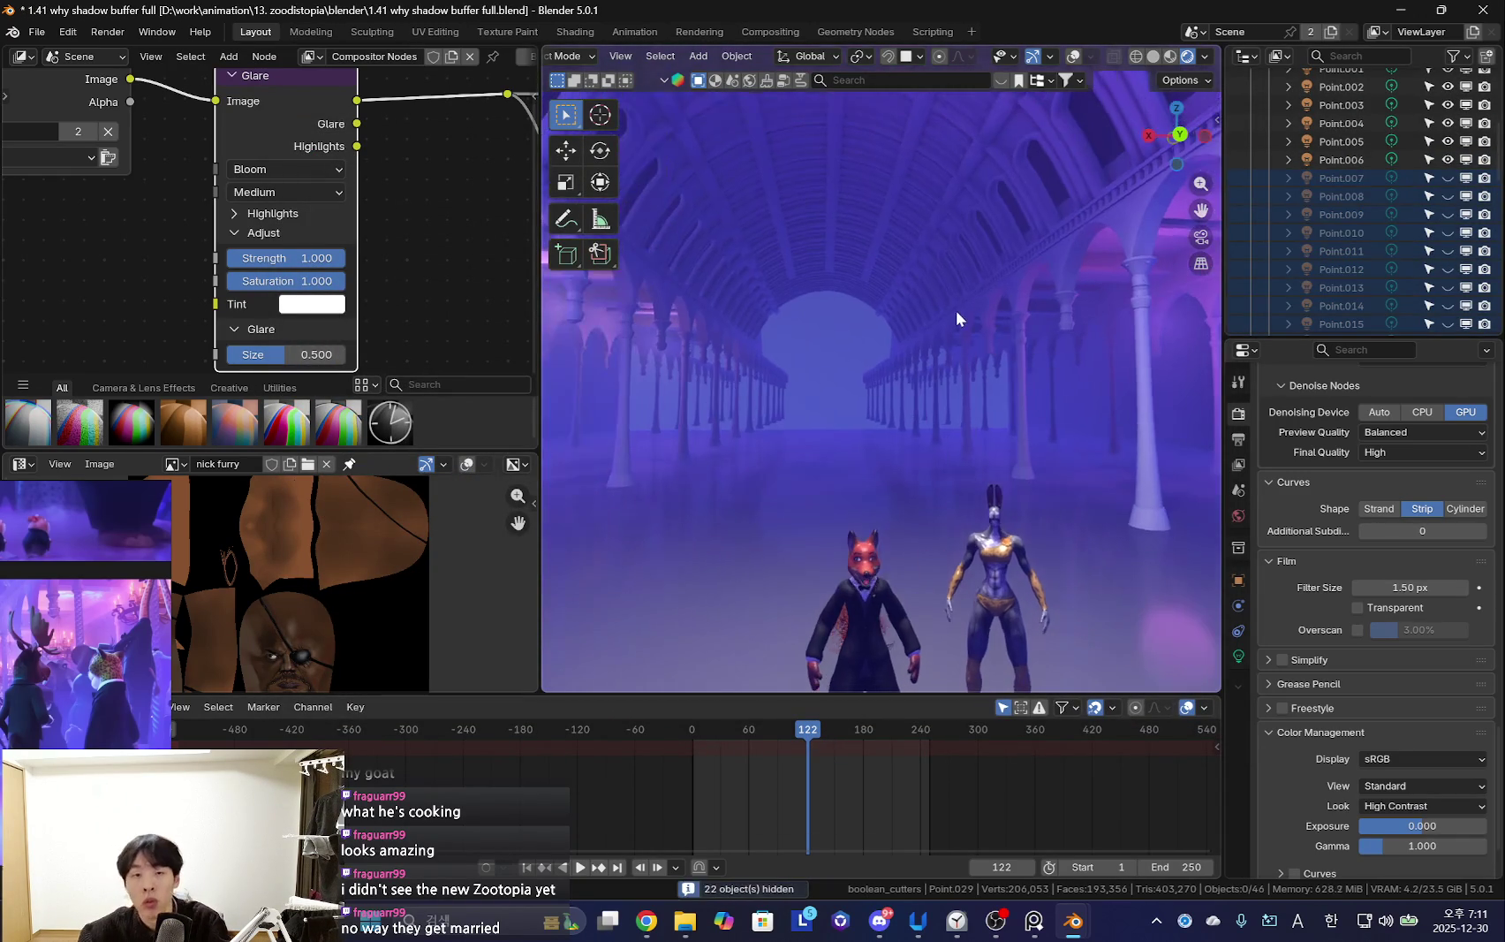
{"action": "key", "text": "space"}
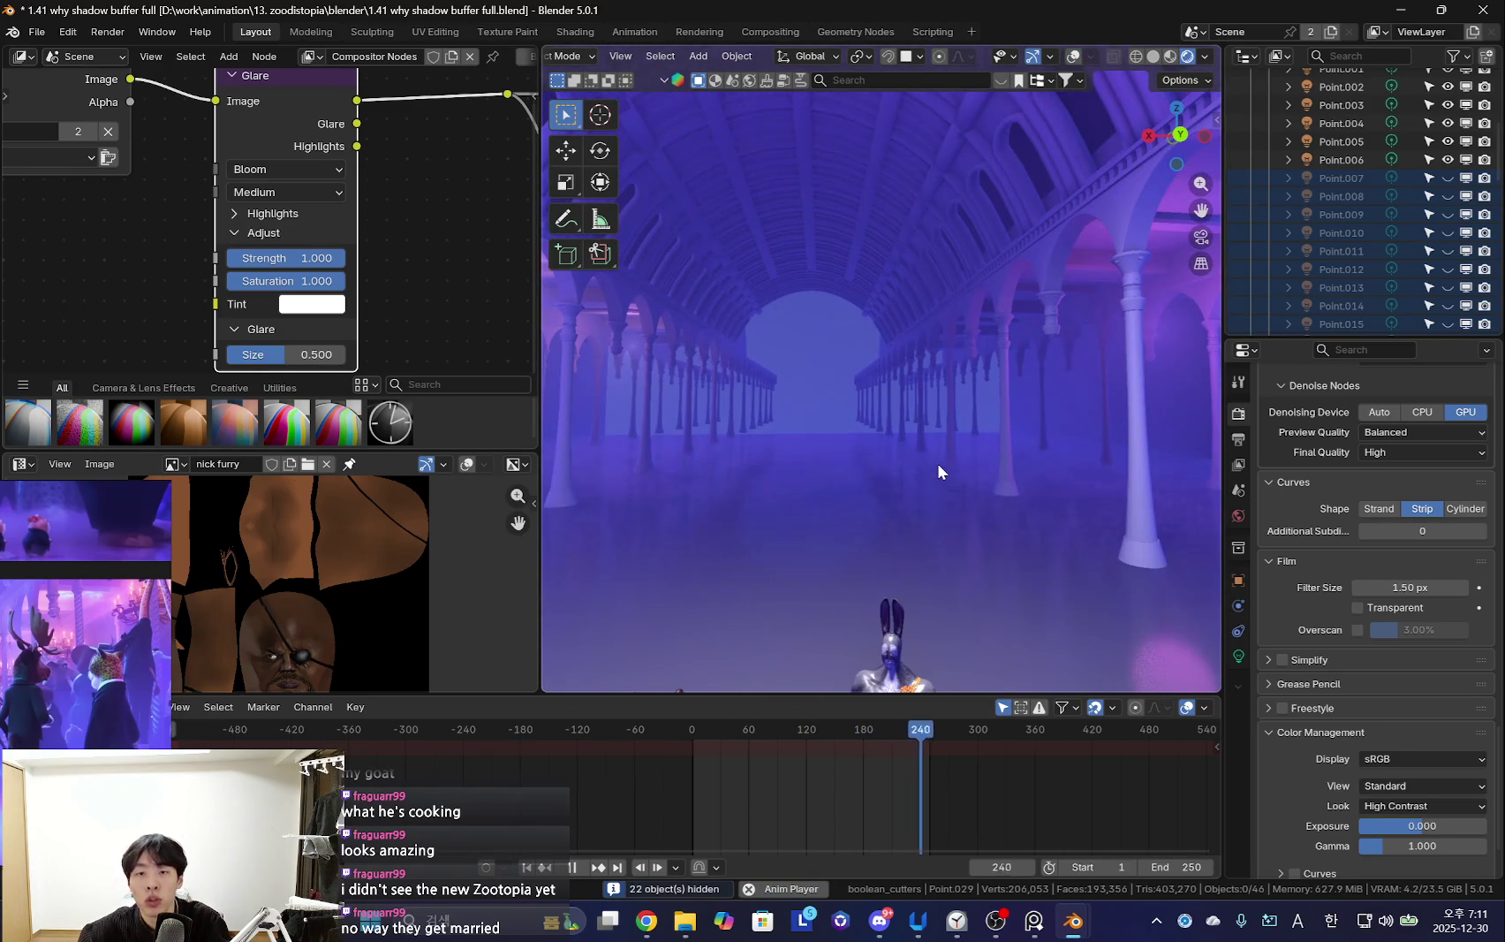
{"action": "key", "text": "space"}
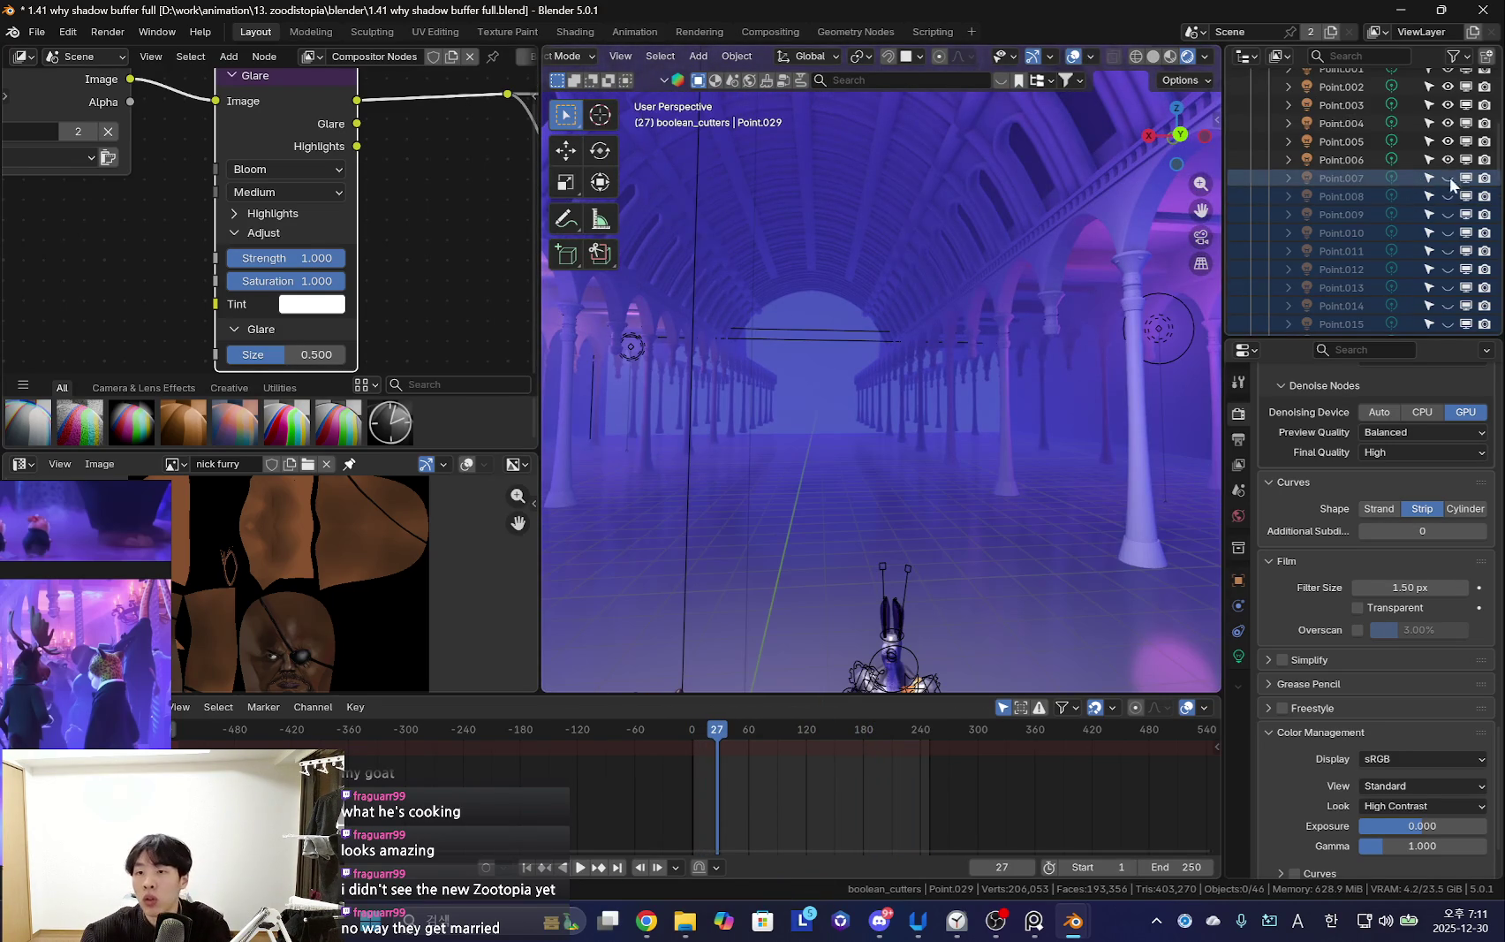
Bring the hidden point lights back and frame all compositor nodes
{"action": "scroll", "coordinate": [1377, 224], "scroll_direction": "down", "scroll_amount": 5}
{"action": "key", "text": "ctrl+z"}
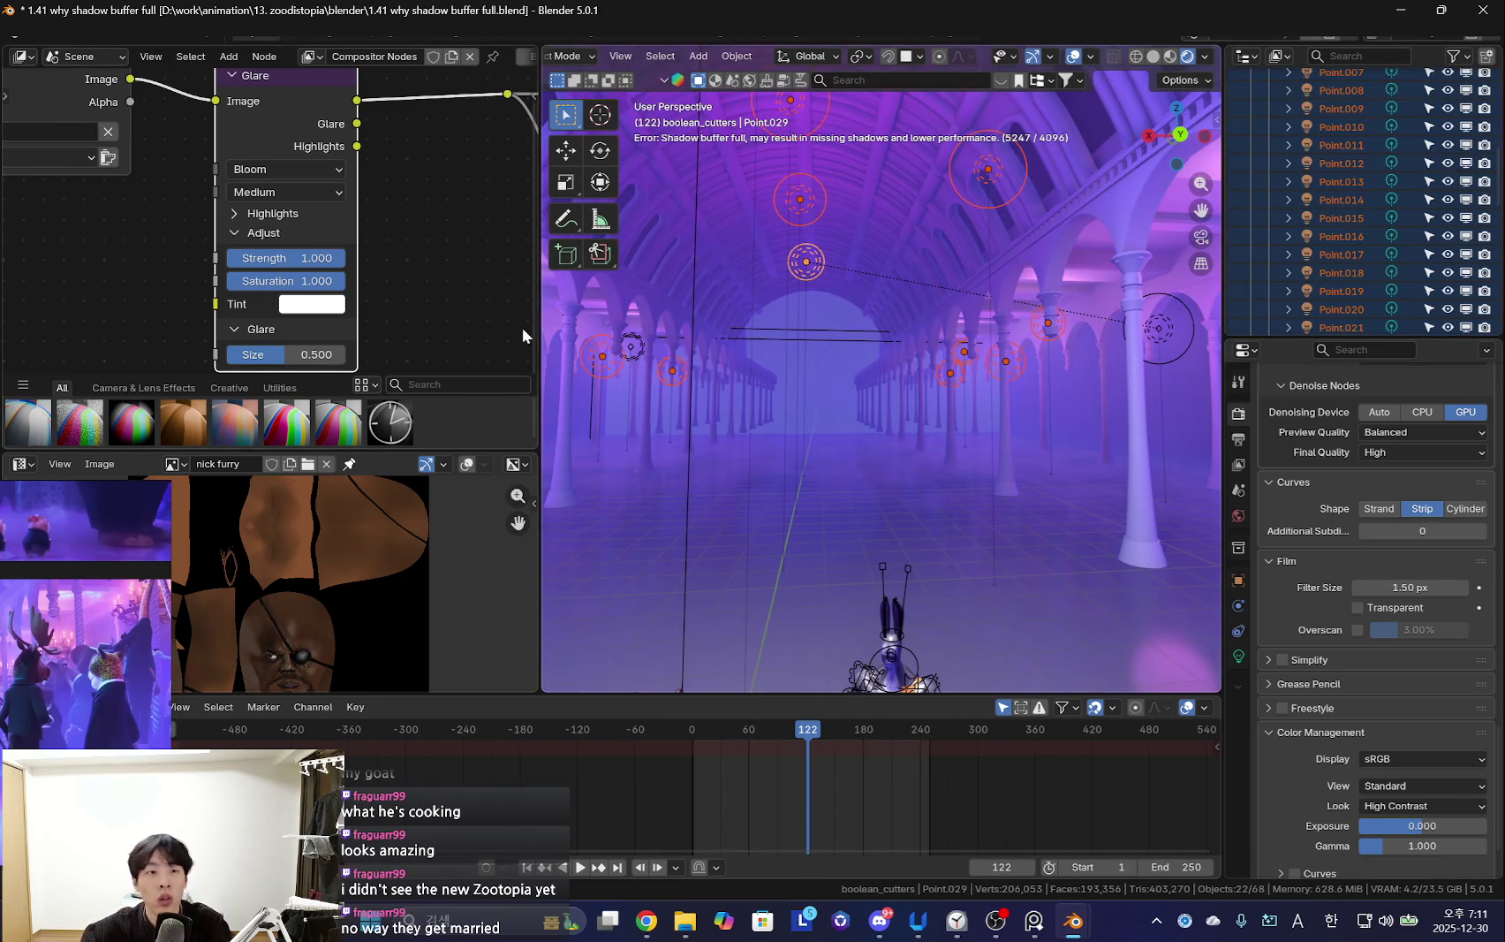
{"action": "key", "text": "Home"}
{"action": "left_click", "coordinate": [21, 56]}
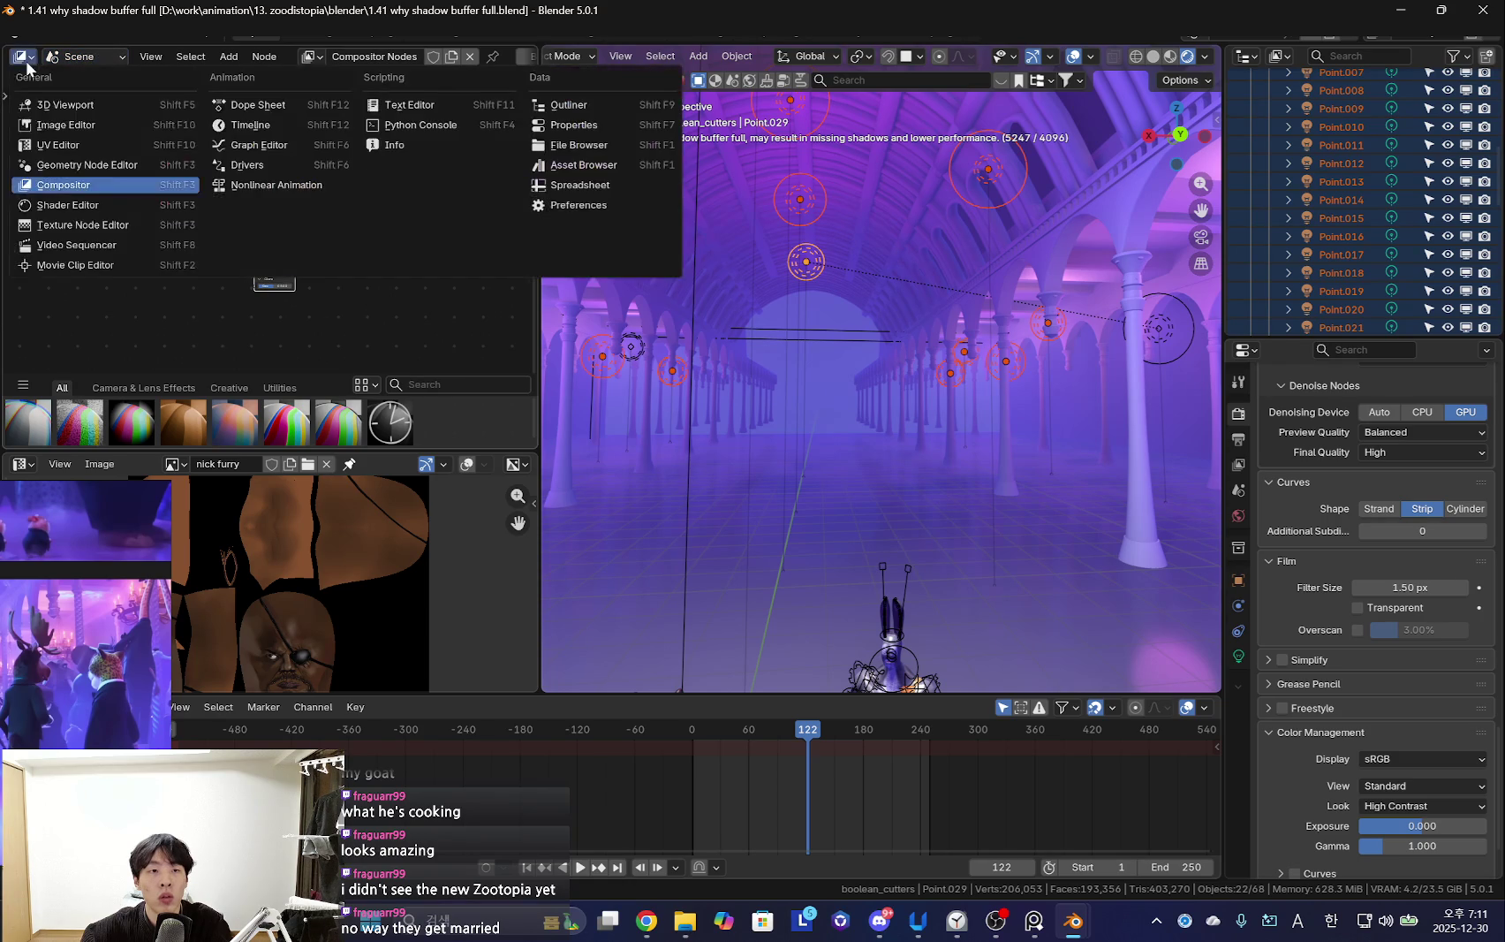
Show the World shader nodes in the Shader Editor, panned to the sky image nodes
{"action": "left_click", "coordinate": [53, 202]}
{"action": "left_click", "coordinate": [82, 56]}
{"action": "left_click", "coordinate": [89, 121]}
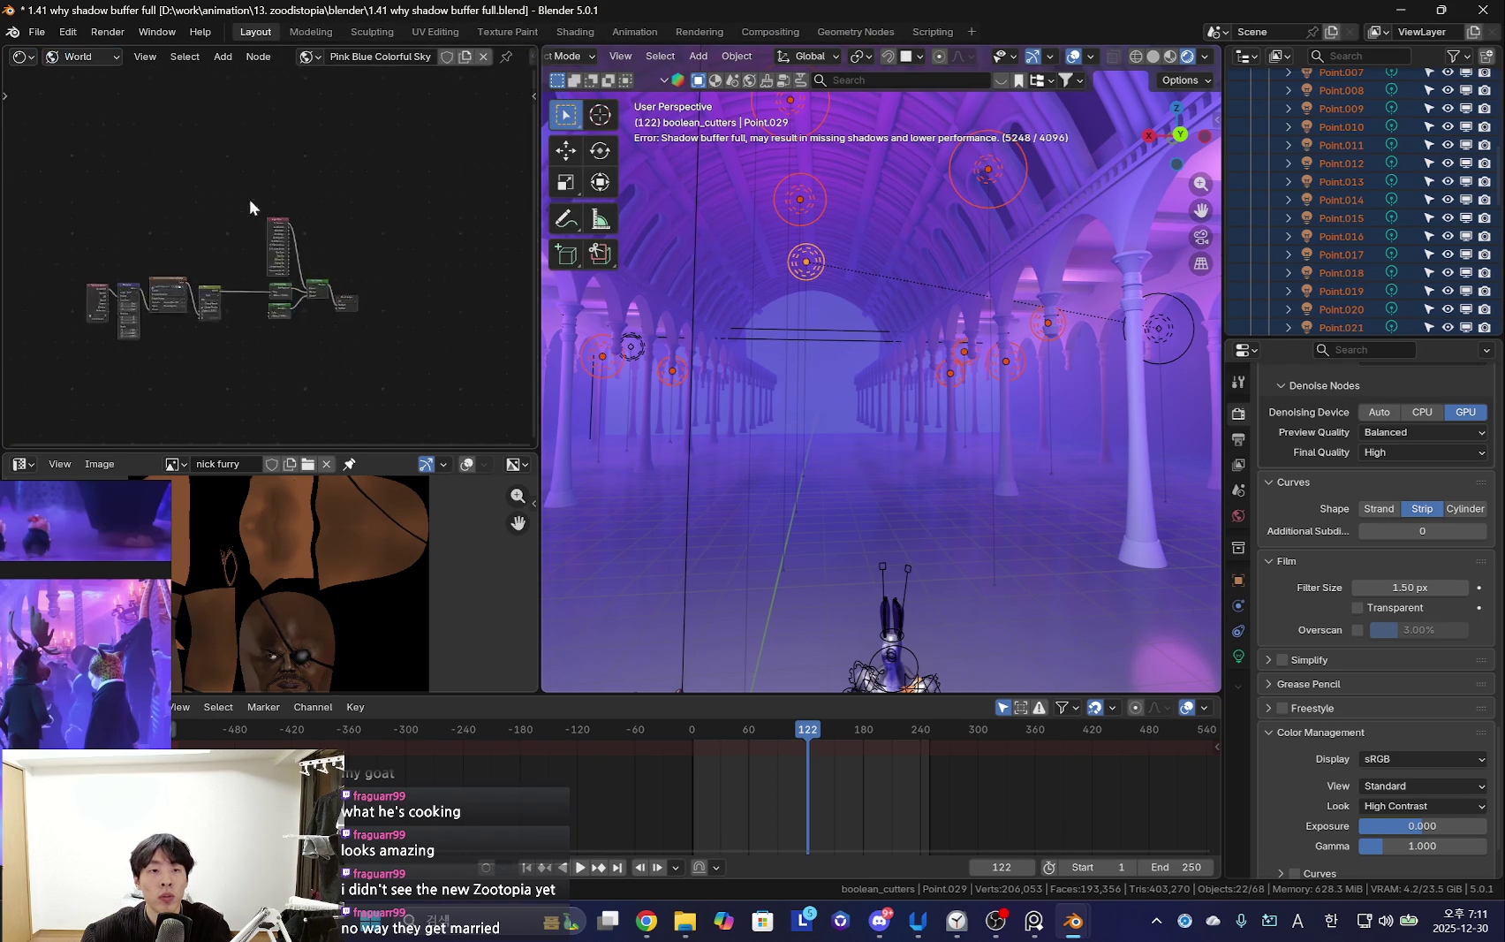
{"action": "scroll", "coordinate": [314, 252], "scroll_direction": "up", "scroll_amount": 3}
{"action": "middle_click_drag", "start_coordinate": [289, 227], "coordinate": [358, 163]}
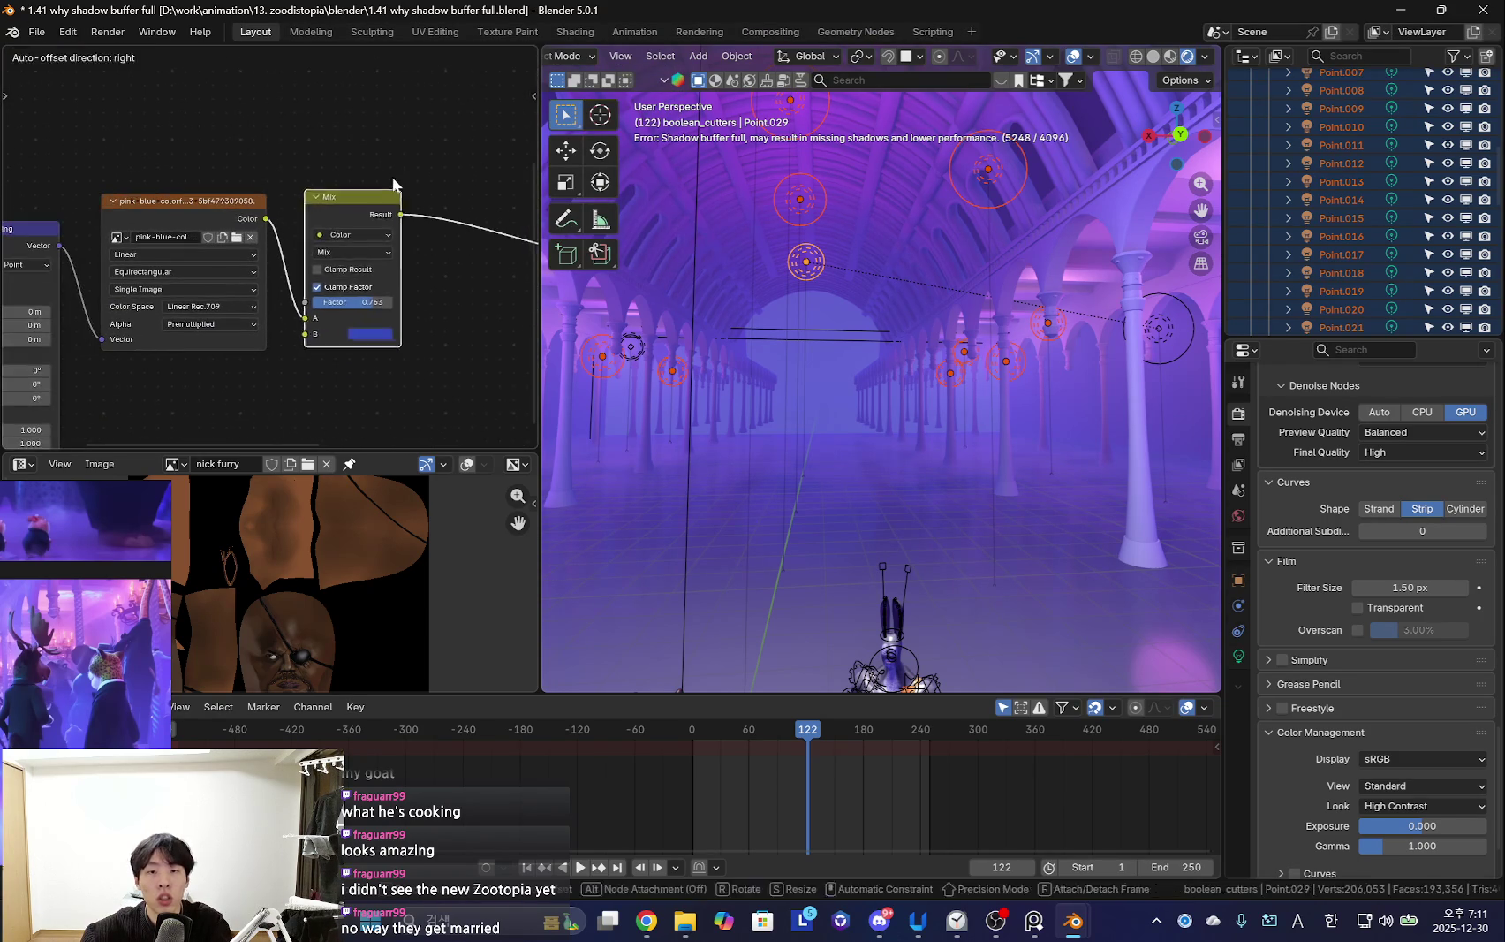
Preview the animation through the scene camera
{"action": "mouse_move", "coordinate": [883, 371]}
{"action": "middle_mouse_down"}
{"action": "mouse_move", "coordinate": [982, 391]}
{"action": "mouse_move", "coordinate": [1023, 477]}
{"action": "mouse_move", "coordinate": [908, 494]}
{"action": "mouse_move", "coordinate": [982, 528]}
{"action": "middle_mouse_up"}
{"action": "scroll", "coordinate": [1018, 424], "scroll_direction": "down", "scroll_amount": 3}
{"action": "scroll", "coordinate": [862, 441], "scroll_direction": "up", "scroll_amount": 6}
{"action": "scroll", "coordinate": [360, 296], "scroll_direction": "down", "scroll_amount": 5}
{"action": "key", "text": "KP_0"}
{"action": "key", "text": "space"}
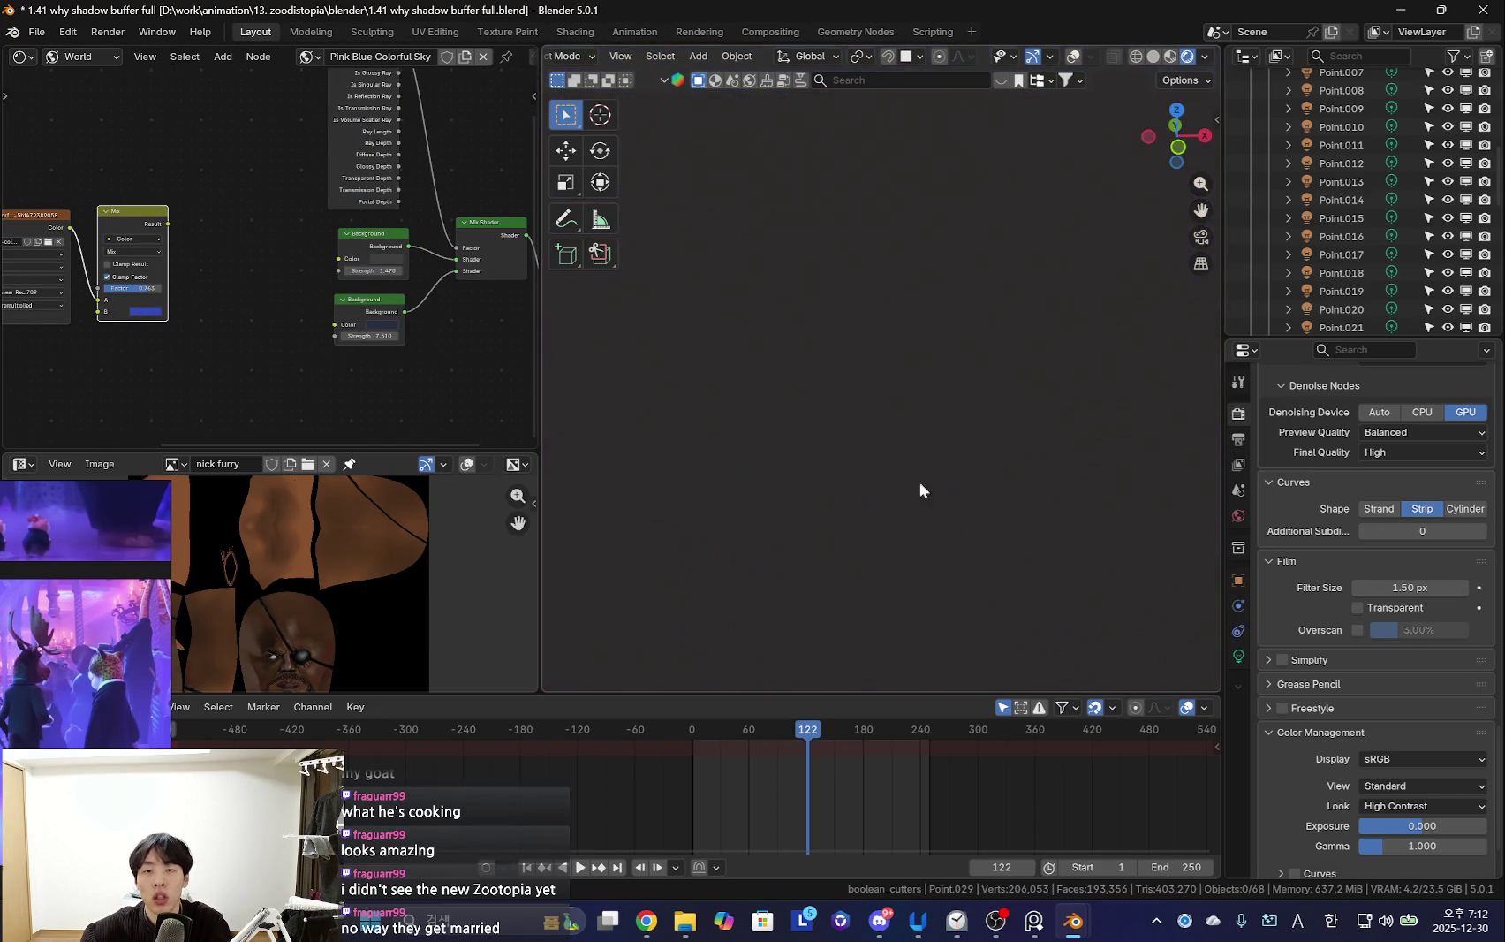
{"action": "key", "text": "shift+alt+z"}
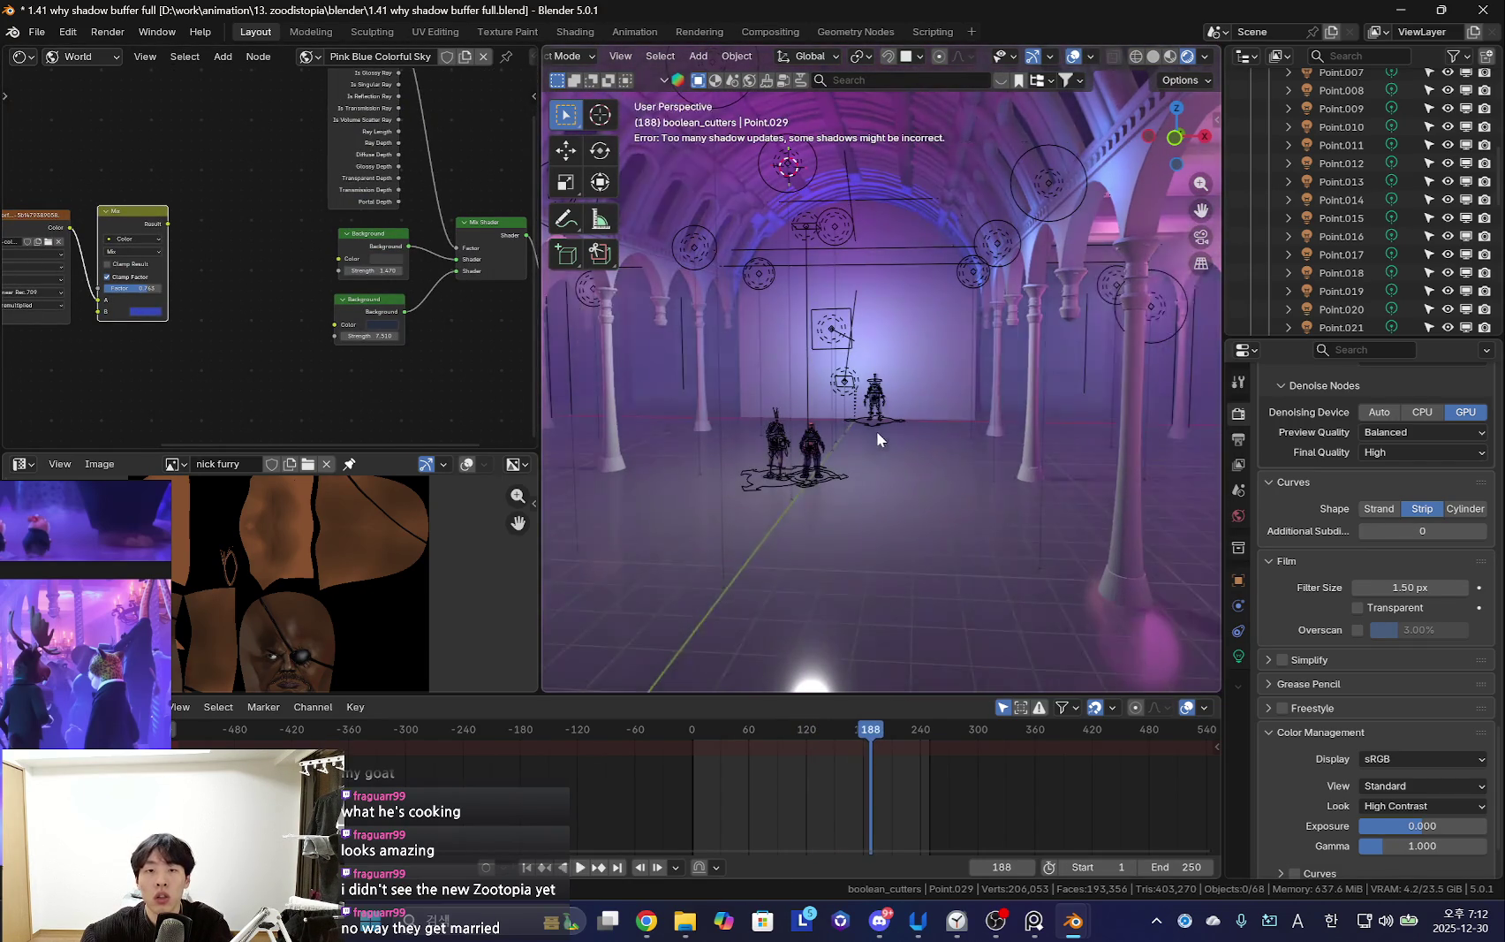
{"action": "key", "text": "space"}
Connect the Mix result to Background Color, then inspect floor and floor smoke transforms
{"action": "left_click_drag", "start_coordinate": [277, 258], "coordinate": [340, 258]}
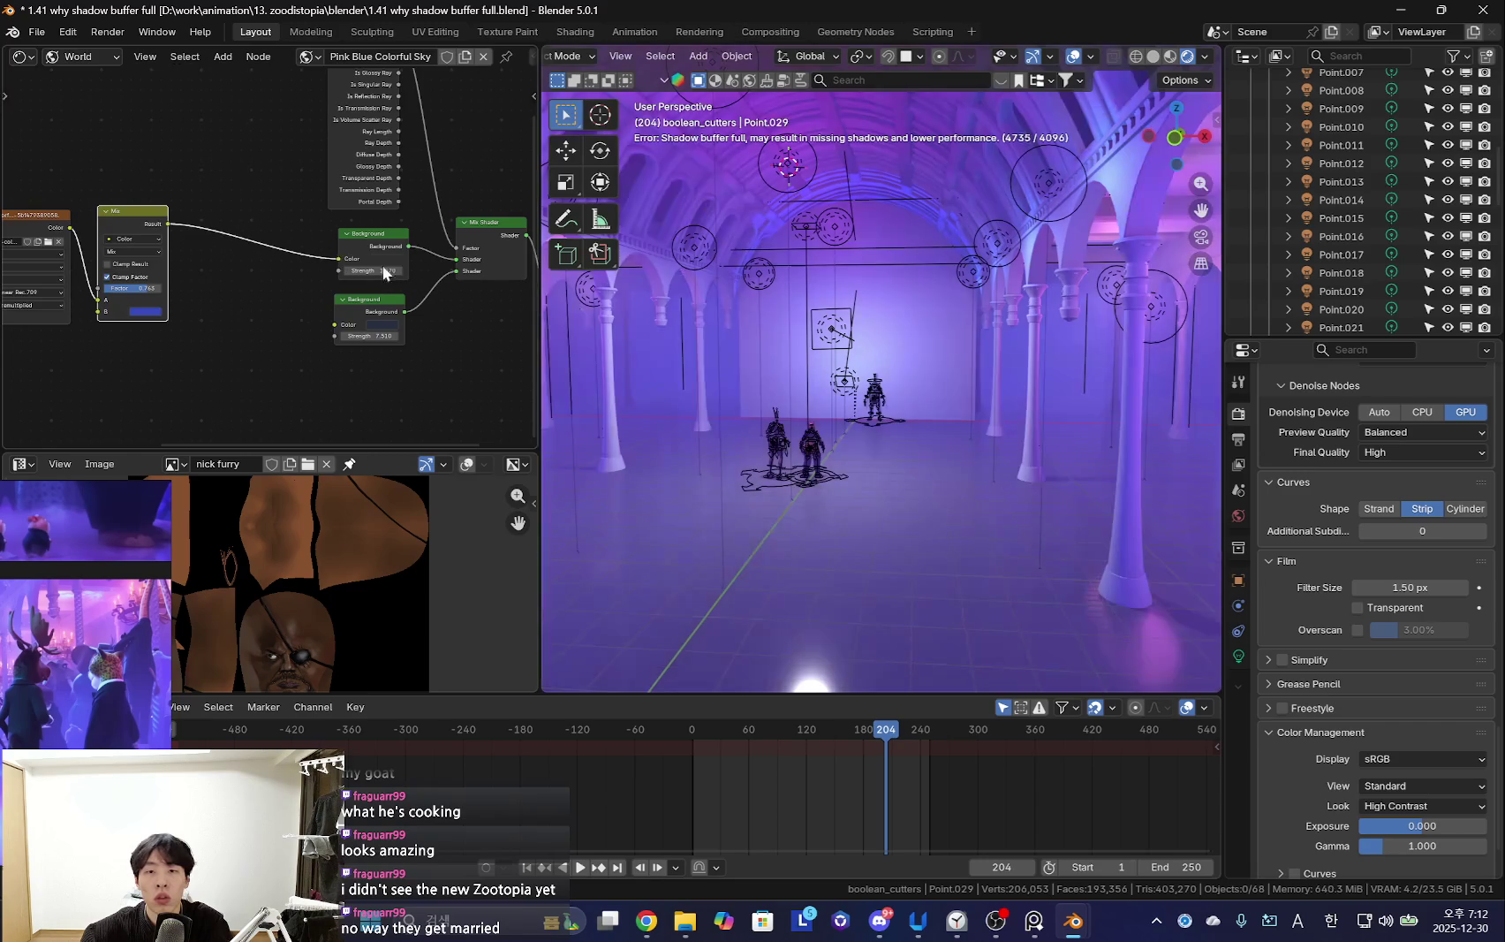
{"action": "key", "text": "shift+alt+z"}
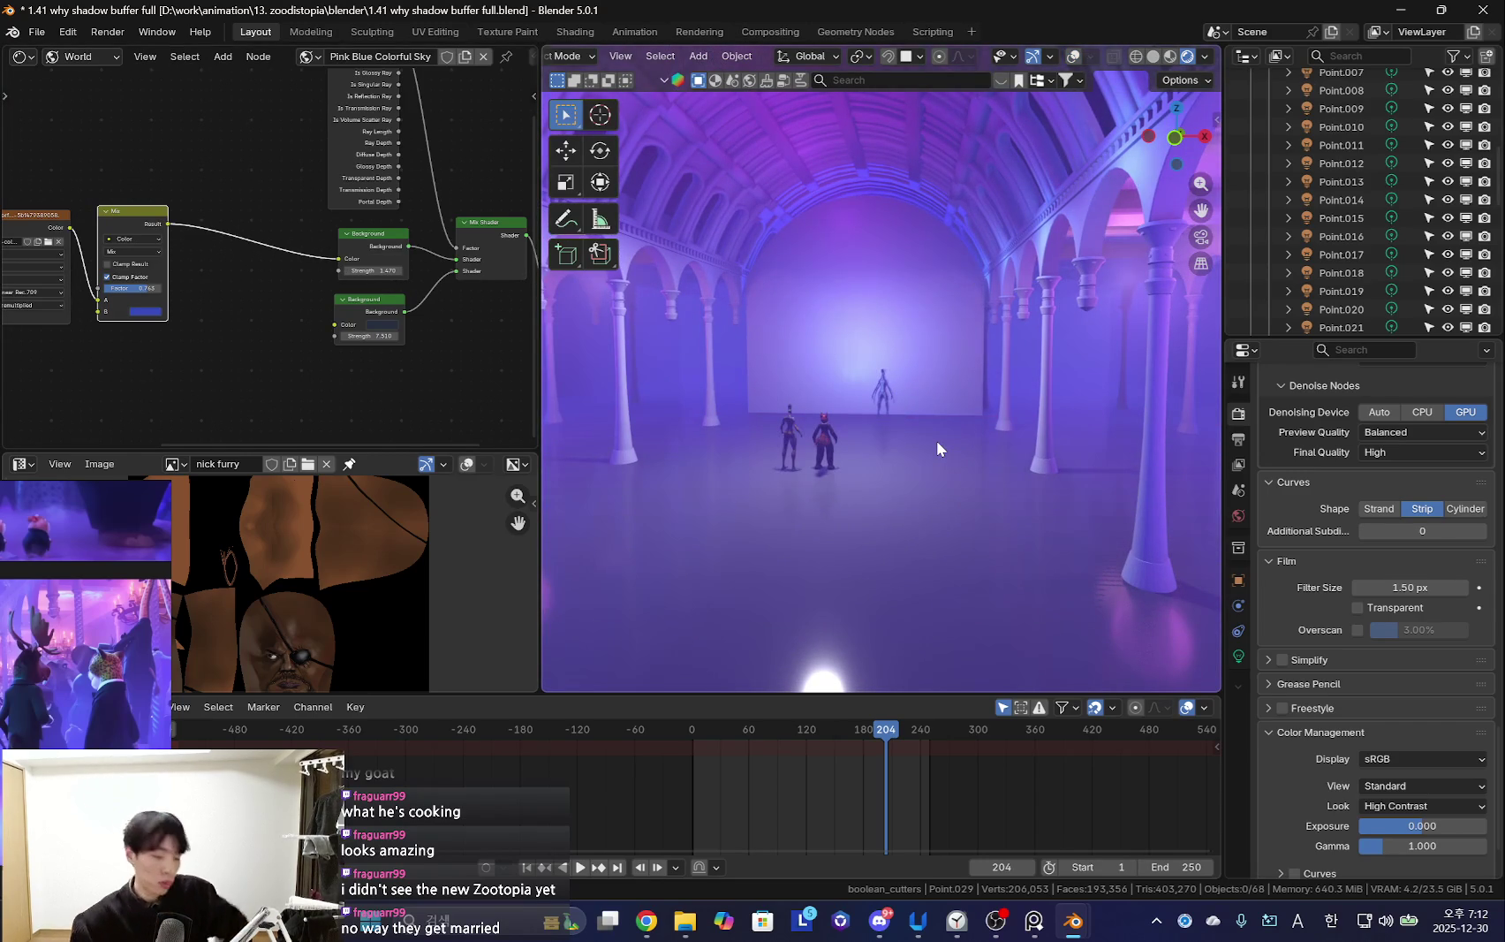
{"action": "key", "text": "shift+alt+z"}
{"action": "left_click", "coordinate": [1011, 571]}
{"action": "key", "text": "n"}
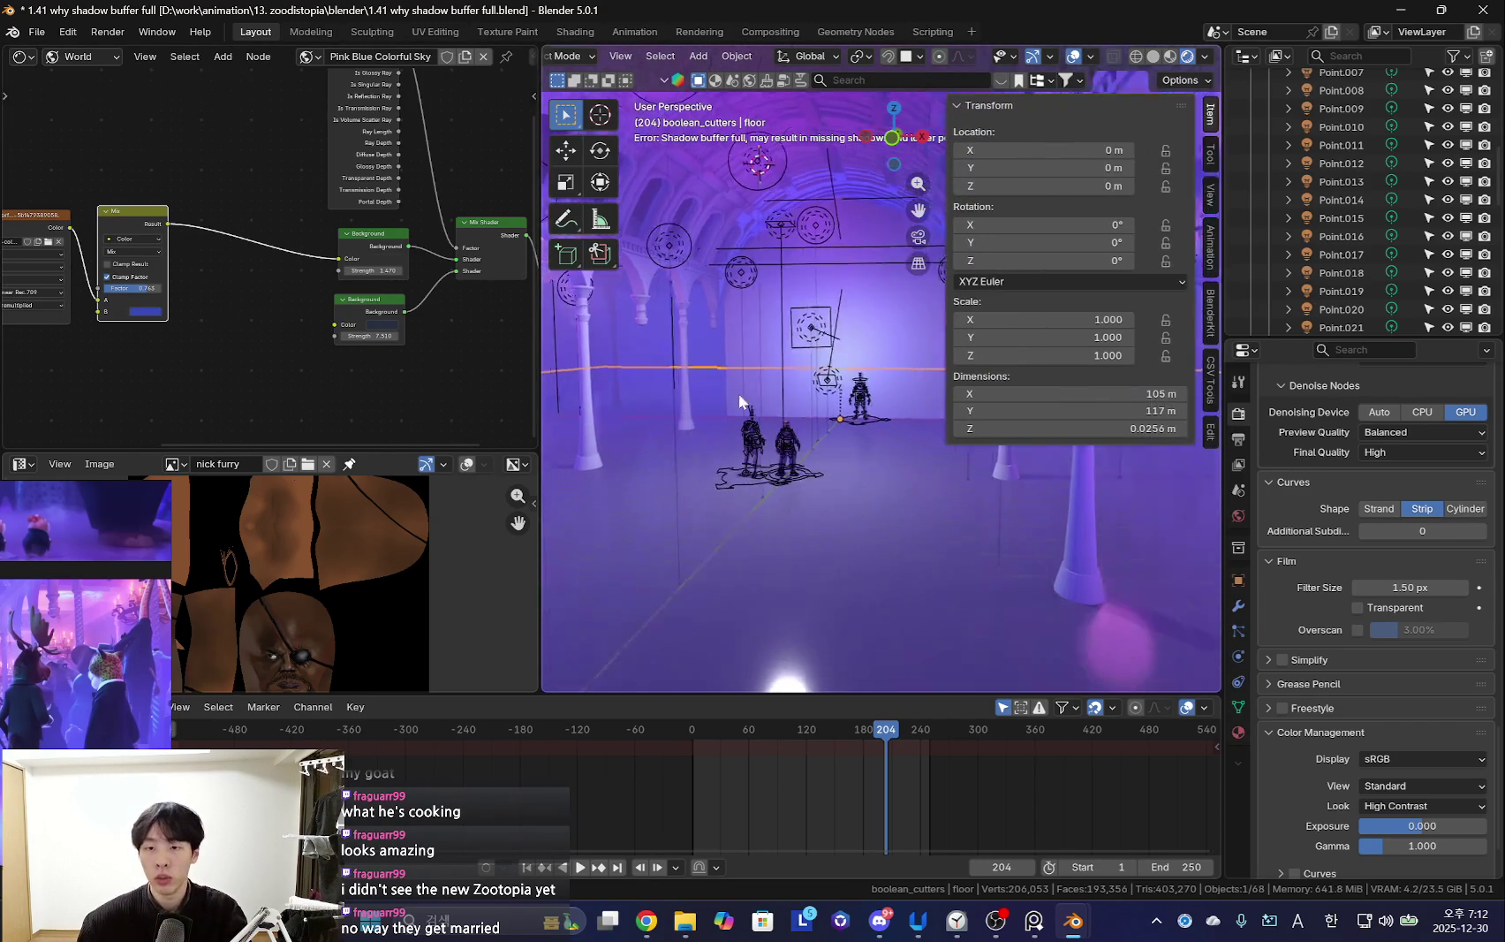
{"action": "left_click", "coordinate": [877, 467]}
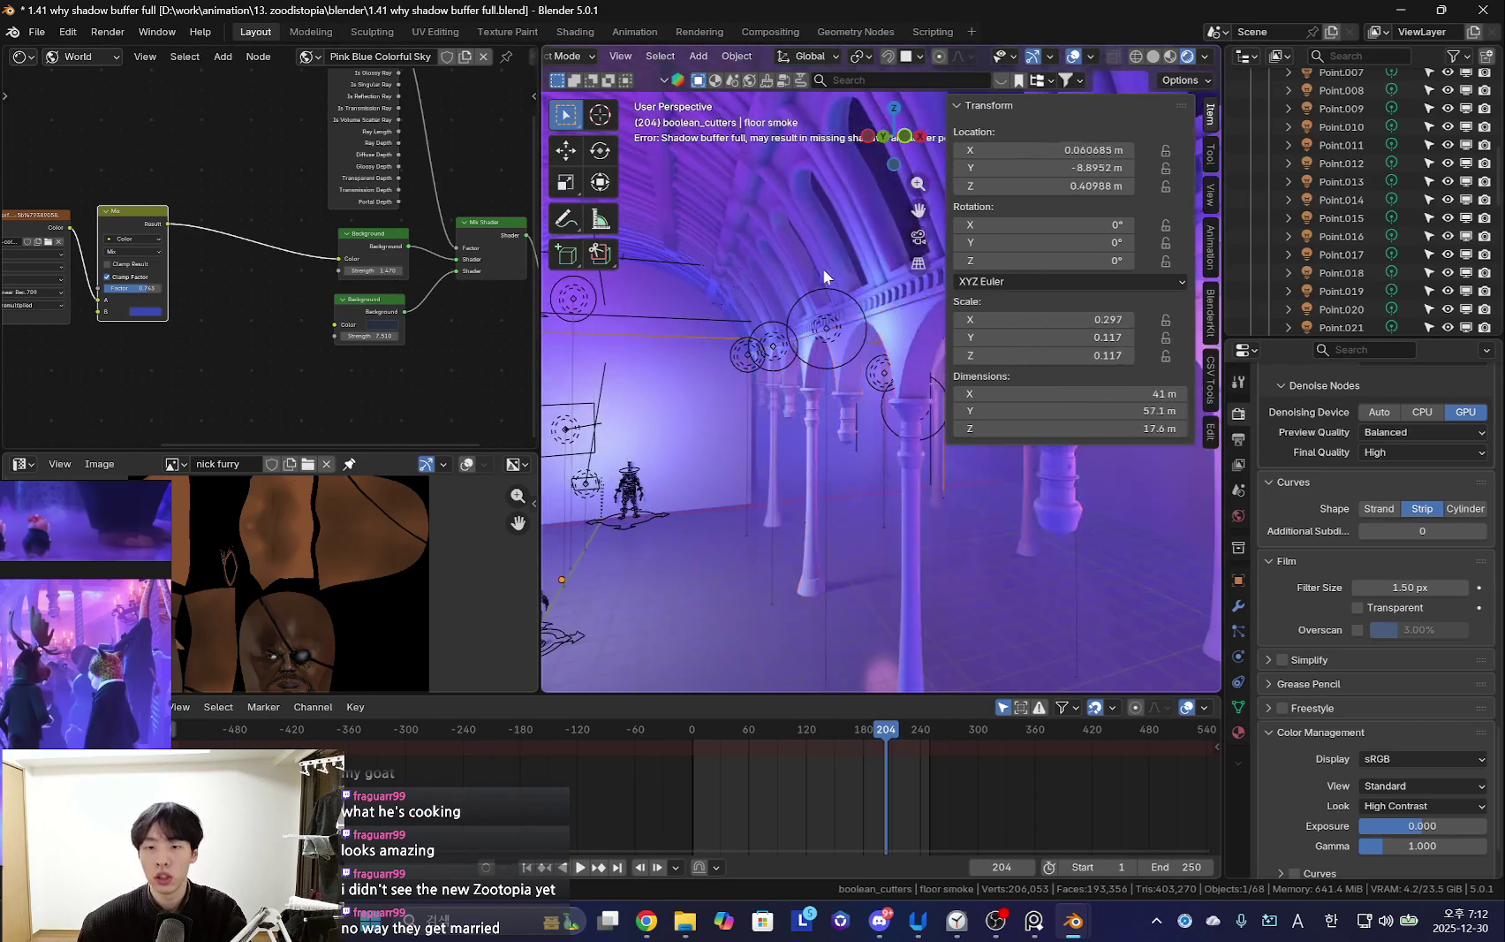